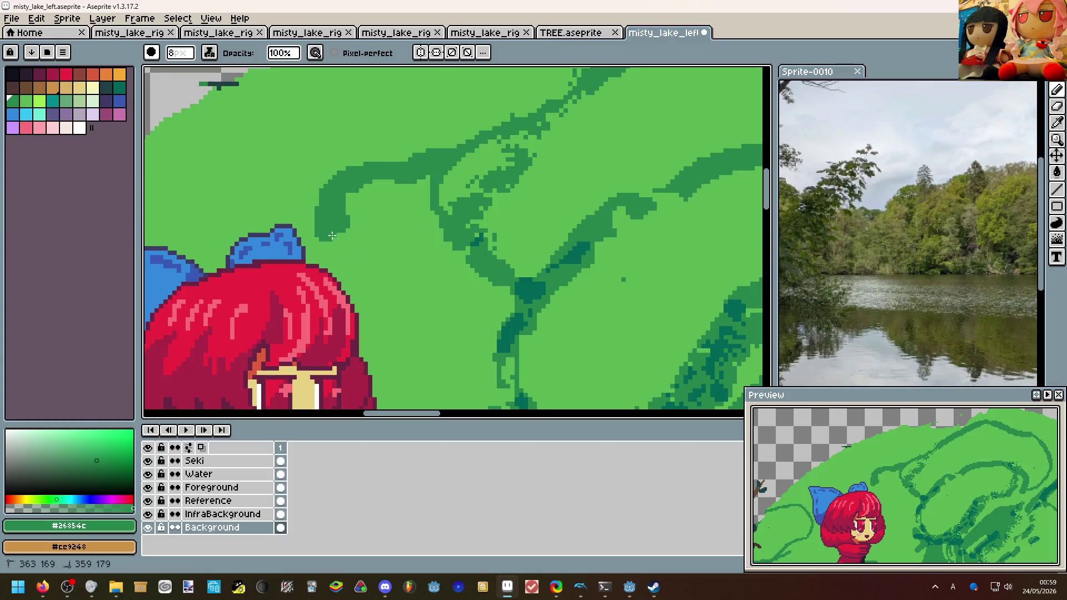
# Undo the accidental eraser strokes on the dark teal trunk.
pyautogui.scroll(-3)
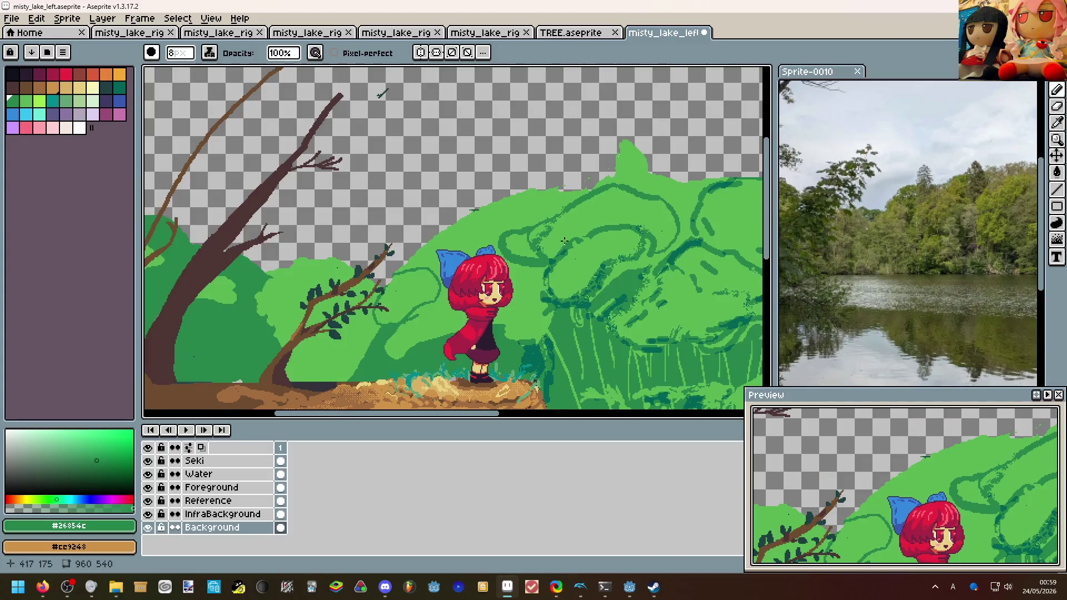
pyautogui.scroll(3)
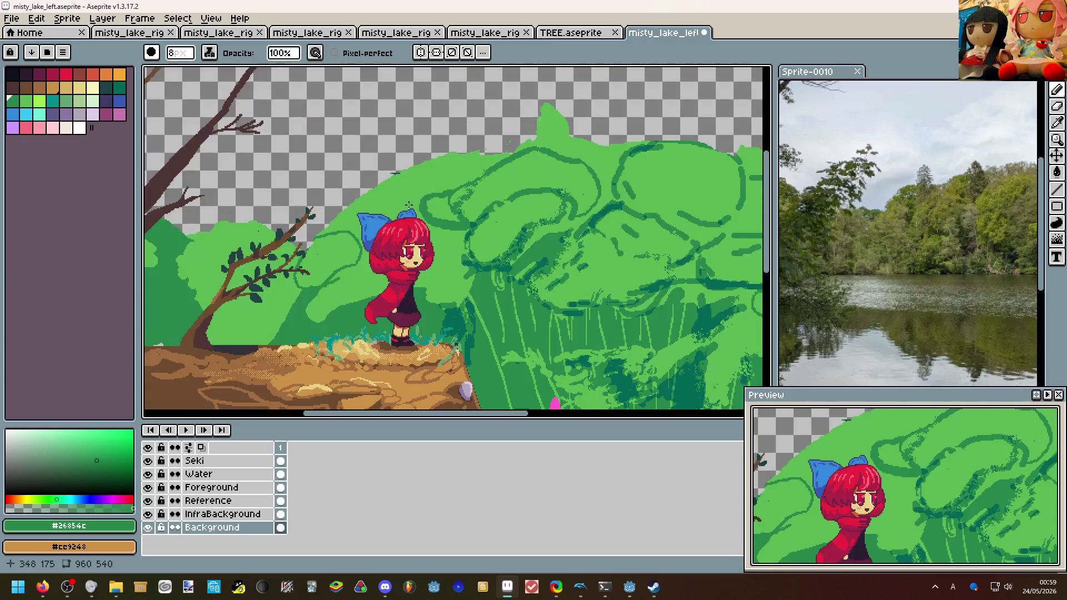
pyautogui.scroll(-3)
pyautogui.scroll(3)
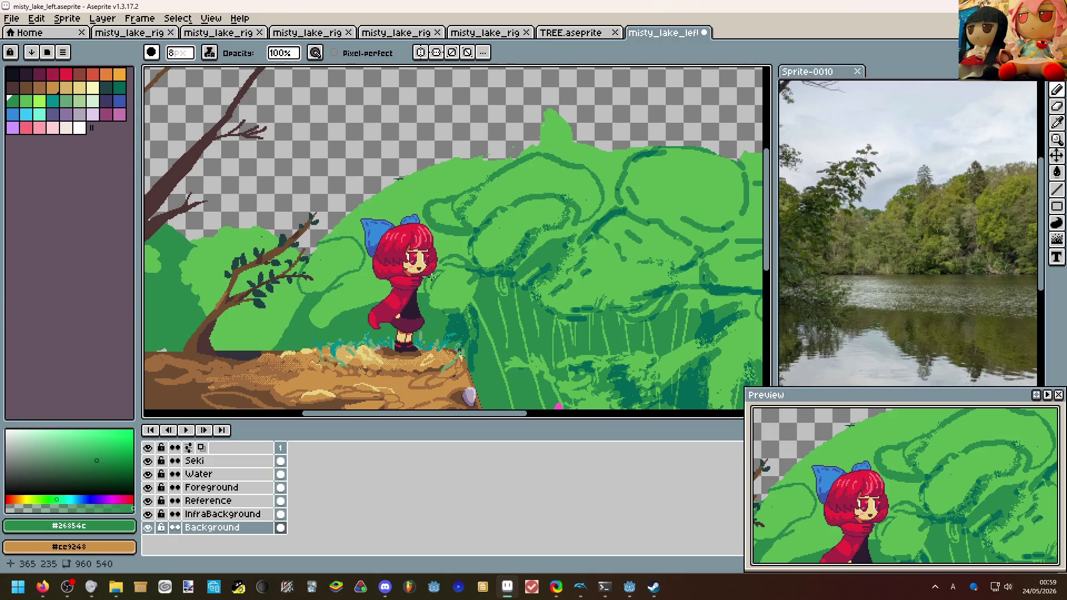
pyautogui.scroll(-3)
pyautogui.scroll(3)
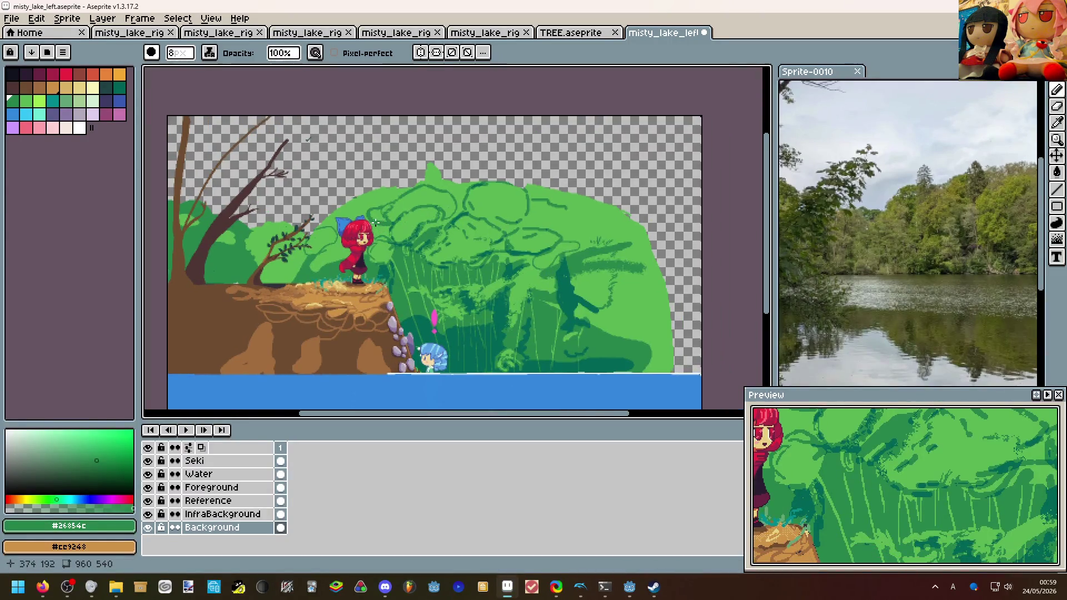
pyautogui.scroll(3)
pyautogui.scroll(-3)
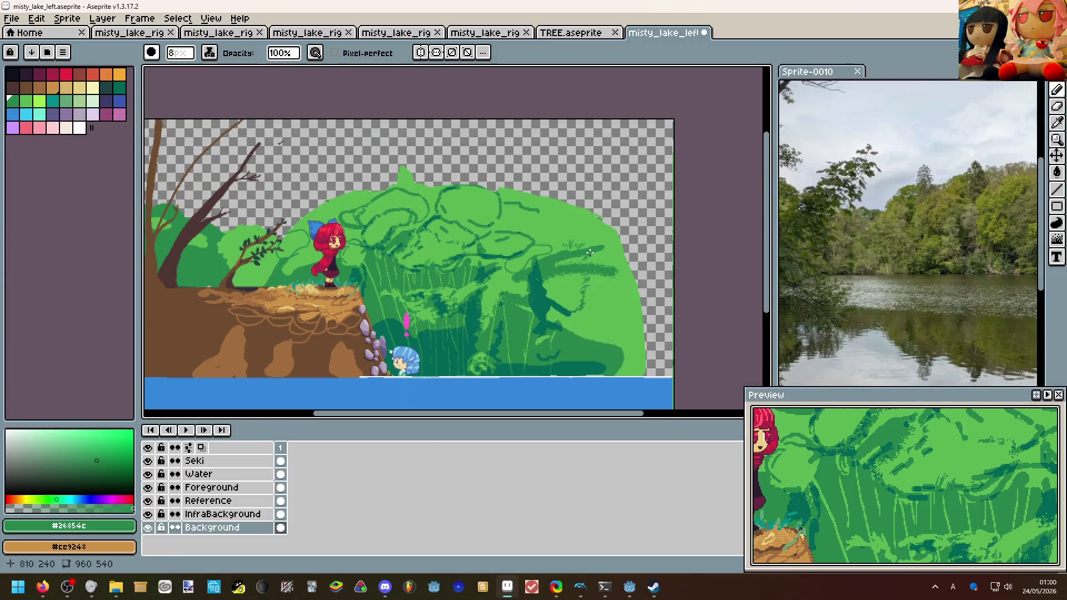
pyautogui.scroll(3)
pyautogui.press('e')
pyautogui.moveTo(422, 248); pyautogui.dragTo(443, 284)
pyautogui.hotkey('ctrl', 'z')
pyautogui.moveTo(443, 236); pyautogui.dragTo(445, 319)
pyautogui.hotkey('ctrl', 'z')
# Eyedrop light green #5ab552 and paint a mid-green band down the trunk's right edge.
pyautogui.click(445, 245)
pyautogui.click(408, 268)
pyautogui.moveTo(425, 273); pyautogui.dragTo(508, 332)
pyautogui.scroll(-3)
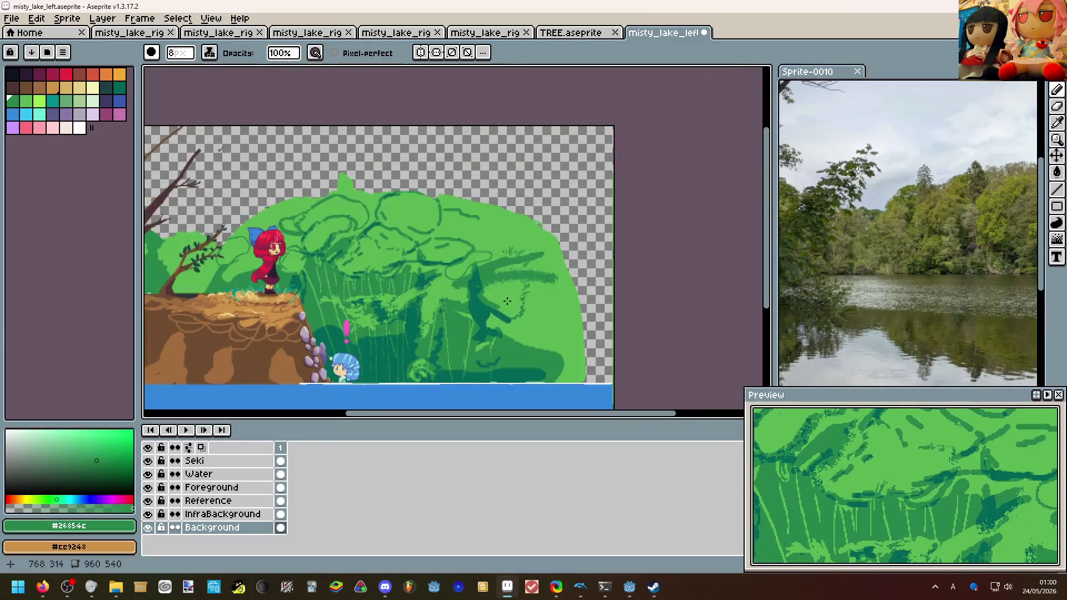
# Undo the mid-green band's tail and repaint its edge in light green #5ab552.
pyautogui.scroll(3)
pyautogui.hotkey('ctrl', 'z')
pyautogui.hotkey('ctrl', 'z')
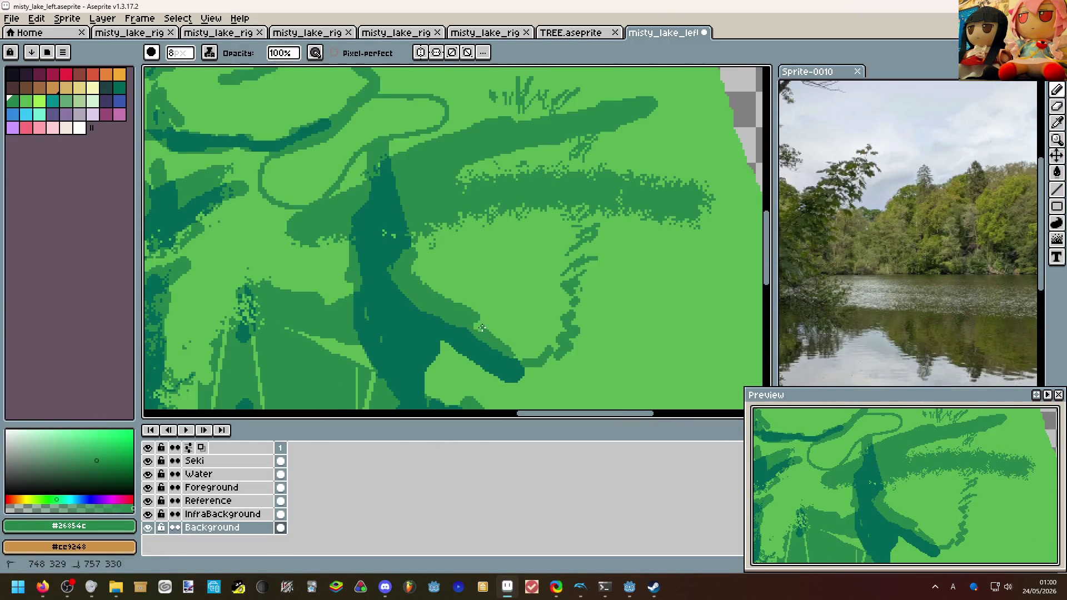
pyautogui.moveTo(506, 342); pyautogui.dragTo(487, 330)
pyautogui.scroll(3)
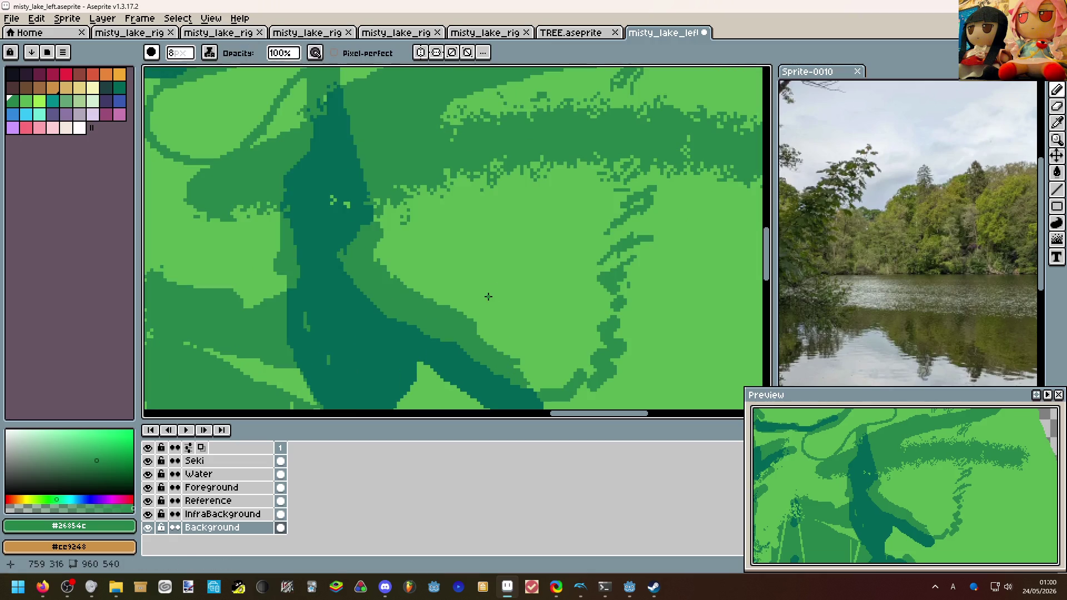
pyautogui.click(491, 293)
pyautogui.moveTo(422, 300); pyautogui.dragTo(416, 244)
# Sample mid green #26854c and paint small strokes into the foliage.
pyautogui.scroll(-3)
pyautogui.scroll(3)
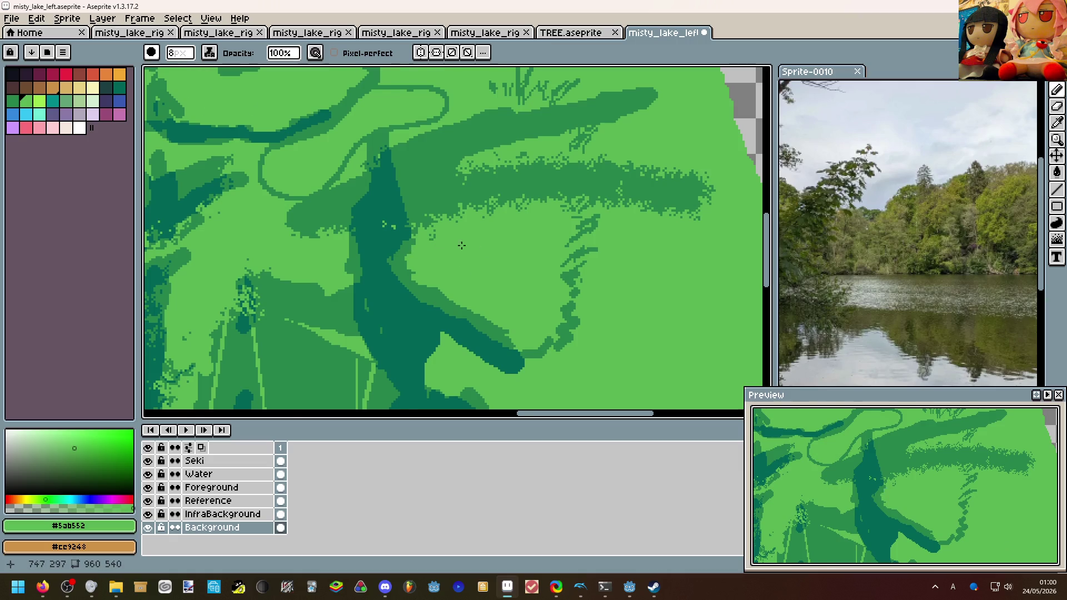
pyautogui.scroll(-3)
pyautogui.scroll(-3)
pyautogui.scroll(3)
pyautogui.scroll(3)
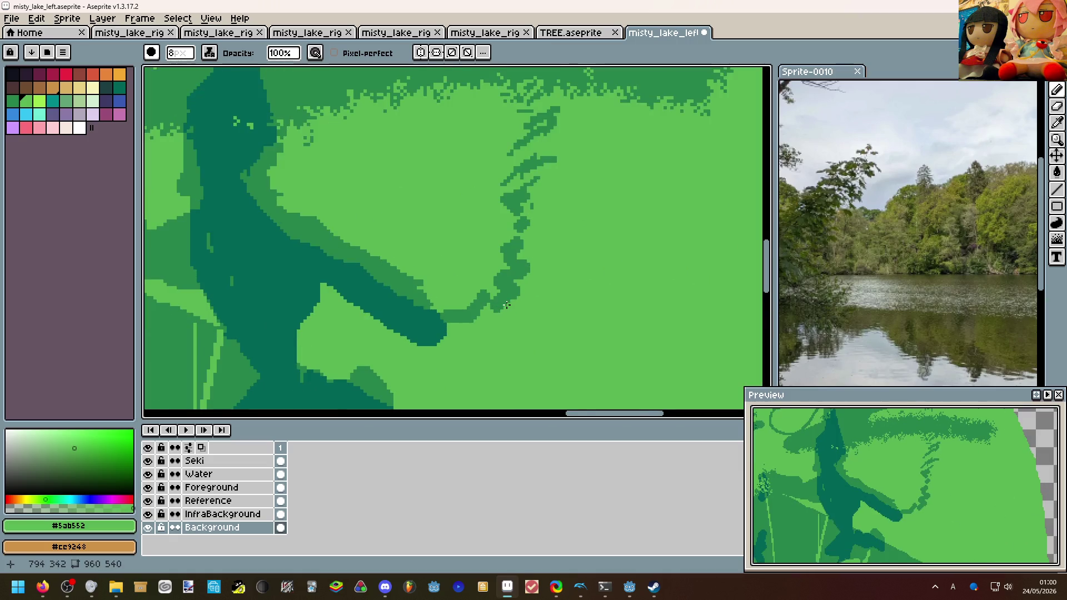
pyautogui.scroll(-3)
pyautogui.scroll(-3)
pyautogui.scroll(3)
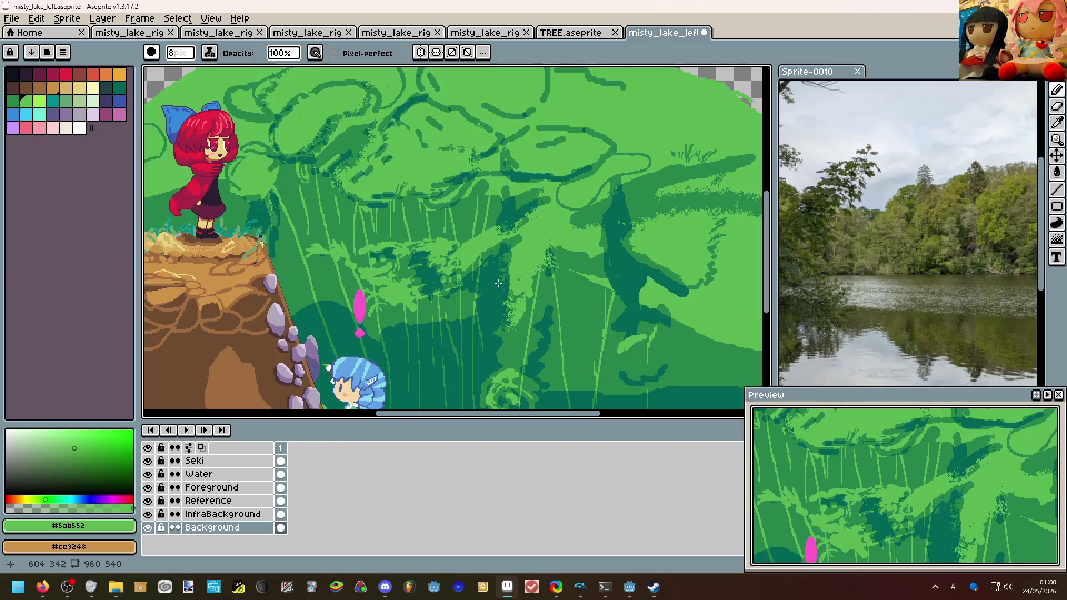
pyautogui.scroll(3)
pyautogui.click(369, 293)
pyautogui.moveTo(369, 314); pyautogui.dragTo(421, 313)
# Paint a light-green stroke over the dark figure in the upper foliage.
pyautogui.scroll(-3)
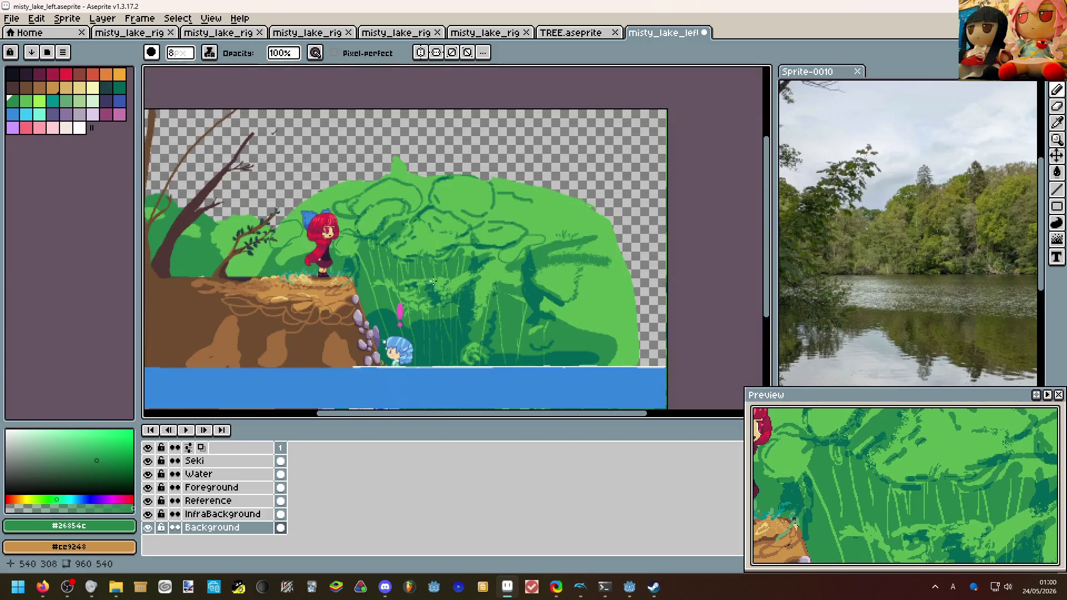
pyautogui.scroll(3)
pyautogui.moveTo(433, 266); pyautogui.dragTo(581, 224)
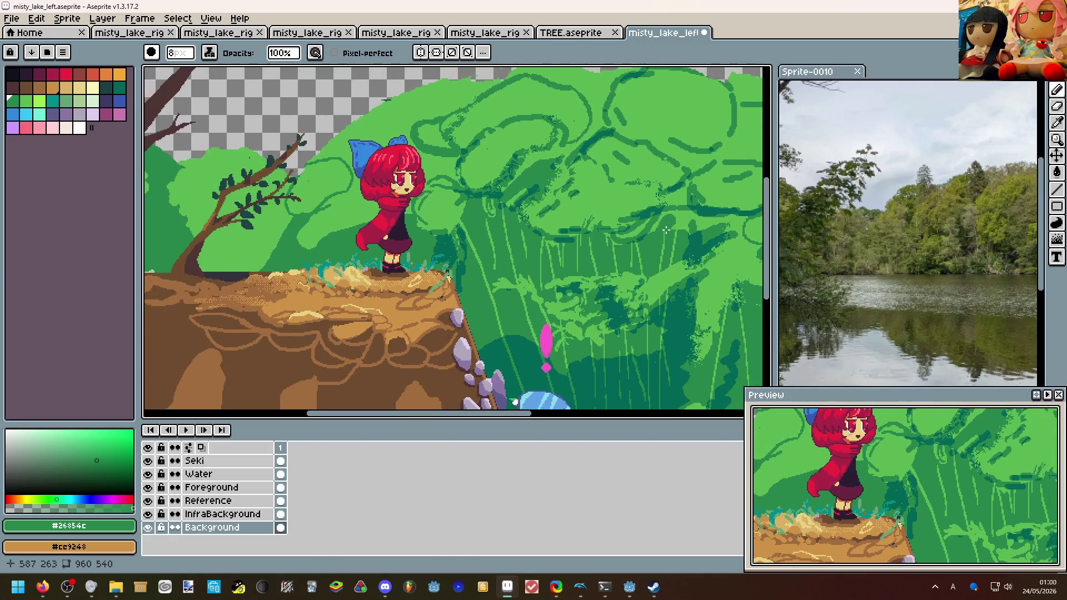
pyautogui.scroll(-3)
pyautogui.scroll(3)
pyautogui.scroll(-3)
pyautogui.scroll(3)
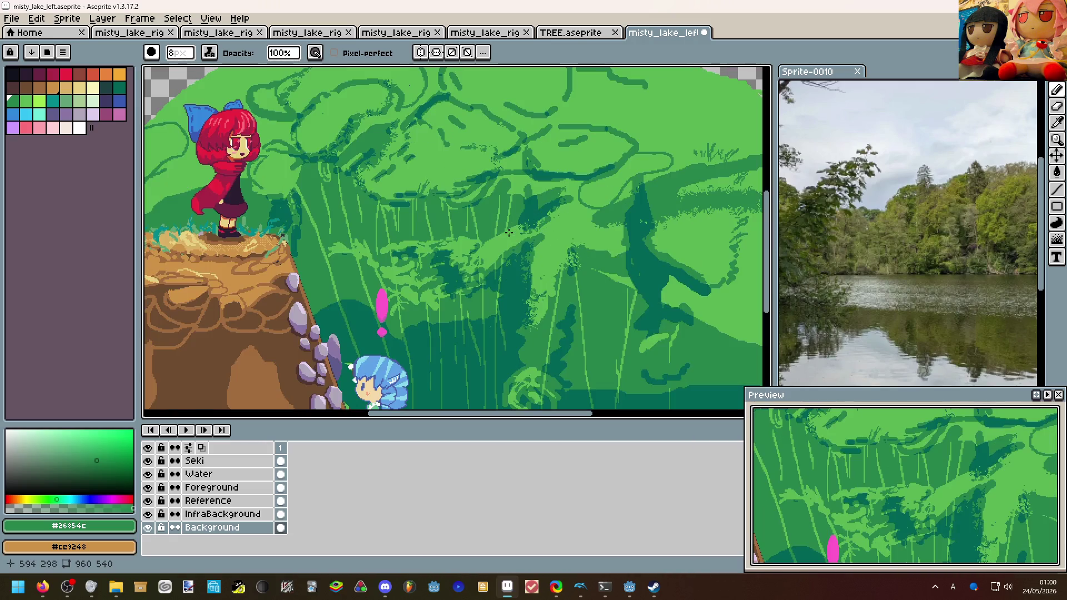
pyautogui.scroll(-3)
pyautogui.scroll(3)
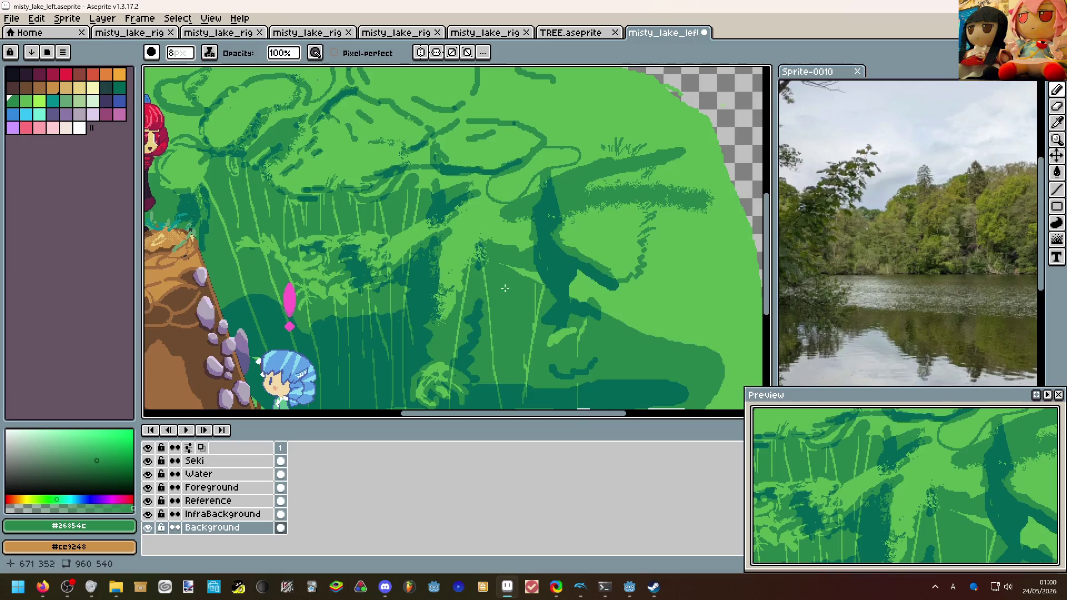
pyautogui.moveTo(437, 264); pyautogui.dragTo(648, 301)
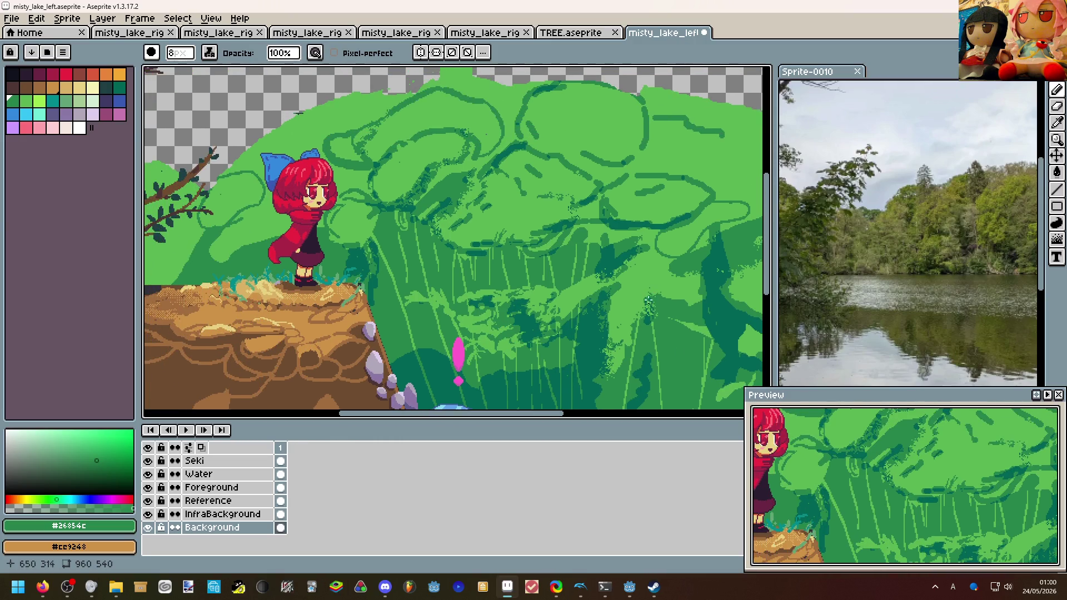
pyautogui.scroll(-3)
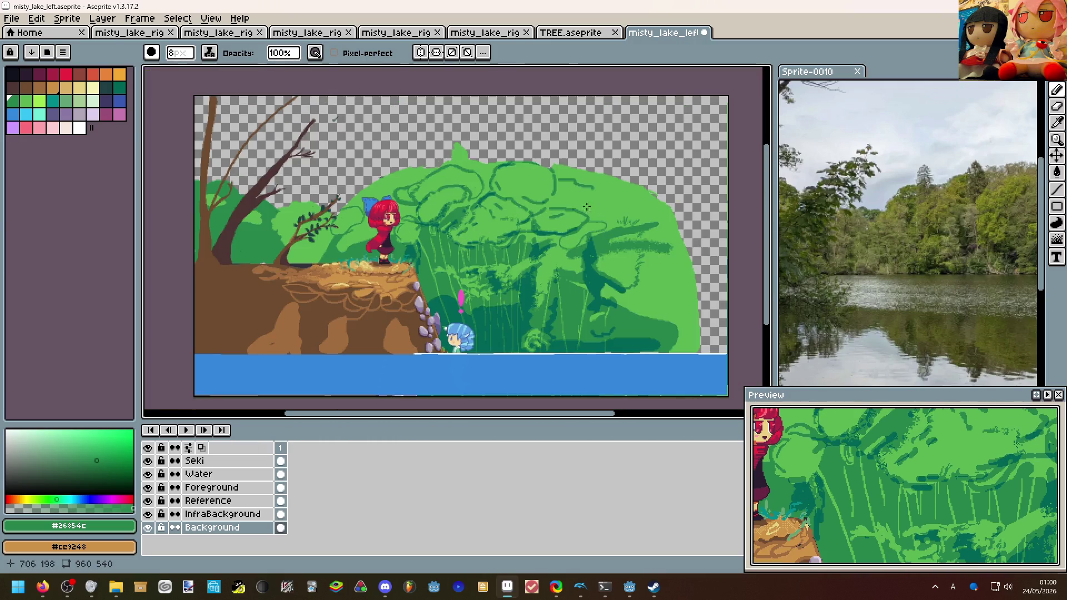
pyautogui.scroll(3)
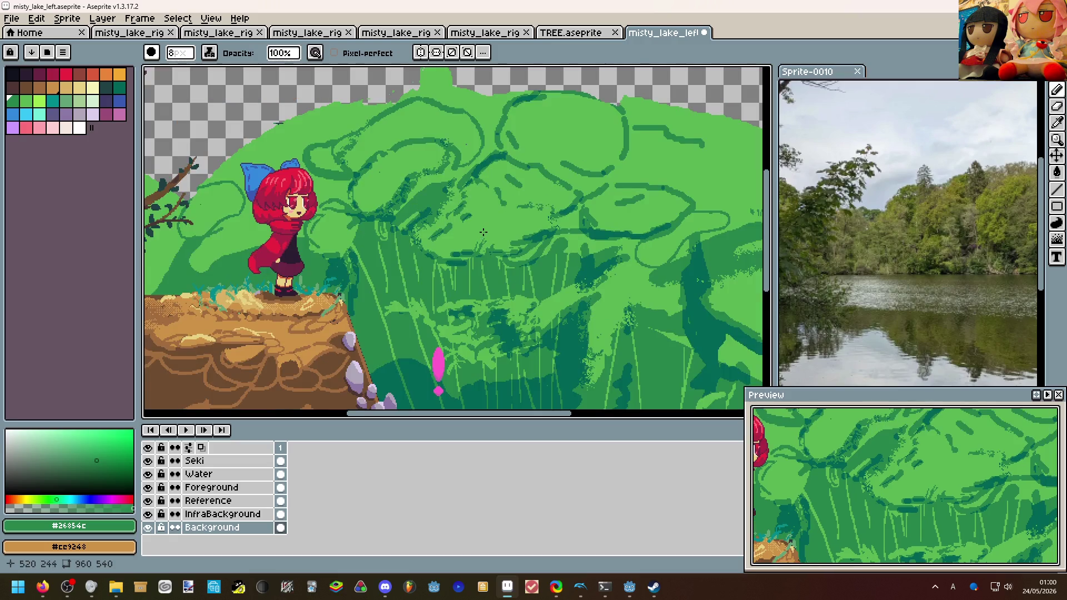
pyautogui.moveTo(483, 232); pyautogui.dragTo(429, 159)
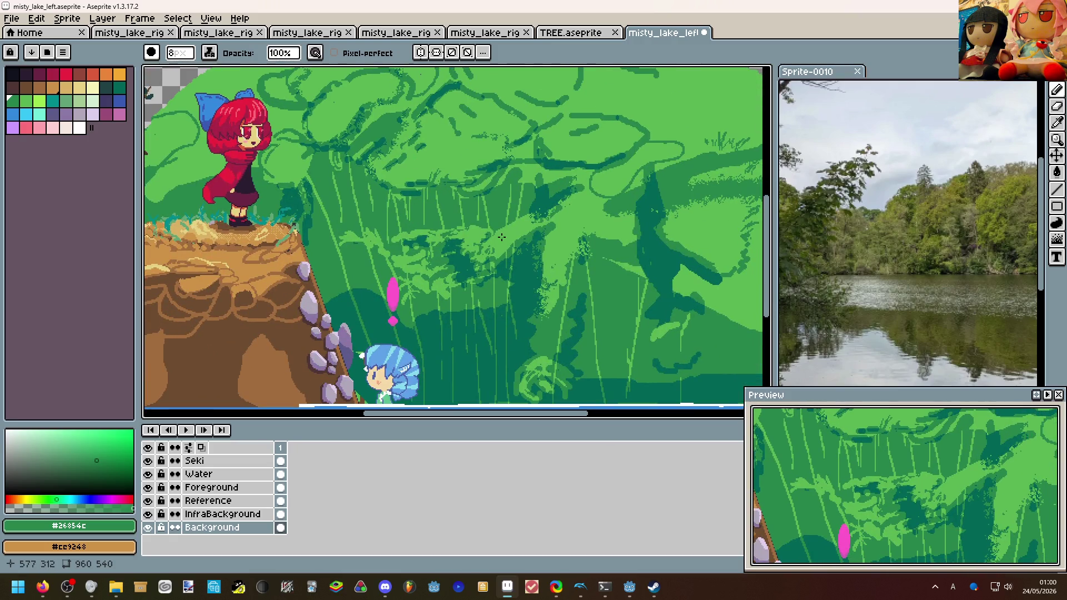
pyautogui.hscroll(3)
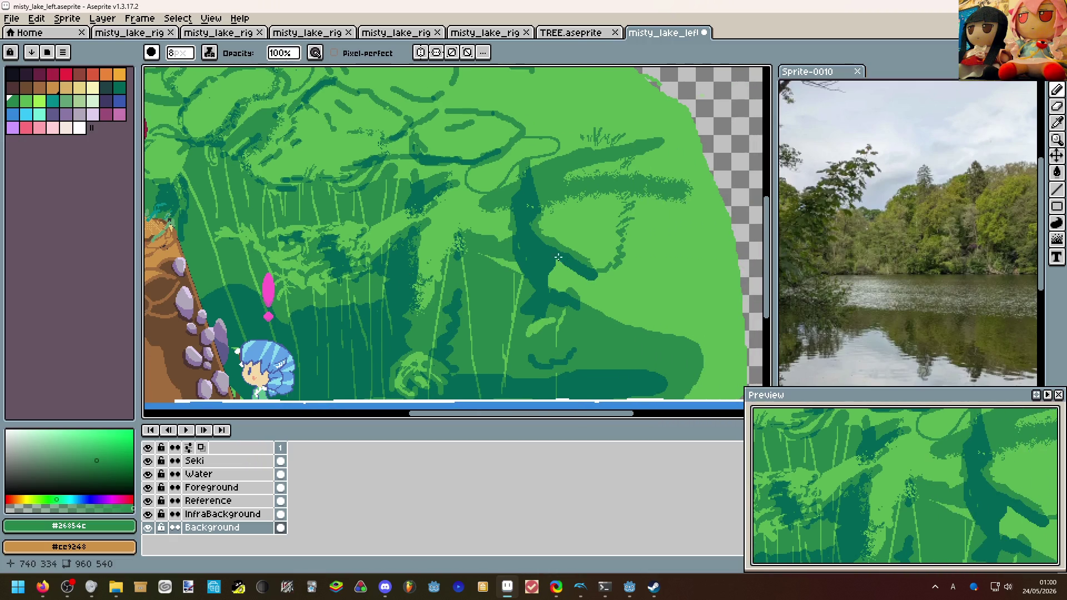
pyautogui.scroll(3)
pyautogui.scroll(3)
pyautogui.moveTo(516, 322); pyautogui.dragTo(472, 111)
# Paint a mid-green stroke down through the dark figure.
pyautogui.scroll(-3)
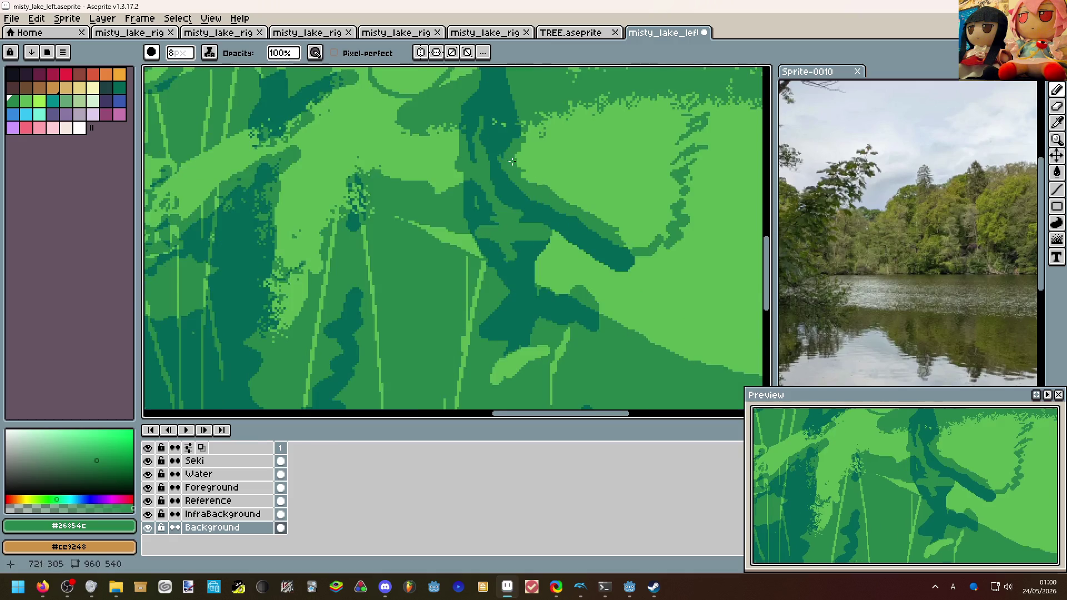
pyautogui.scroll(-3)
pyautogui.scroll(3)
pyautogui.moveTo(525, 265); pyautogui.dragTo(601, 318)
pyautogui.scroll(-3)
pyautogui.scroll(3)
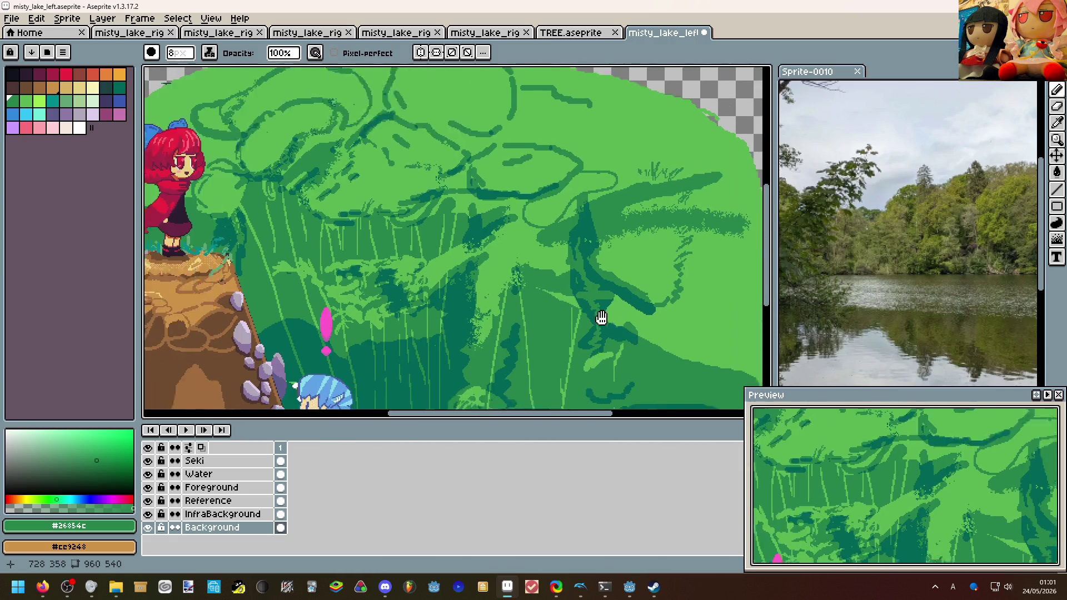
pyautogui.scroll(-3)
pyautogui.scroll(3)
pyautogui.moveTo(482, 294); pyautogui.dragTo(362, 221)
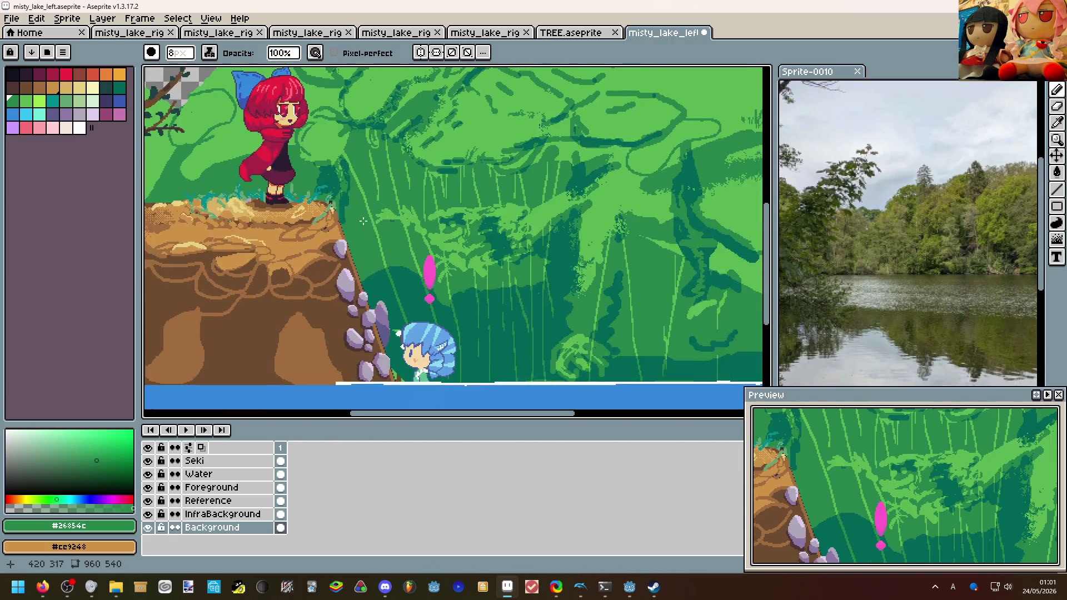
pyautogui.scroll(-3)
pyautogui.scroll(3)
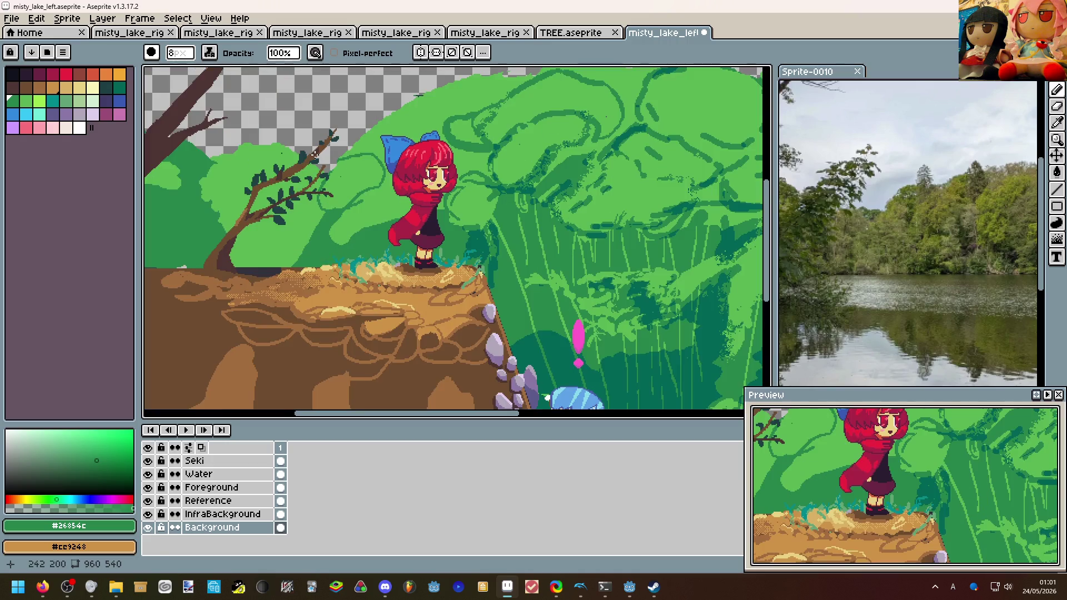
pyautogui.scroll(-3)
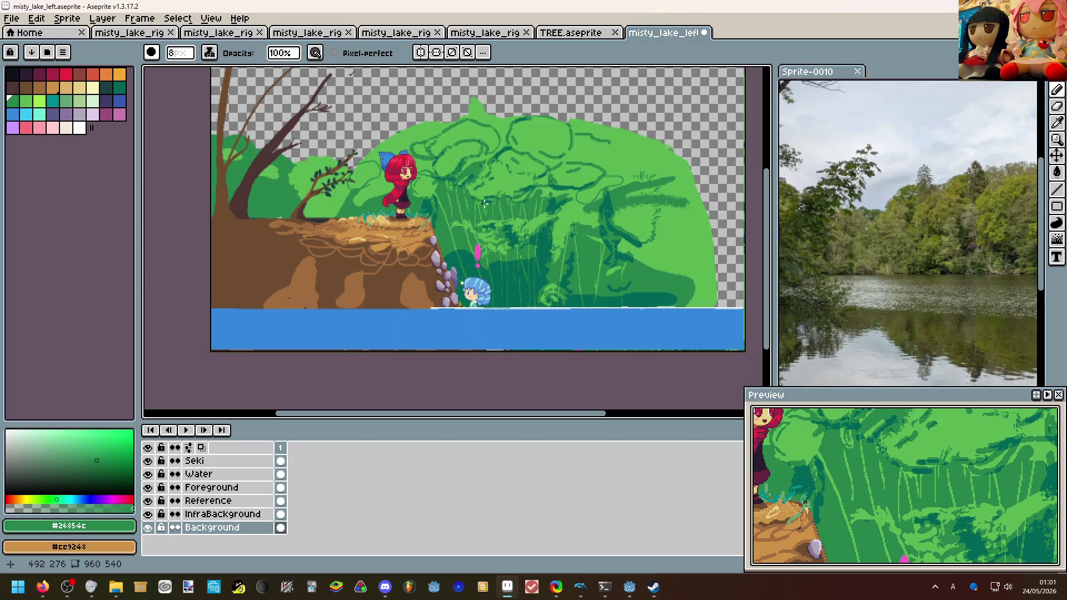
pyautogui.scroll(3)
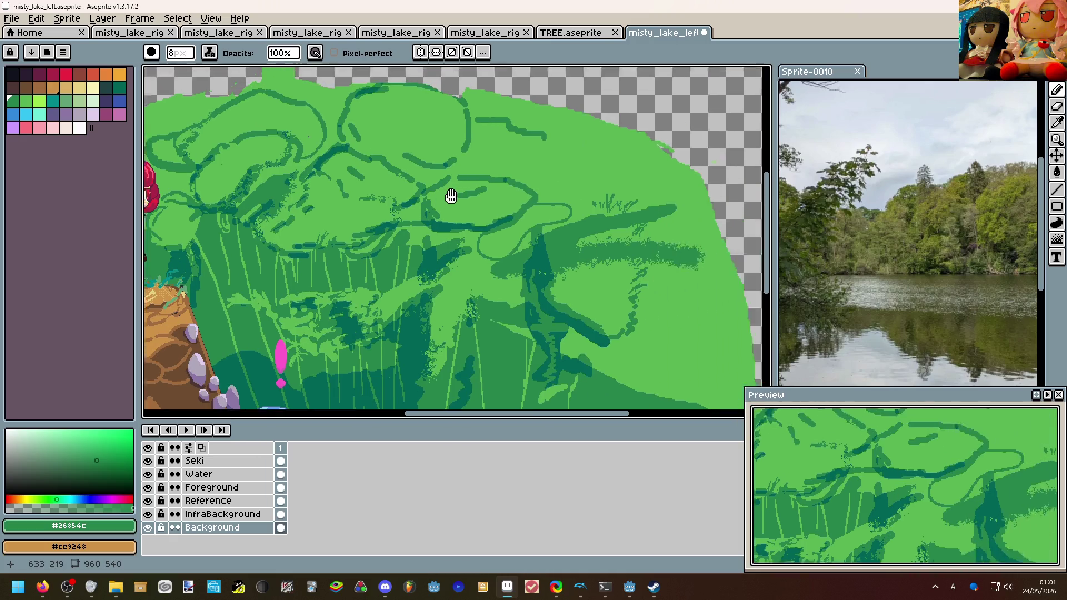
# Thicken the loop line into a green band and add dark green curves to the foliage.
pyautogui.scroll(3)
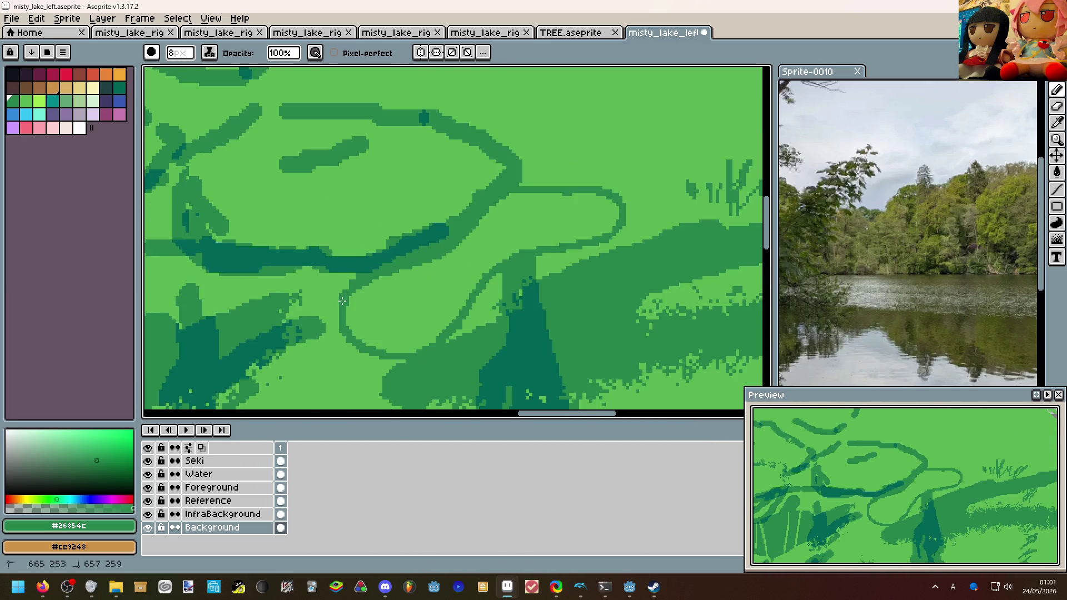
pyautogui.moveTo(354, 336); pyautogui.dragTo(389, 347)
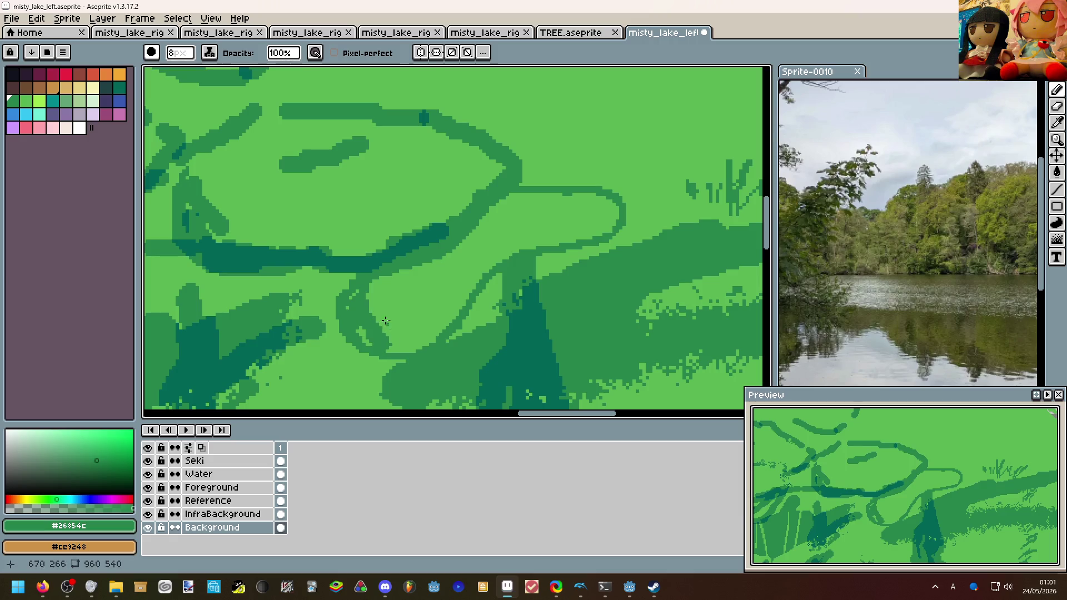
pyautogui.hotkey('alt', 'Tab')
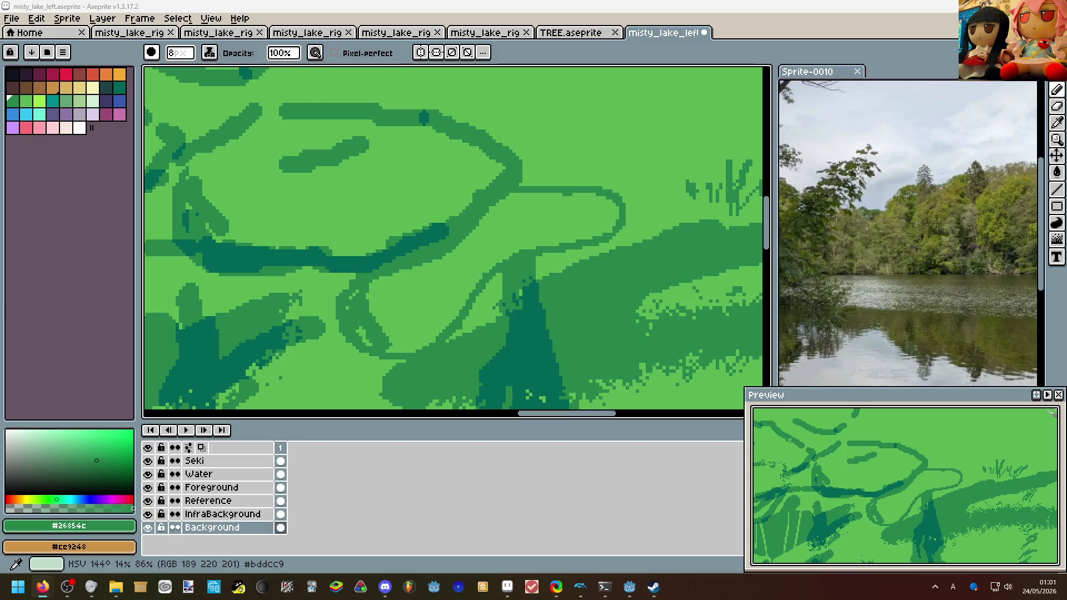
pyautogui.hotkey('alt', 'Tab')
pyautogui.moveTo(354, 352); pyautogui.dragTo(386, 375)
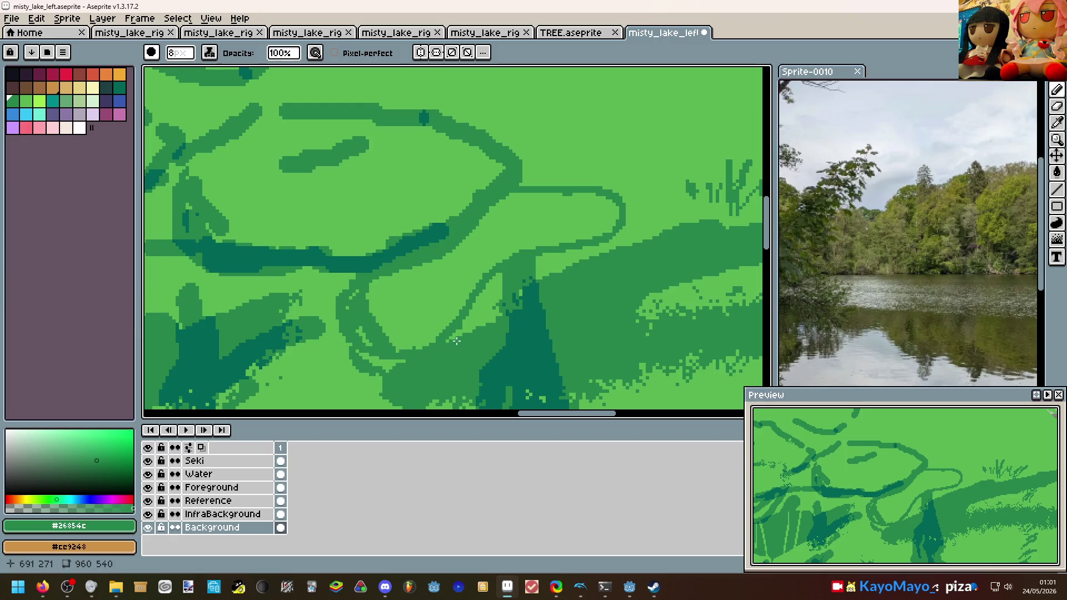
pyautogui.moveTo(375, 327); pyautogui.dragTo(461, 336)
# Draw dark curved leaf outlines on the bush.
pyautogui.scroll(-3)
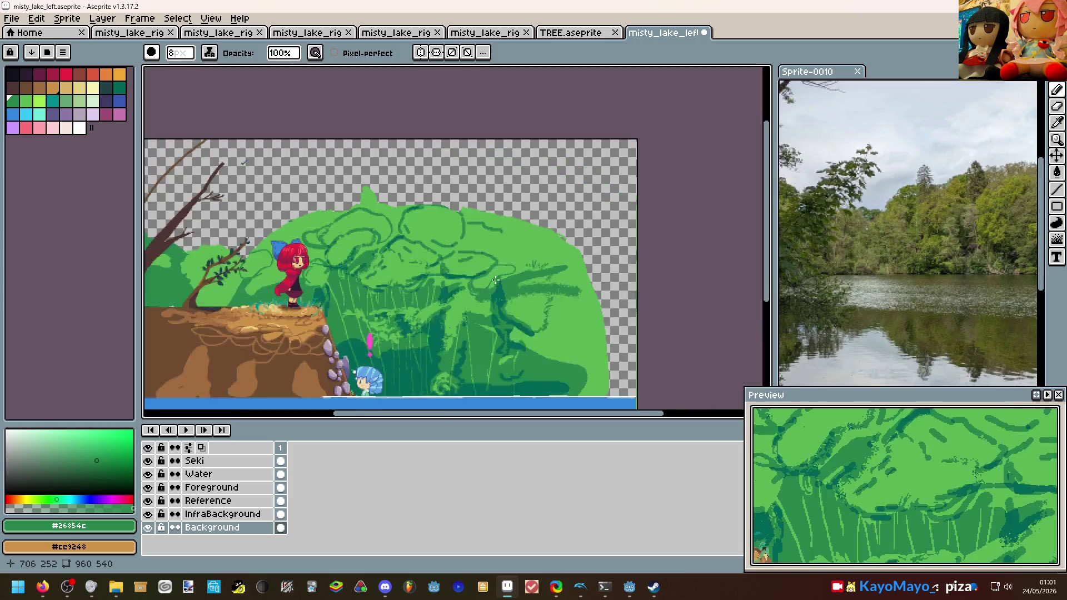
pyautogui.scroll(3)
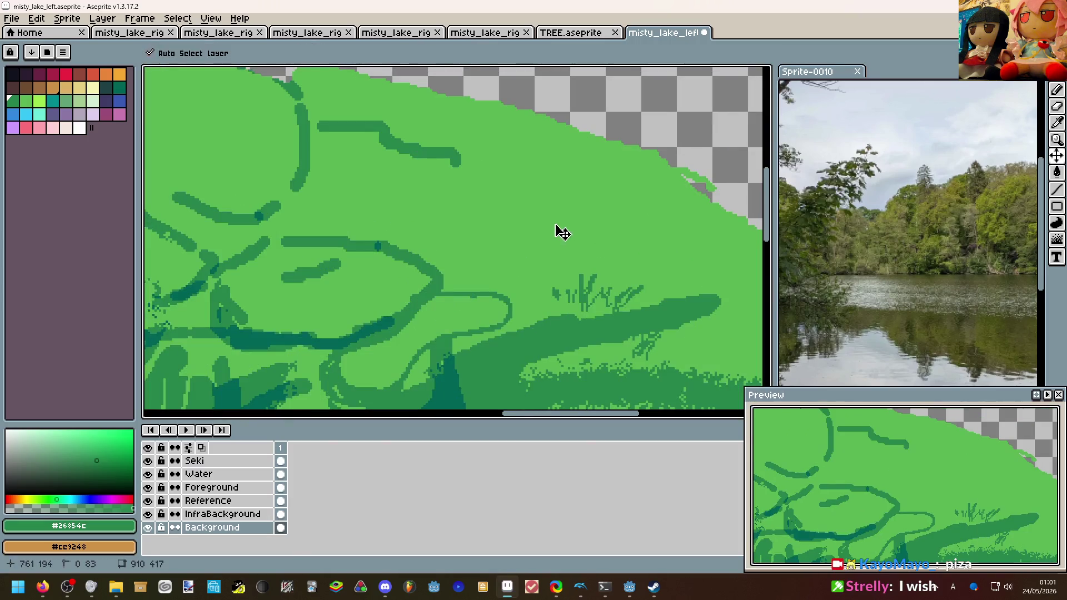
pyautogui.moveTo(553, 157); pyautogui.dragTo(493, 193)
pyautogui.scroll(-3)
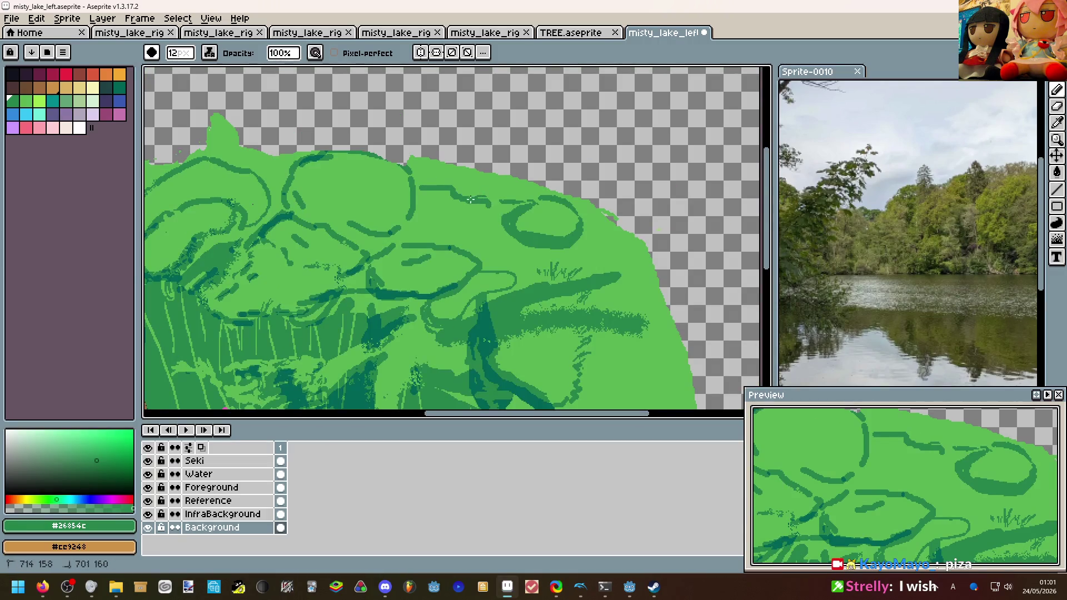
pyautogui.moveTo(464, 199); pyautogui.dragTo(507, 220)
pyautogui.click(43, 587)
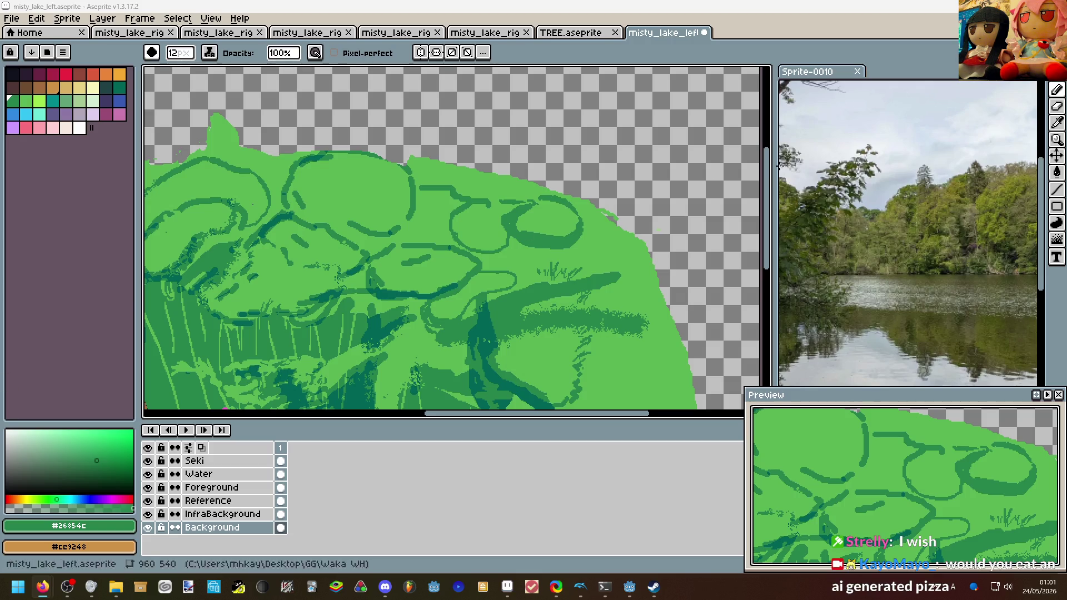
pyautogui.scroll(-3)
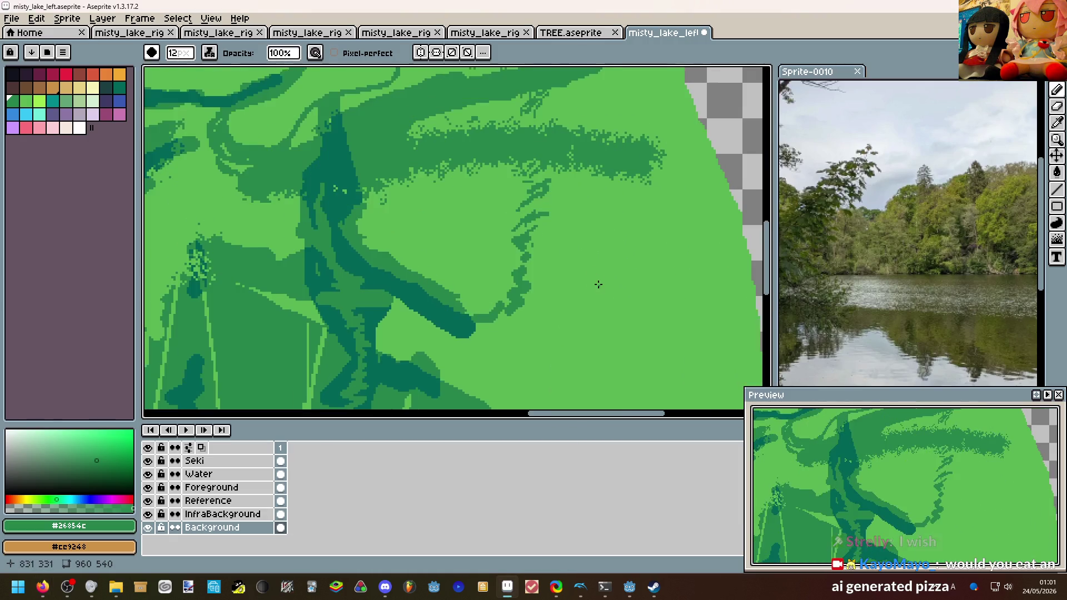
pyautogui.scroll(3)
# Sketch a dark drooping branch shape toward the right edge, undoing unwanted strokes.
pyautogui.moveTo(507, 236); pyautogui.dragTo(542, 302)
pyautogui.hotkey('ctrl', 'z')
pyautogui.moveTo(382, 250); pyautogui.dragTo(533, 339)
pyautogui.moveTo(544, 336); pyautogui.dragTo(516, 175)
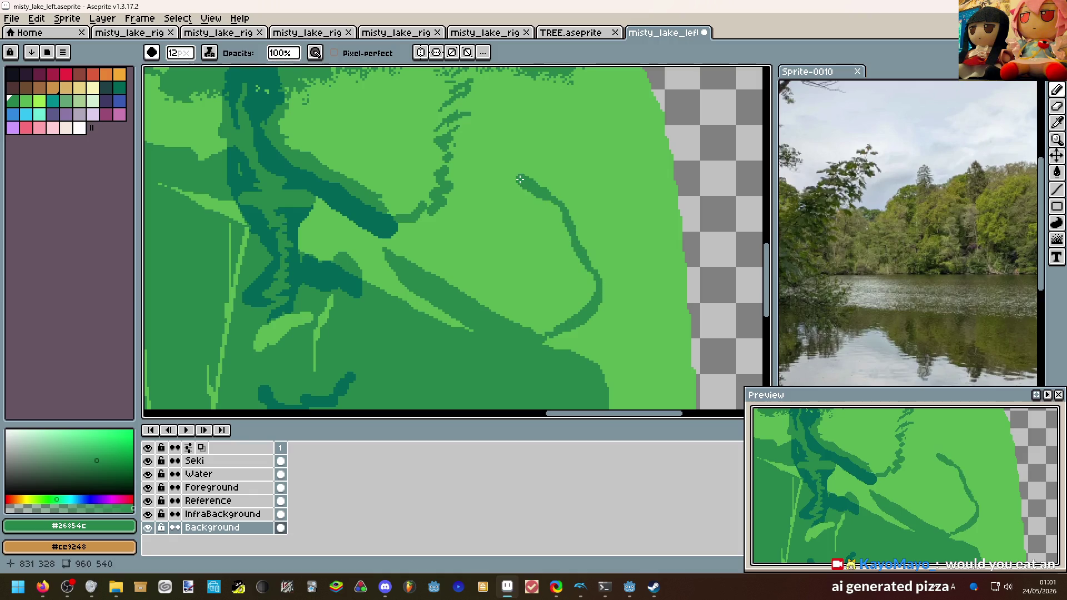
pyautogui.hotkey('ctrl', 'z')
pyautogui.hotkey('ctrl', 'z')
pyautogui.moveTo(364, 236); pyautogui.dragTo(484, 333)
pyautogui.hotkey('ctrl', 'z')
pyautogui.press('b')
pyautogui.moveTo(407, 251); pyautogui.dragTo(503, 315)
pyautogui.moveTo(439, 320); pyautogui.dragTo(551, 244)
# Compare with the Sprite-0010 reference, then draw an extra dark outline stroke across the foliage.
pyautogui.scroll(-3)
pyautogui.click(875, 237)
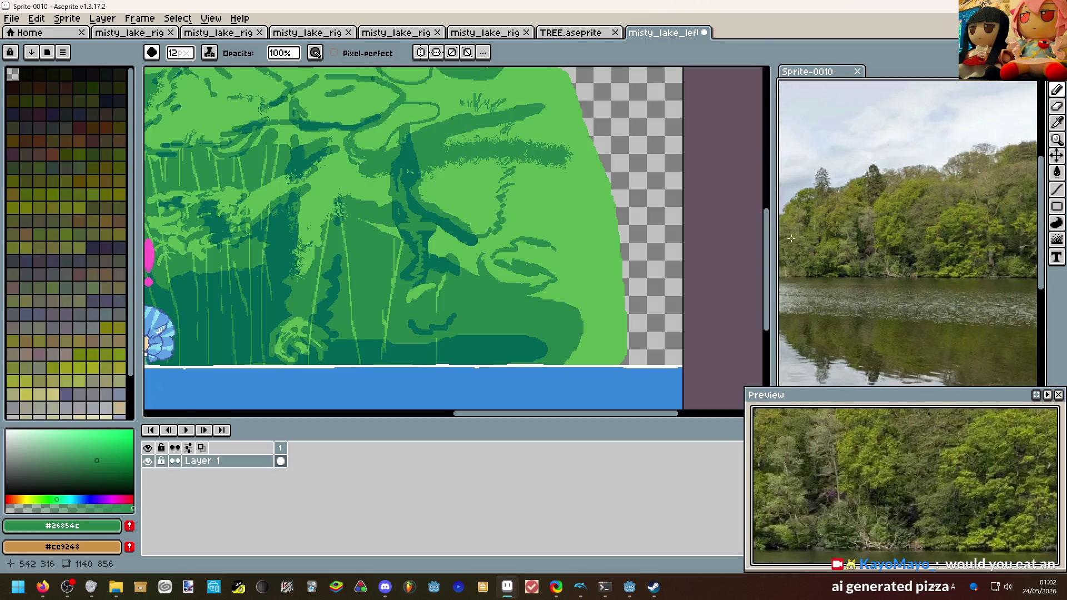
pyautogui.click(694, 237)
pyautogui.hotkey('ctrl', 'z')
pyautogui.hotkey('ctrl', 'z')
pyautogui.hotkey('ctrl', 'z')
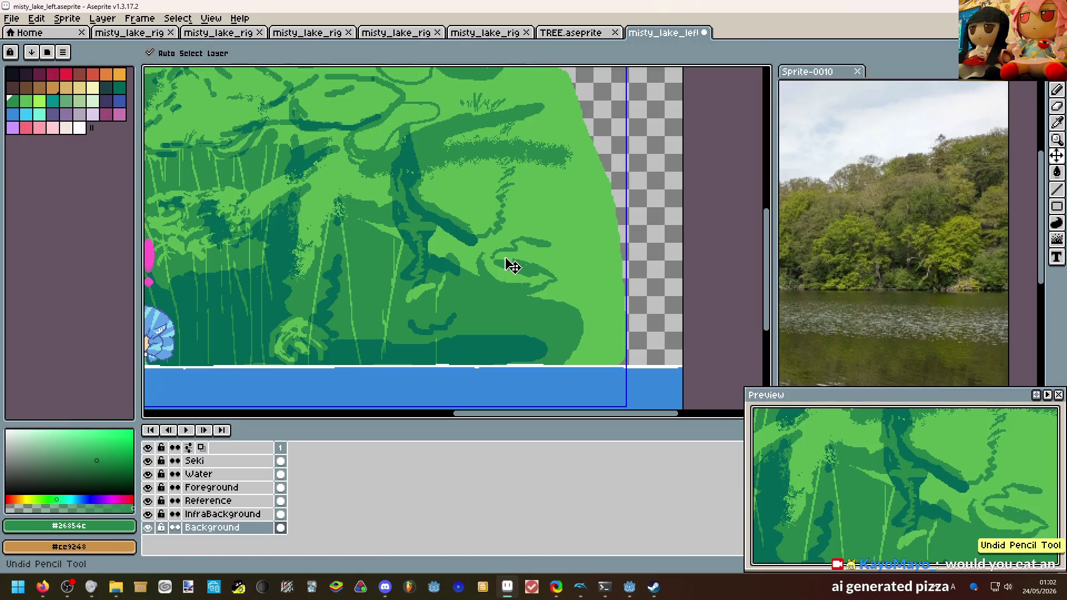
pyautogui.moveTo(491, 257); pyautogui.dragTo(590, 200)
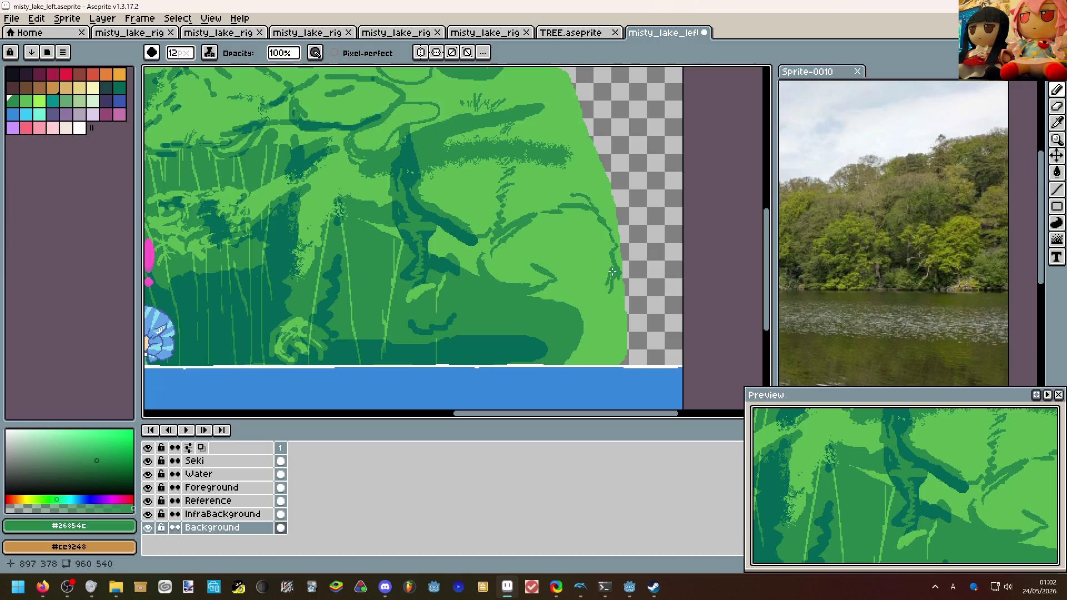
pyautogui.moveTo(593, 295); pyautogui.dragTo(603, 300)
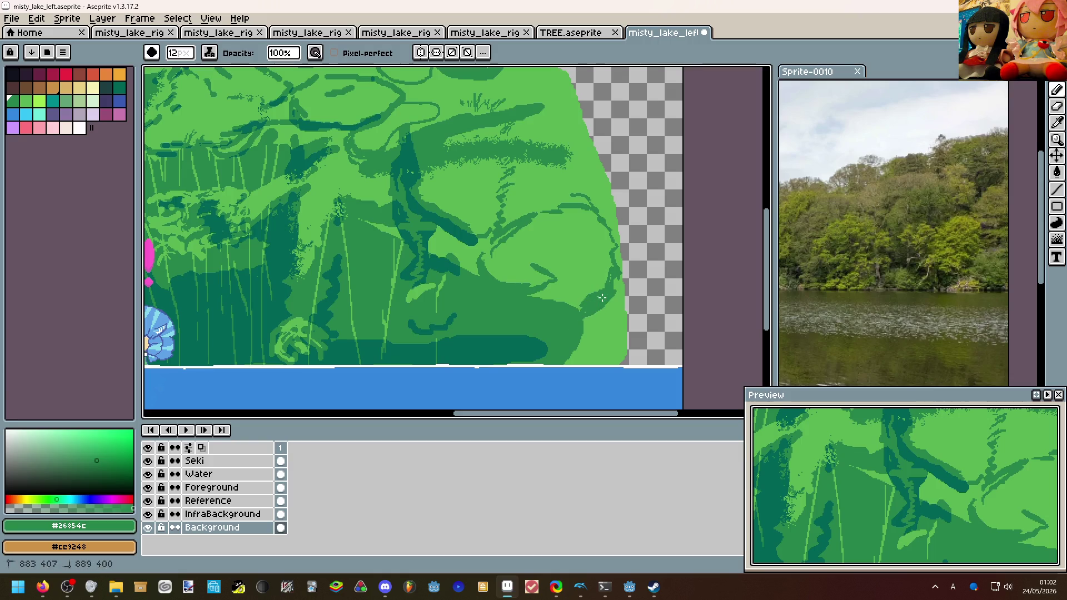
# Shrink the pencil to 1 px and draw thin dark grass blades on the foliage.
pyautogui.scroll(-3)
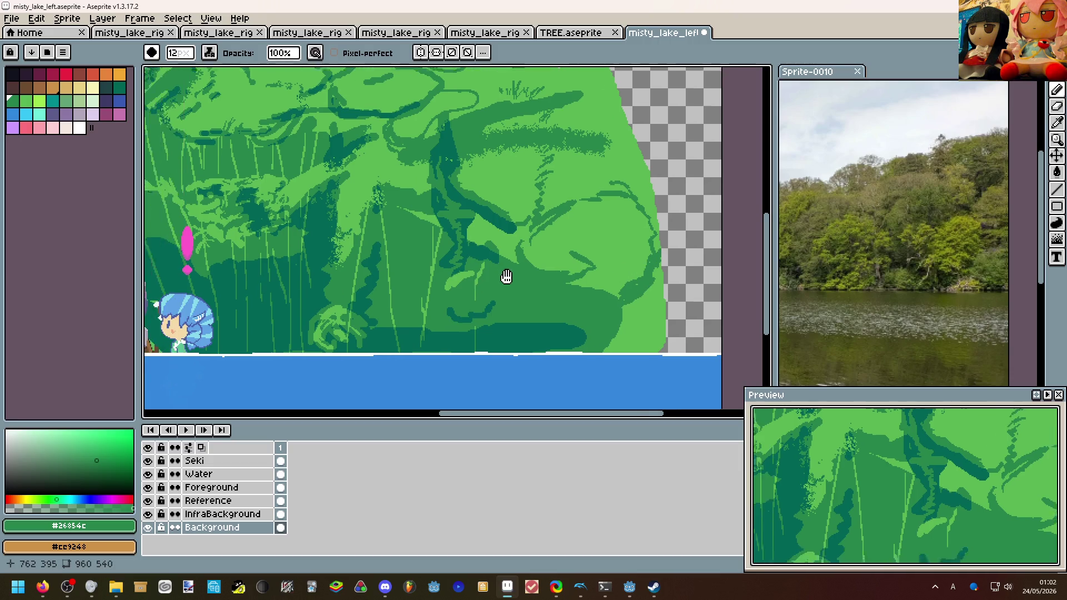
pyautogui.scroll(3)
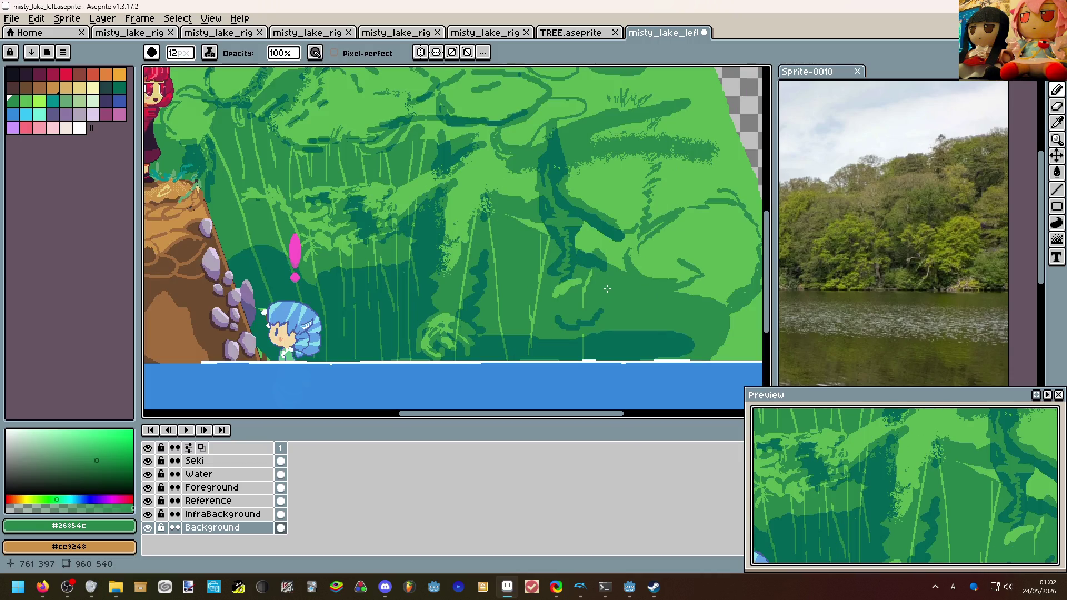
pyautogui.scroll(-3)
pyautogui.scroll(3)
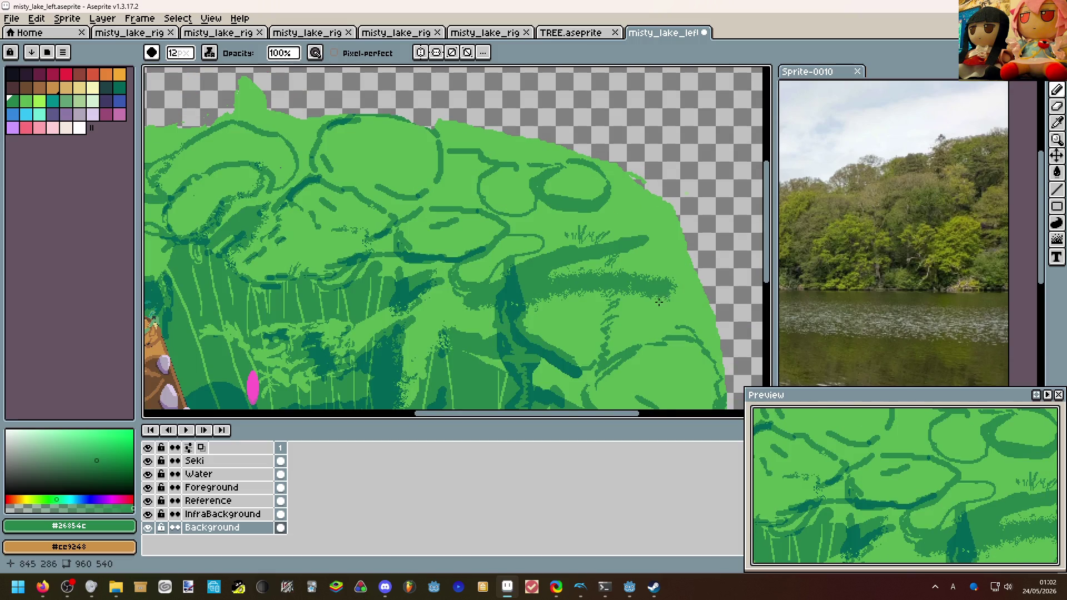
pyautogui.scroll(3)
pyautogui.scroll(-3)
pyautogui.hotkey('ctrl', 'z')
pyautogui.press('-')
pyautogui.press('-')
pyautogui.press('-')
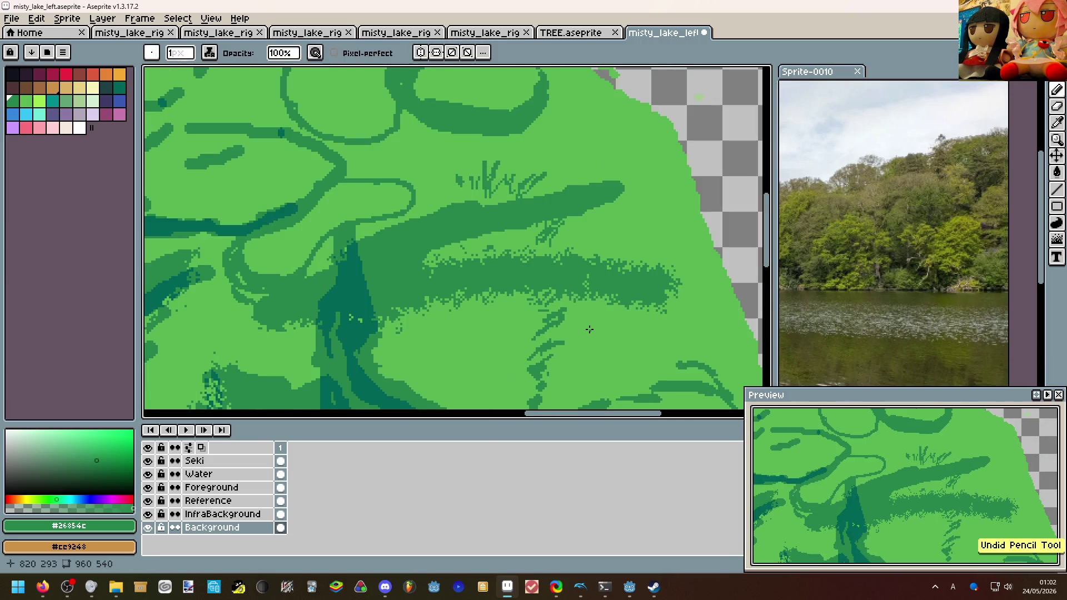
pyautogui.moveTo(657, 327); pyautogui.dragTo(611, 335)
pyautogui.press('v')
pyautogui.hotkey('ctrl', 'z')
pyautogui.press('b')
pyautogui.moveTo(607, 359); pyautogui.dragTo(611, 335)
# Pick a light green from the palette and try filling the upper bush, then undo the fill.
pyautogui.scroll(-3)
pyautogui.scroll(-3)
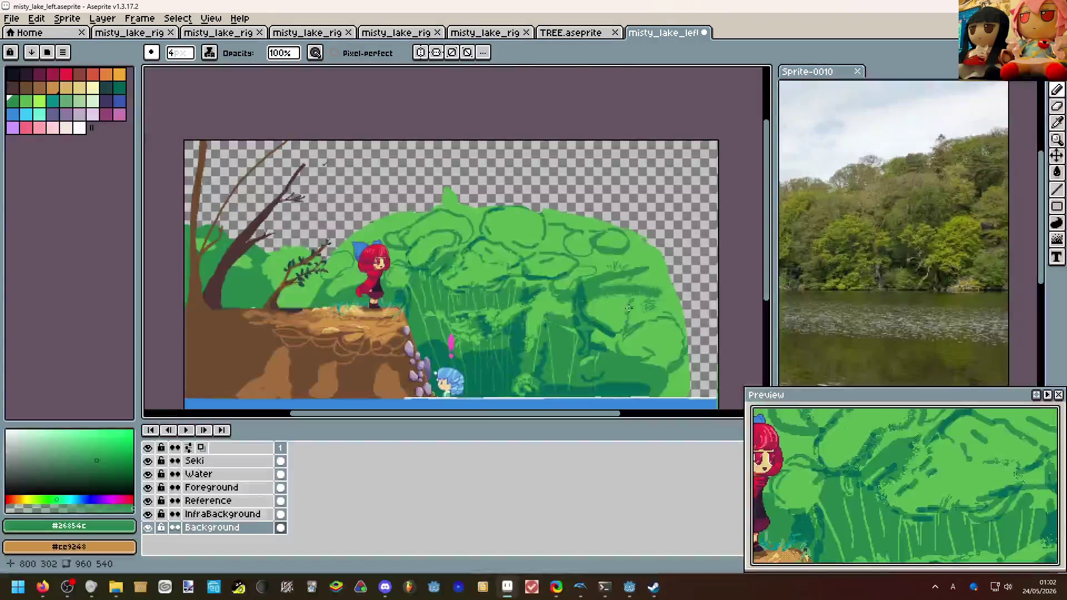
pyautogui.moveTo(616, 289); pyautogui.dragTo(586, 266)
pyautogui.moveTo(393, 322); pyautogui.dragTo(457, 299)
pyautogui.scroll(3)
pyautogui.scroll(-3)
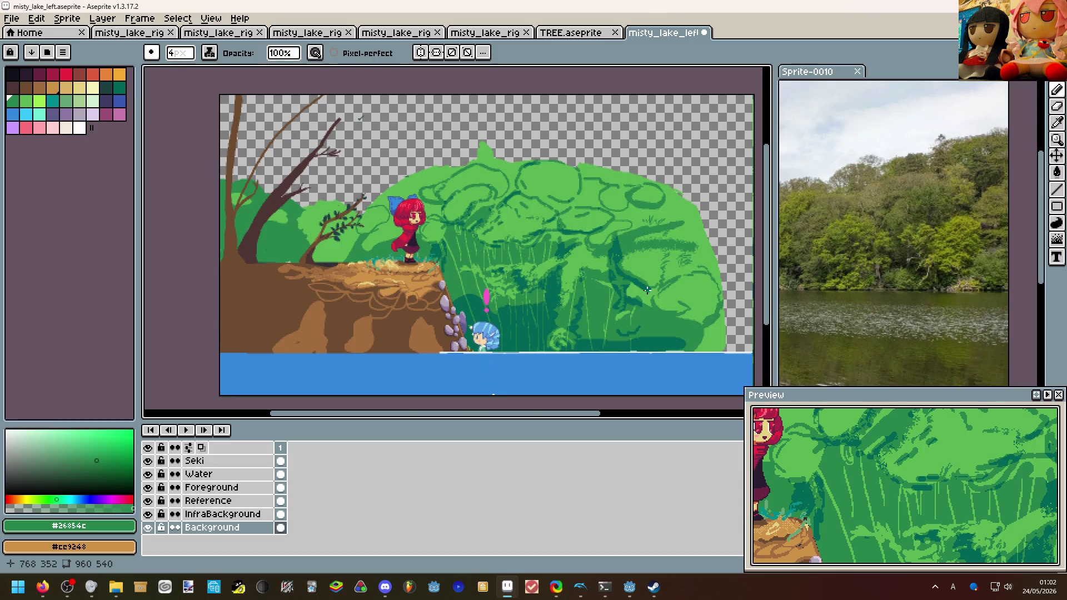
pyautogui.scroll(3)
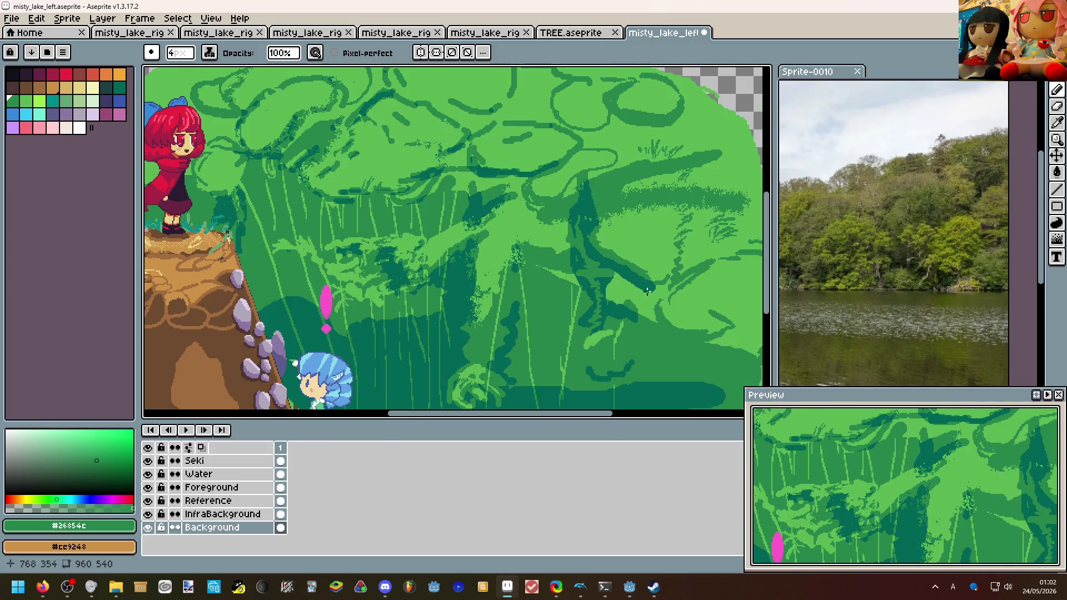
pyautogui.moveTo(482, 315); pyautogui.dragTo(561, 276)
pyautogui.moveTo(346, 250); pyautogui.dragTo(605, 338)
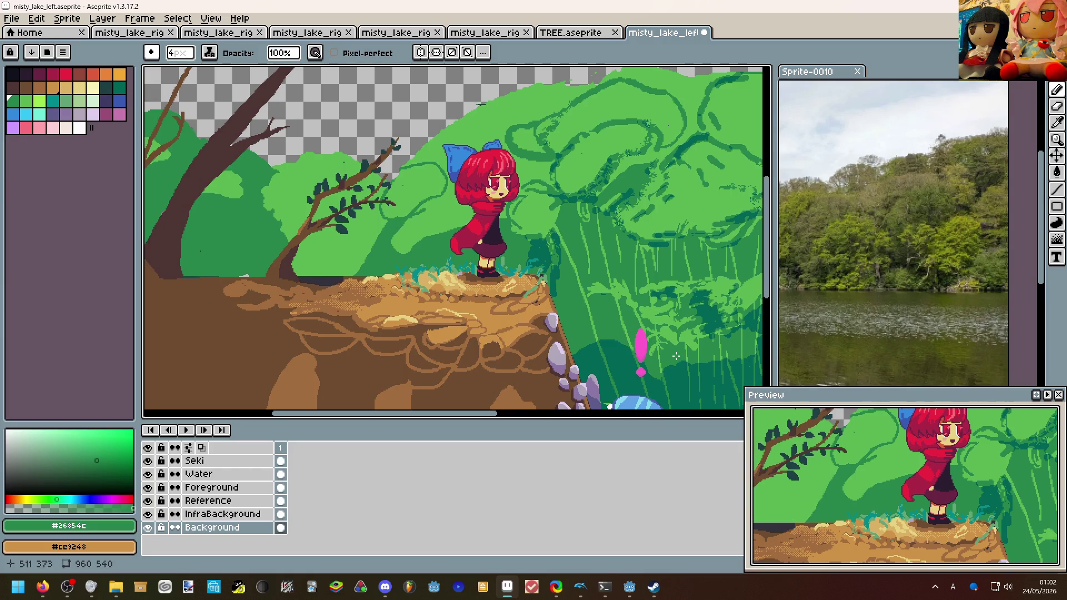
pyautogui.scroll(-3)
pyautogui.scroll(3)
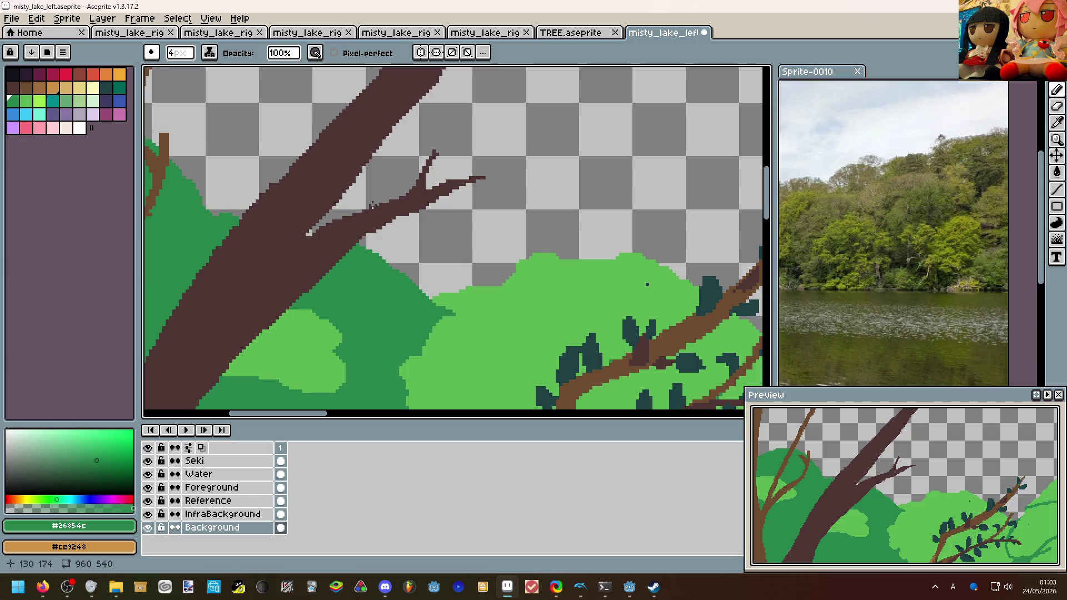
pyautogui.hscroll(3)
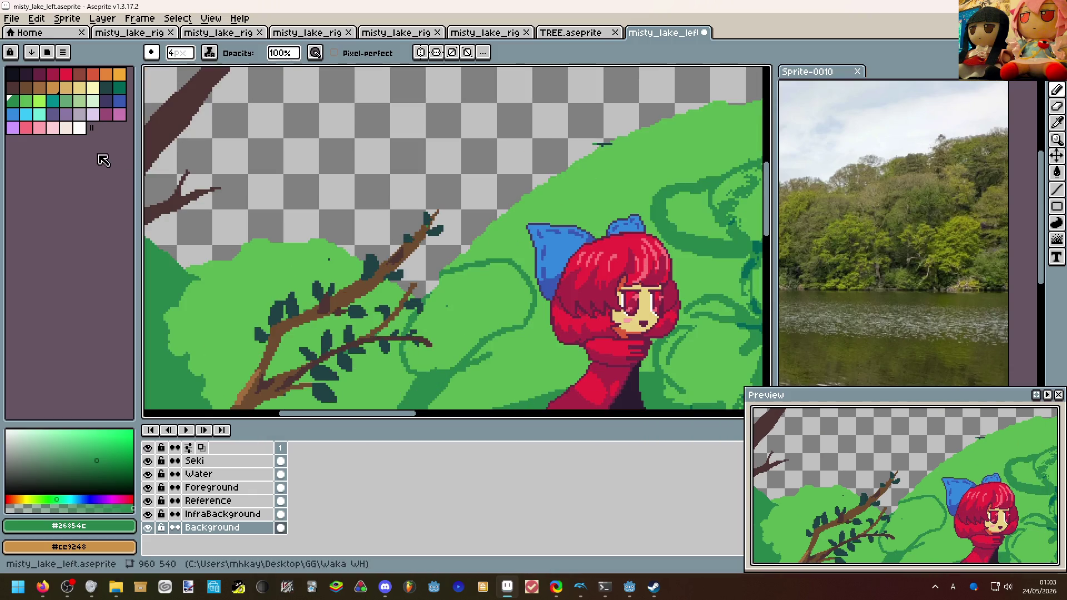
pyautogui.click(39, 101)
pyautogui.scroll(3)
pyautogui.press('g')
pyautogui.click(373, 203)
pyautogui.scroll(-3)
pyautogui.hotkey('ctrl', 'z')
pyautogui.press('b')
pyautogui.scroll(-3)
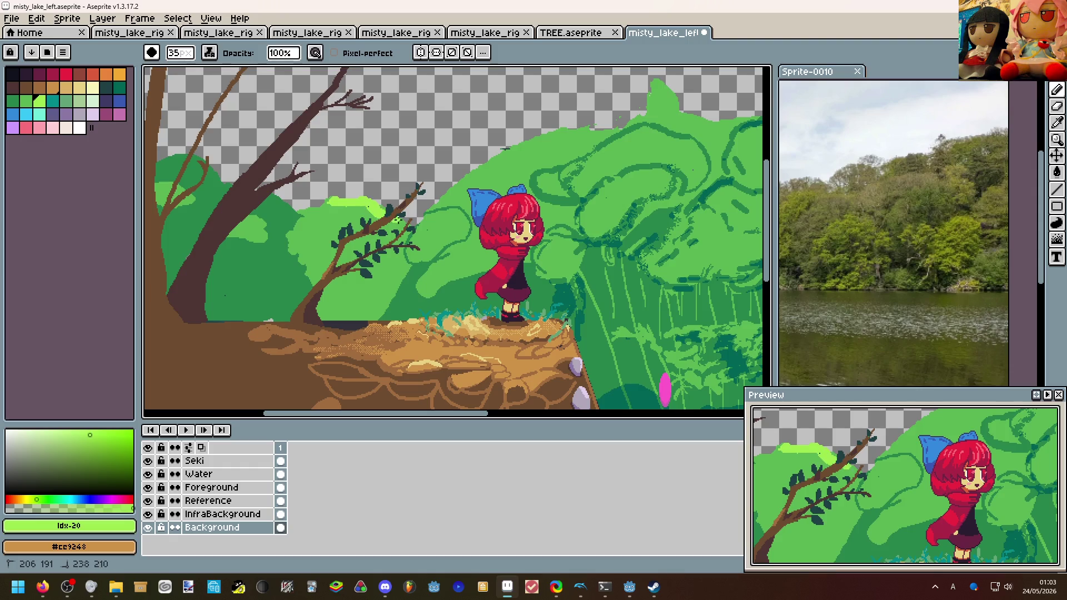
# Paint a light-green band along the bush edge, then narrow it with a 12 px brush near the bow.
pyautogui.scroll(3)
pyautogui.hscroll(3)
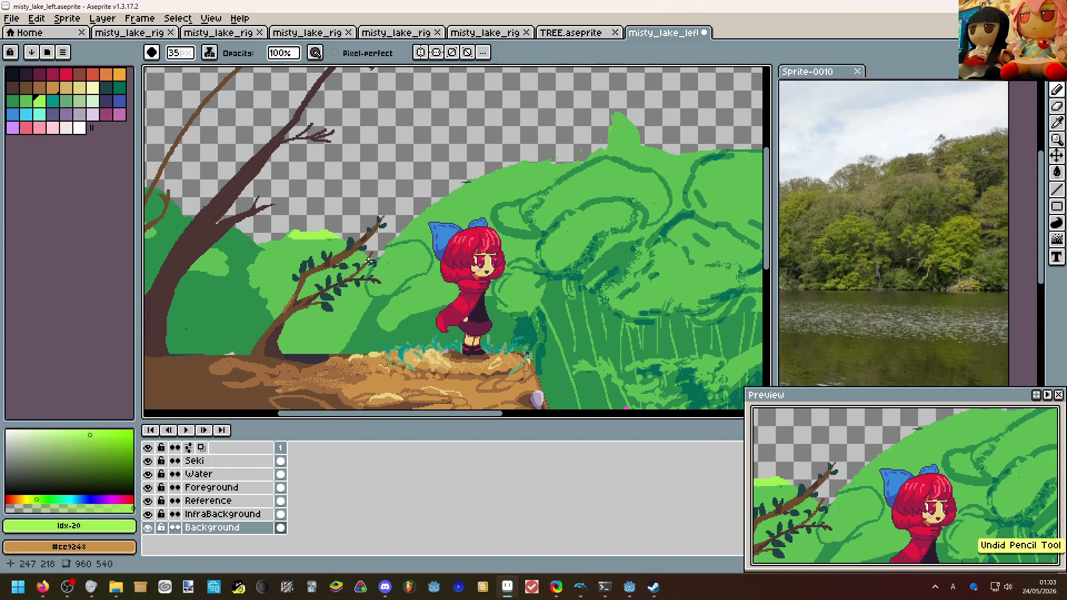
pyautogui.moveTo(381, 255); pyautogui.dragTo(524, 167)
pyautogui.scroll(-3)
pyautogui.scroll(3)
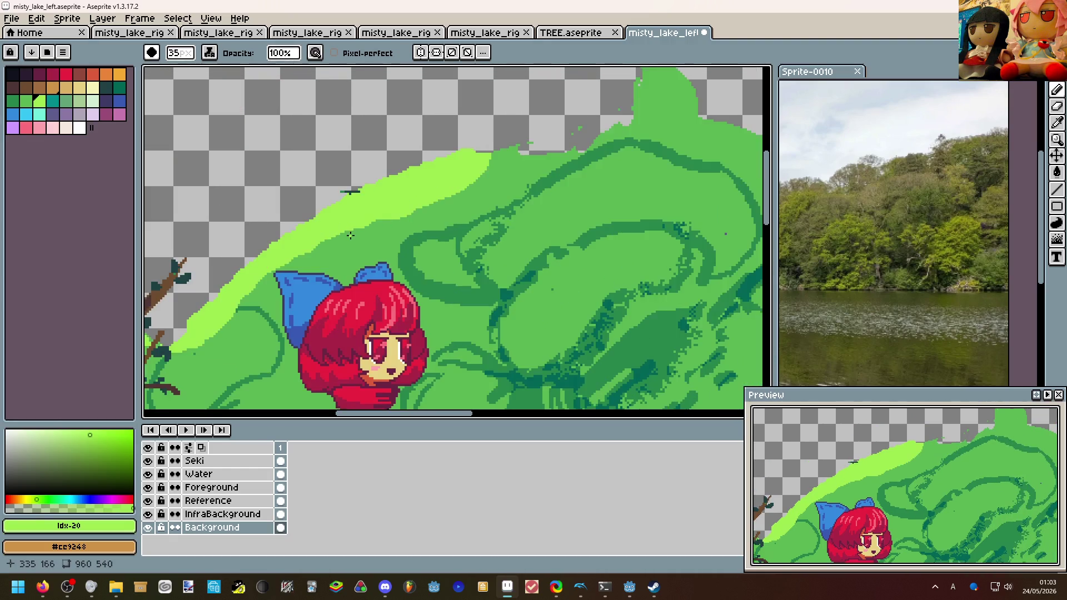
pyautogui.click(383, 245)
pyautogui.moveTo(361, 216); pyautogui.dragTo(489, 158)
pyautogui.moveTo(422, 245); pyautogui.dragTo(372, 237)
pyautogui.hotkey('ctrl', 'z')
pyautogui.hotkey('ctrl', 'z')
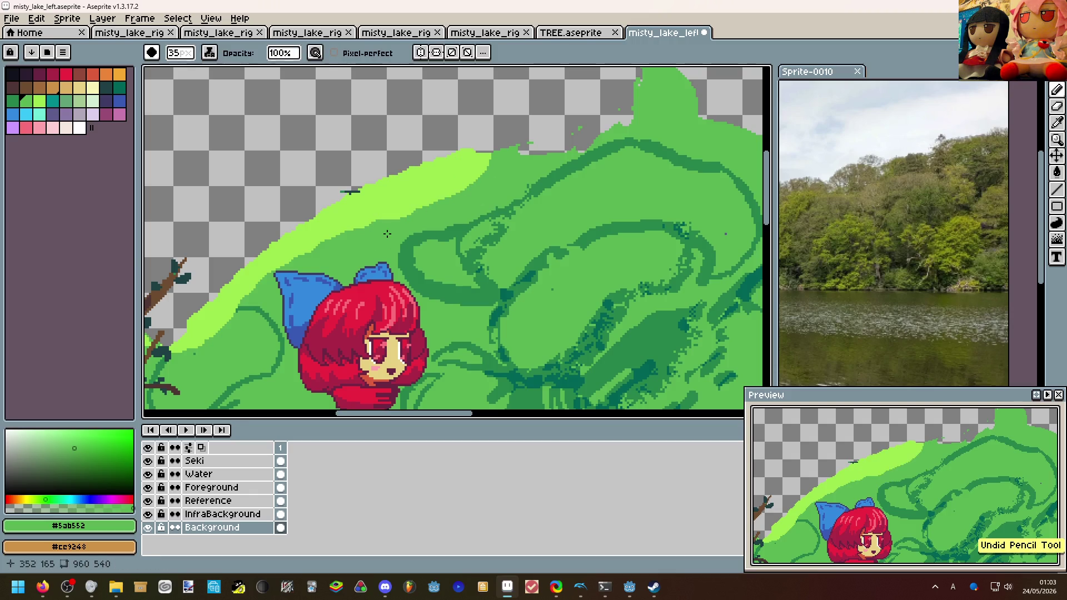
pyautogui.press('-')
pyautogui.press('-')
pyautogui.press('-')
pyautogui.moveTo(472, 181); pyautogui.dragTo(308, 251)
pyautogui.moveTo(364, 213); pyautogui.dragTo(239, 304)
# With light green #9de64e, highlight the ridge, its inner curve and its leftward extension.
pyautogui.scroll(-3)
pyautogui.scroll(3)
pyautogui.scroll(3)
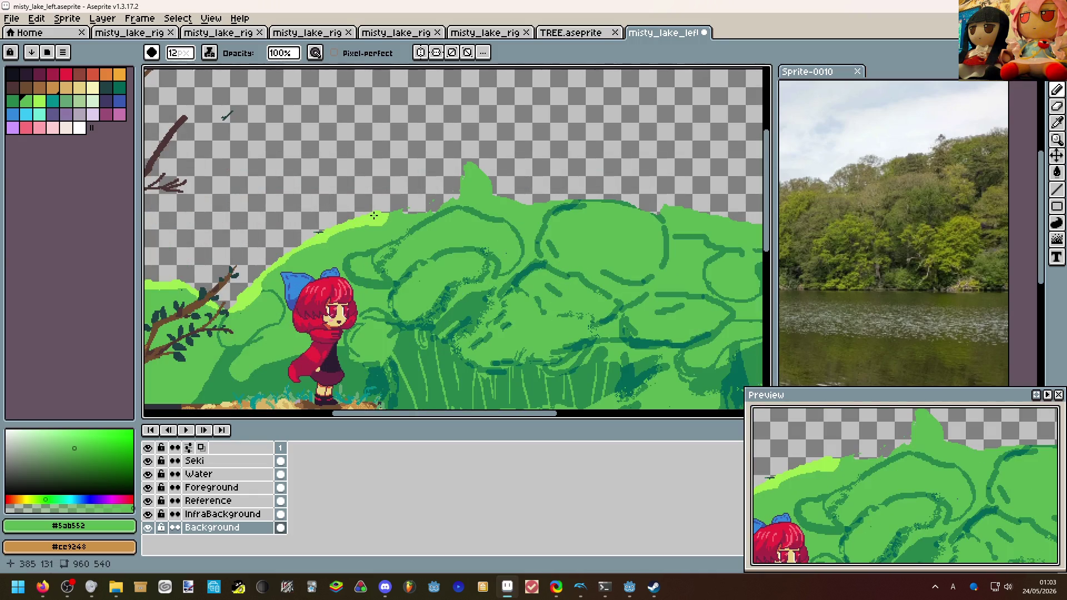
pyautogui.click(363, 222)
pyautogui.scroll(3)
pyautogui.moveTo(434, 250); pyautogui.dragTo(628, 208)
pyautogui.scroll(-3)
pyautogui.scroll(3)
pyautogui.moveTo(366, 227); pyautogui.dragTo(475, 211)
pyautogui.scroll(-3)
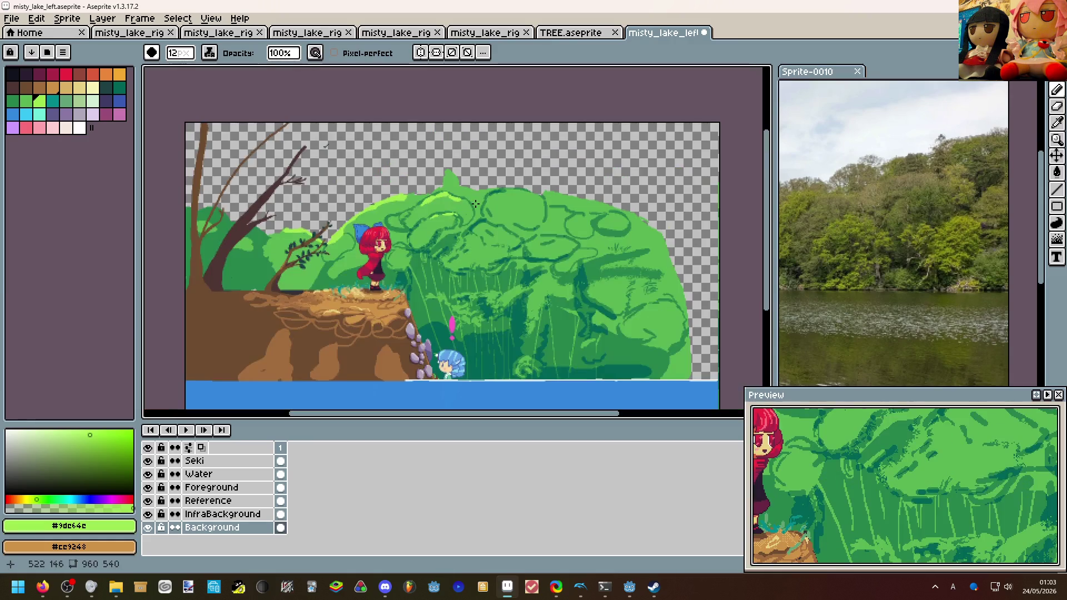
pyautogui.scroll(3)
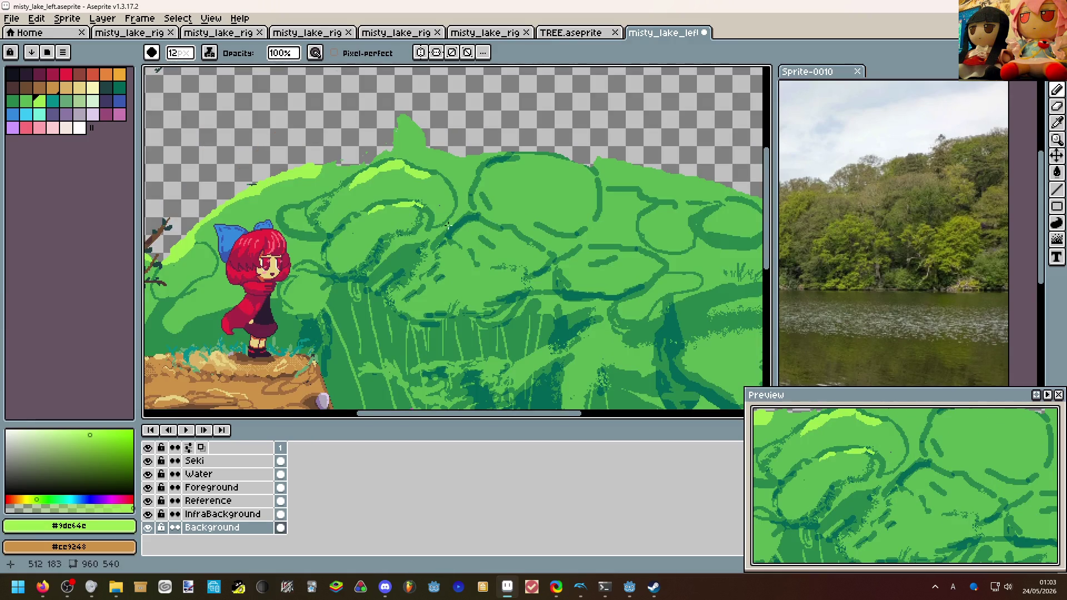
pyautogui.scroll(3)
pyautogui.moveTo(361, 179); pyautogui.dragTo(246, 235)
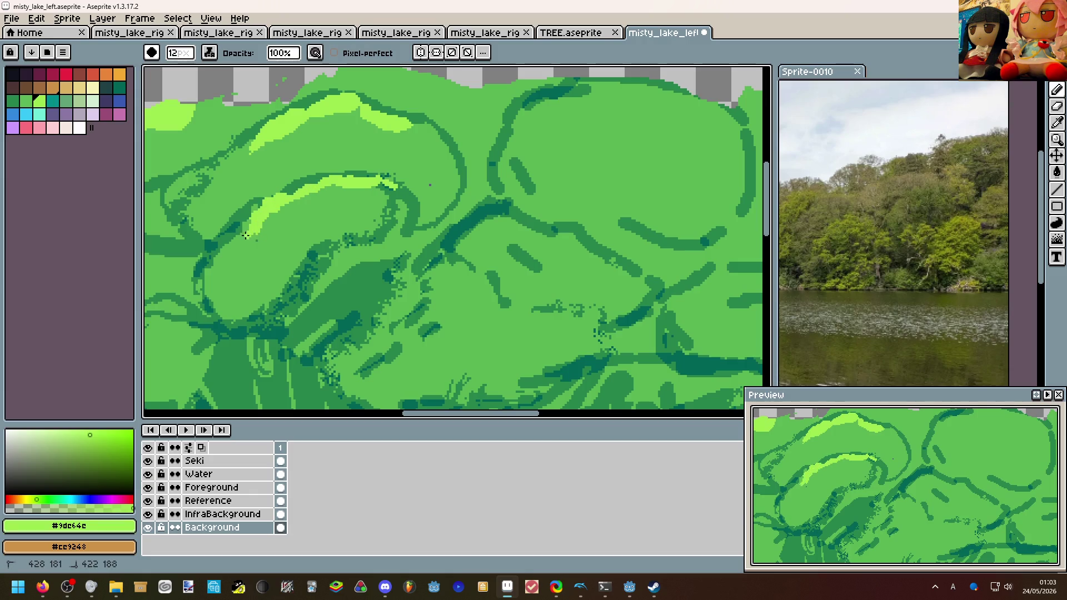
# Add small light-green highlights on the hill's top lump and a nearby spot.
pyautogui.scroll(-3)
pyautogui.scroll(3)
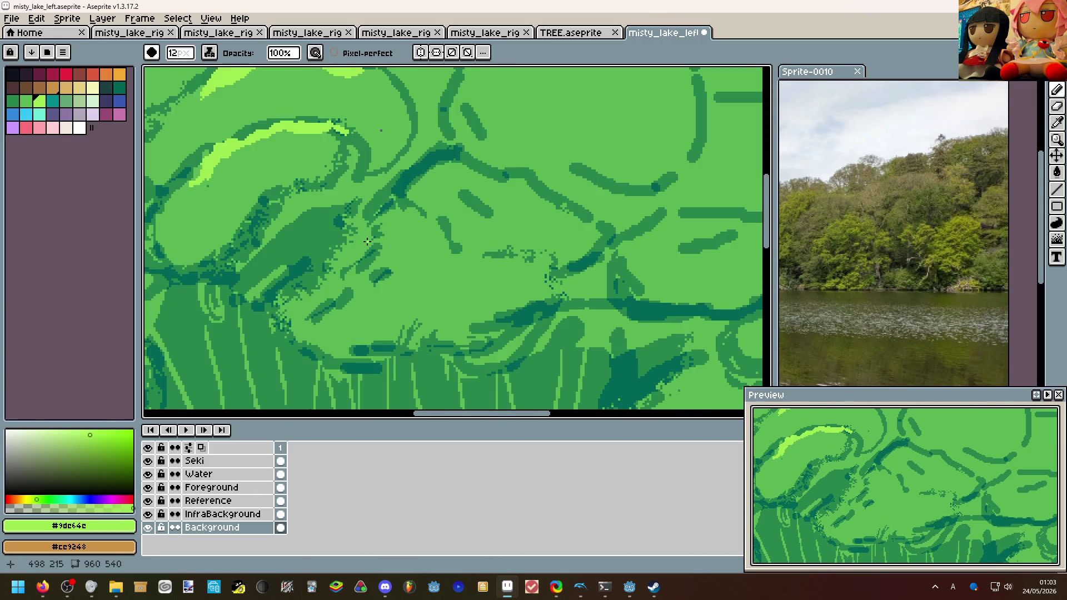
pyautogui.scroll(-3)
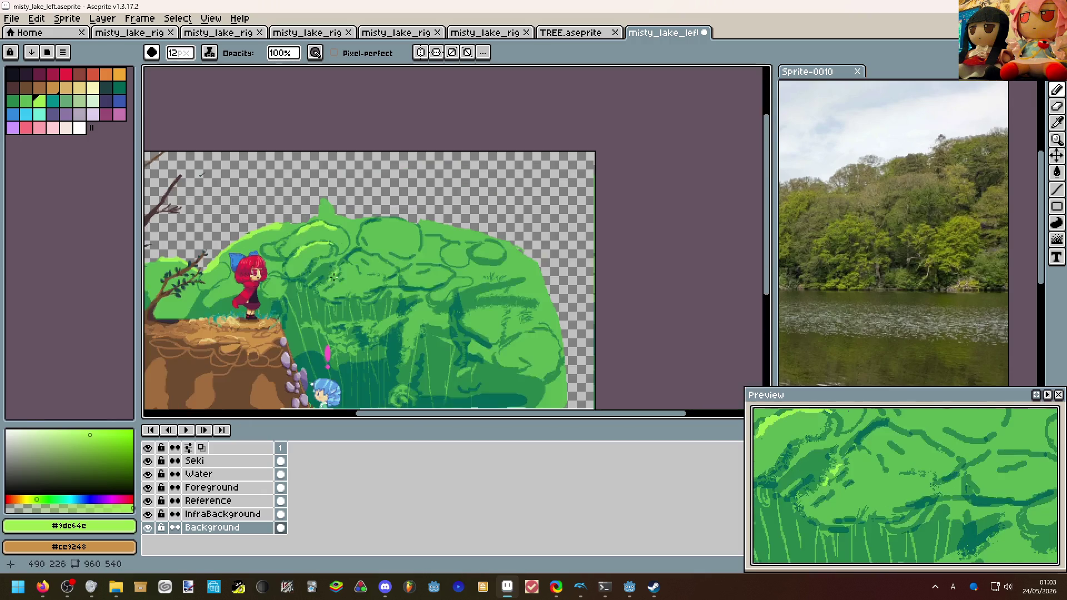
pyautogui.scroll(3)
pyautogui.moveTo(400, 189); pyautogui.dragTo(422, 192)
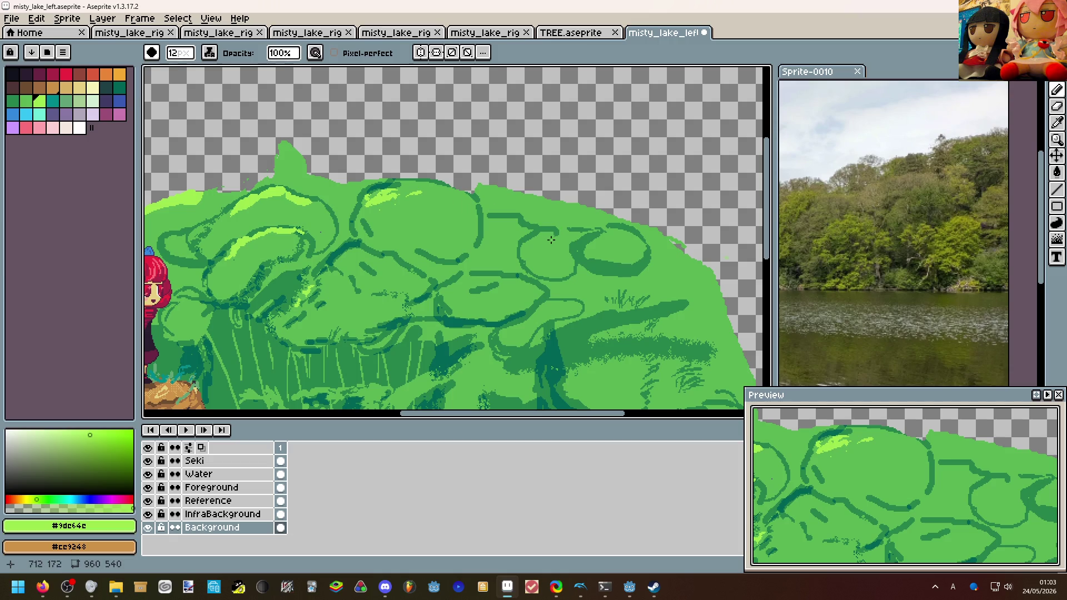
pyautogui.scroll(-3)
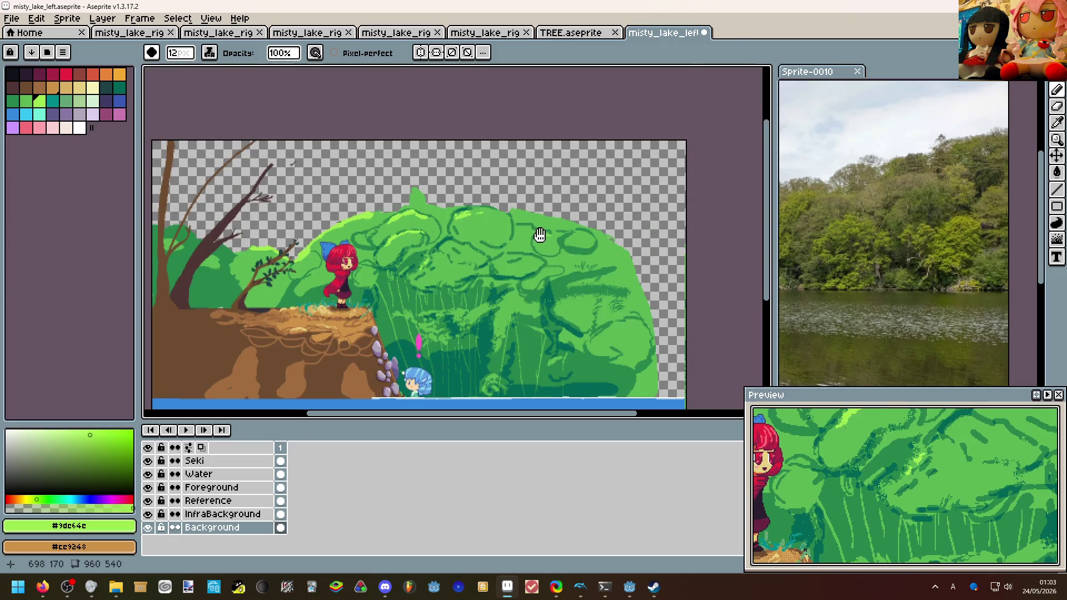
pyautogui.scroll(3)
pyautogui.moveTo(356, 248); pyautogui.dragTo(371, 234)
pyautogui.scroll(-3)
pyautogui.scroll(3)
pyautogui.moveTo(474, 297); pyautogui.dragTo(491, 264)
pyautogui.scroll(-3)
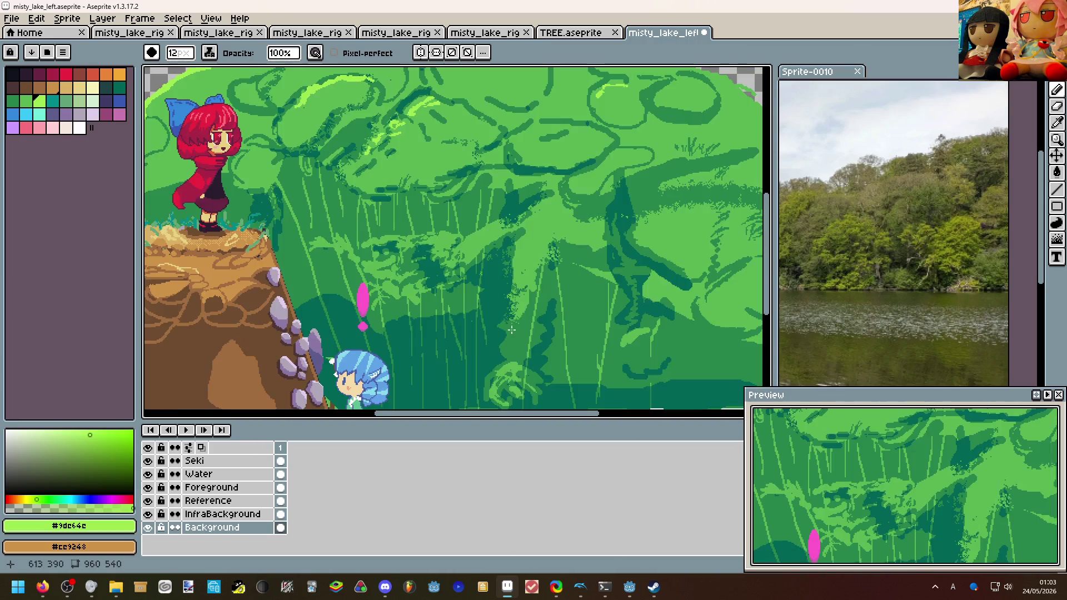
pyautogui.scroll(-3)
pyautogui.scroll(3)
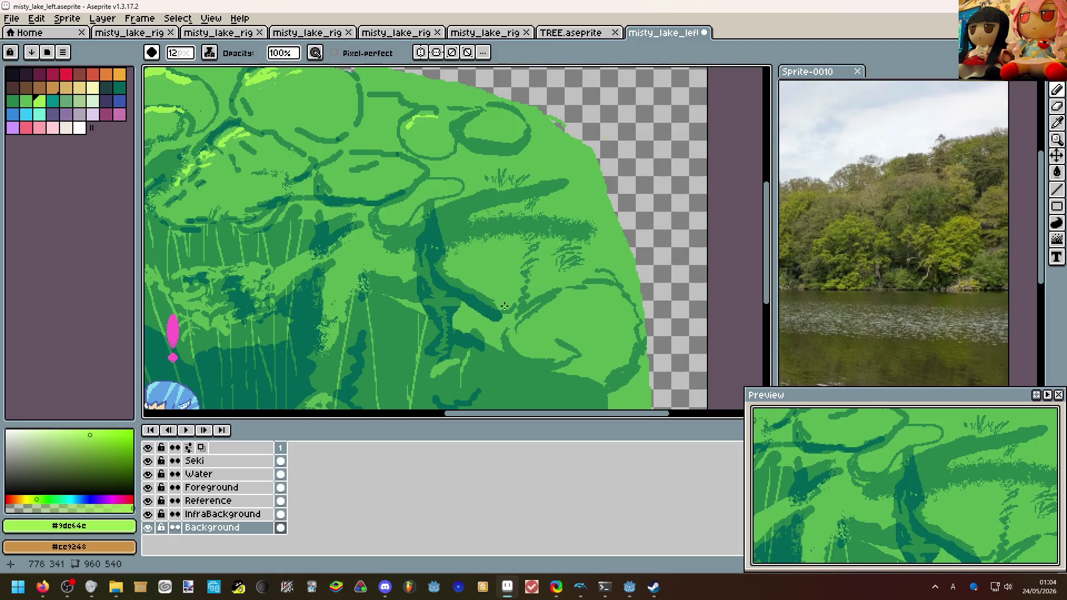
pyautogui.scroll(-3)
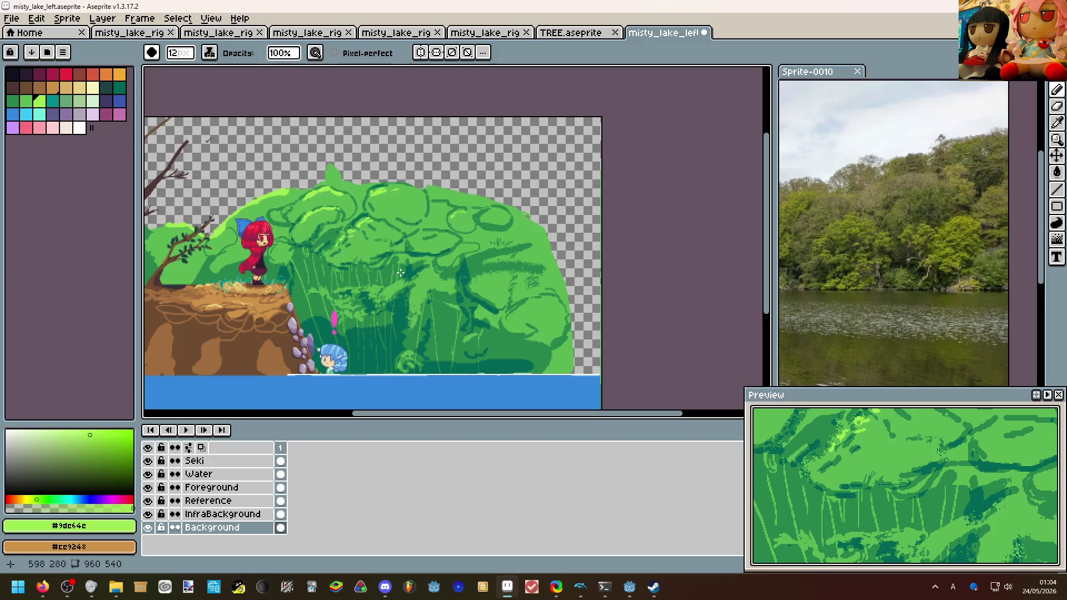
# Highlight the hill's right side with two light-green strokes.
pyautogui.moveTo(420, 276); pyautogui.dragTo(541, 257)
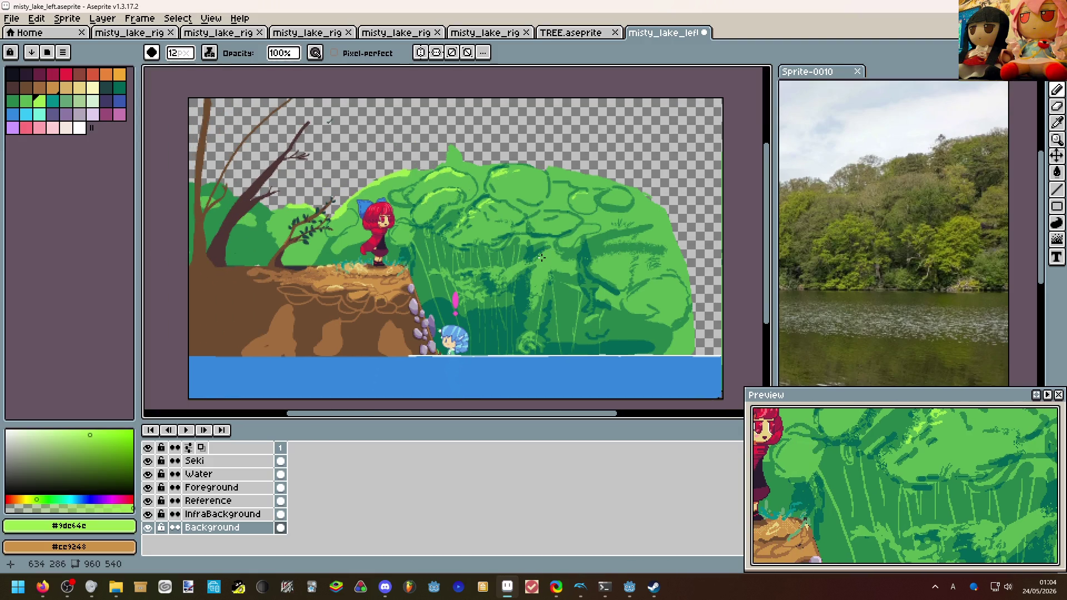
pyautogui.scroll(3)
pyautogui.moveTo(535, 300); pyautogui.dragTo(372, 298)
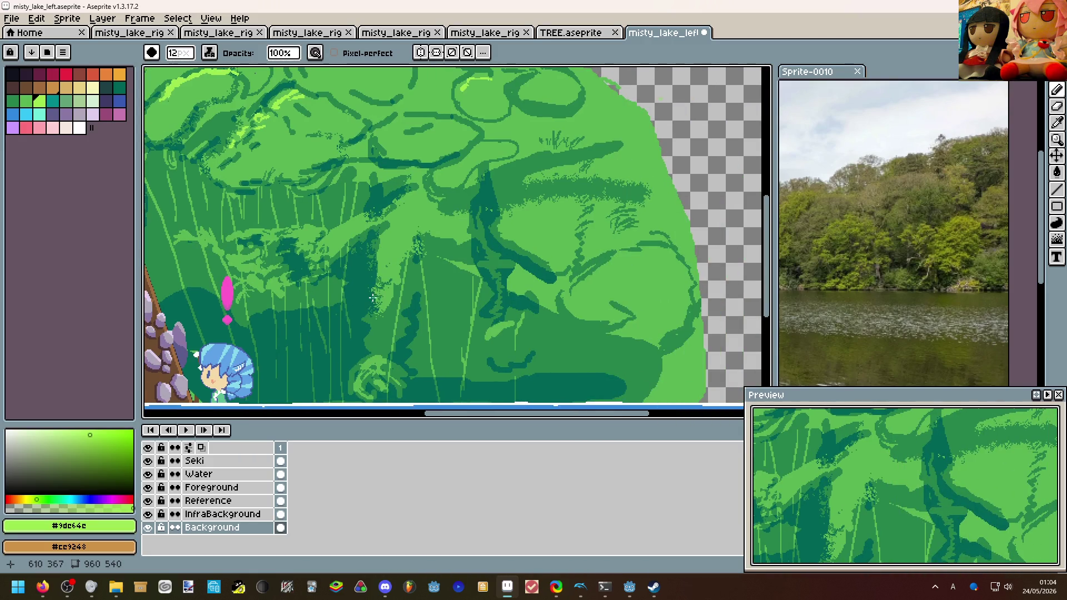
pyautogui.scroll(3)
pyautogui.moveTo(644, 235); pyautogui.dragTo(749, 262)
pyautogui.moveTo(749, 262); pyautogui.dragTo(608, 278)
pyautogui.scroll(-3)
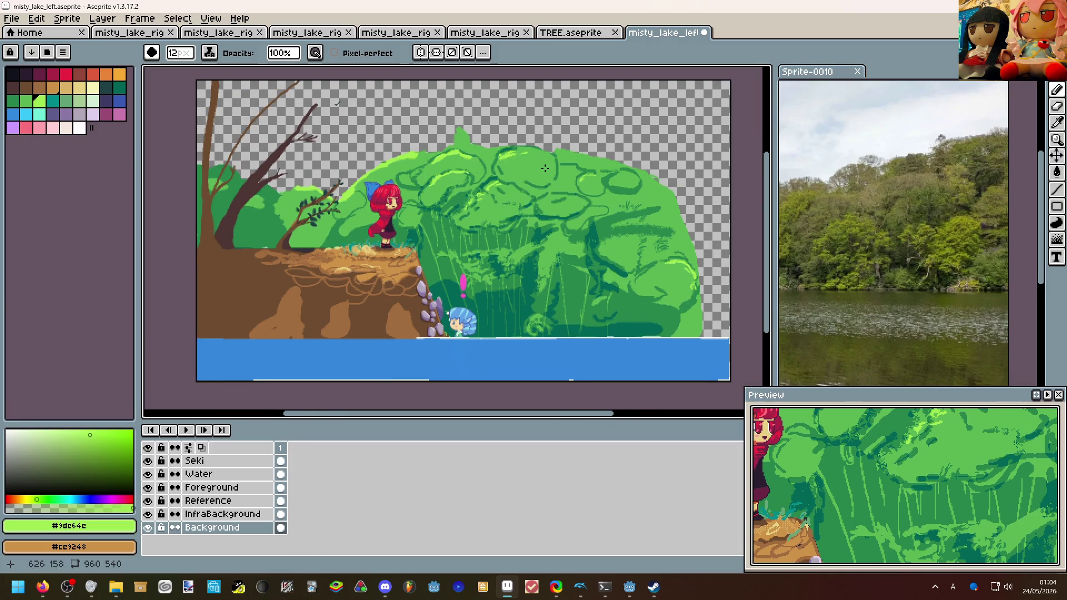
pyautogui.scroll(3)
pyautogui.scroll(-3)
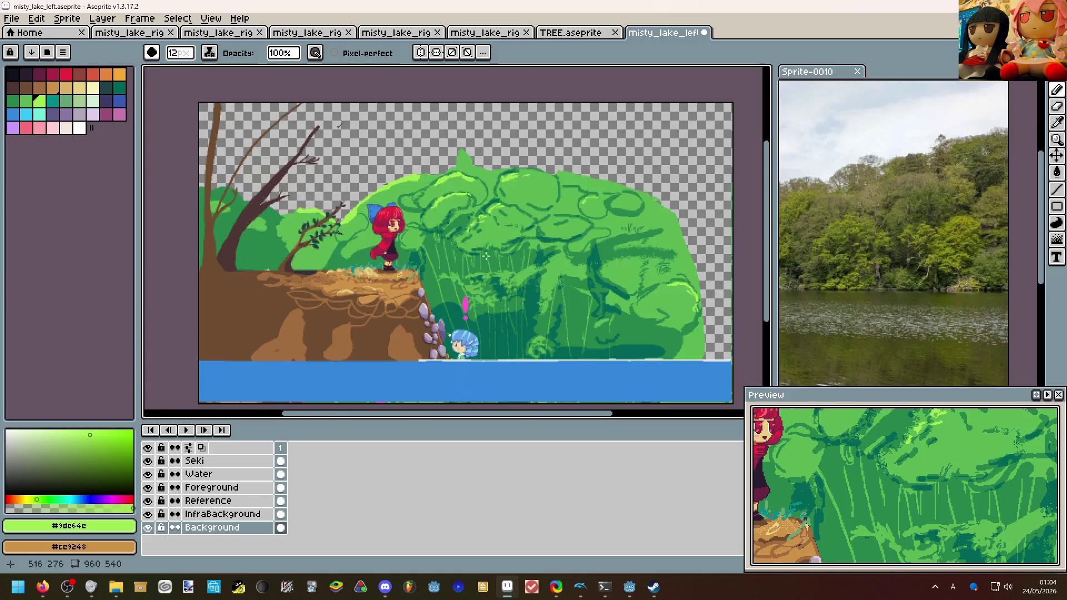
pyautogui.scroll(3)
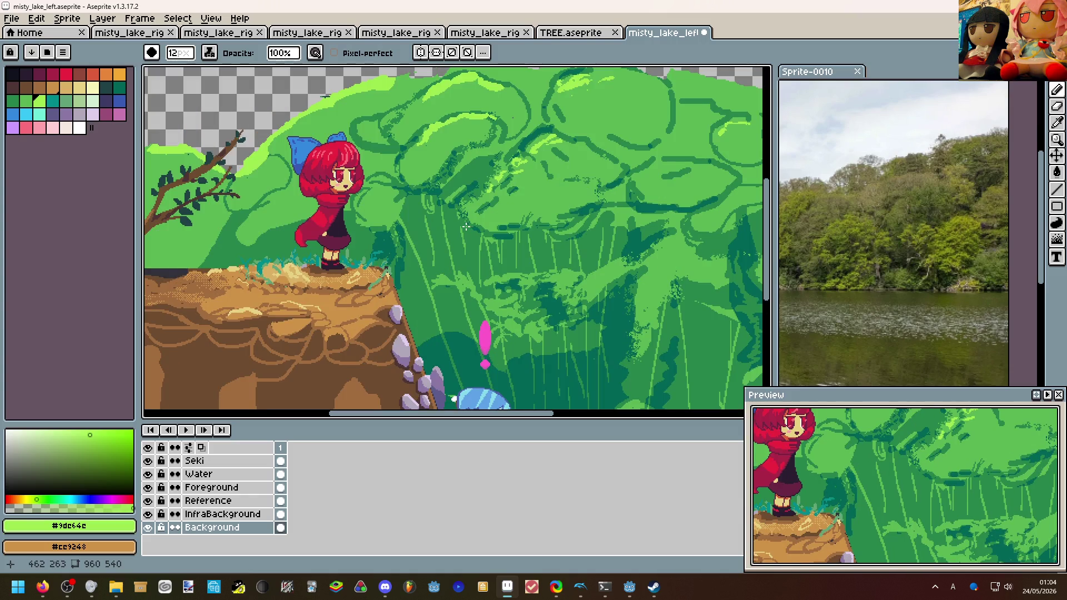
pyautogui.scroll(-3)
pyautogui.scroll(-3)
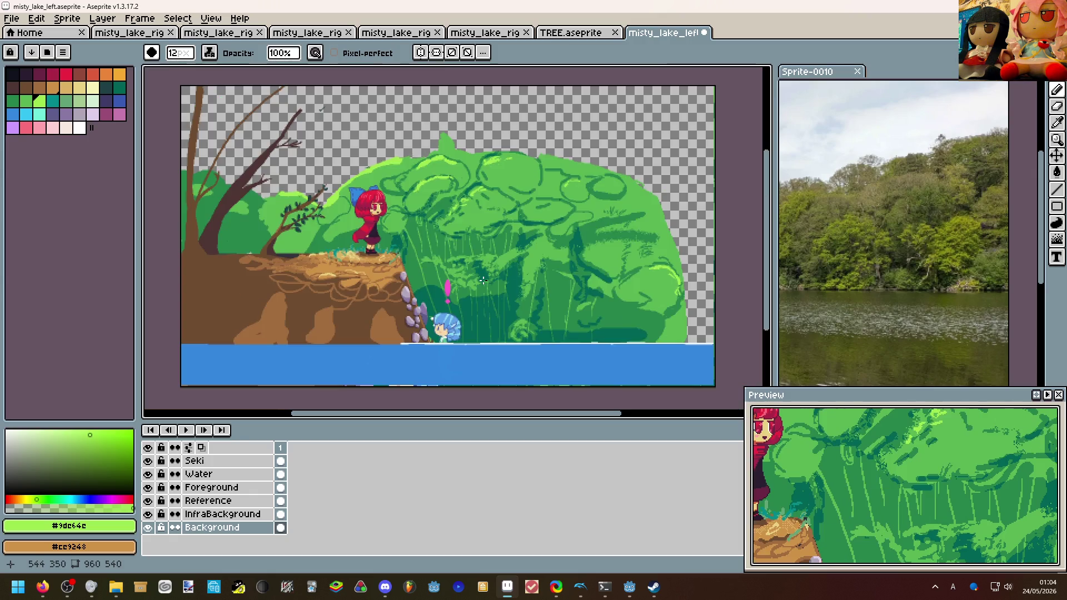
pyautogui.scroll(3)
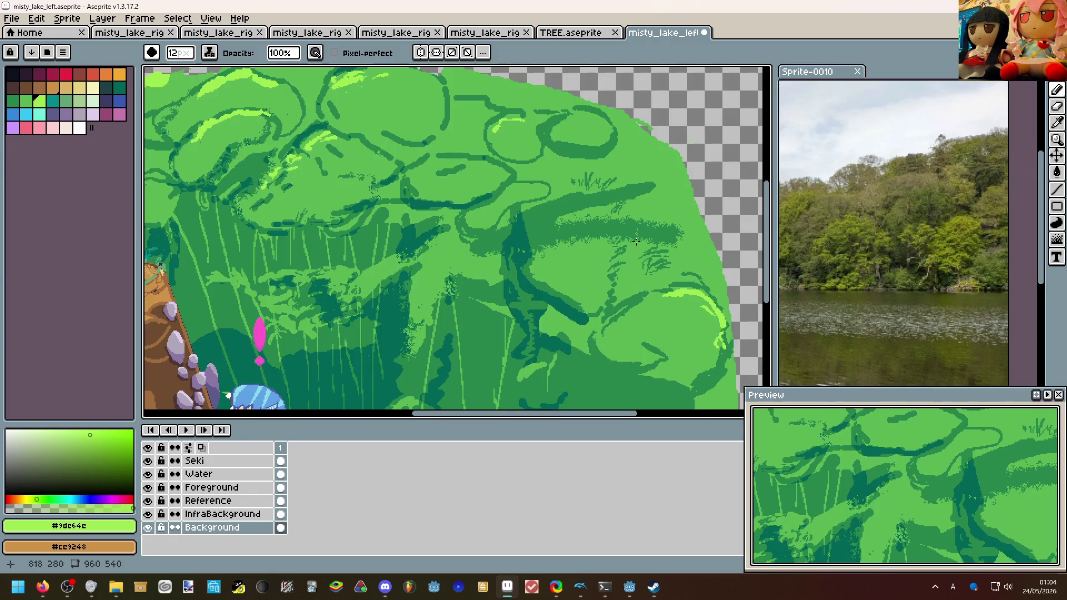
# Extend light-green highlights along the bush top by the branch and left of the trunk.
pyautogui.moveTo(275, 203); pyautogui.dragTo(583, 278)
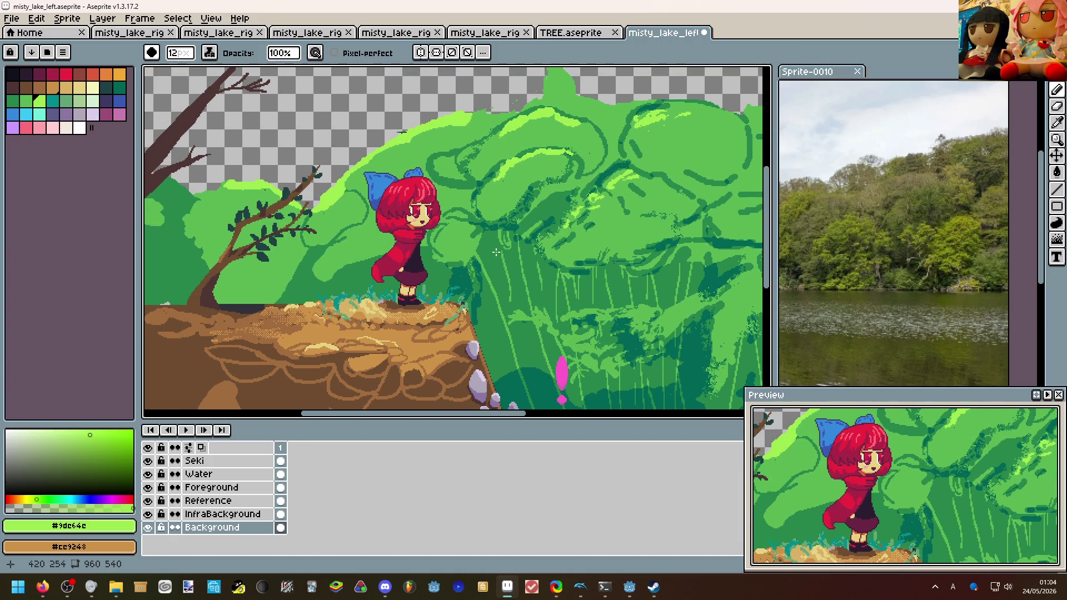
pyautogui.moveTo(438, 238); pyautogui.dragTo(499, 300)
pyautogui.scroll(3)
pyautogui.scroll(3)
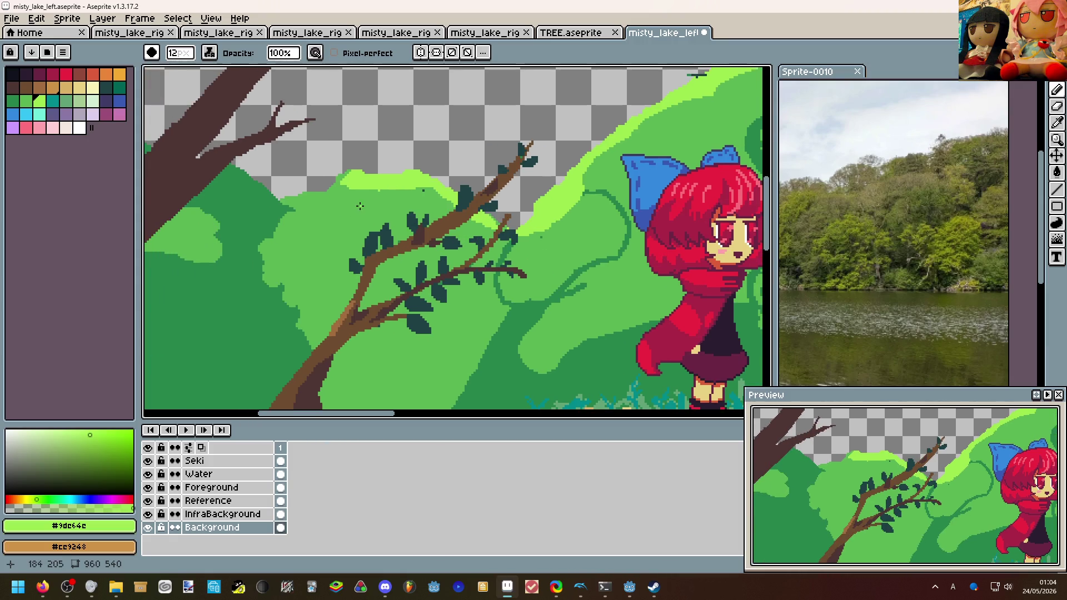
pyautogui.moveTo(343, 191); pyautogui.dragTo(298, 201)
pyautogui.hscroll(-3)
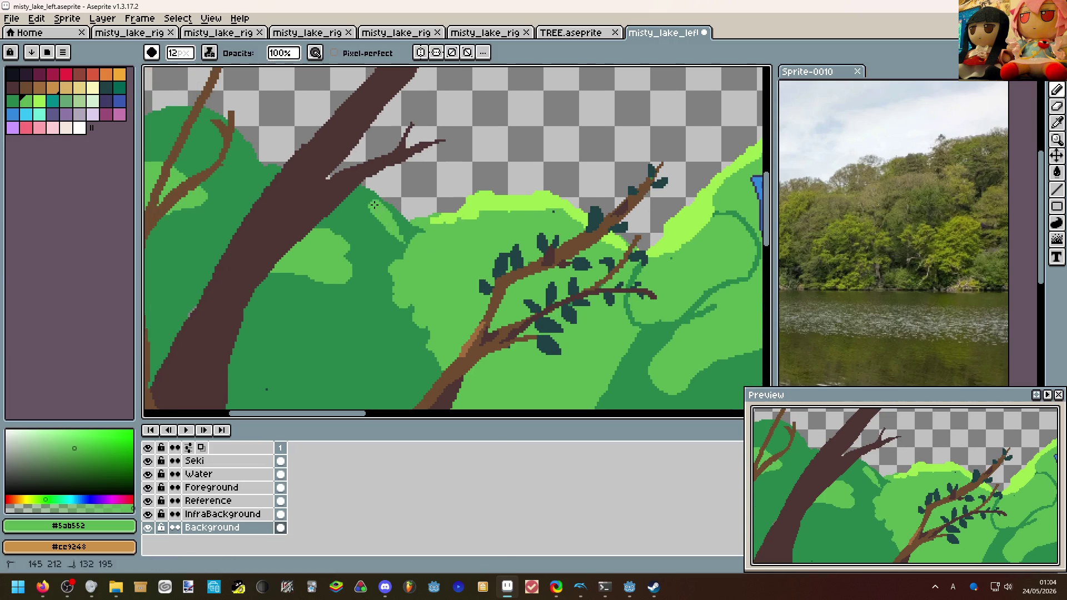
pyautogui.moveTo(277, 168); pyautogui.dragTo(175, 111)
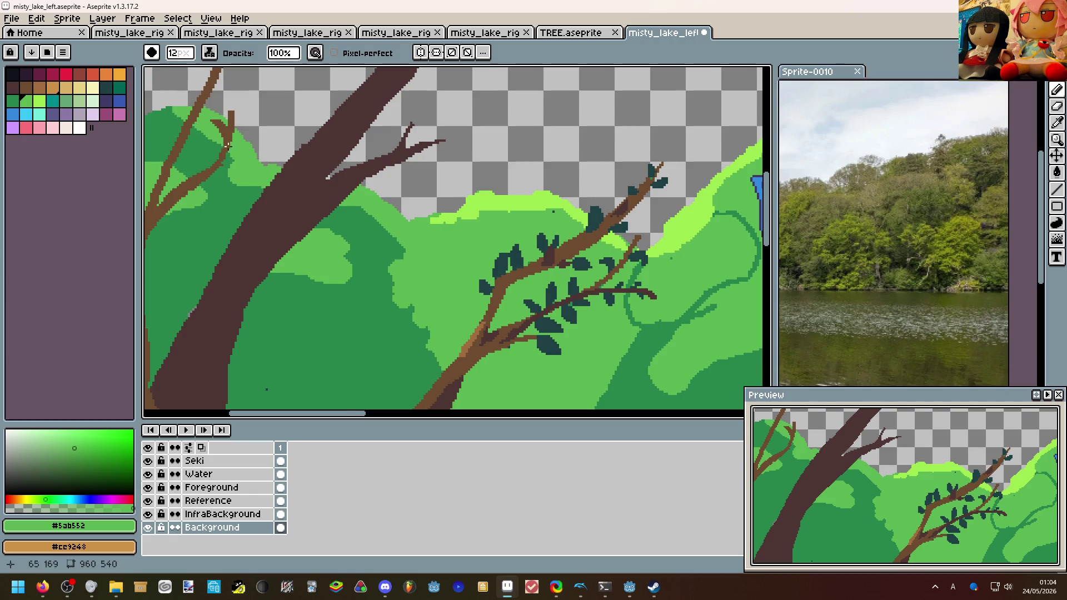
pyautogui.scroll(-3)
pyautogui.scroll(-3)
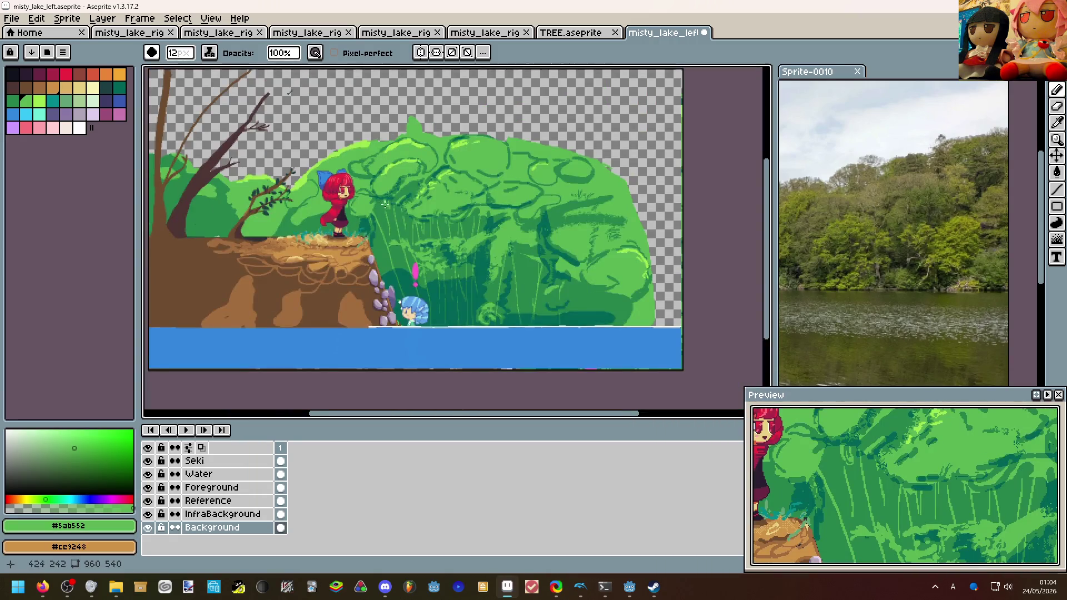
pyautogui.scroll(3)
pyautogui.moveTo(390, 223); pyautogui.dragTo(442, 244)
pyautogui.scroll(3)
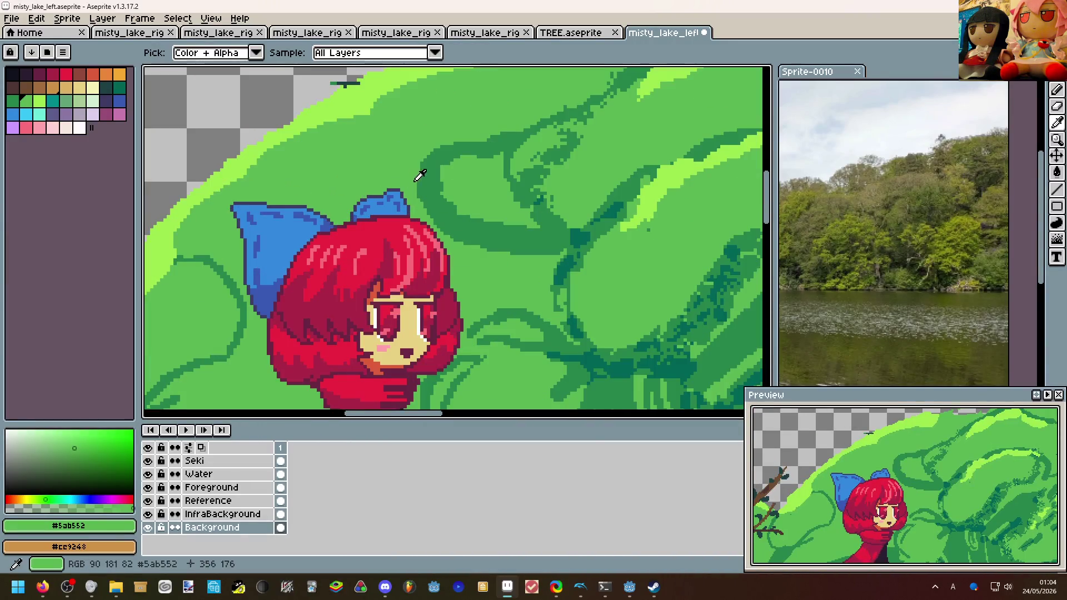
# Sample dark green #26854c and draw contour strokes by the bow and beside the hair.
pyautogui.click(401, 165)
pyautogui.moveTo(401, 166); pyautogui.dragTo(335, 224)
pyautogui.moveTo(425, 244); pyautogui.dragTo(556, 314)
pyautogui.scroll(-3)
pyautogui.moveTo(333, 291); pyautogui.dragTo(311, 366)
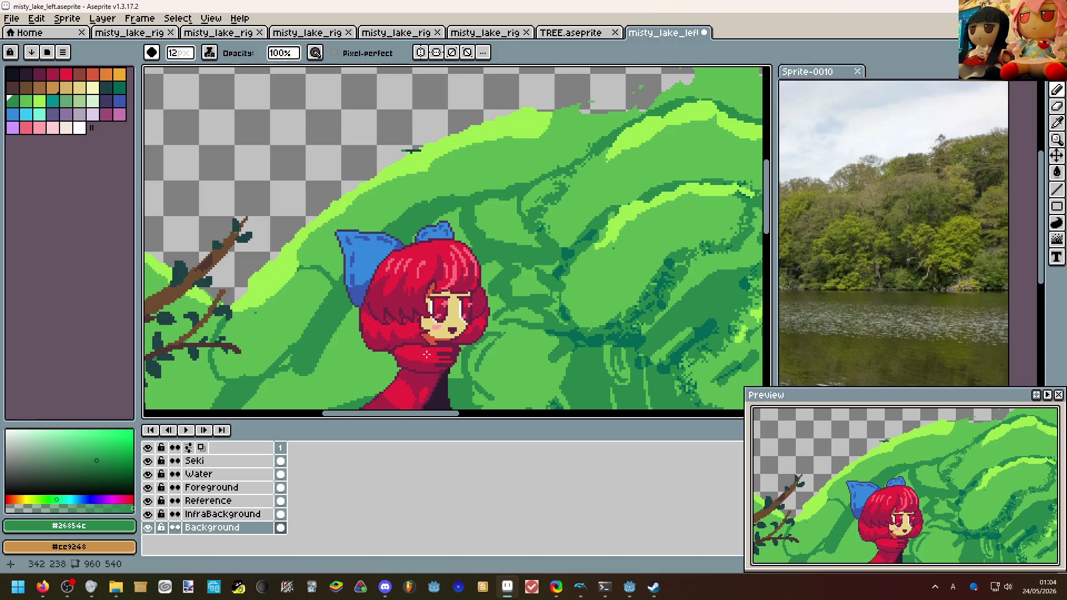
pyautogui.hotkey('ctrl', 'z')
pyautogui.moveTo(356, 300); pyautogui.dragTo(339, 371)
pyautogui.scroll(-3)
pyautogui.scroll(3)
pyautogui.scroll(-3)
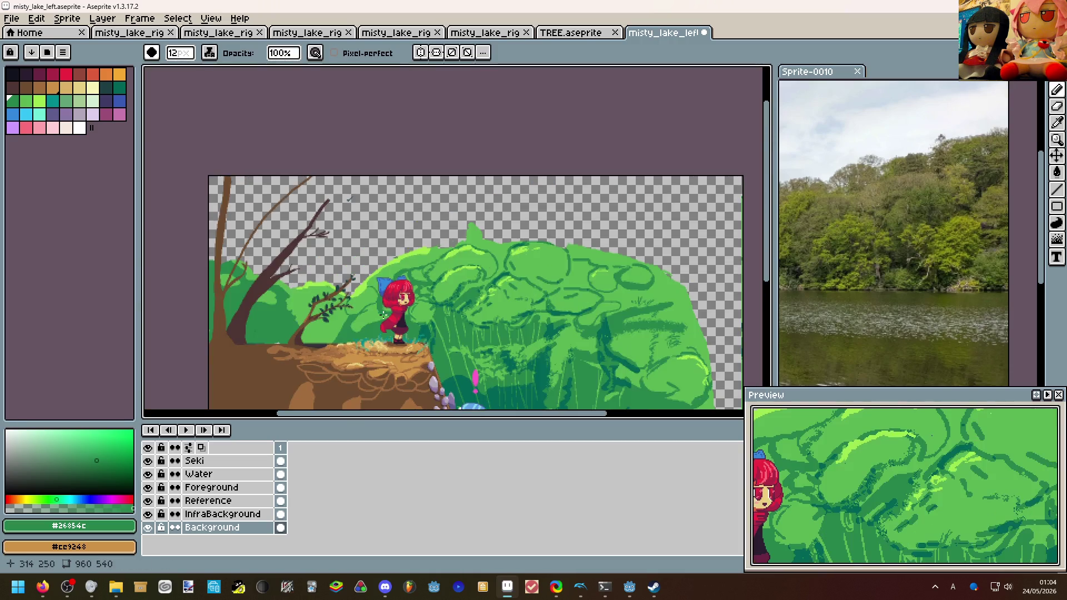
pyautogui.scroll(3)
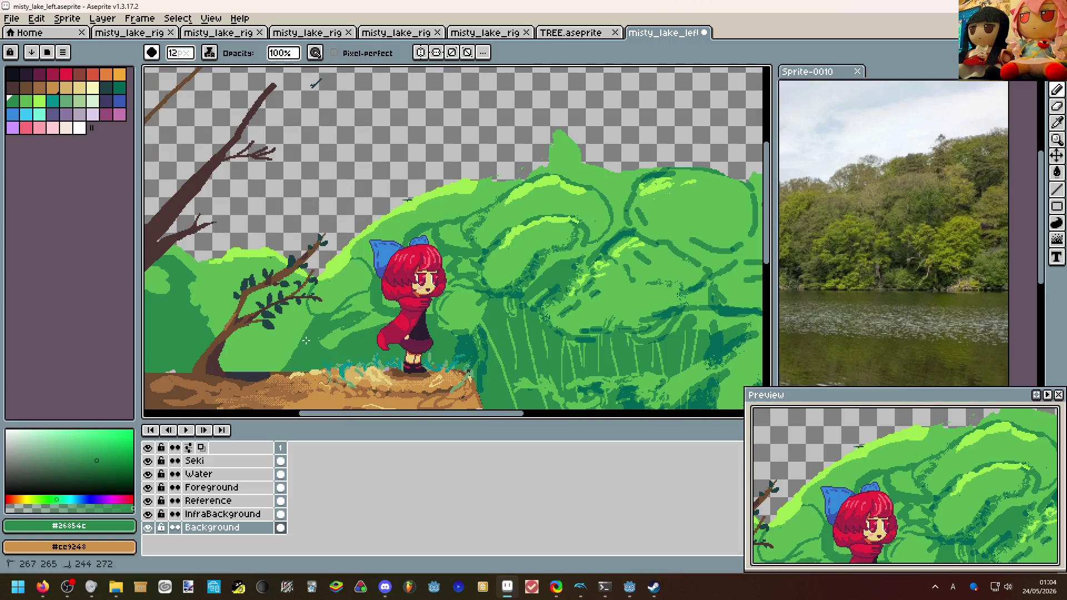
pyautogui.scroll(-3)
pyautogui.scroll(3)
pyautogui.scroll(3)
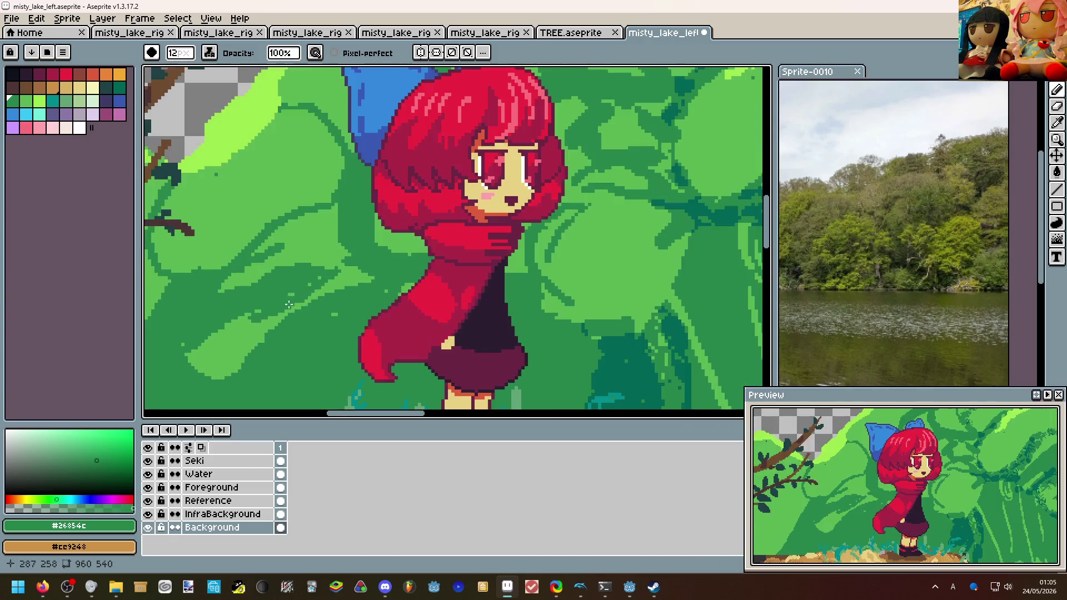
# Undo the last pencil stroke and paint a light green #9de64e highlight blob on a mid-bush leaf clump.
pyautogui.click(303, 292)
pyautogui.scroll(-3)
pyautogui.scroll(3)
pyautogui.click(314, 273)
pyautogui.scroll(-3)
pyautogui.scroll(3)
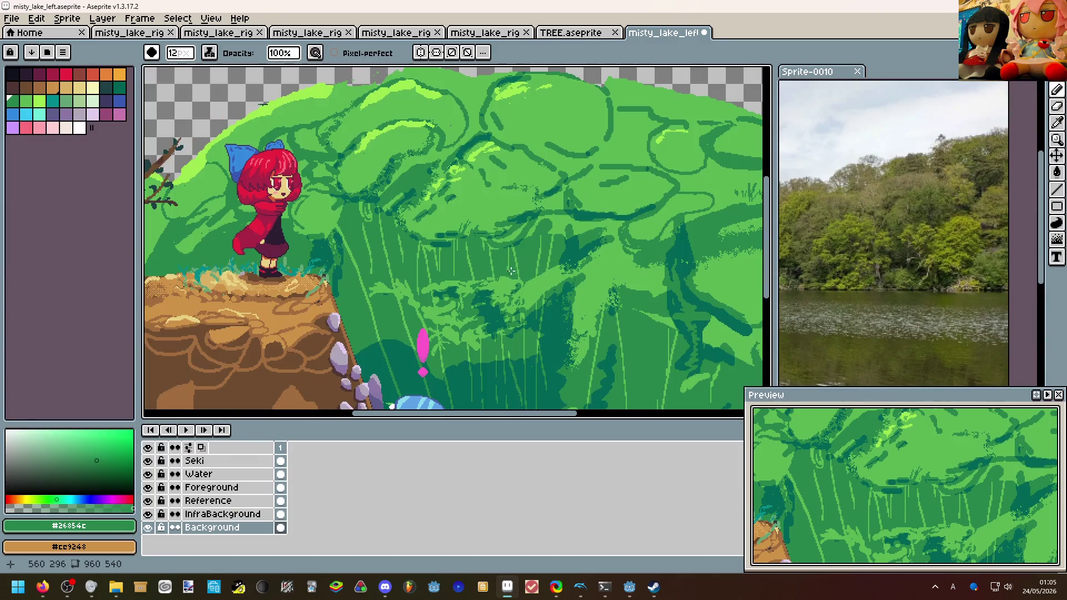
pyautogui.scroll(3)
pyautogui.click(417, 209)
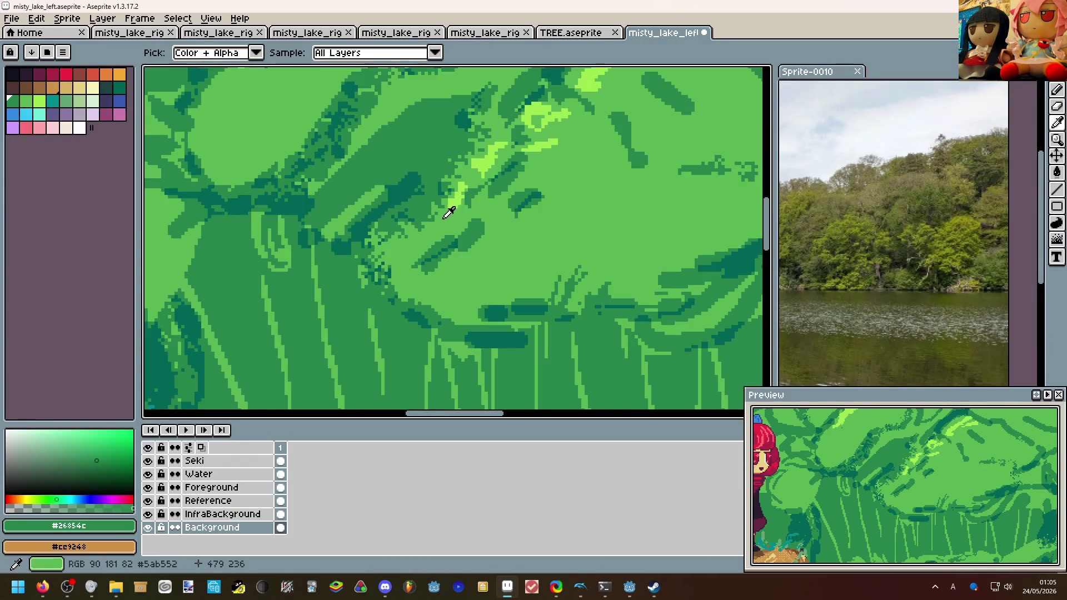
pyautogui.scroll(-3)
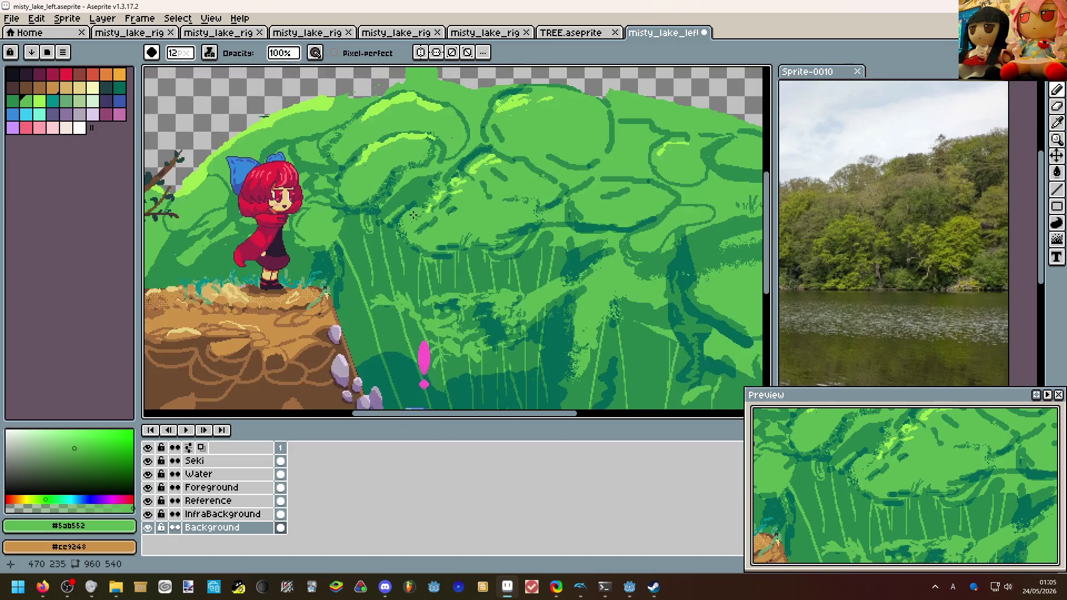
pyautogui.scroll(3)
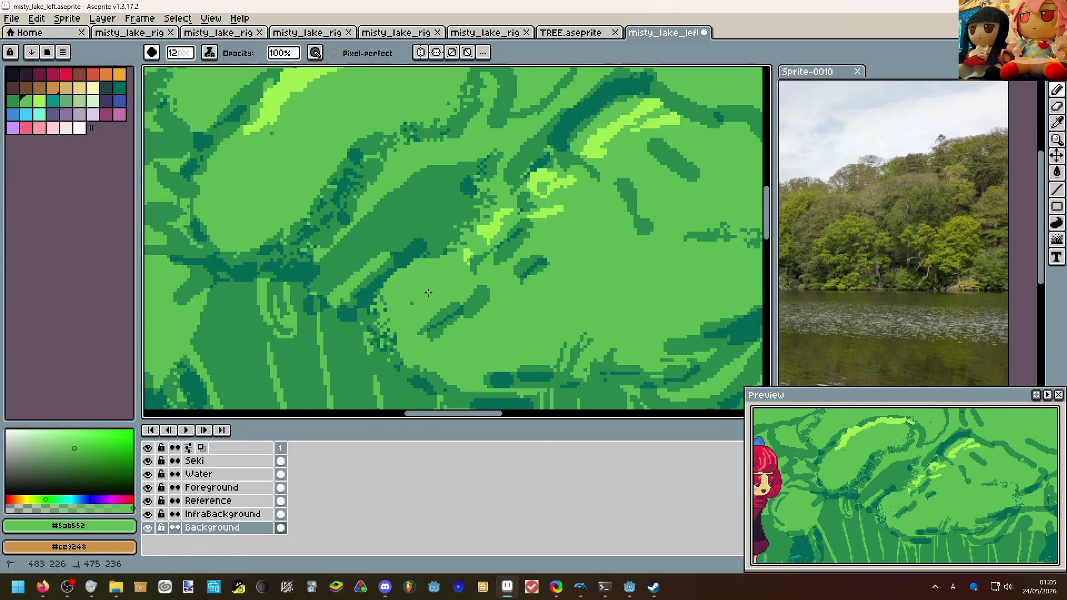
pyautogui.hotkey('ctrl', 'z')
pyautogui.click(459, 267)
pyautogui.moveTo(452, 268); pyautogui.dragTo(392, 311)
pyautogui.scroll(-3)
pyautogui.scroll(3)
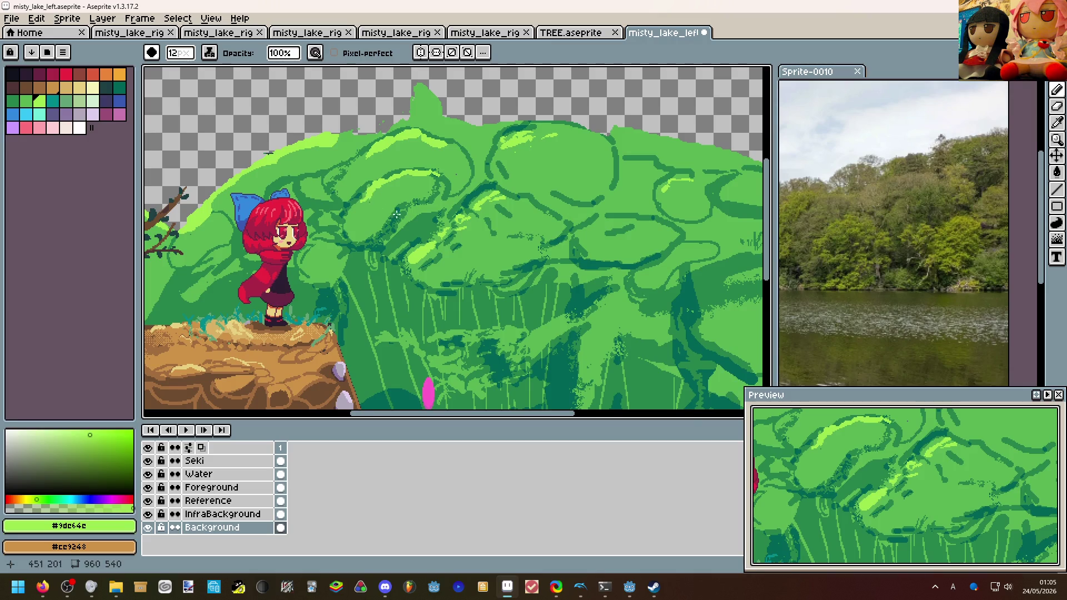
pyautogui.scroll(-3)
pyautogui.scroll(3)
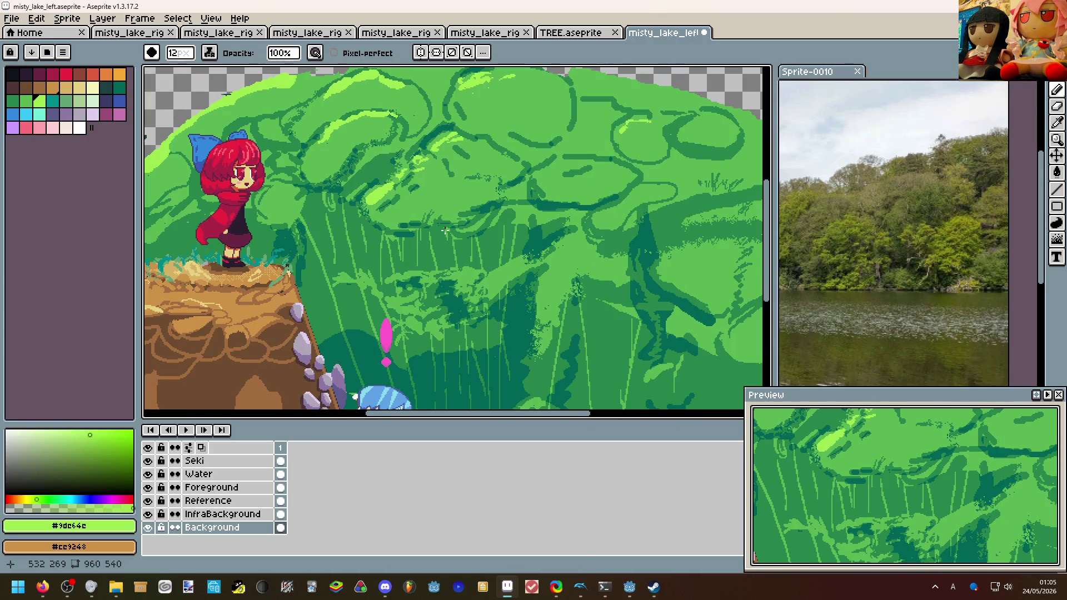
pyautogui.scroll(-3)
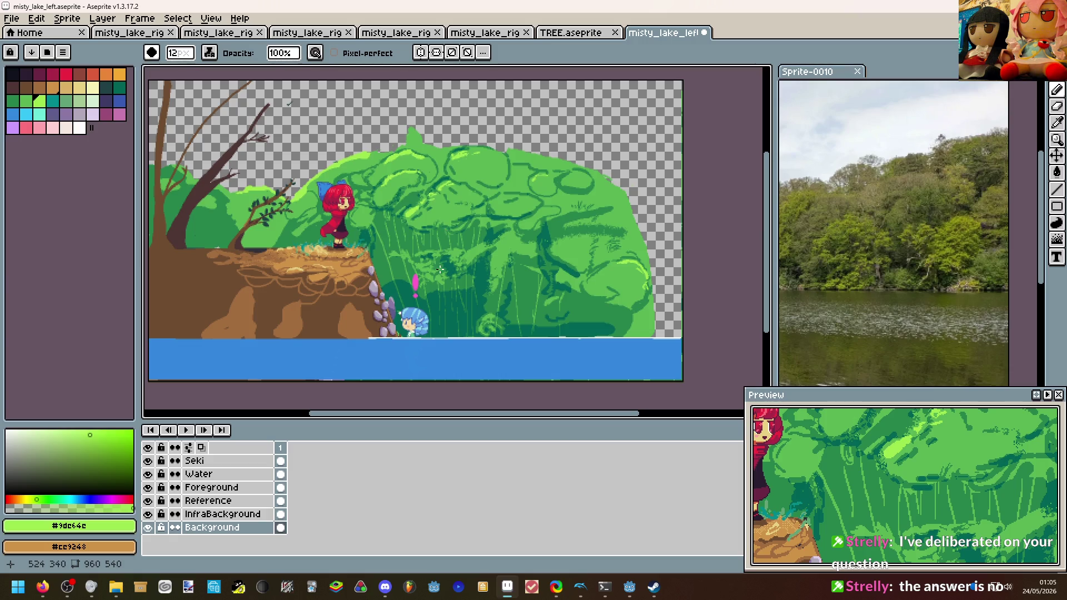
pyautogui.click(42, 586)
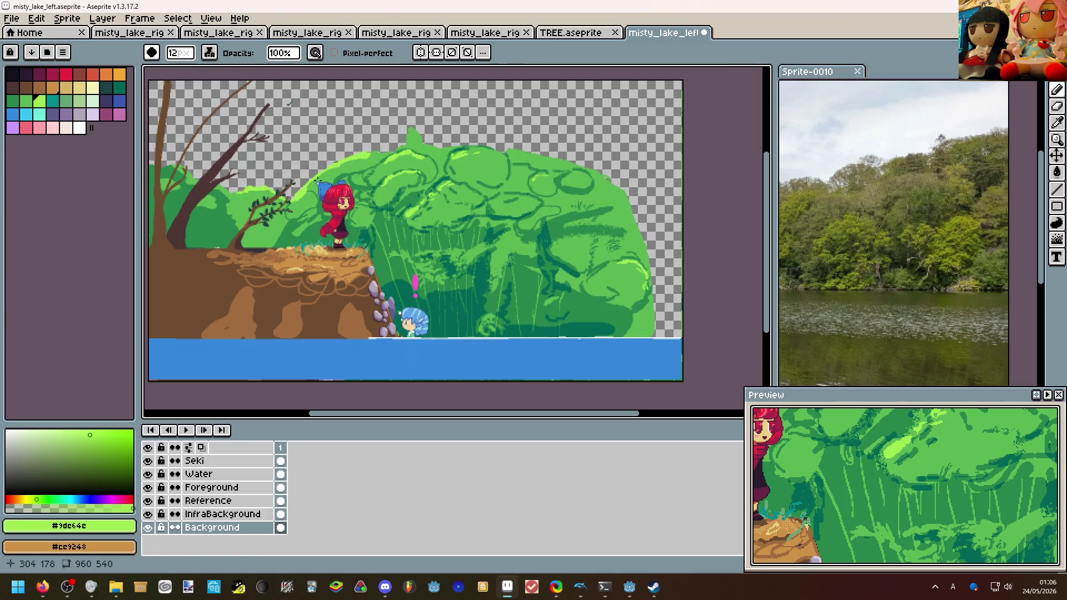
pyautogui.scroll(3)
pyautogui.press('i')
pyautogui.press('b')
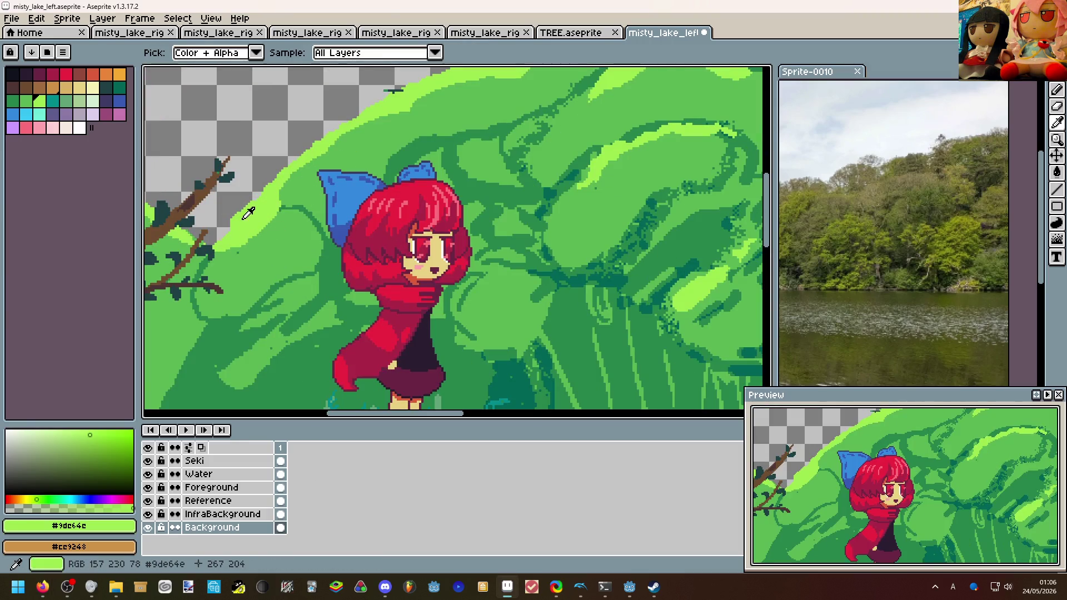
pyautogui.scroll(3)
pyautogui.moveTo(227, 259); pyautogui.dragTo(187, 333)
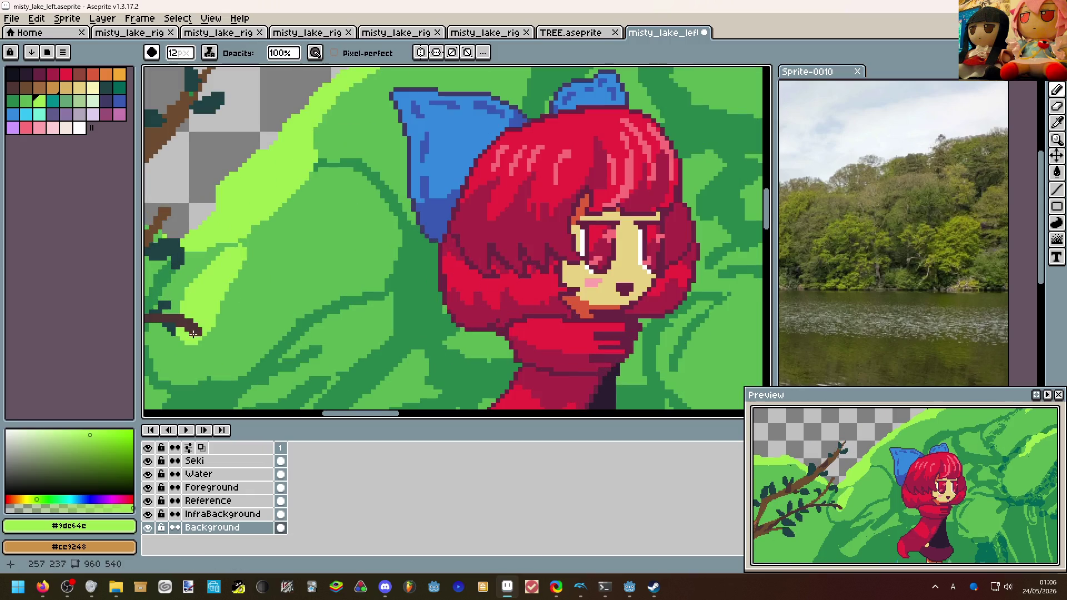
# Redo the light-green stroke to widen the rim on the bush's left side.
pyautogui.scroll(-3)
pyautogui.hotkey('ctrl', 'z')
pyautogui.moveTo(211, 278); pyautogui.dragTo(336, 216)
# Sample mid green #5ab552 and paint patches into the bushes by the branch.
pyautogui.scroll(-3)
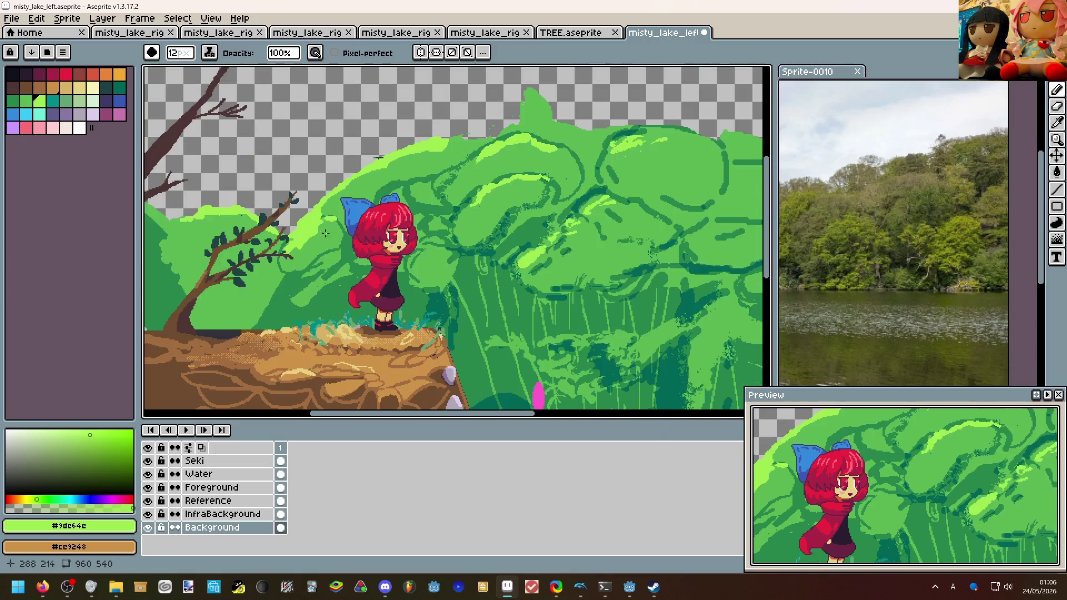
pyautogui.scroll(-3)
pyautogui.moveTo(278, 247); pyautogui.dragTo(400, 265)
pyautogui.scroll(3)
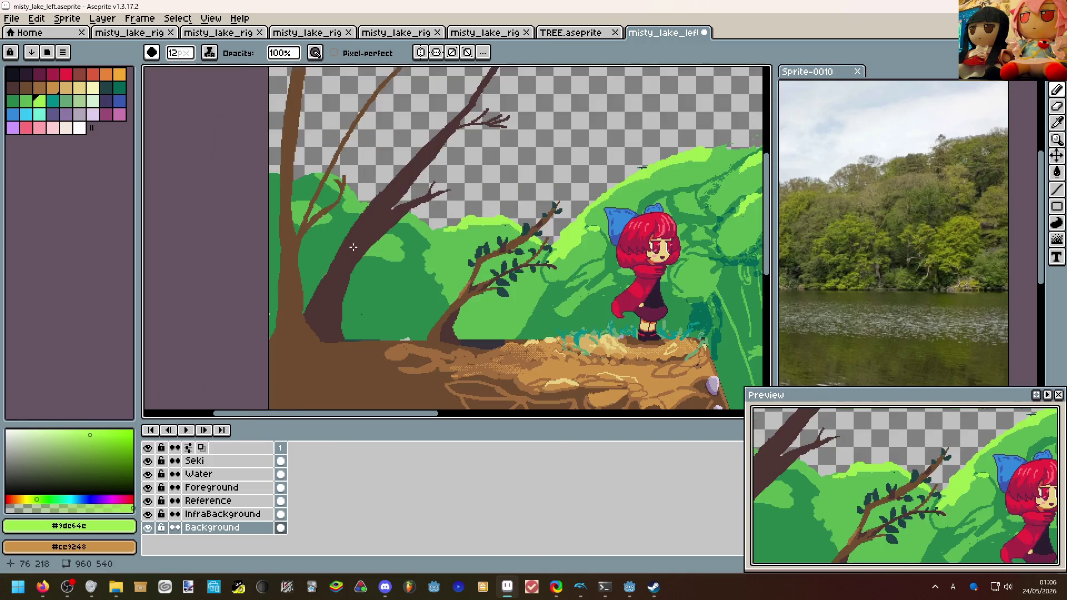
pyautogui.scroll(-3)
pyautogui.click(365, 266)
pyautogui.moveTo(383, 302); pyautogui.dragTo(280, 276)
pyautogui.scroll(-3)
pyautogui.scroll(3)
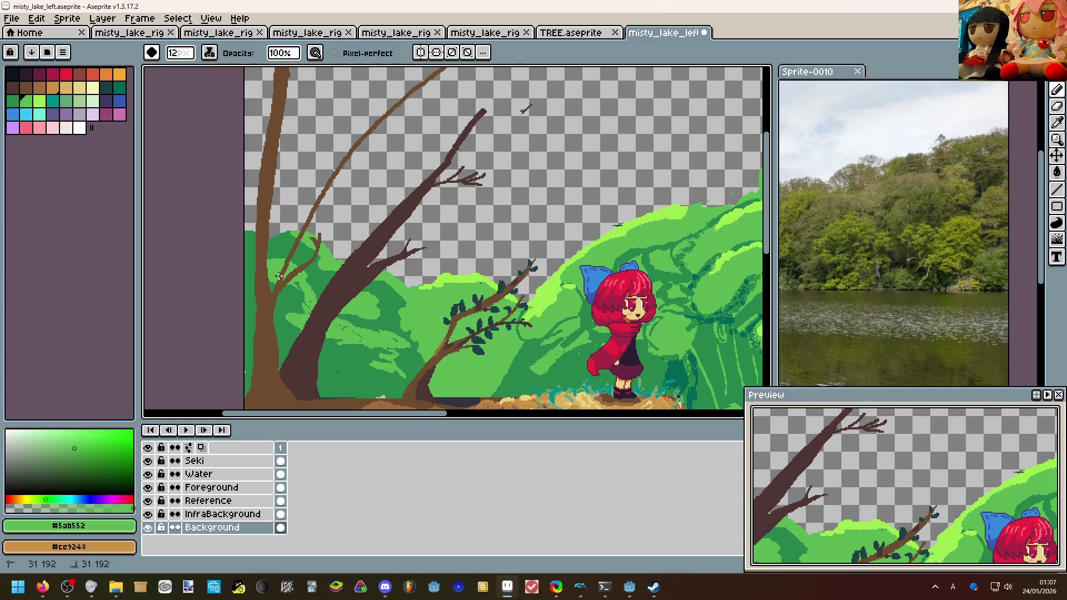
# Draw short dark-green lines under a leaf clump inside the bush.
pyautogui.scroll(-3)
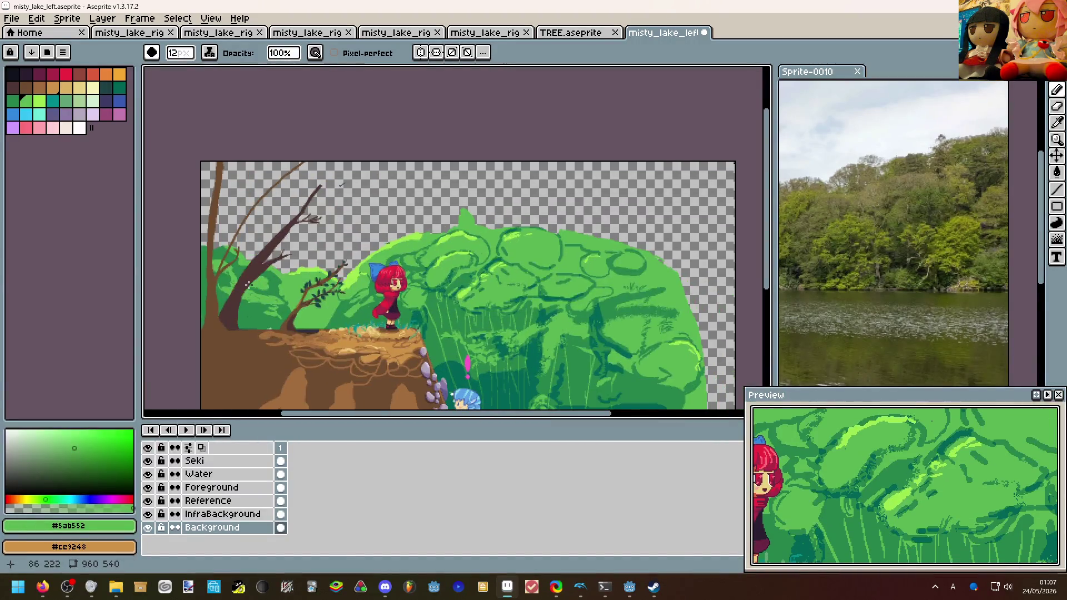
pyautogui.scroll(3)
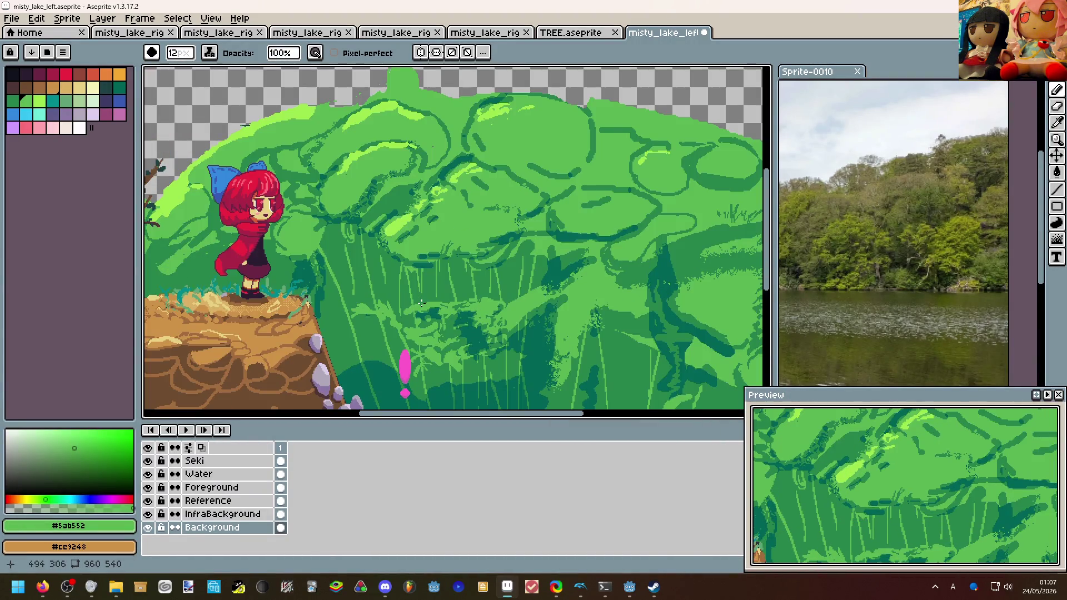
pyautogui.scroll(3)
pyautogui.moveTo(404, 253); pyautogui.dragTo(424, 260)
pyautogui.scroll(-3)
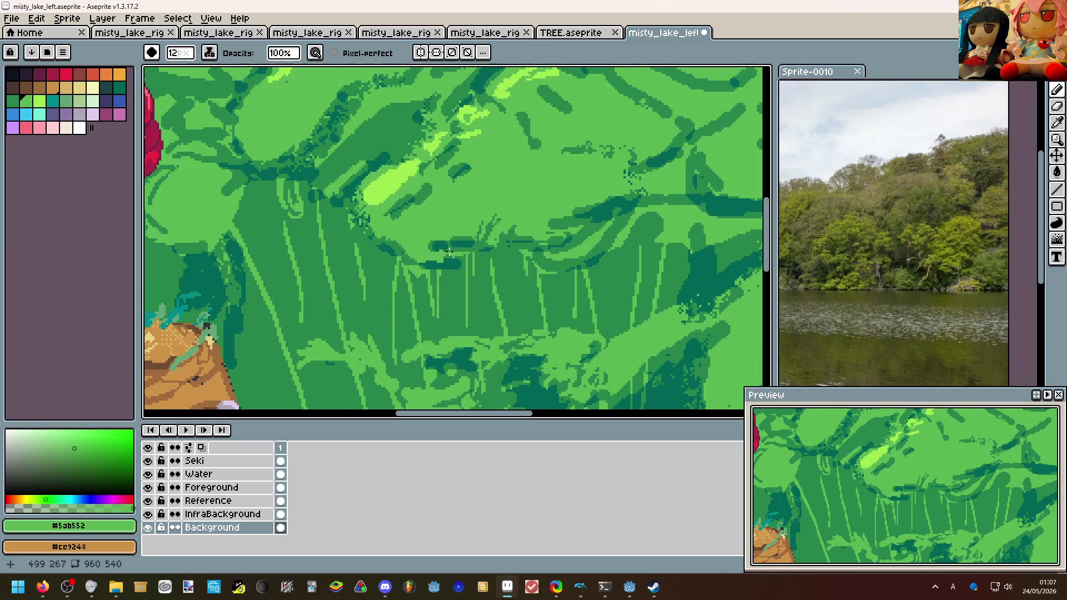
pyautogui.scroll(3)
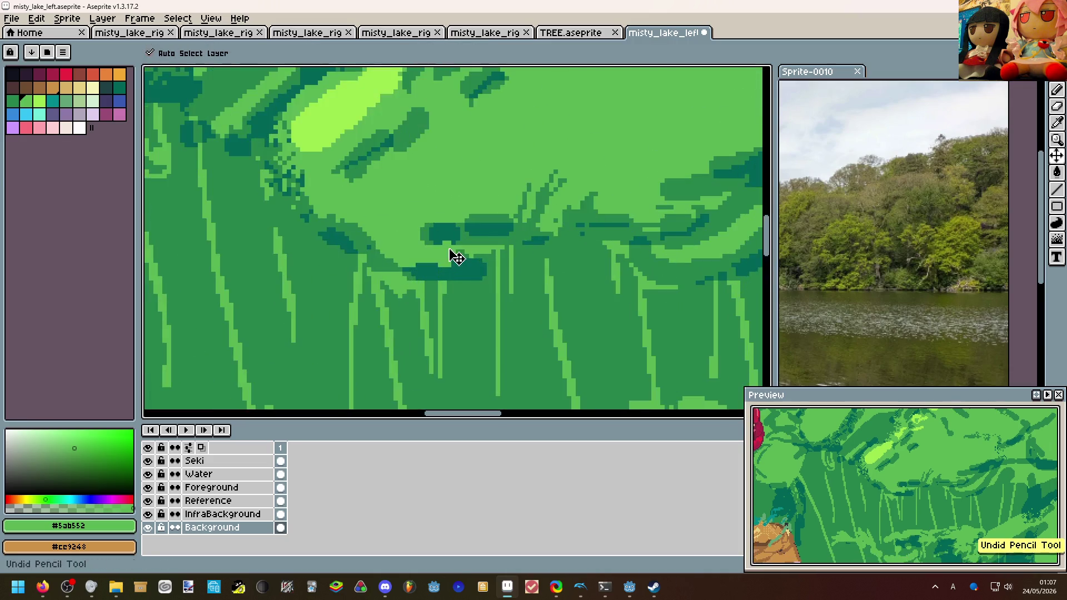
pyautogui.moveTo(478, 261); pyautogui.dragTo(428, 261)
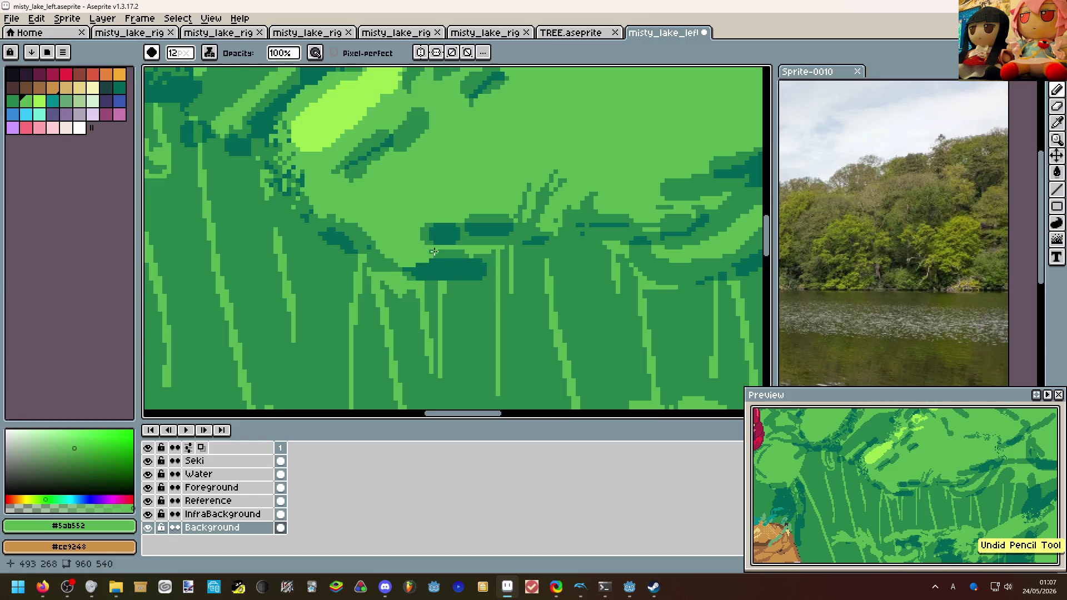
# Try a light stroke on the bush, undo it, and switch to the Eraser.
pyautogui.scroll(-3)
pyautogui.scroll(-3)
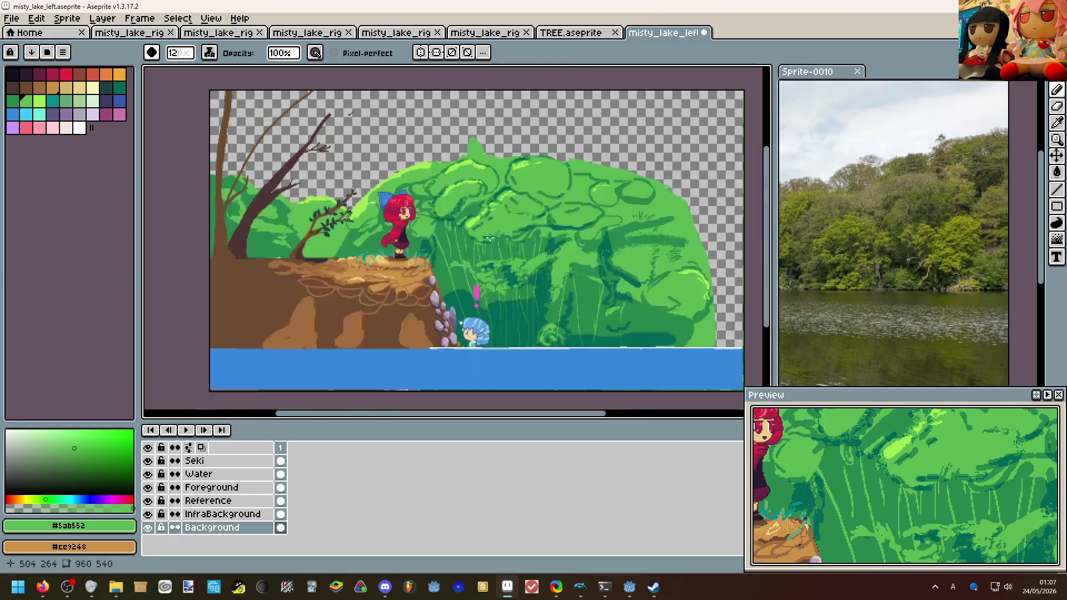
pyautogui.scroll(3)
pyautogui.moveTo(528, 222); pyautogui.dragTo(611, 211)
pyautogui.hotkey('ctrl', 'z')
pyautogui.scroll(-3)
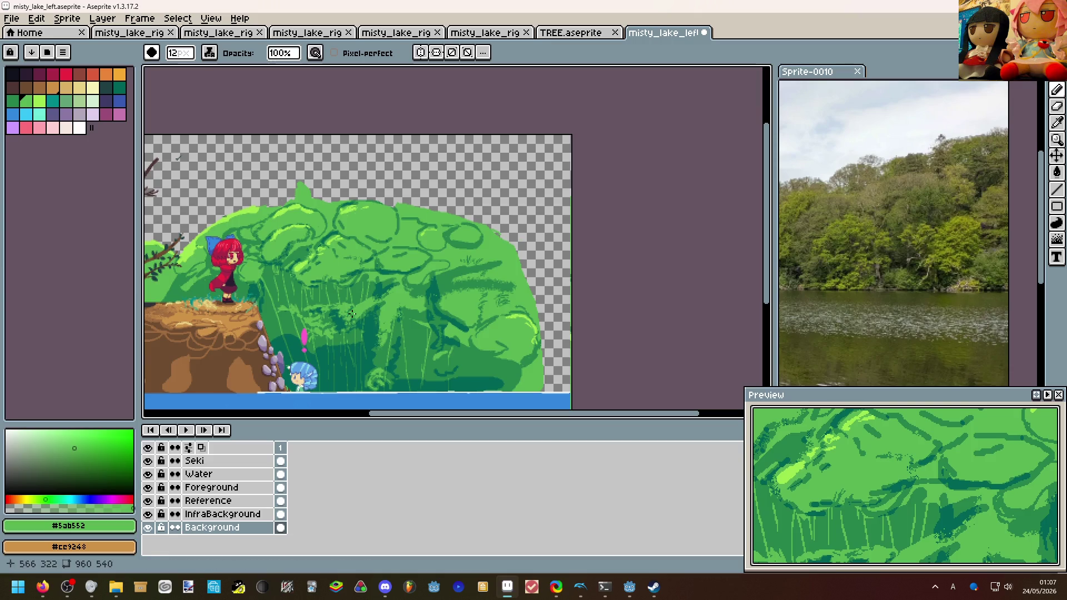
pyautogui.scroll(3)
pyautogui.press('e')
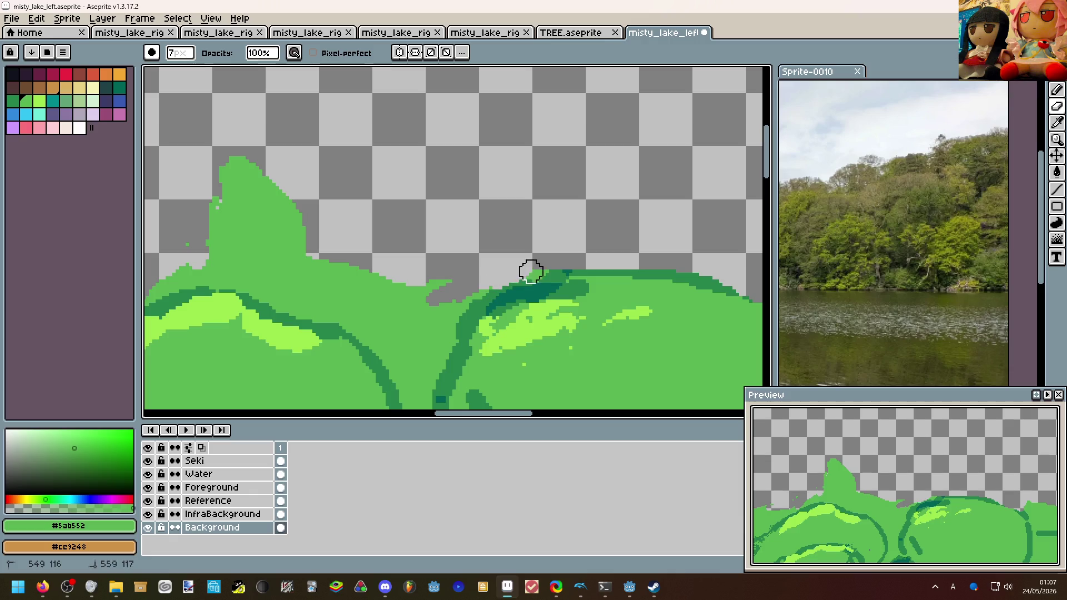
# Erase the green bump on the bush's top edge.
pyautogui.scroll(-3)
pyautogui.scroll(-3)
pyautogui.scroll(3)
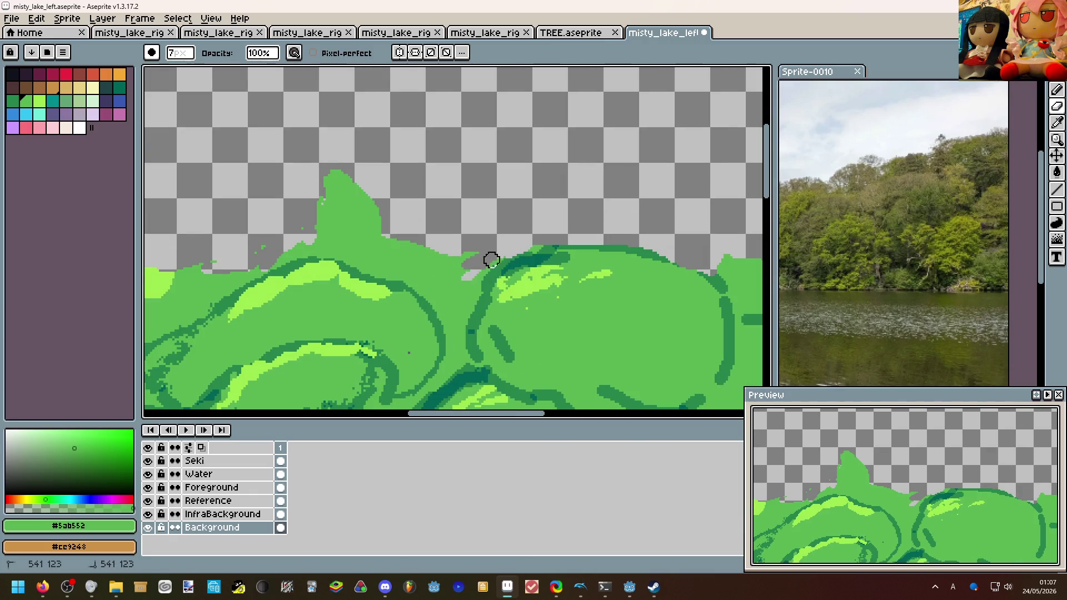
pyautogui.moveTo(480, 269); pyautogui.dragTo(431, 270)
# Sample the dark outline green #26854c, cycle through tools, and open the brush Dynamics options.
pyautogui.press('b')
pyautogui.click(488, 276)
pyautogui.press('e')
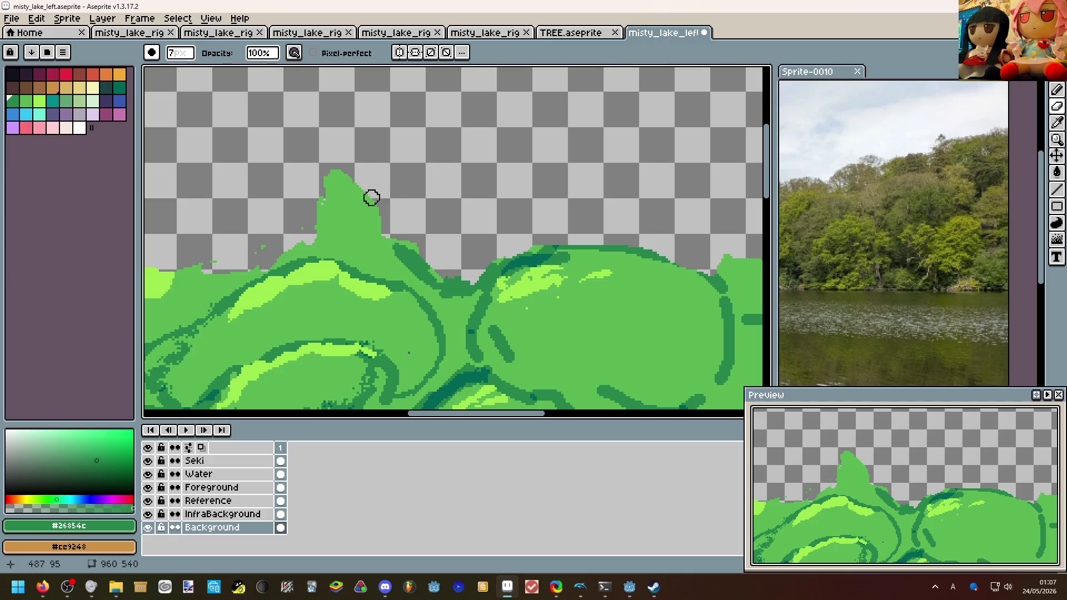
pyautogui.press('b')
pyautogui.press('d')
pyautogui.press('e')
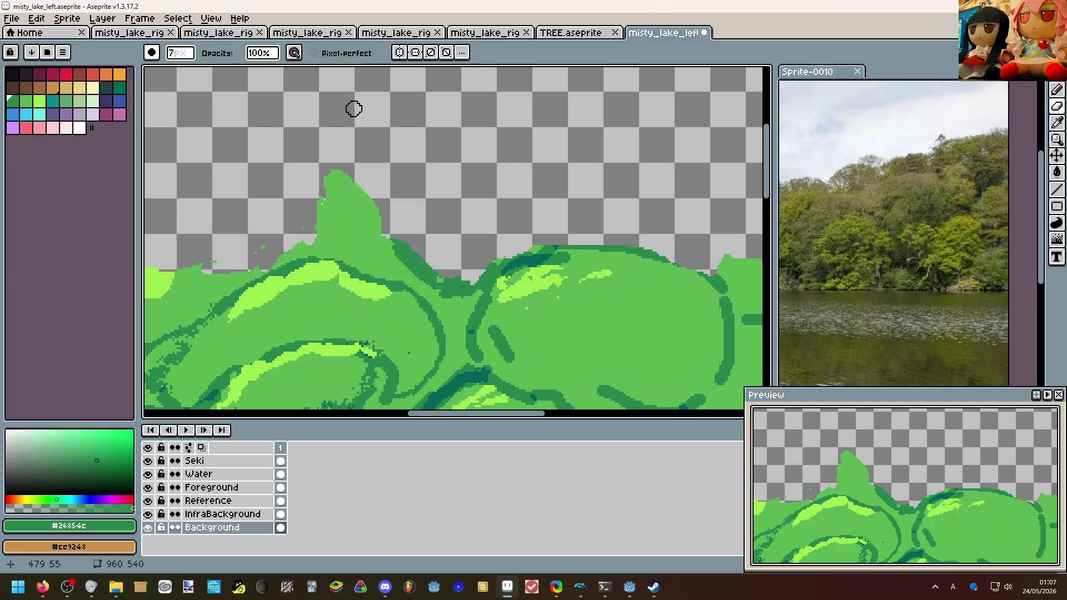
pyautogui.click(294, 52)
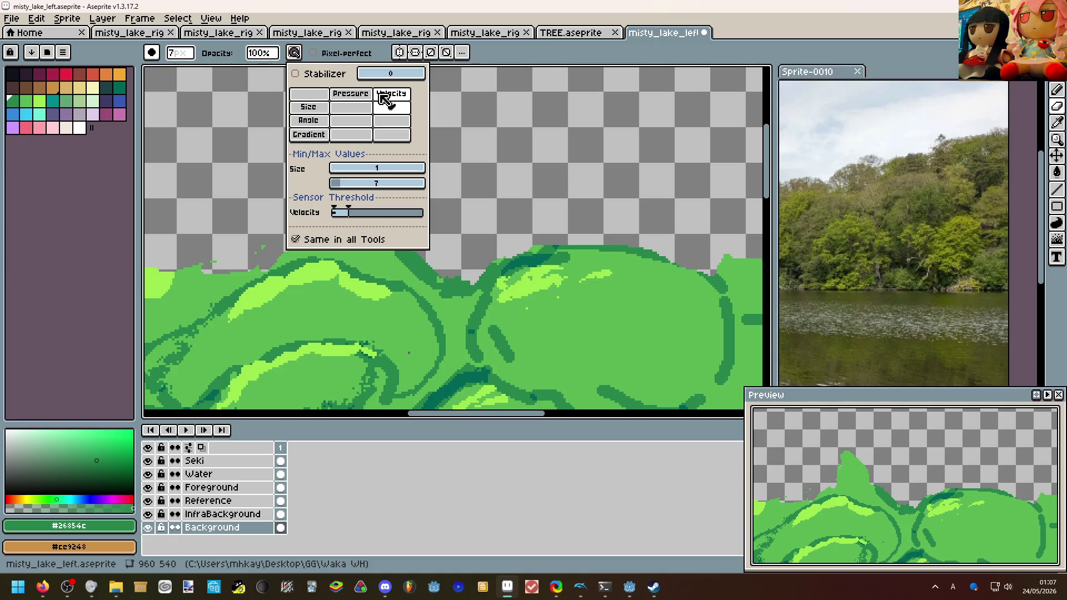
# Uncheck Size/Velocity in the Dynamics popup and switch to Firefox.
pyautogui.click(394, 108)
pyautogui.hotkey('alt', 'Tab')
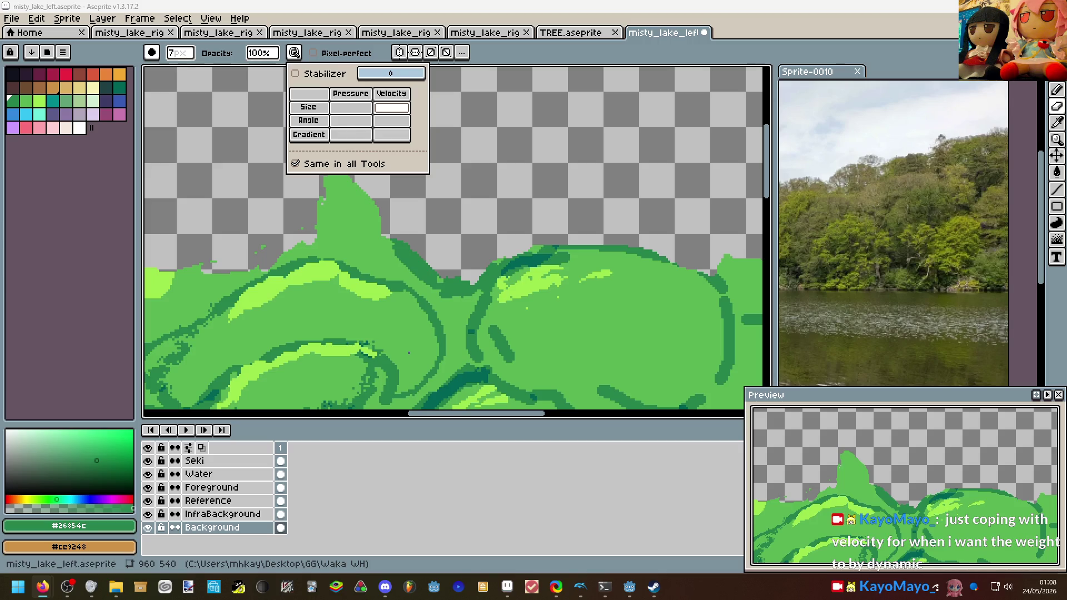
# Paint a light-green #9de64e highlight along the bush's right lobe with a 5px pencil.
pyautogui.hscroll(-3)
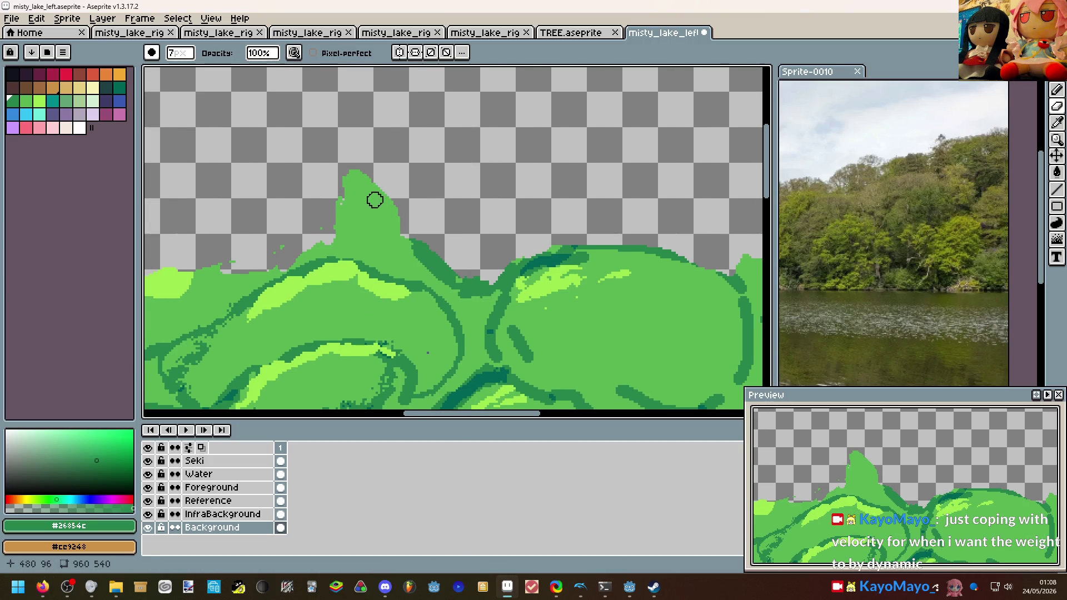
pyautogui.scroll(-3)
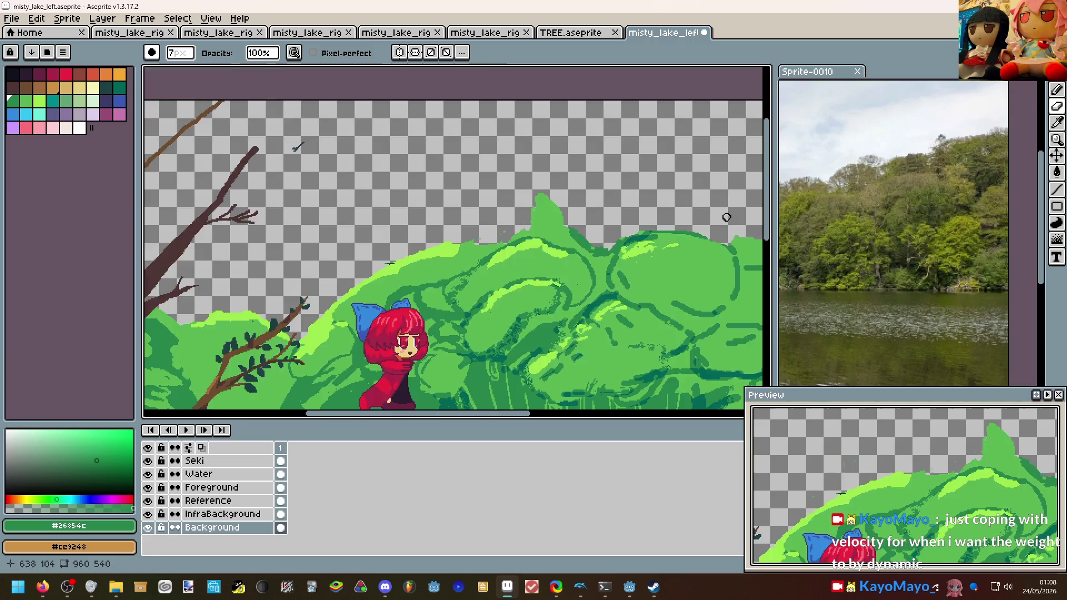
pyautogui.scroll(3)
pyautogui.scroll(3)
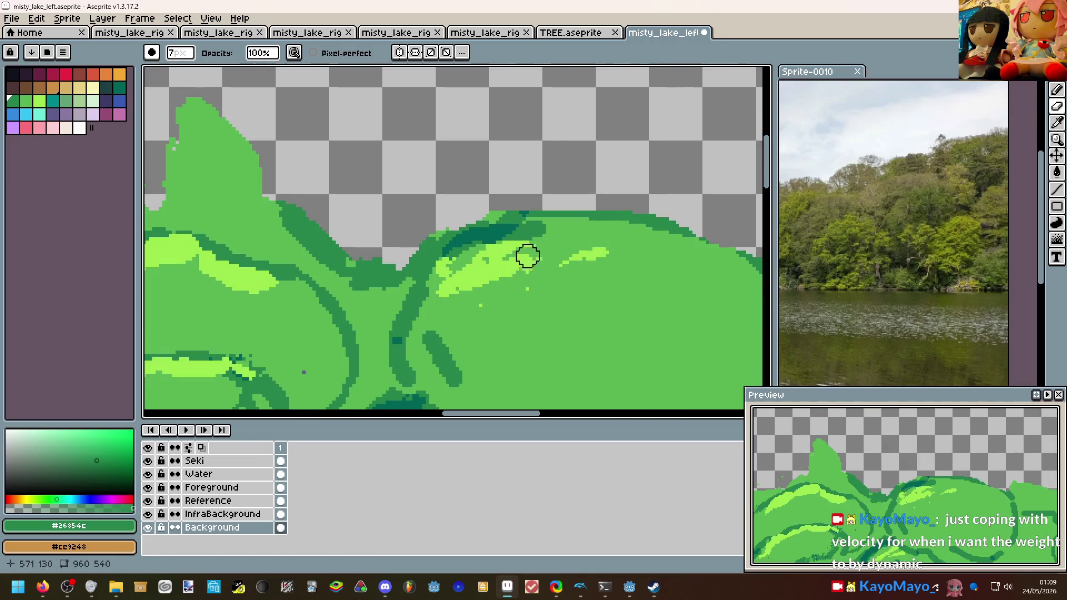
pyautogui.click(495, 266)
pyautogui.moveTo(495, 267); pyautogui.dragTo(578, 265)
pyautogui.hotkey('ctrl', 'z')
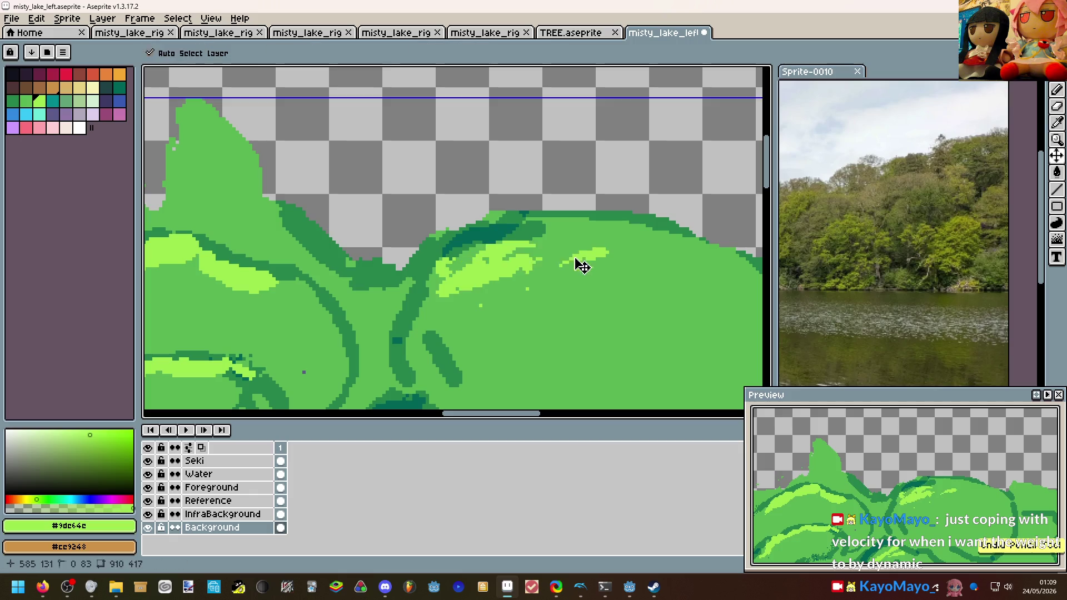
pyautogui.press('-')
pyautogui.press('-')
pyautogui.press('-')
pyautogui.moveTo(505, 260); pyautogui.dragTo(454, 271)
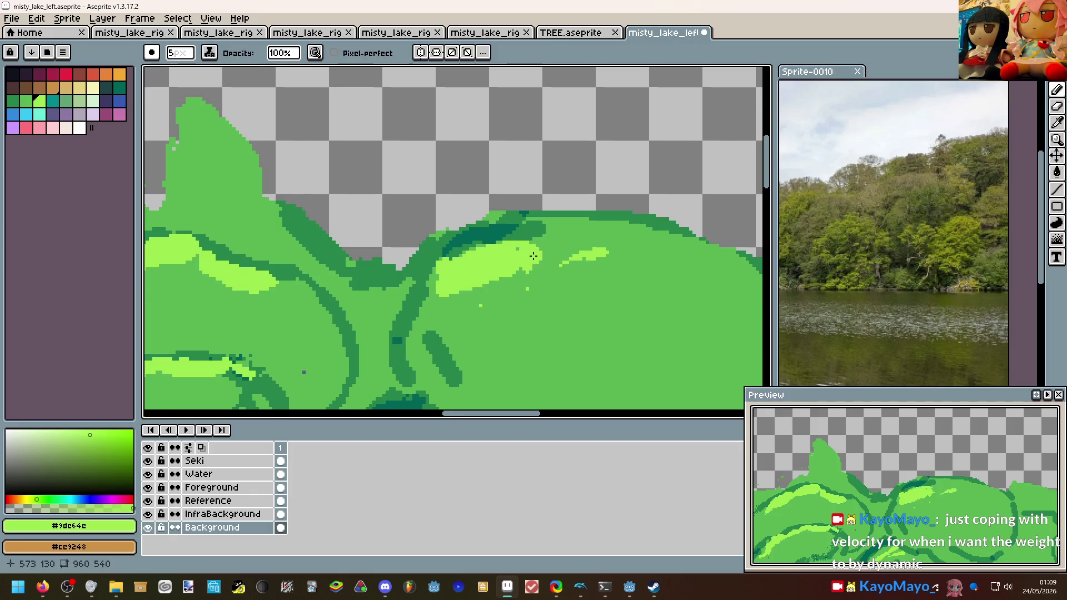
# Cut back the highlight's right end with mid green #5ab552, leaving a small light island.
pyautogui.scroll(-3)
pyautogui.scroll(3)
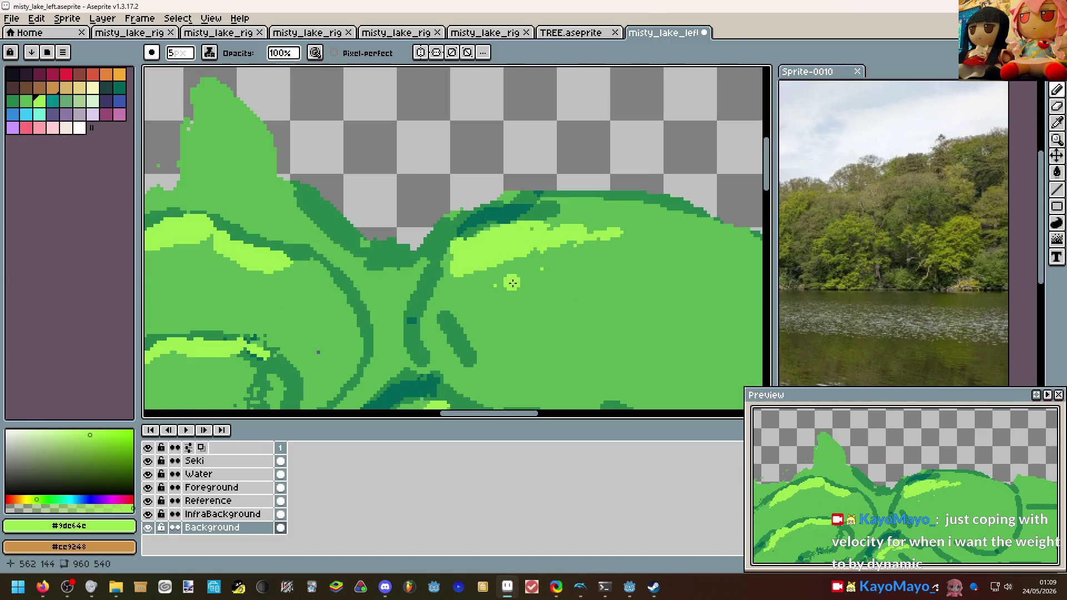
pyautogui.click(496, 284)
pyautogui.moveTo(496, 283); pyautogui.dragTo(562, 224)
pyautogui.click(506, 238)
pyautogui.scroll(-3)
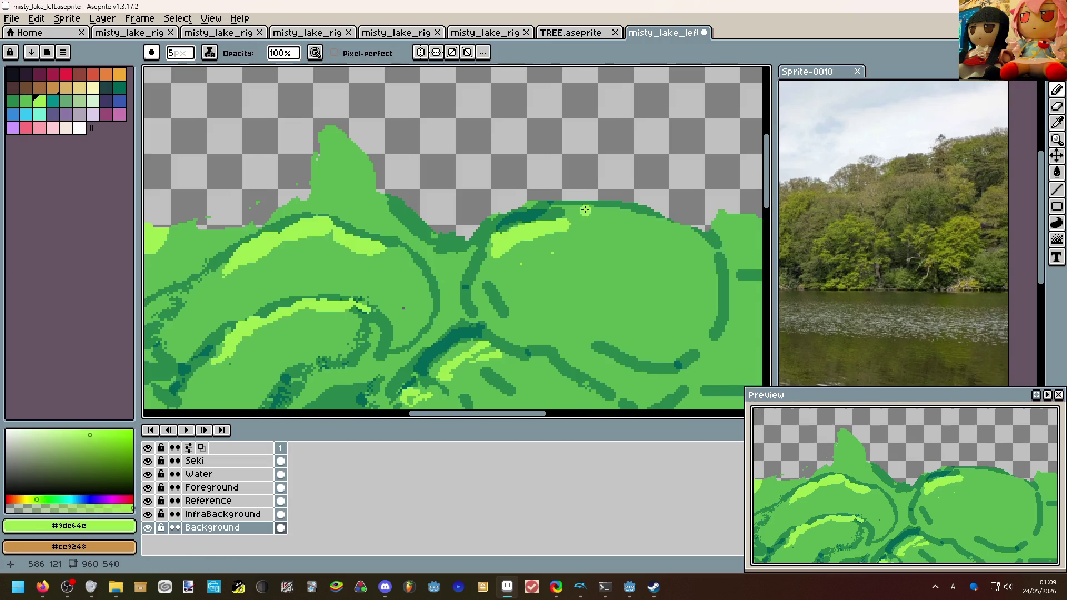
pyautogui.scroll(-3)
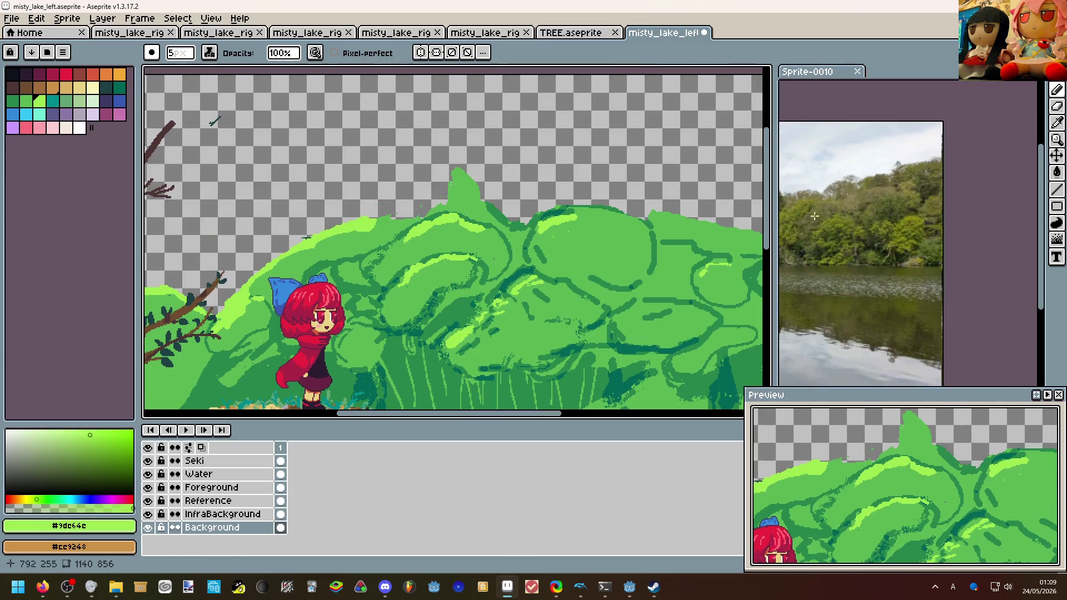
# Paint over the top foliage spire in dark green #26854c with a 13px pencil.
pyautogui.scroll(3)
pyautogui.scroll(3)
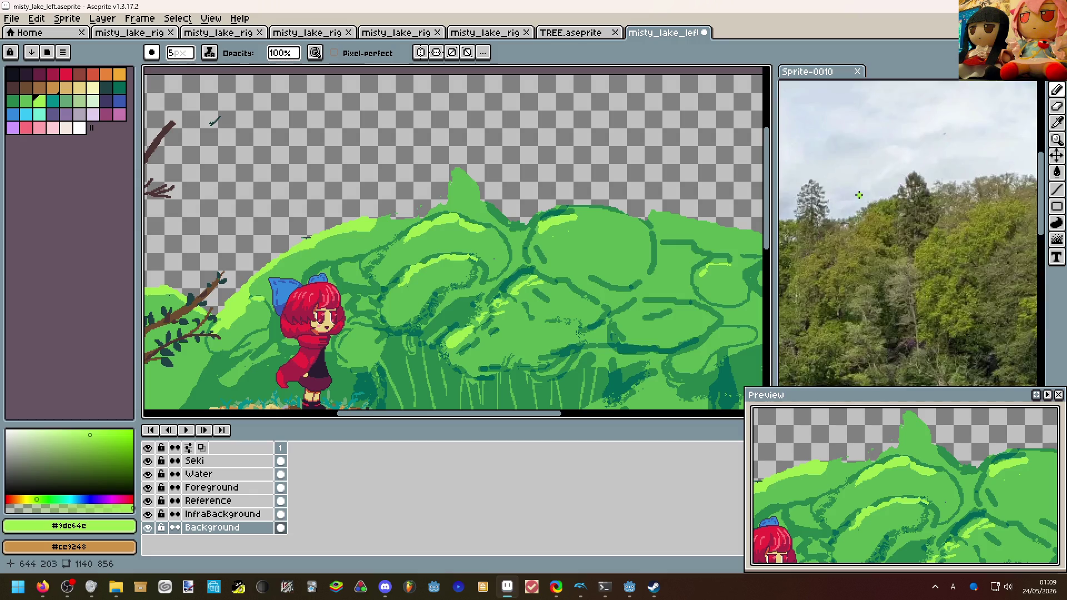
pyautogui.scroll(3)
pyautogui.click(408, 224)
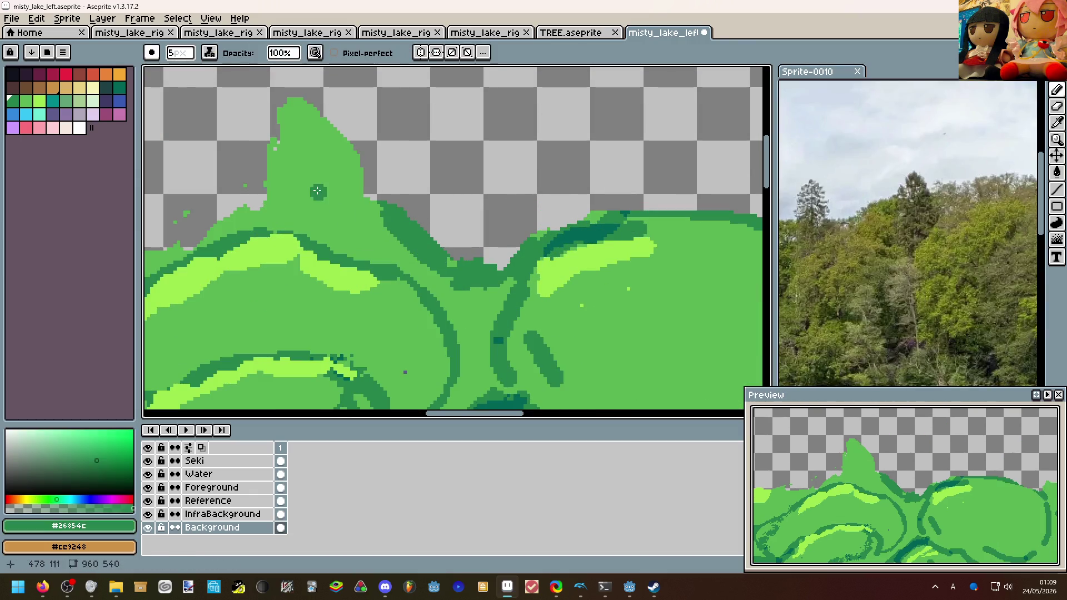
pyautogui.press('+')
pyautogui.press('+')
pyautogui.press('+')
pyautogui.moveTo(286, 195); pyautogui.dragTo(419, 202)
# Switch to a 3px eraser whose size varies with stroke velocity.
pyautogui.press('e')
pyautogui.scroll(3)
pyautogui.press('-')
pyautogui.press('-')
pyautogui.press('-')
pyautogui.click(294, 52)
pyautogui.click(395, 108)
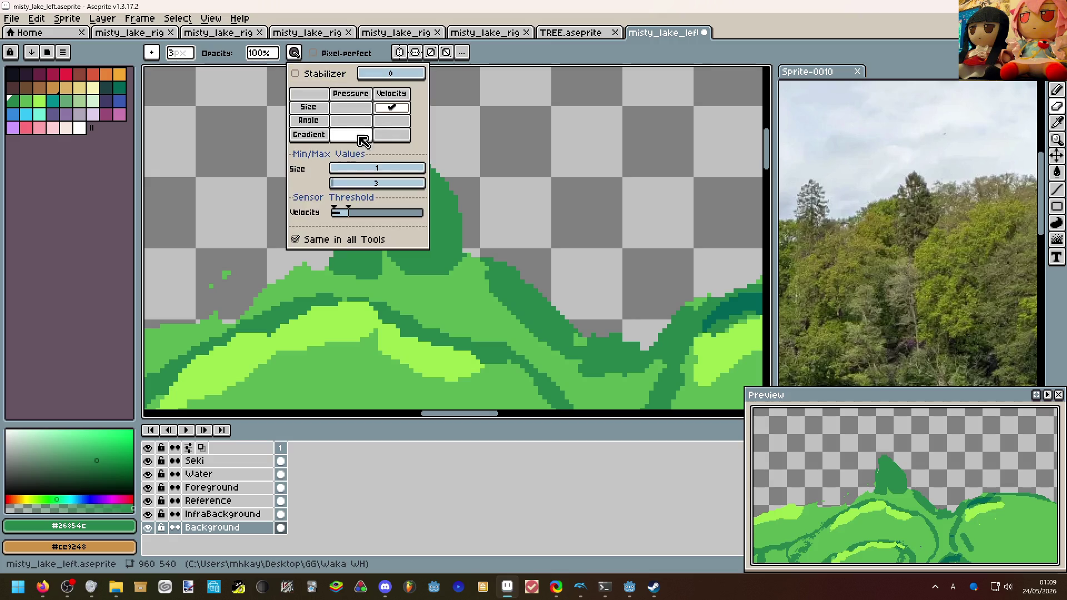
pyautogui.click(215, 174)
# Erase gaps through the dark-green spire to carve it into pointed leaf shapes.
pyautogui.moveTo(335, 203); pyautogui.dragTo(382, 218)
pyautogui.moveTo(335, 185); pyautogui.dragTo(422, 227)
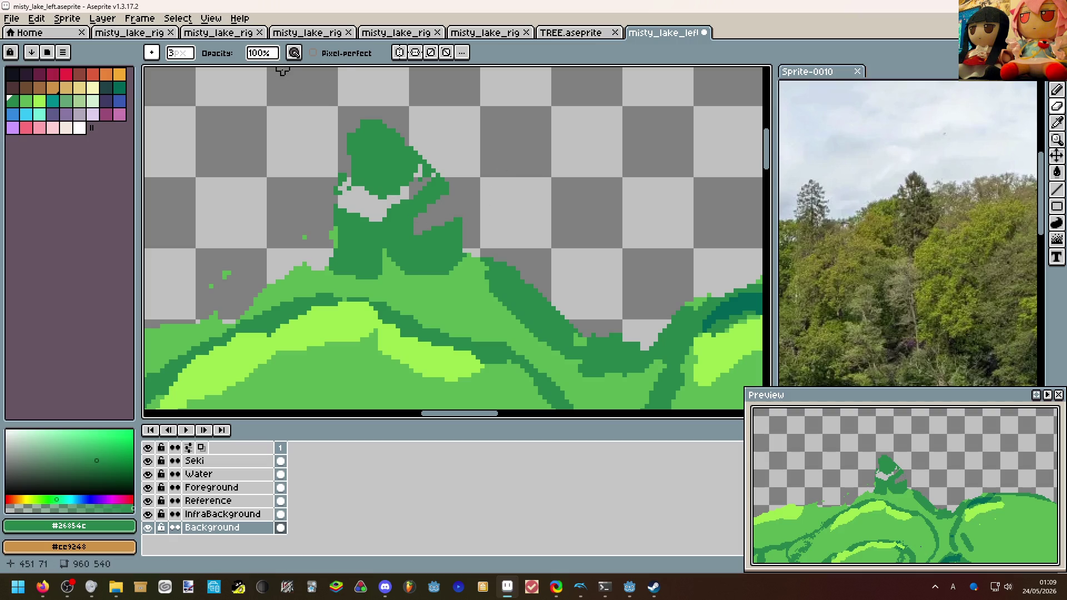
pyautogui.click(294, 53)
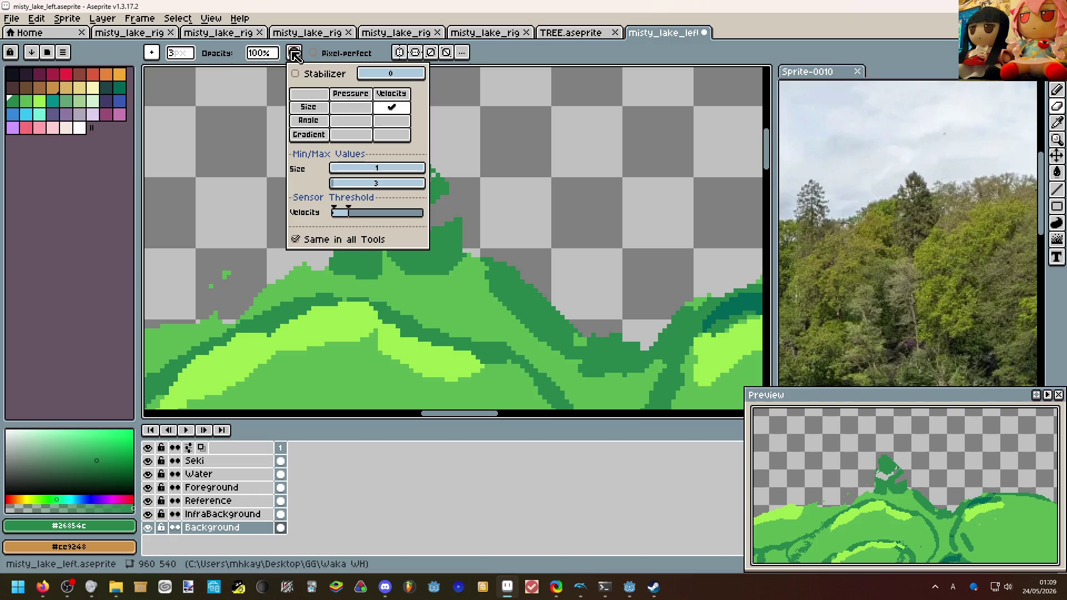
pyautogui.click(491, 167)
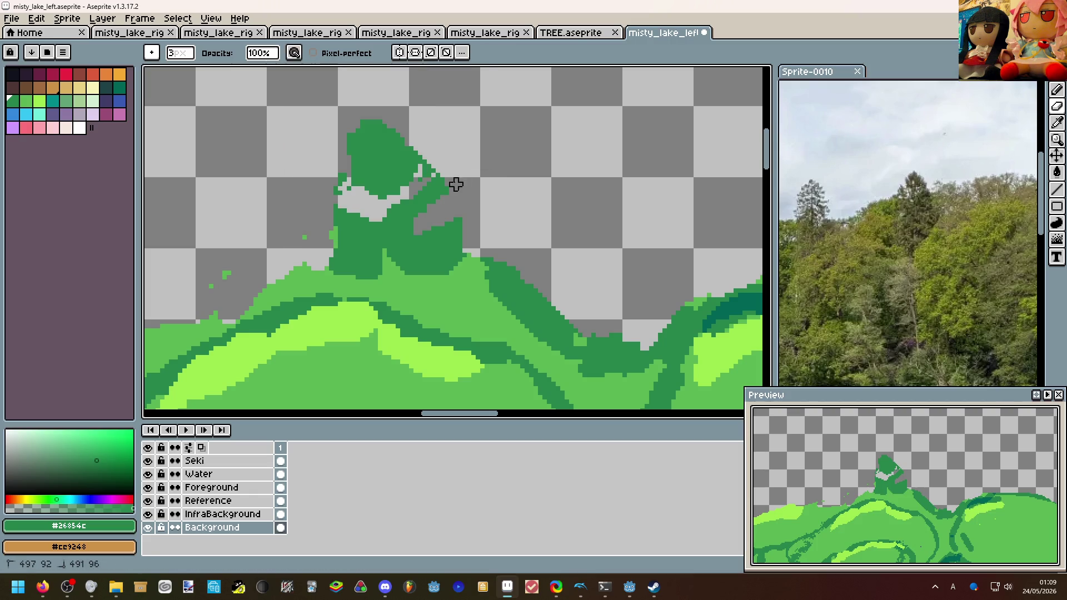
pyautogui.moveTo(406, 171); pyautogui.dragTo(431, 261)
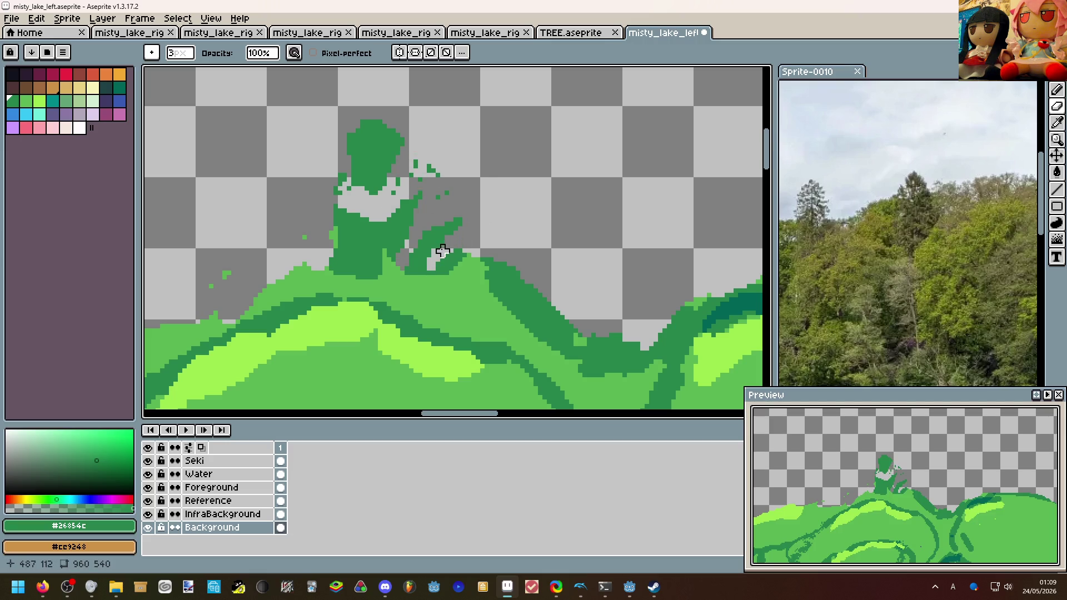
# Undo the stray eraser strokes and the edit that added the top blob.
pyautogui.hotkey('ctrl', 'z')
pyautogui.hotkey('ctrl', 'z')
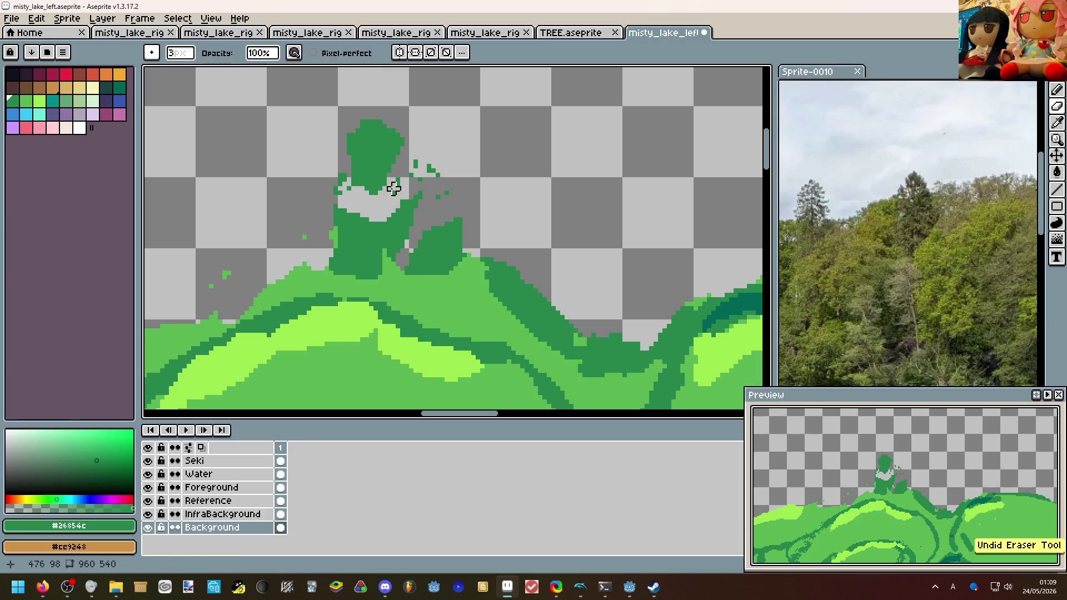
pyautogui.scroll(-3)
pyautogui.scroll(3)
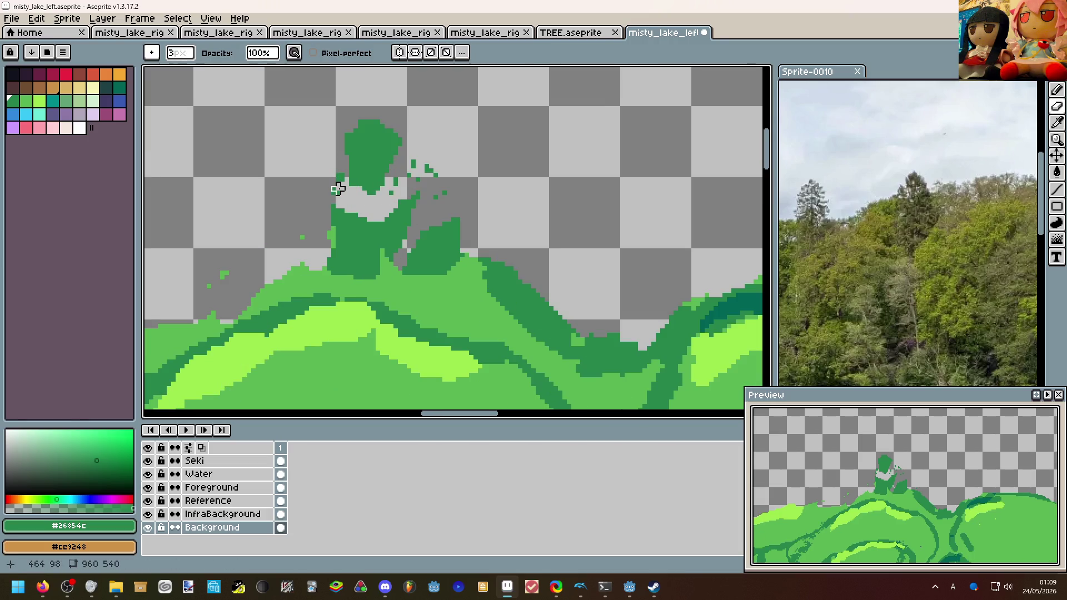
pyautogui.click(294, 52)
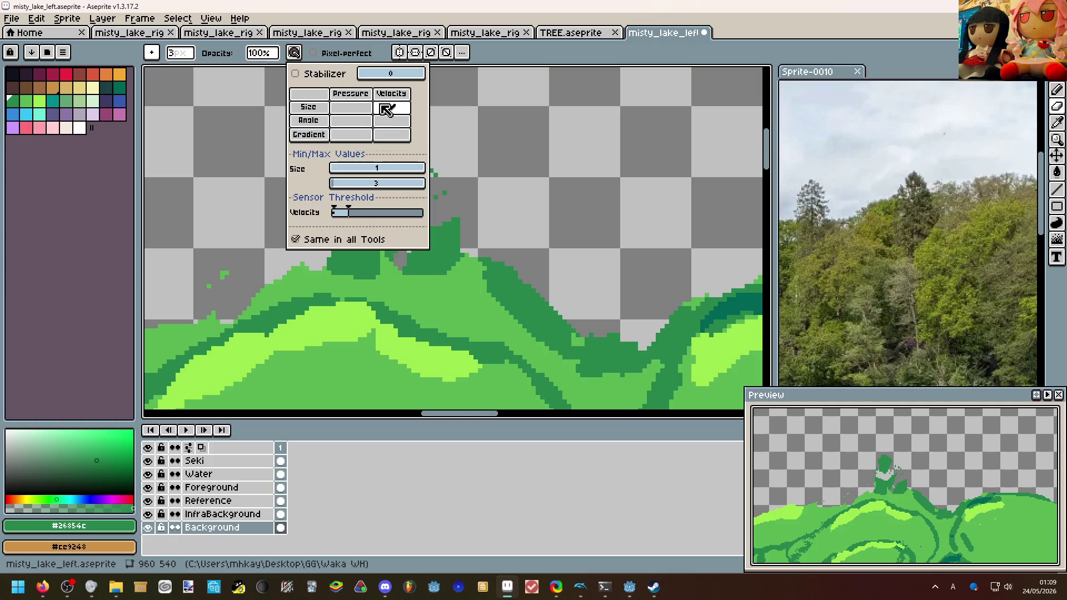
pyautogui.hotkey('ctrl', 'z')
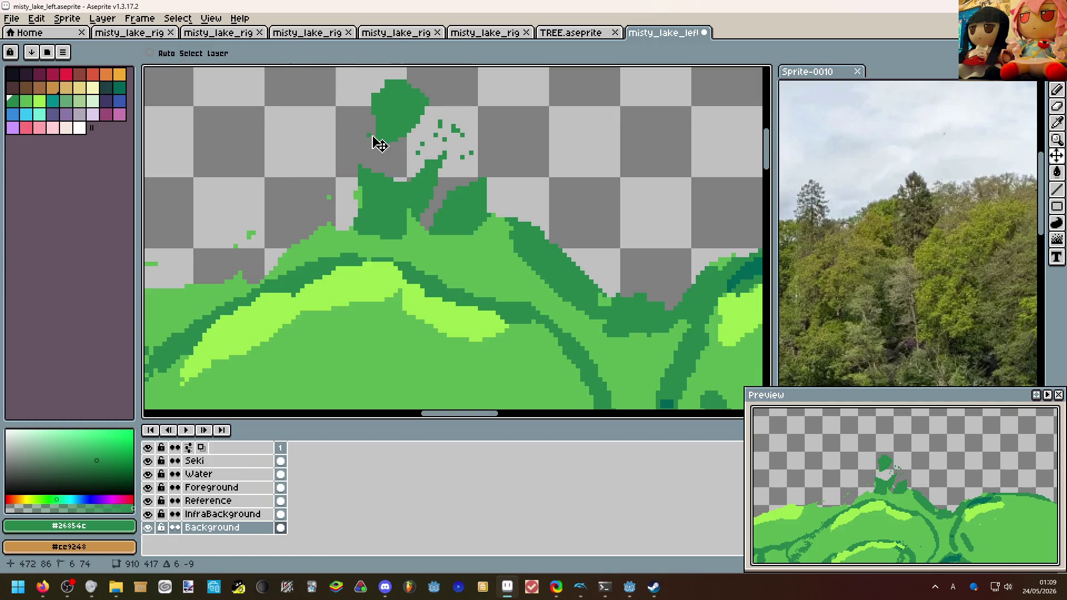
pyautogui.hotkey('ctrl', 'z')
pyautogui.hotkey('ctrl', 'z')
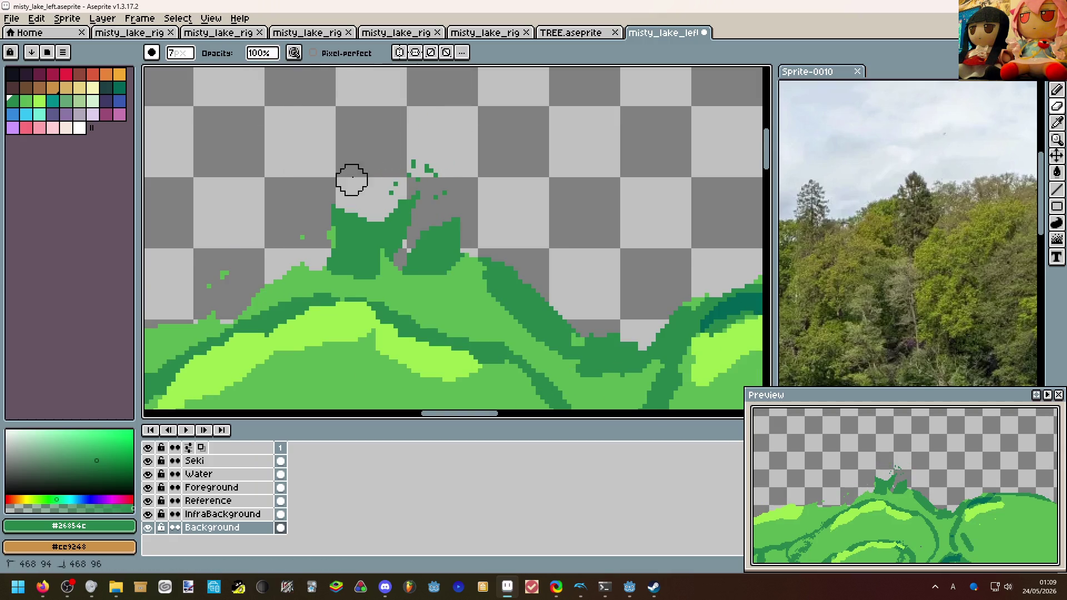
# Undo and redo the recent foliage edits to restore the two leaf shapes.
pyautogui.hotkey('ctrl', 'y')
pyautogui.hotkey('ctrl', 'y')
pyautogui.hotkey('ctrl', 'y')
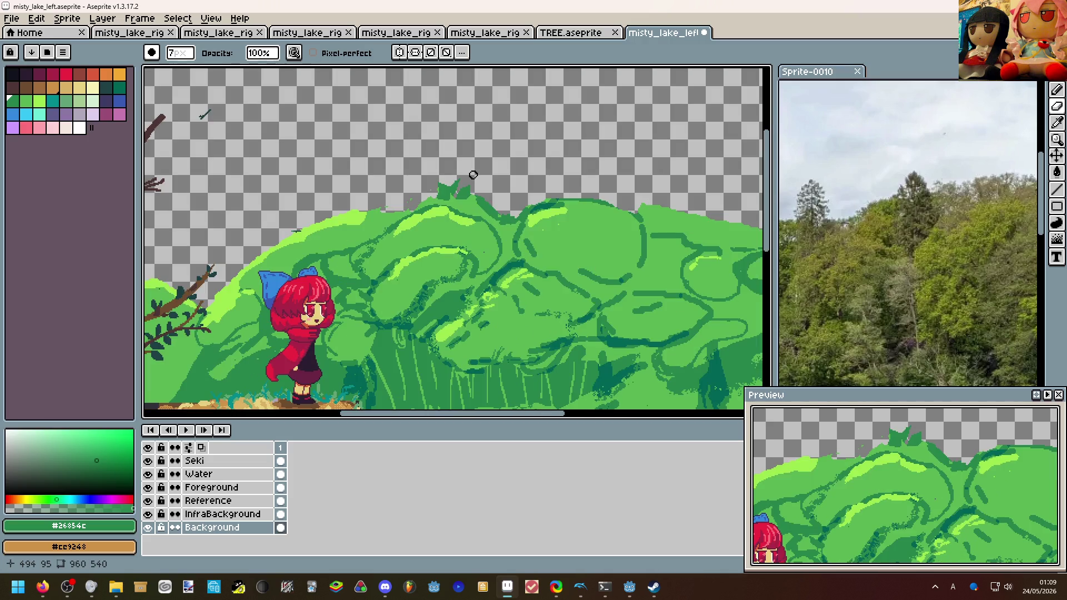
pyautogui.hotkey('ctrl', 'z')
pyautogui.scroll(3)
pyautogui.hotkey('ctrl', 'z')
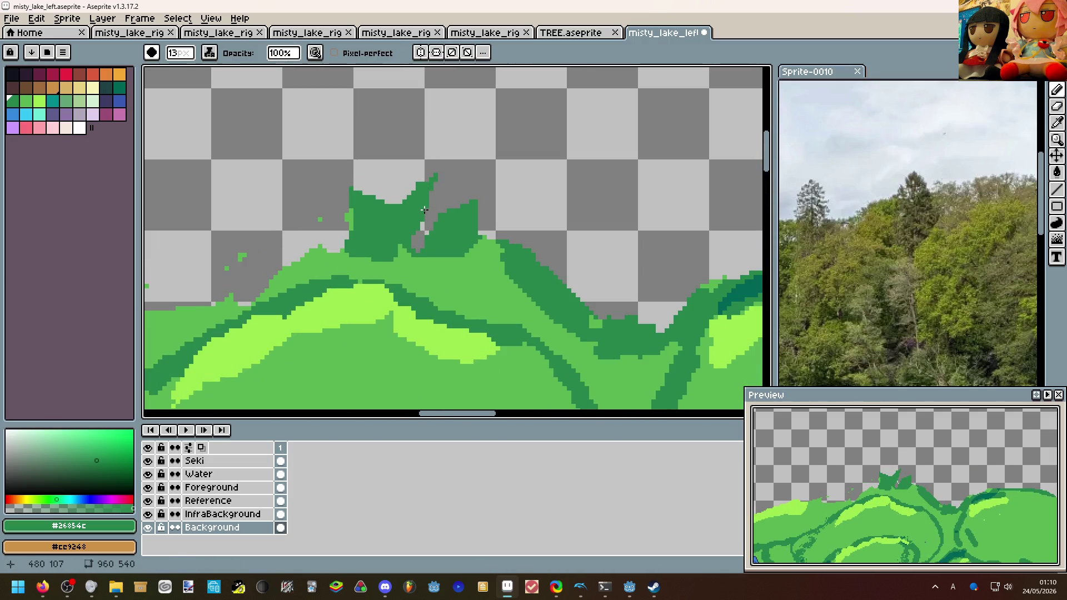
pyautogui.press('v')
pyautogui.press('b')
# Change the pencil's ink mode and paint dark green into the gap between the leaves.
pyautogui.click(209, 53)
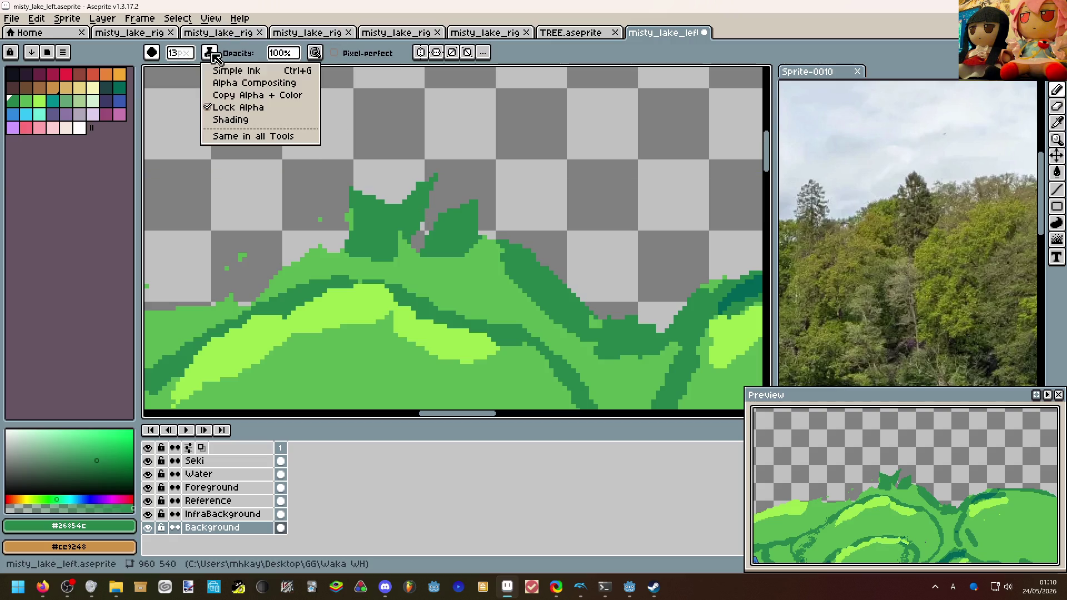
pyautogui.click(250, 83)
pyautogui.moveTo(437, 234); pyautogui.dragTo(414, 245)
pyautogui.scroll(-3)
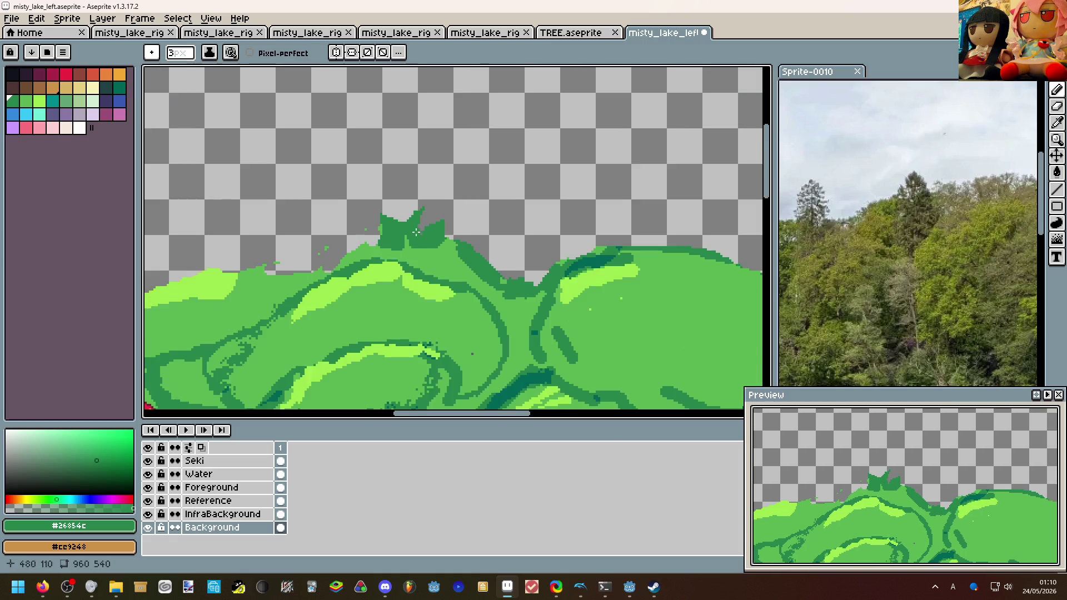
pyautogui.scroll(-3)
pyautogui.scroll(3)
# Switch to the eraser and zoom out to view the full lake scene.
pyautogui.press('e')
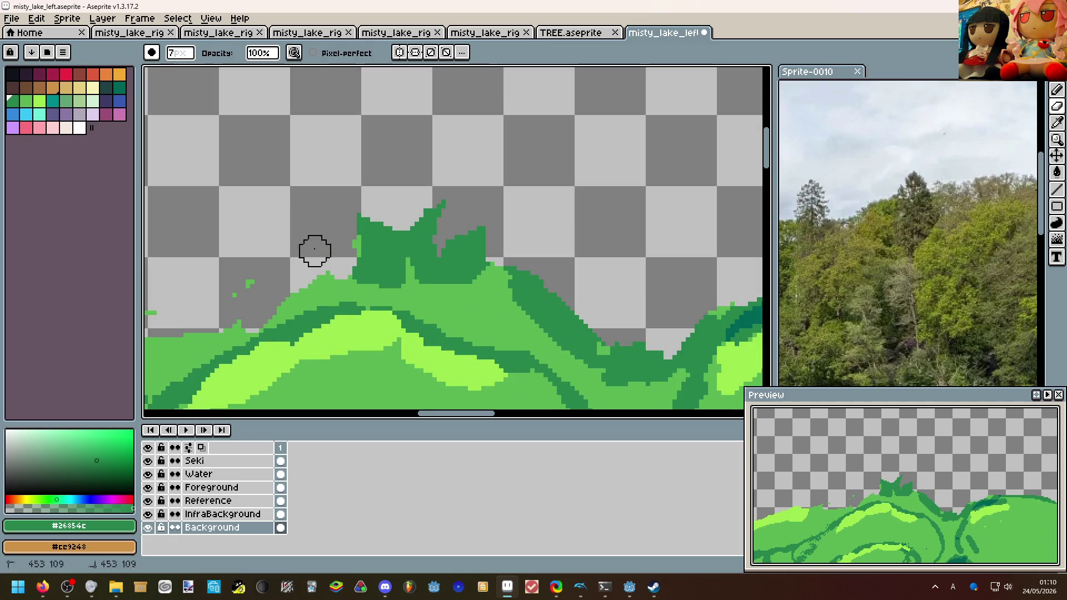
pyautogui.scroll(-3)
pyautogui.scroll(3)
pyautogui.scroll(-3)
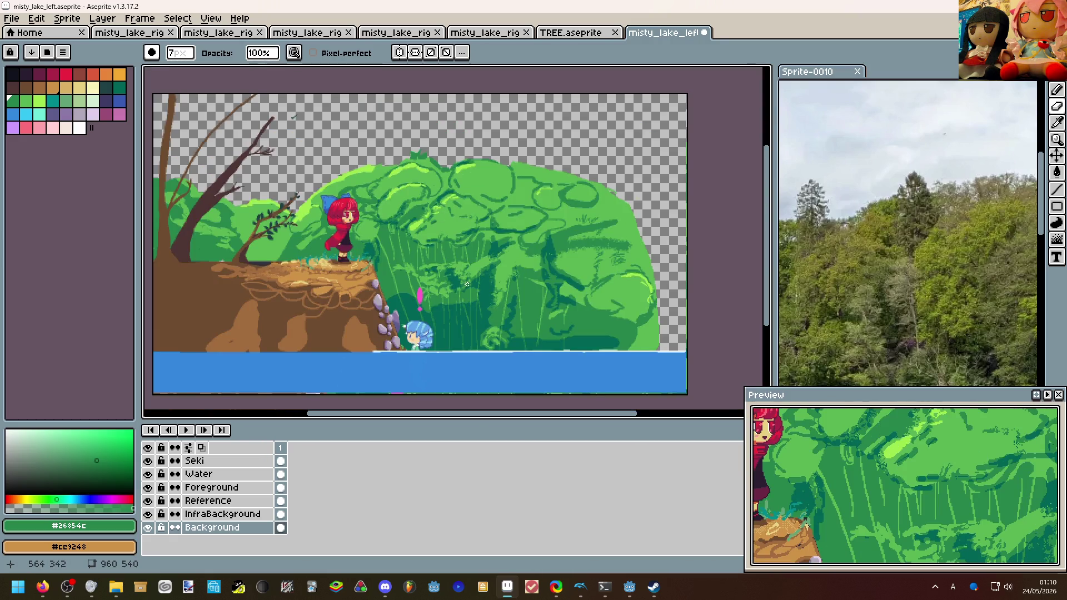
pyautogui.scroll(3)
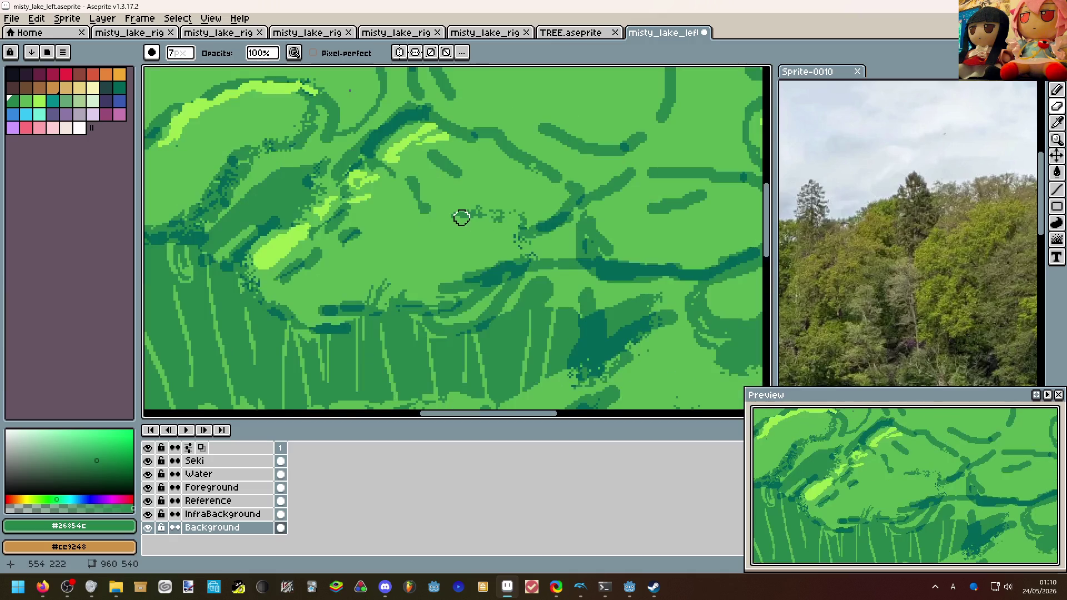
pyautogui.scroll(-3)
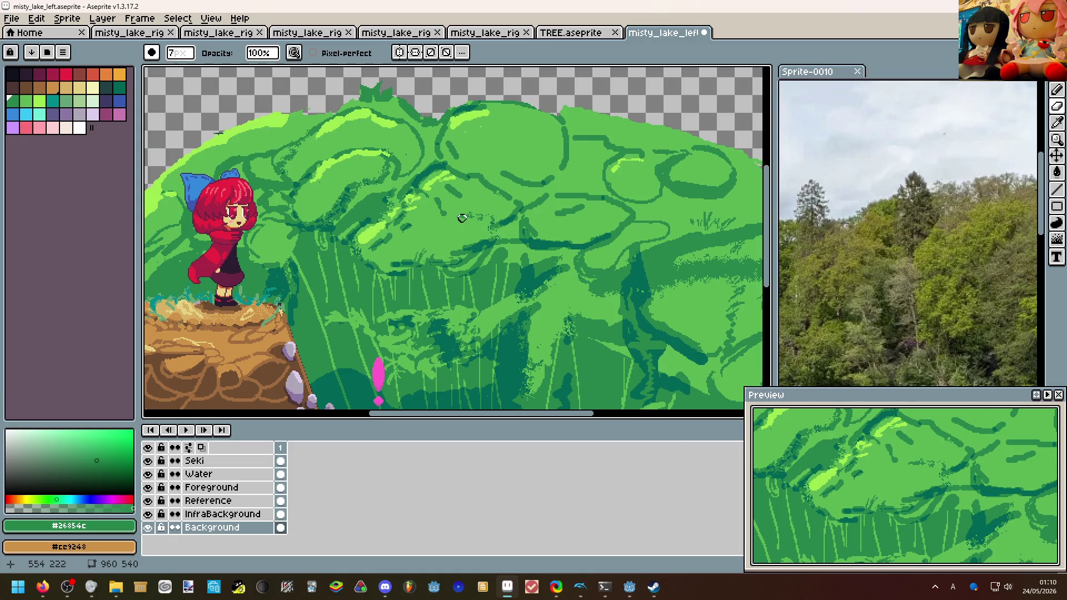
pyautogui.scroll(-3)
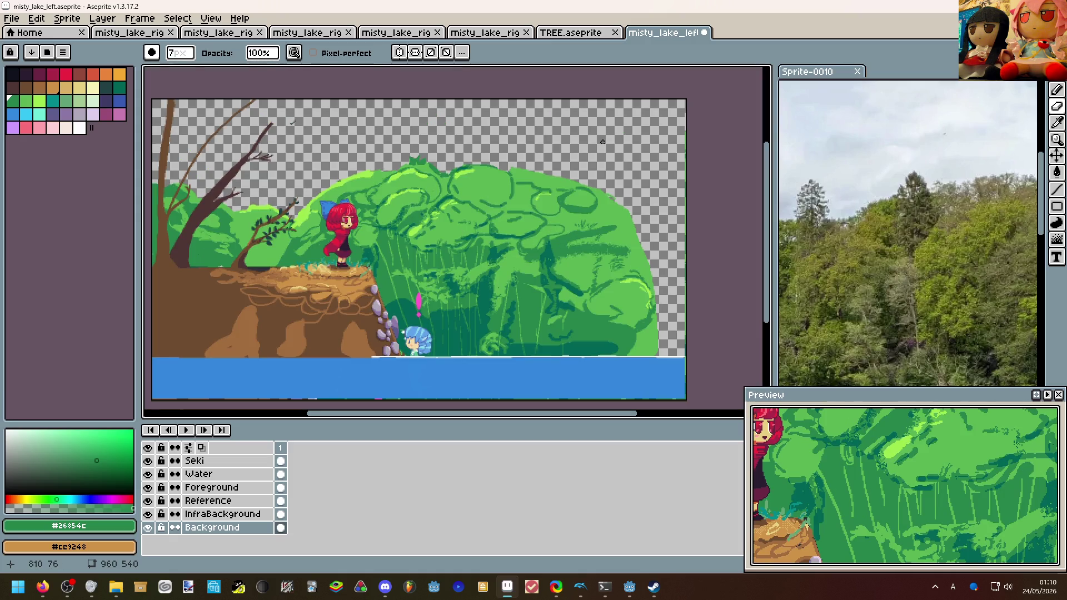
pyautogui.moveTo(400, 251); pyautogui.dragTo(469, 227)
# Check brush dynamics, move to the foliage near the red-haired cliff character, and select the 3px pencil.
pyautogui.scroll(3)
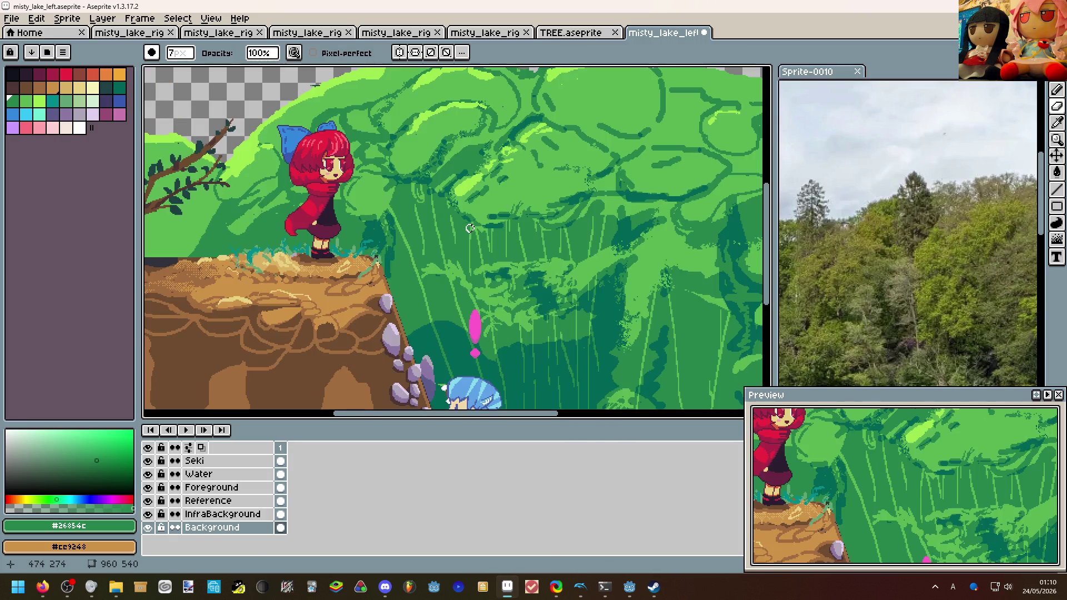
pyautogui.click(296, 51)
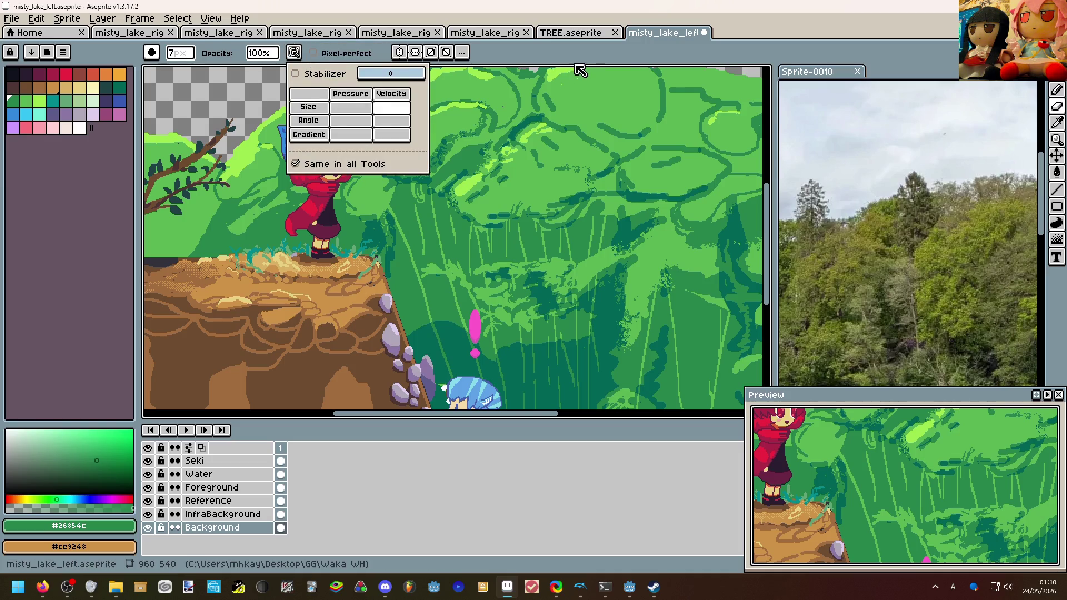
pyautogui.click(578, 68)
pyautogui.moveTo(539, 200); pyautogui.dragTo(666, 216)
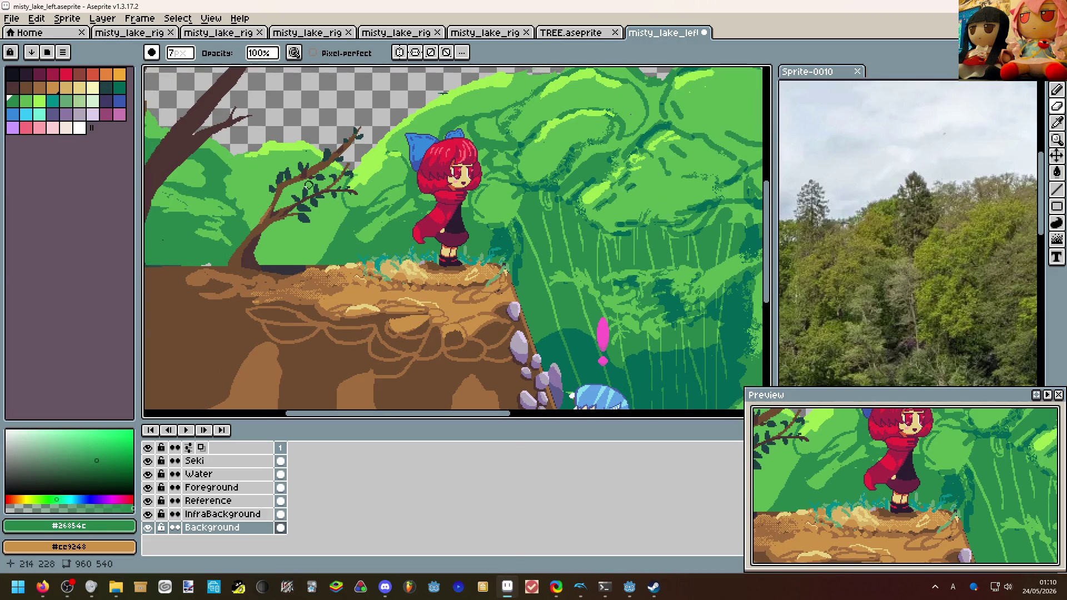
pyautogui.scroll(3)
pyautogui.moveTo(269, 167); pyautogui.dragTo(343, 265)
pyautogui.press('b')
pyautogui.scroll(-3)
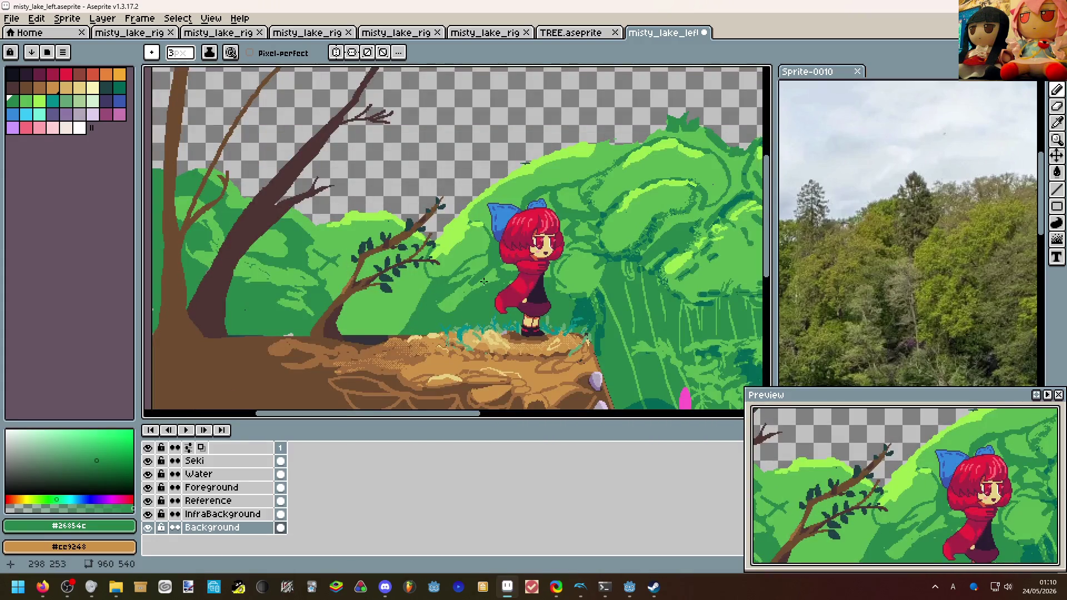
pyautogui.hscroll(3)
pyautogui.scroll(-3)
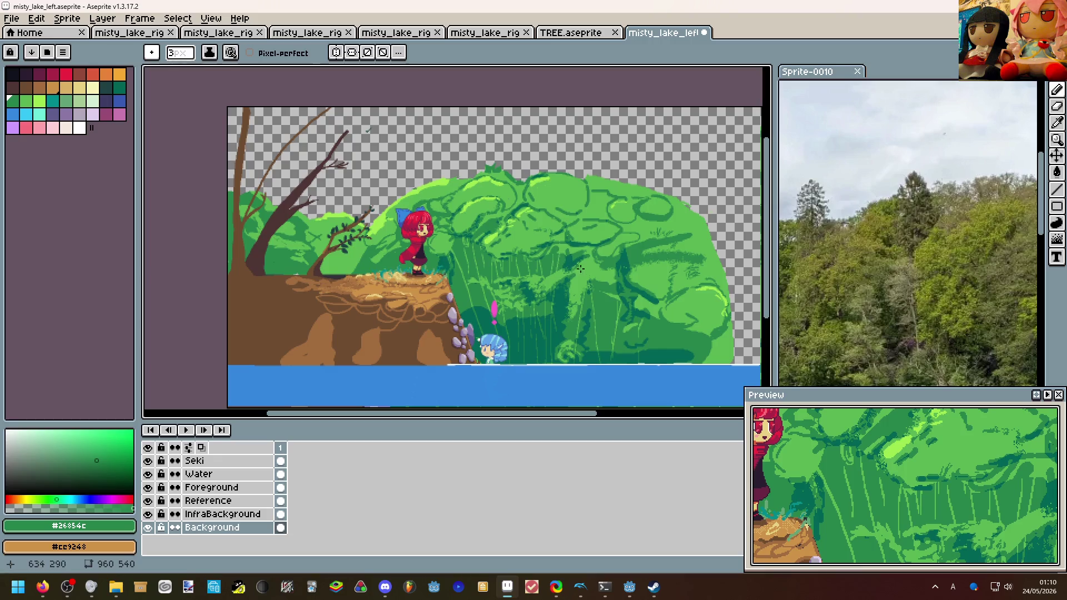
pyautogui.scroll(3)
# Sample mid green #5ab552 and draw a stroke on the foliage.
pyautogui.click(625, 261)
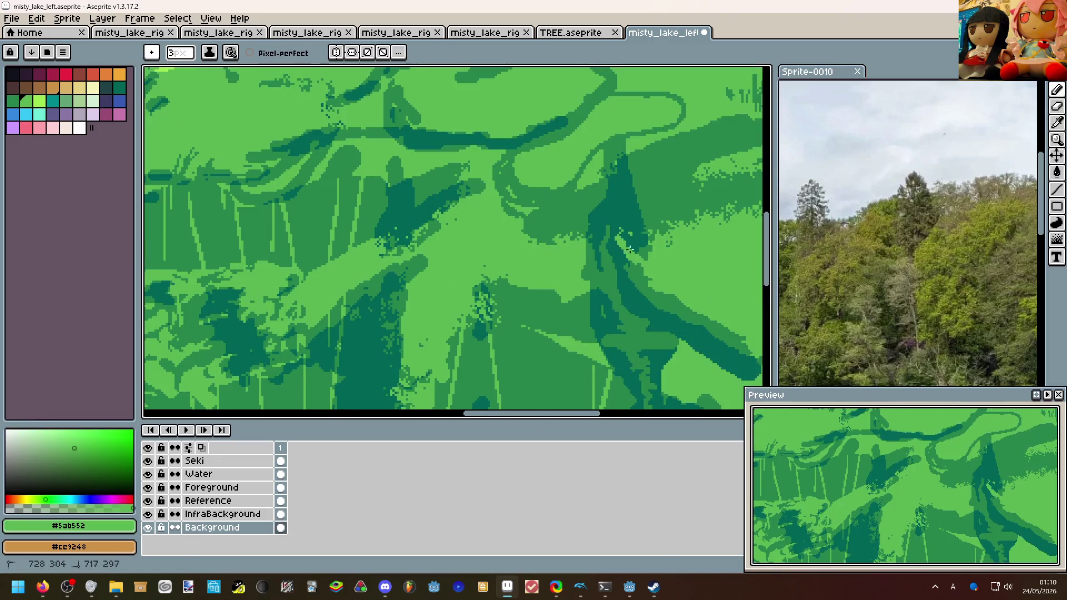
pyautogui.moveTo(637, 203); pyautogui.dragTo(621, 251)
pyautogui.scroll(-3)
pyautogui.scroll(3)
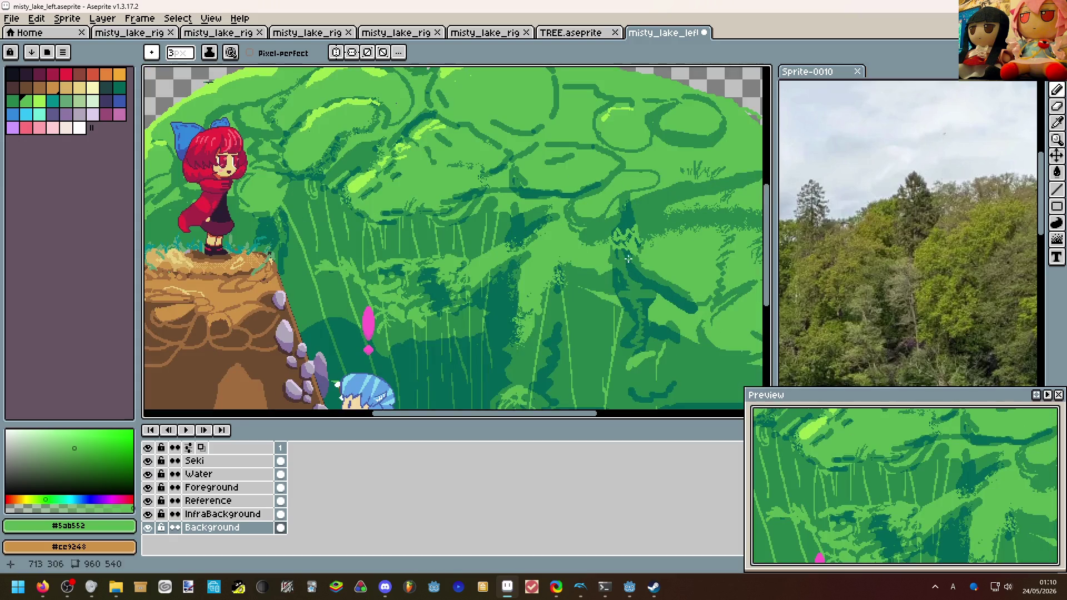
pyautogui.scroll(3)
# Sample dark green #26854c from the foliage and return focus to the Aseprite window.
pyautogui.click(595, 238)
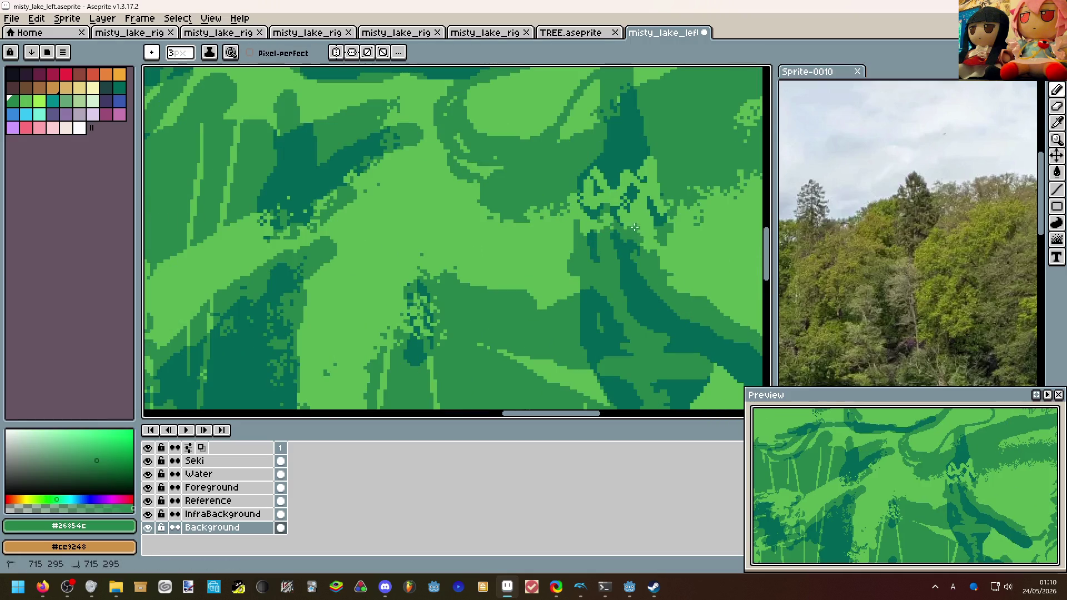
pyautogui.press('super+d')
pyautogui.click(517, 590)
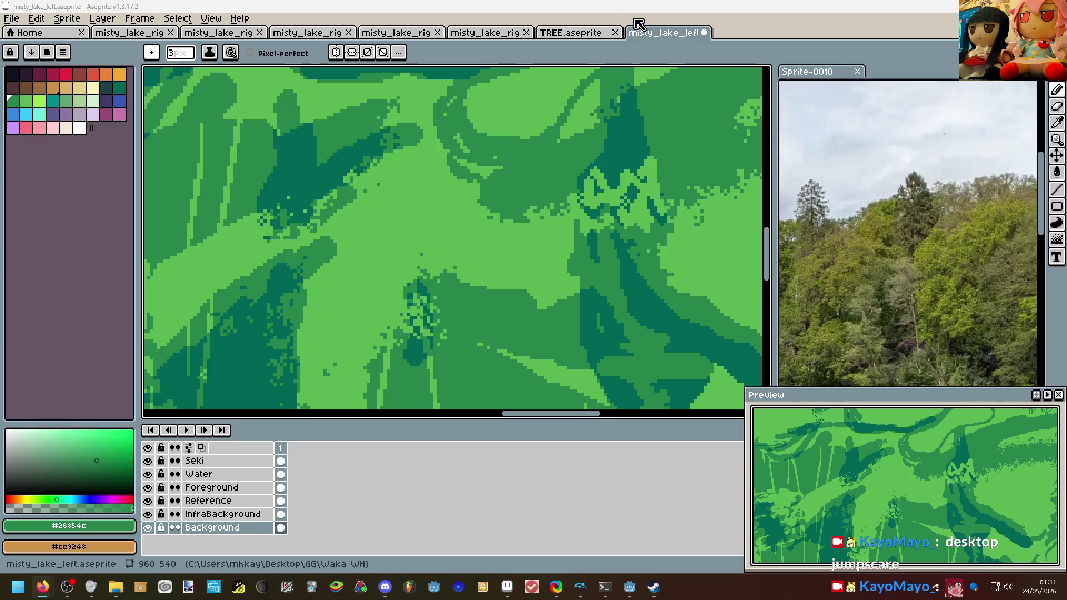
pyautogui.click(598, 225)
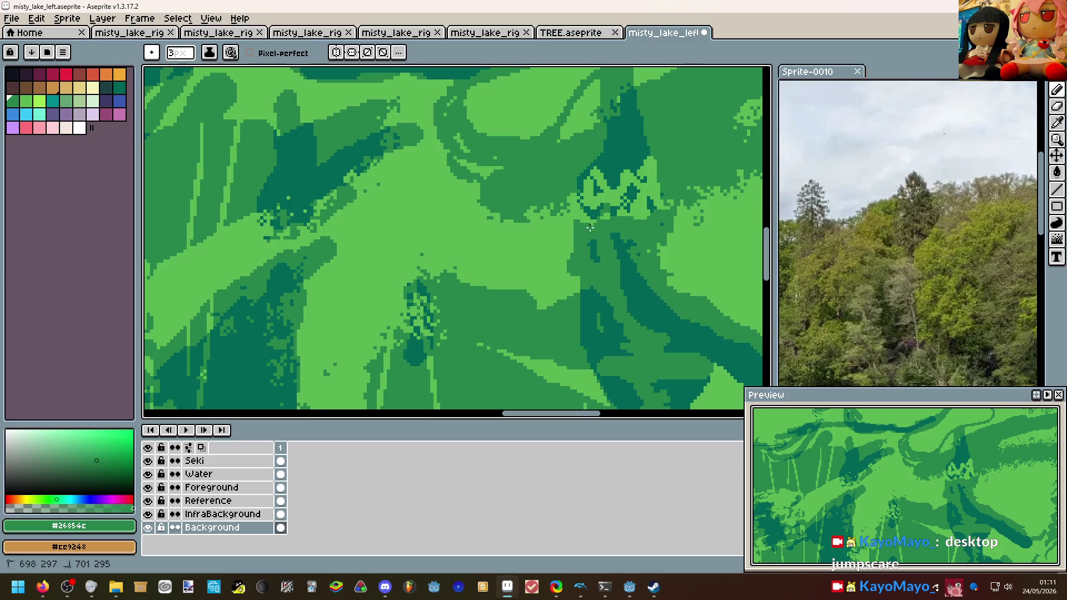
# Cover the light-green zigzag marks in the dark foliage with dark green.
pyautogui.scroll(-3)
pyautogui.scroll(3)
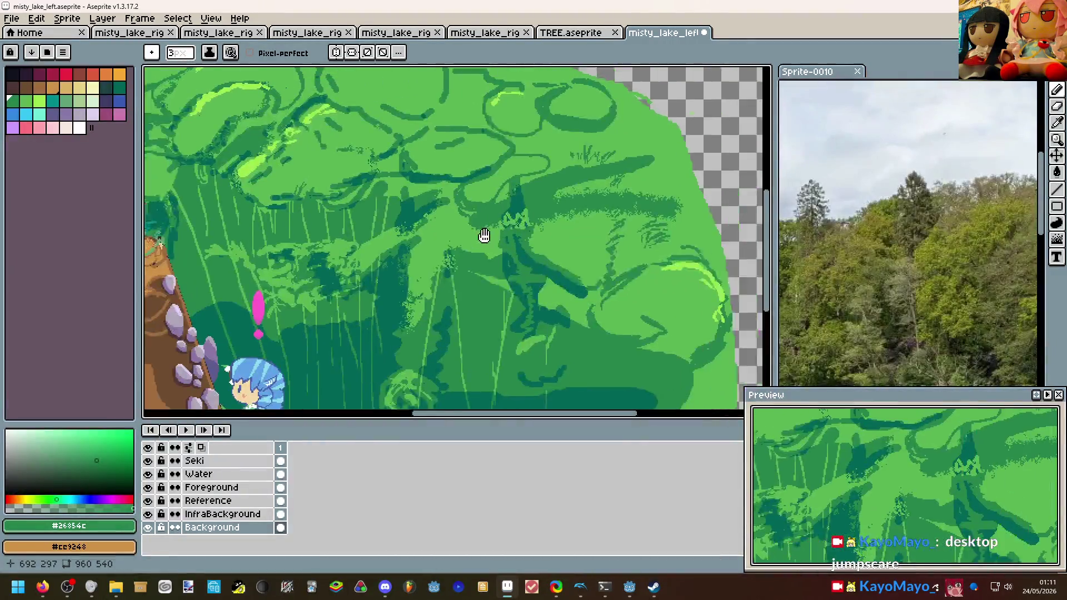
pyautogui.scroll(-3)
pyautogui.scroll(3)
pyautogui.moveTo(479, 267); pyautogui.dragTo(511, 231)
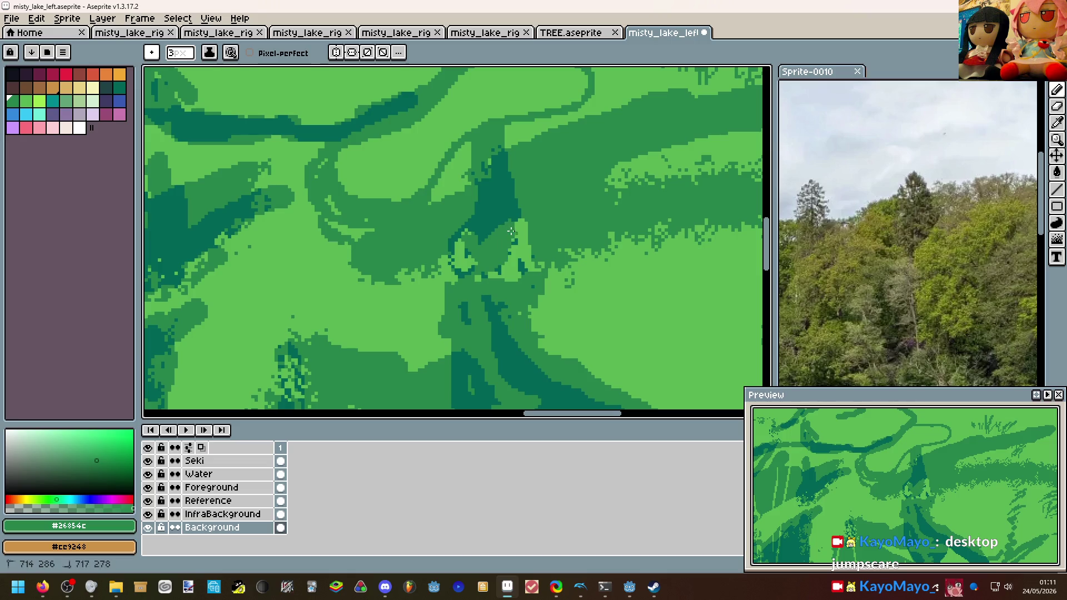
pyautogui.scroll(-3)
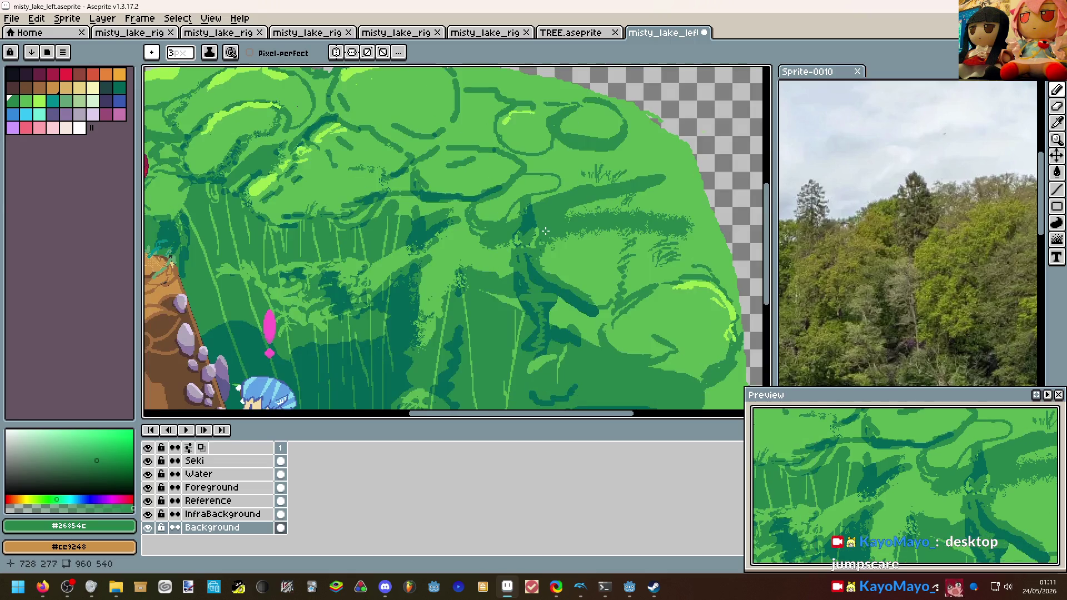
pyautogui.scroll(-3)
pyautogui.scroll(3)
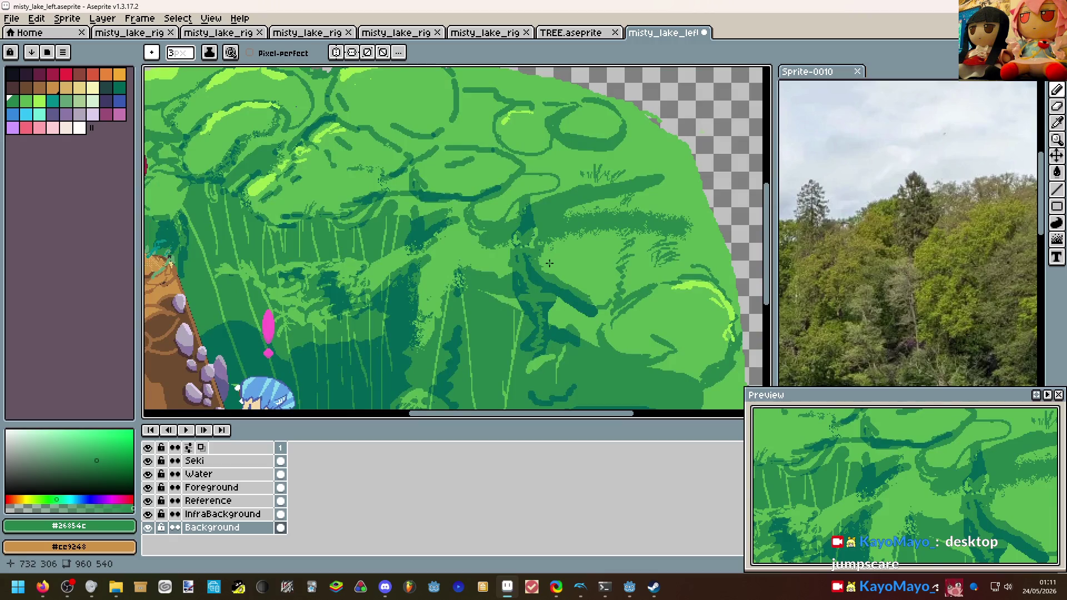
# Pan across the foliage mass and sample mid green #5ab552 from the canvas.
pyautogui.moveTo(549, 263); pyautogui.dragTo(507, 234)
pyautogui.scroll(3)
pyautogui.click(502, 278)
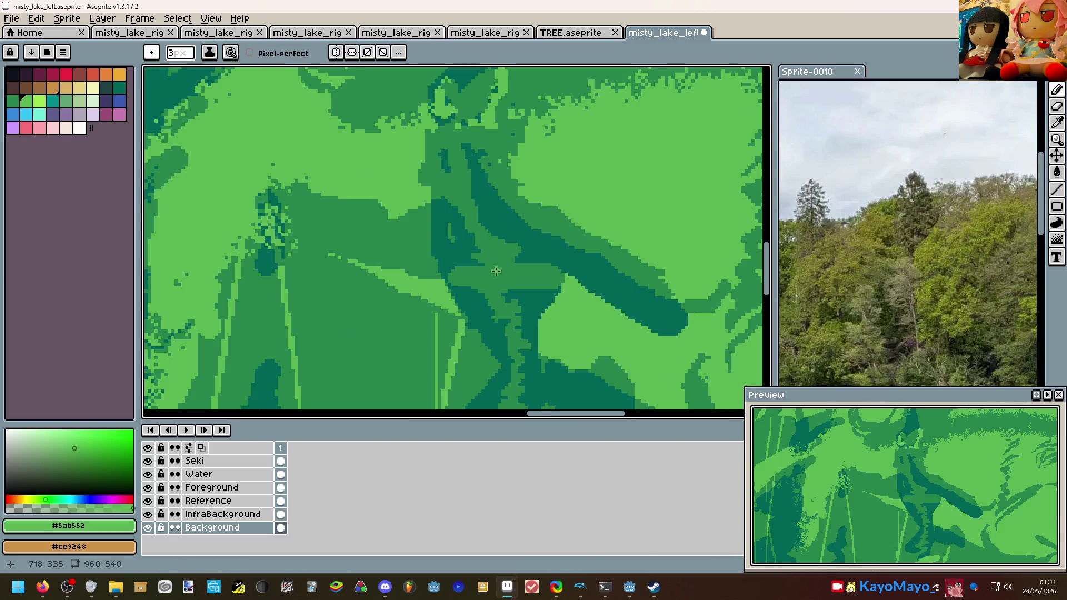
pyautogui.scroll(-3)
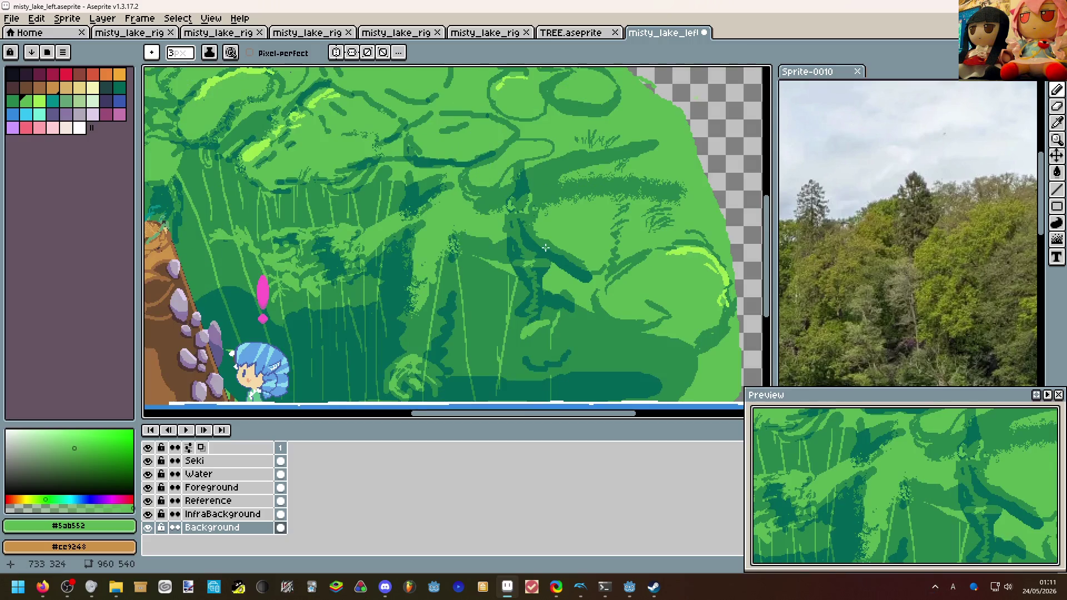
pyautogui.scroll(3)
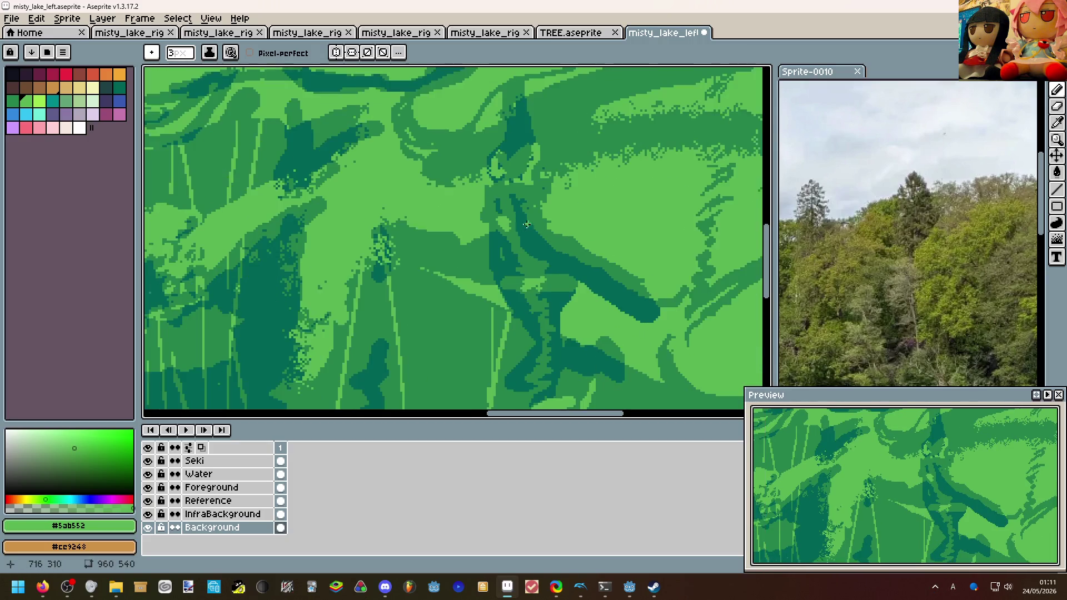
pyautogui.scroll(-3)
pyautogui.scroll(-3)
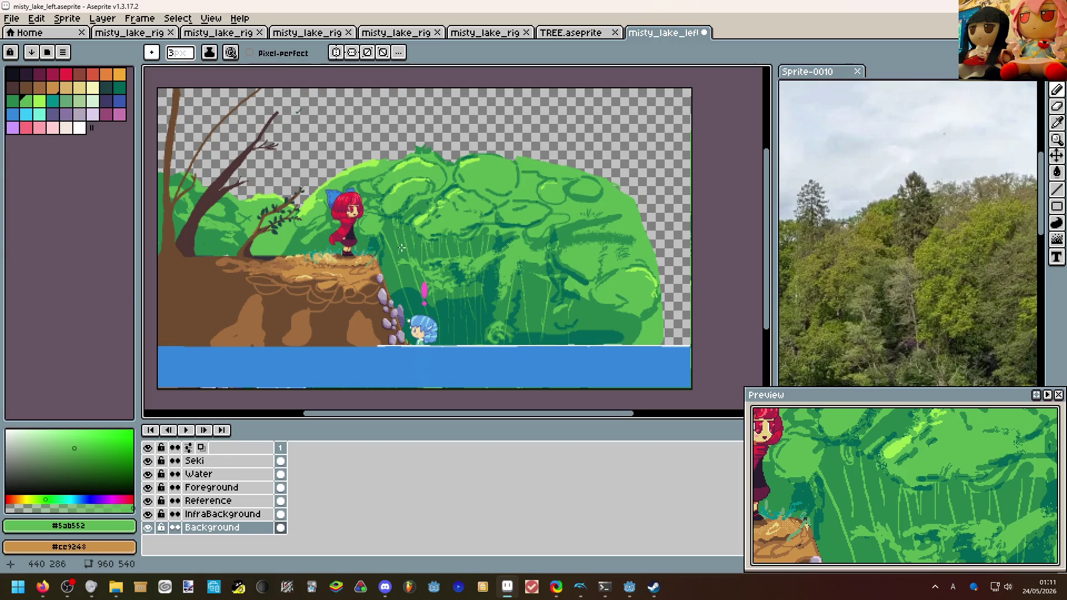
# Switch to the Pencil and paint lighter green over a small dark-green blob.
pyautogui.scroll(3)
pyautogui.scroll(3)
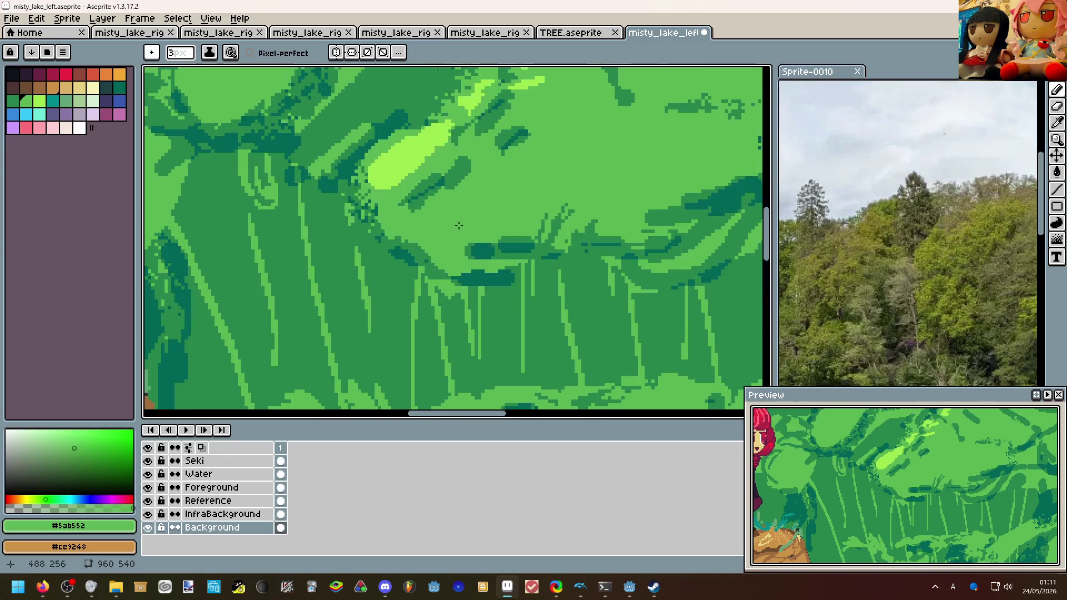
pyautogui.press('e')
pyautogui.press('i')
pyautogui.press('e')
pyautogui.press('b')
pyautogui.press('alt')
pyautogui.moveTo(460, 250); pyautogui.dragTo(467, 250)
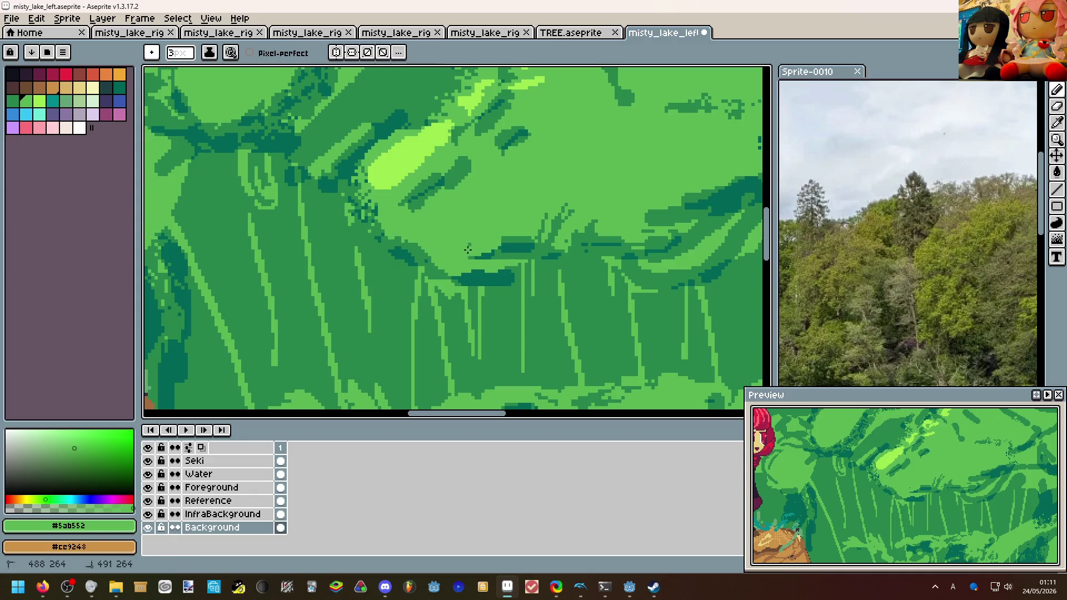
# Lighten the left part of the dark curved stroke in the upper foliage.
pyautogui.scroll(-3)
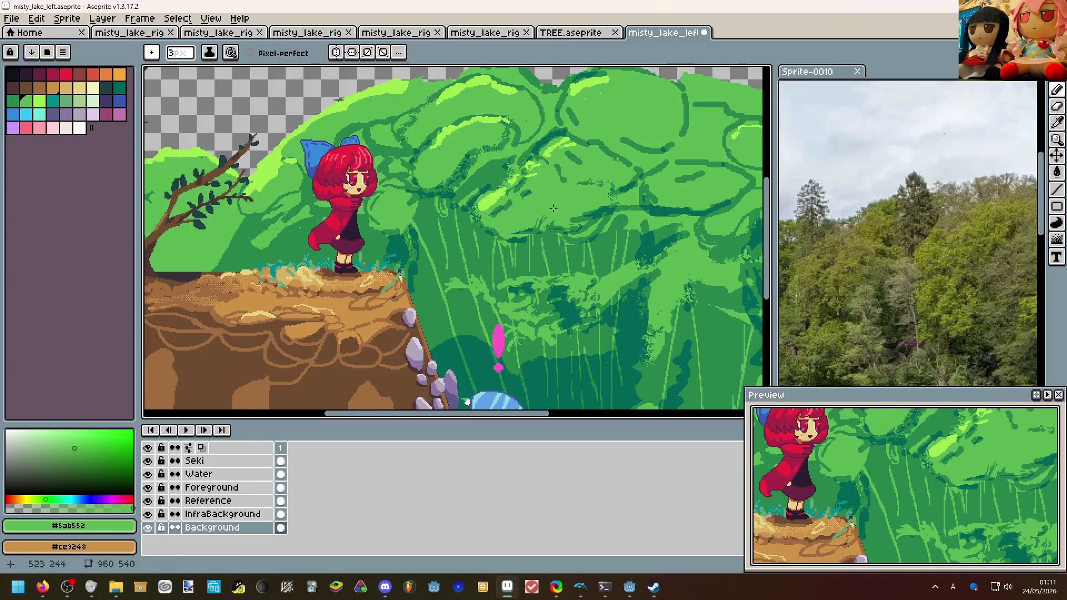
pyautogui.scroll(3)
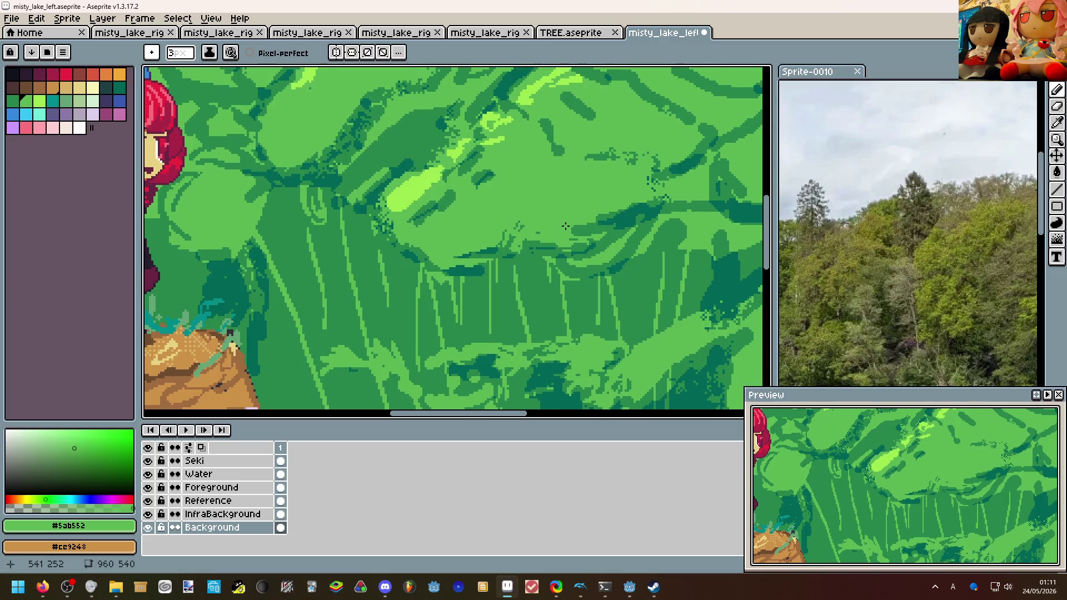
pyautogui.scroll(-3)
pyautogui.scroll(3)
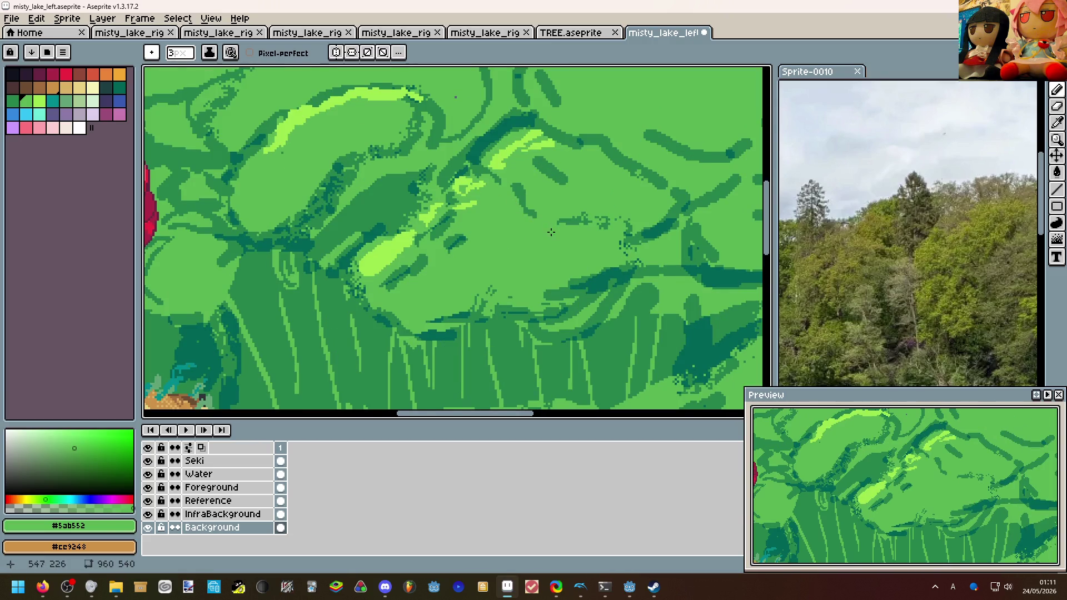
pyautogui.scroll(-3)
pyautogui.scroll(-3)
pyautogui.scroll(3)
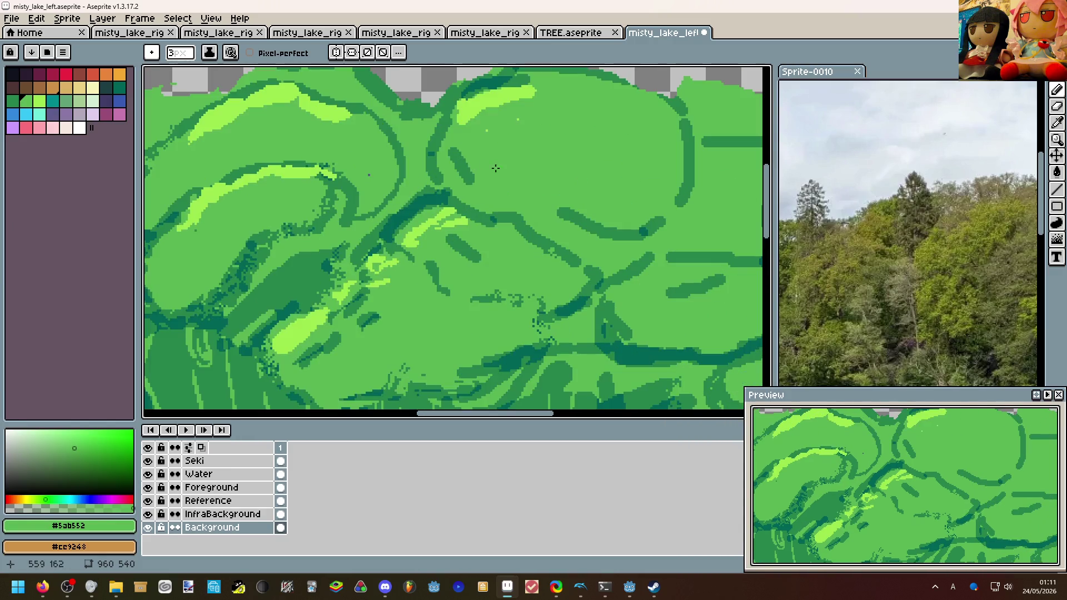
pyautogui.moveTo(563, 209); pyautogui.dragTo(615, 225)
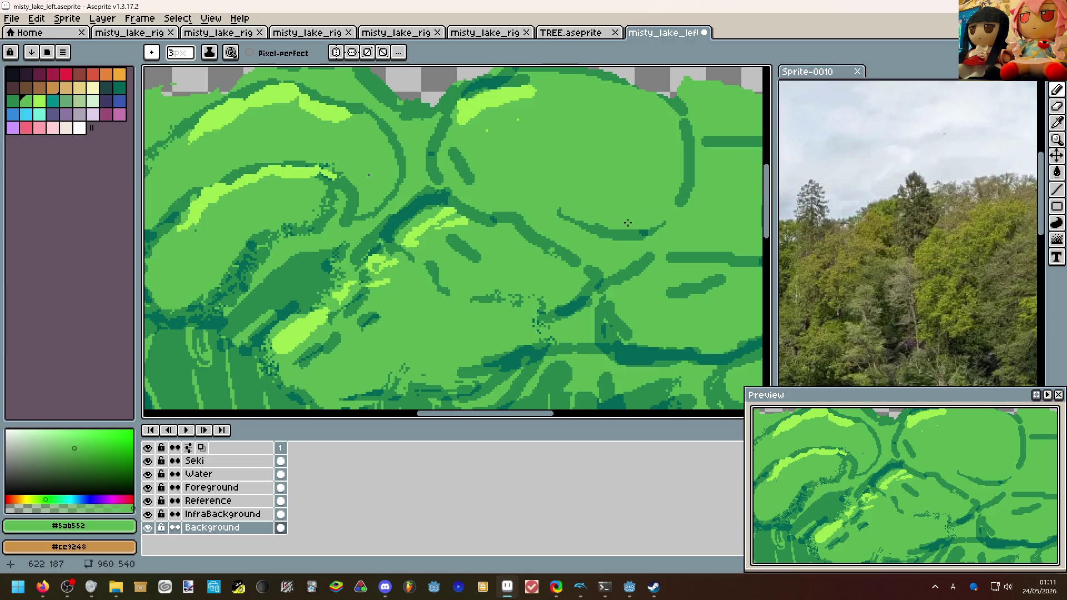
pyautogui.scroll(-3)
pyautogui.scroll(3)
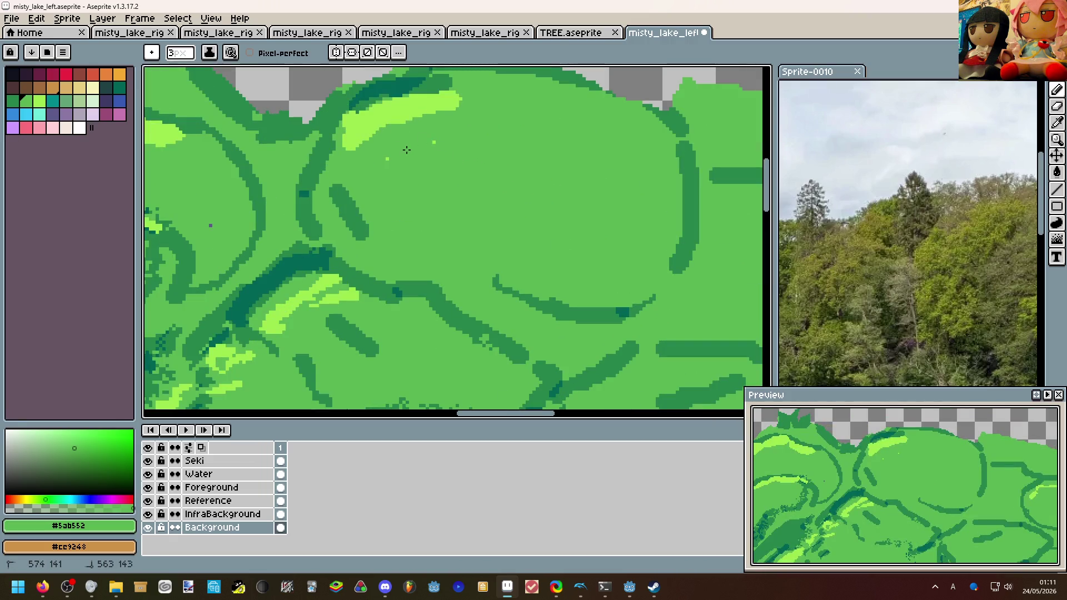
# Thin another dark-green stroke with mid green #5ab552, then pan toward the tree and cliff character.
pyautogui.click(343, 149)
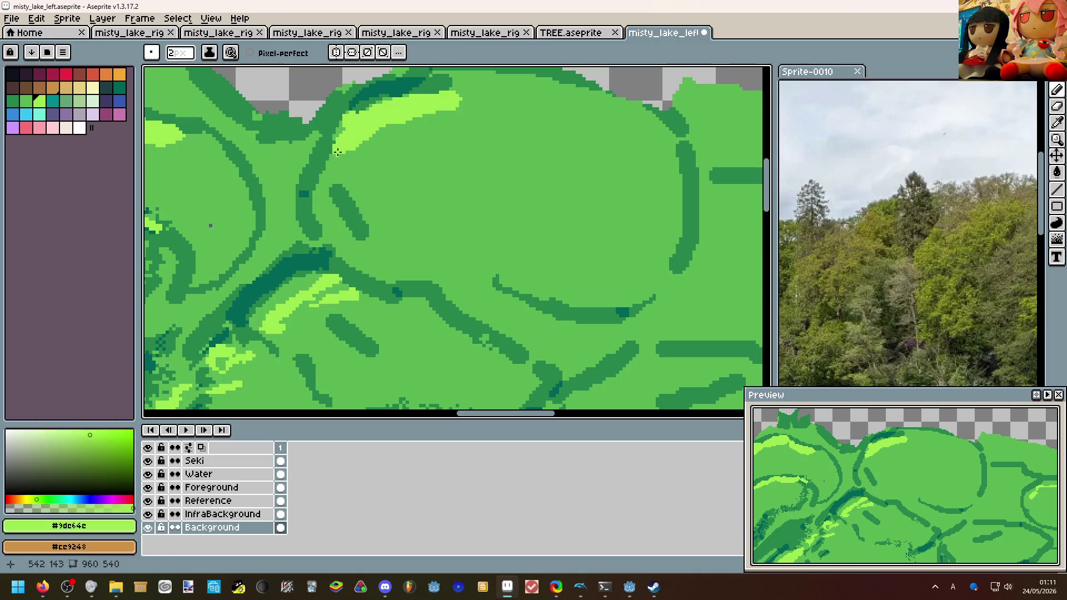
pyautogui.scroll(-3)
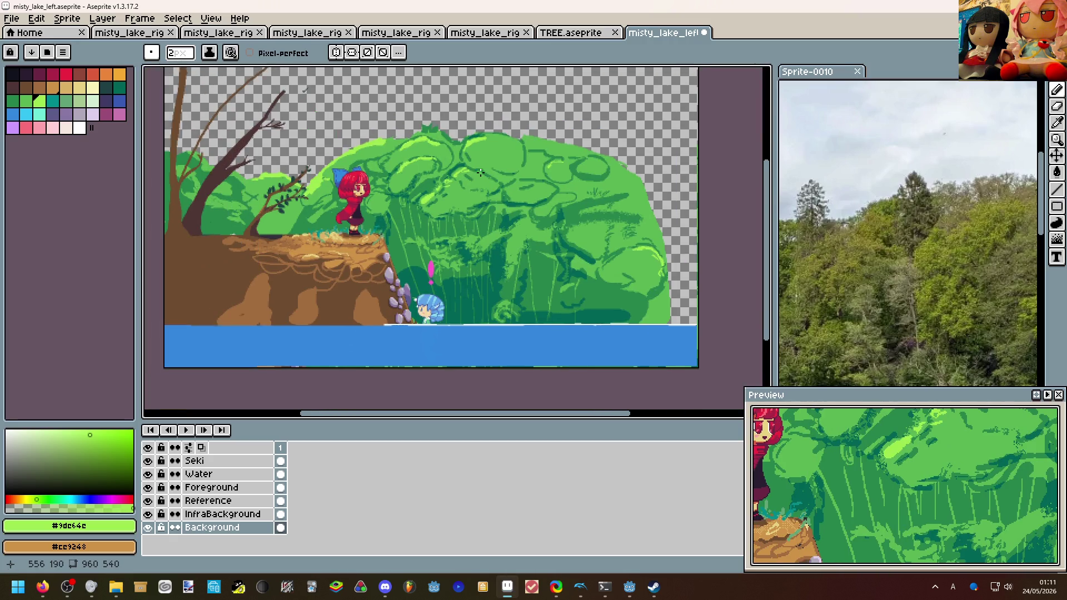
pyautogui.scroll(3)
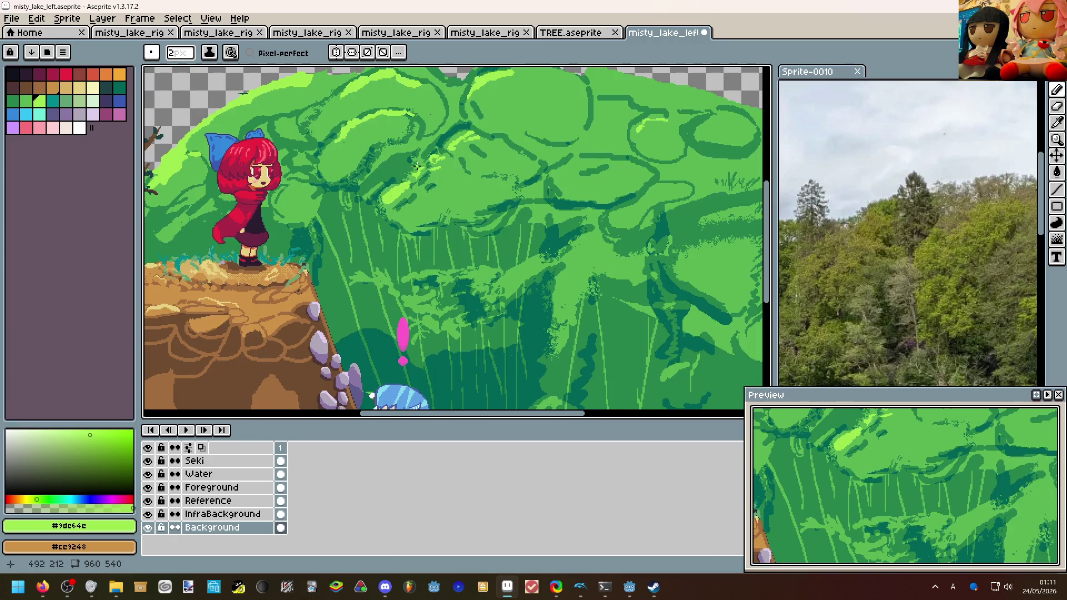
pyautogui.scroll(-3)
pyautogui.scroll(3)
pyautogui.scroll(3)
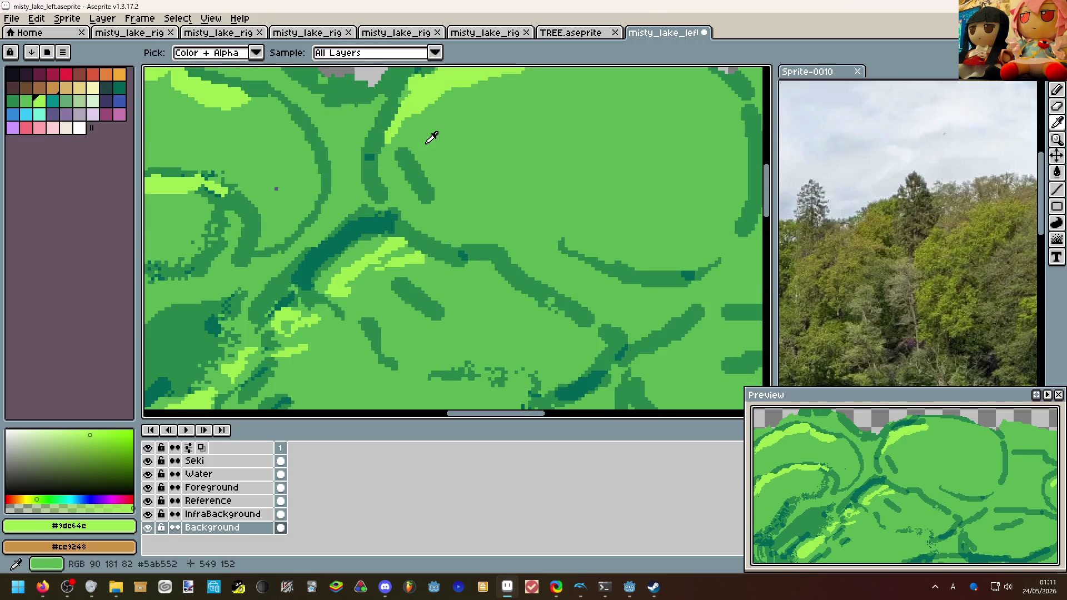
pyautogui.click(422, 138)
pyautogui.moveTo(407, 148); pyautogui.dragTo(427, 187)
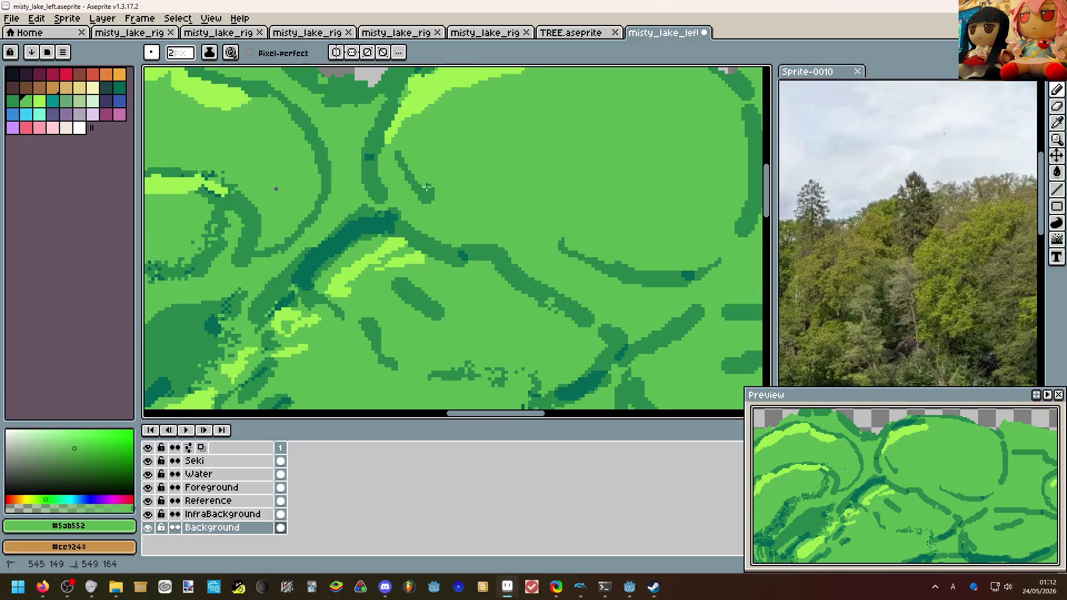
pyautogui.scroll(-3)
pyautogui.scroll(3)
pyautogui.scroll(-3)
pyautogui.scroll(3)
pyautogui.scroll(-3)
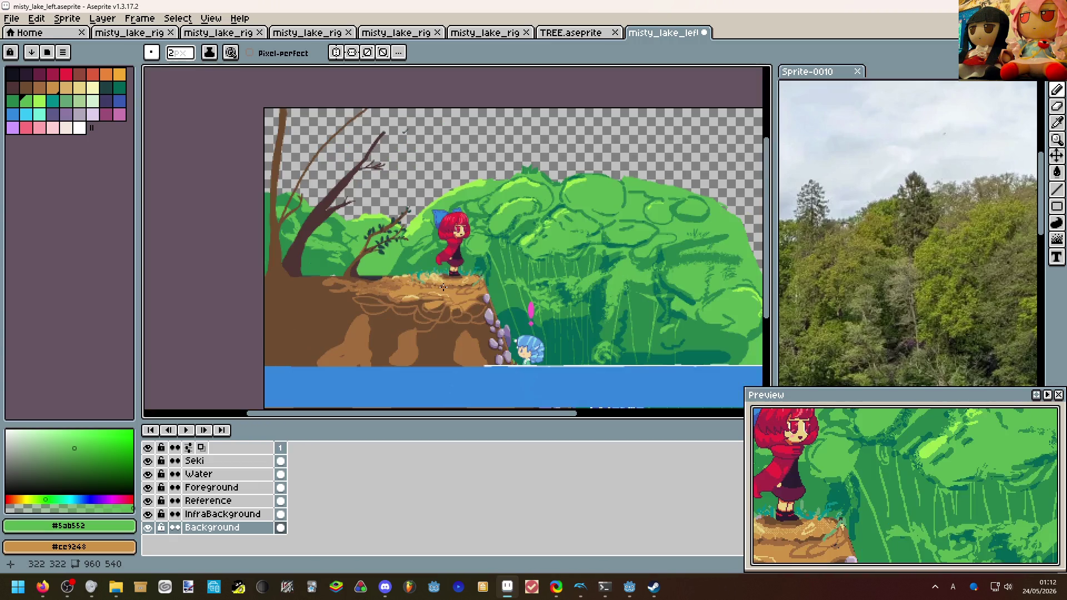
pyautogui.scroll(3)
pyautogui.moveTo(552, 214); pyautogui.dragTo(469, 197)
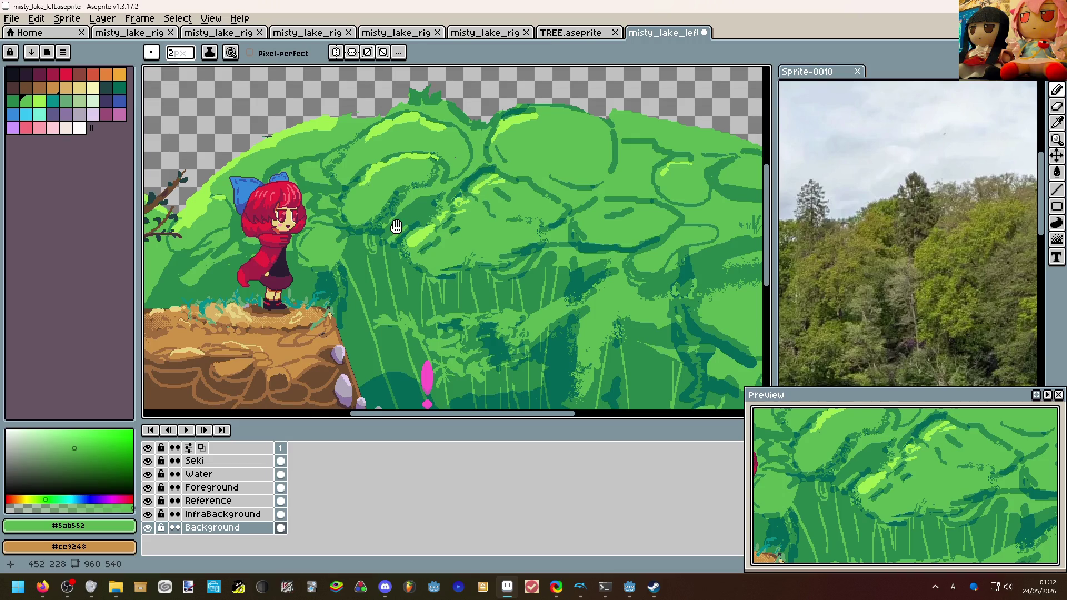
# Draw a dark-green diagonal stroke below the tree branches.
pyautogui.scroll(-3)
pyautogui.scroll(3)
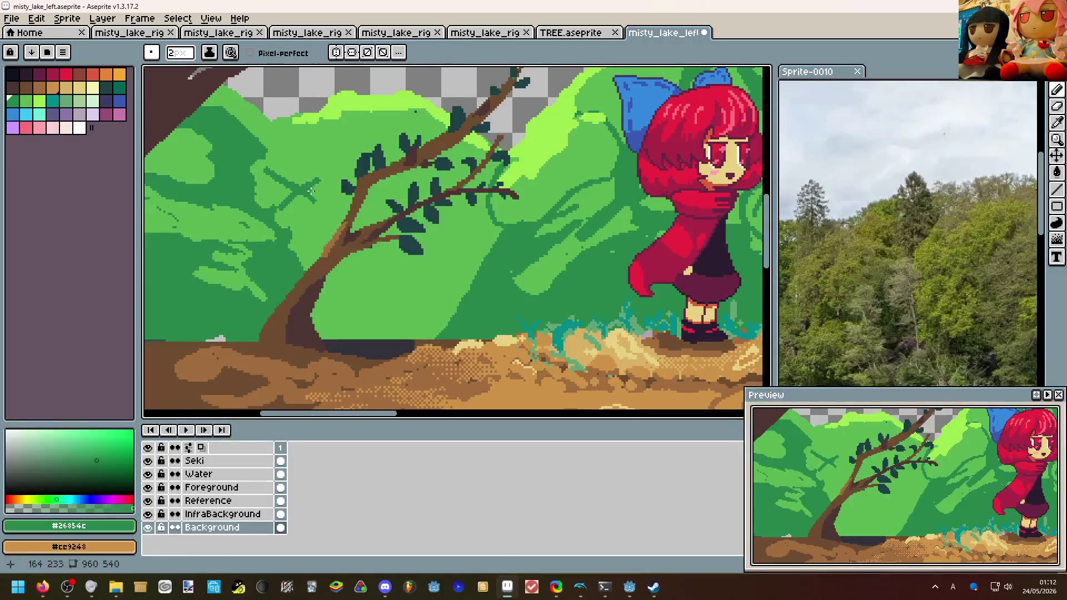
pyautogui.moveTo(340, 295); pyautogui.dragTo(450, 256)
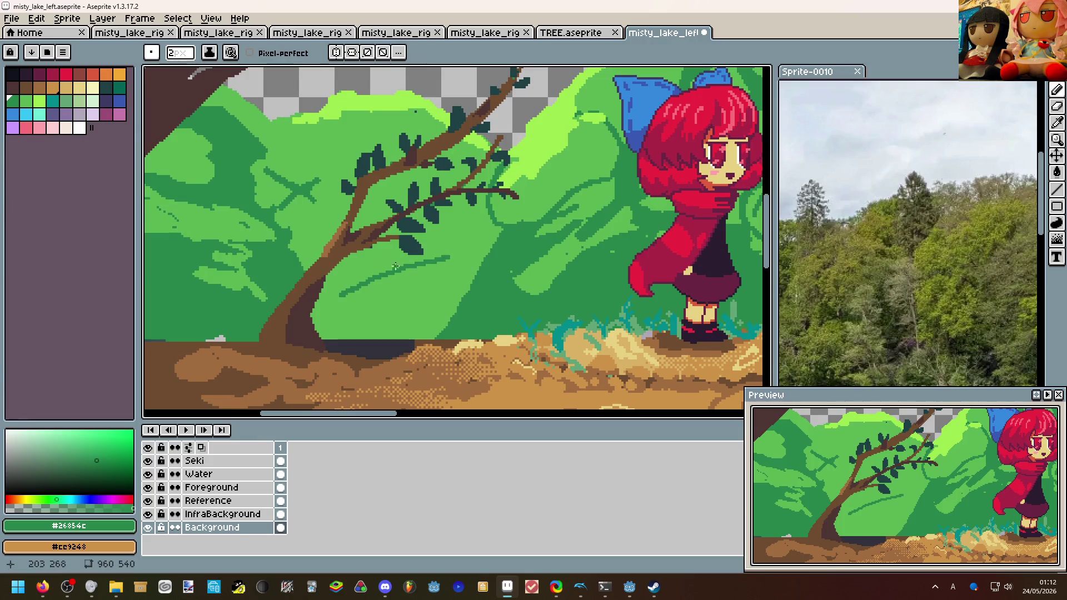
# Center on Seki's feet on the cliff, undo the recent pencil strokes, and return to the Pencil.
pyautogui.scroll(-3)
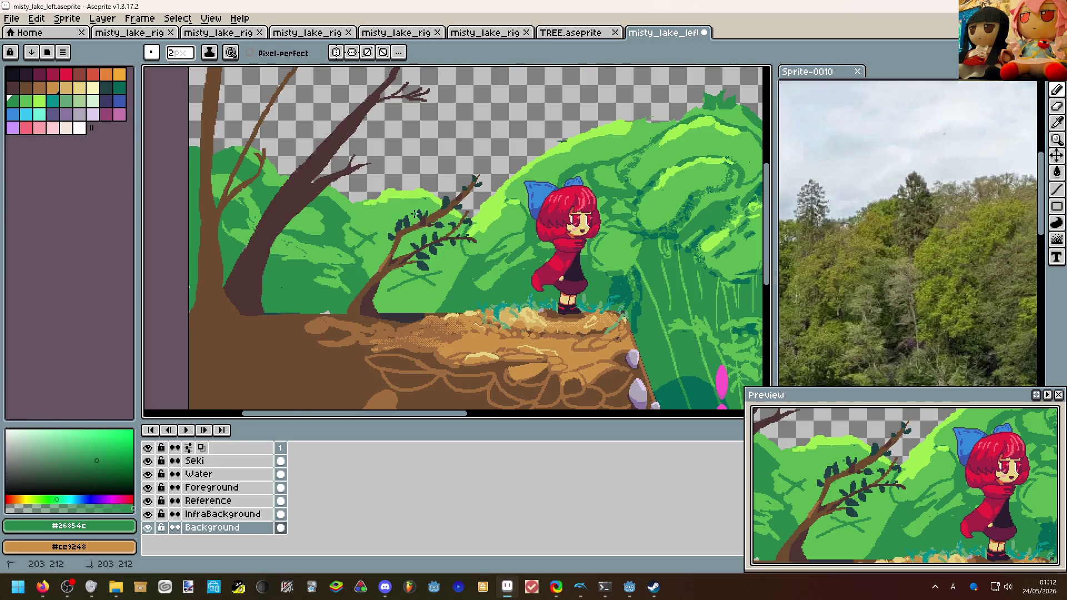
pyautogui.scroll(-3)
pyautogui.moveTo(531, 245); pyautogui.dragTo(499, 236)
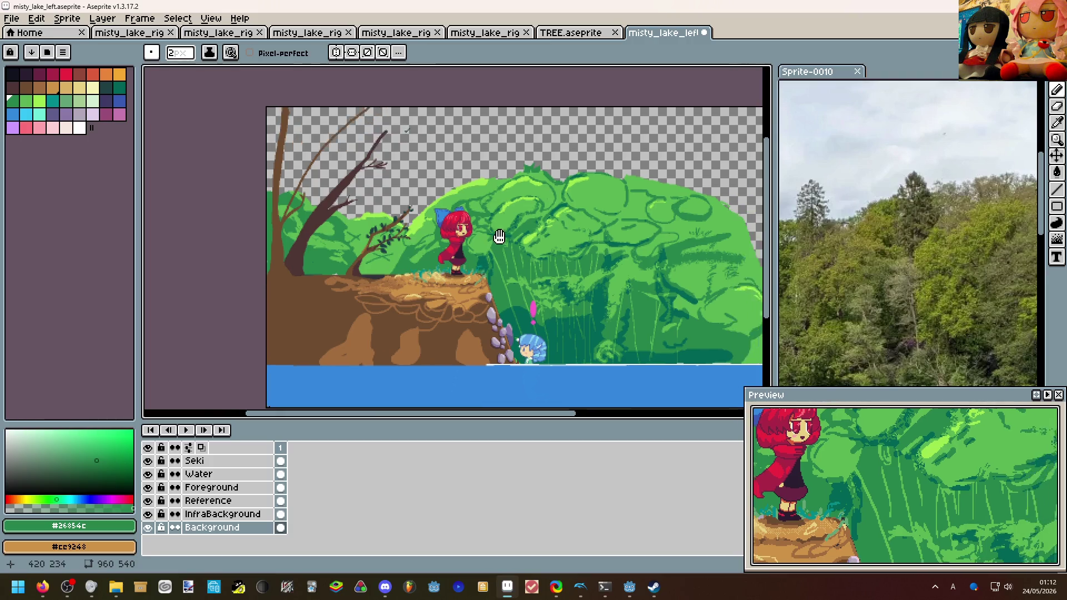
pyautogui.scroll(3)
pyautogui.scroll(3)
pyautogui.moveTo(406, 239); pyautogui.dragTo(510, 190)
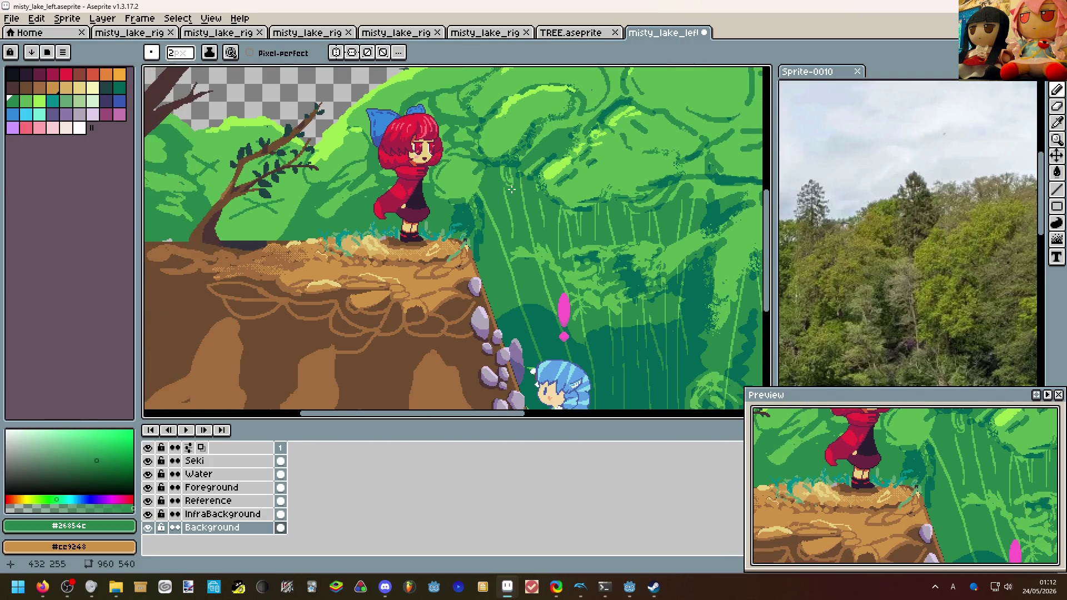
pyautogui.scroll(3)
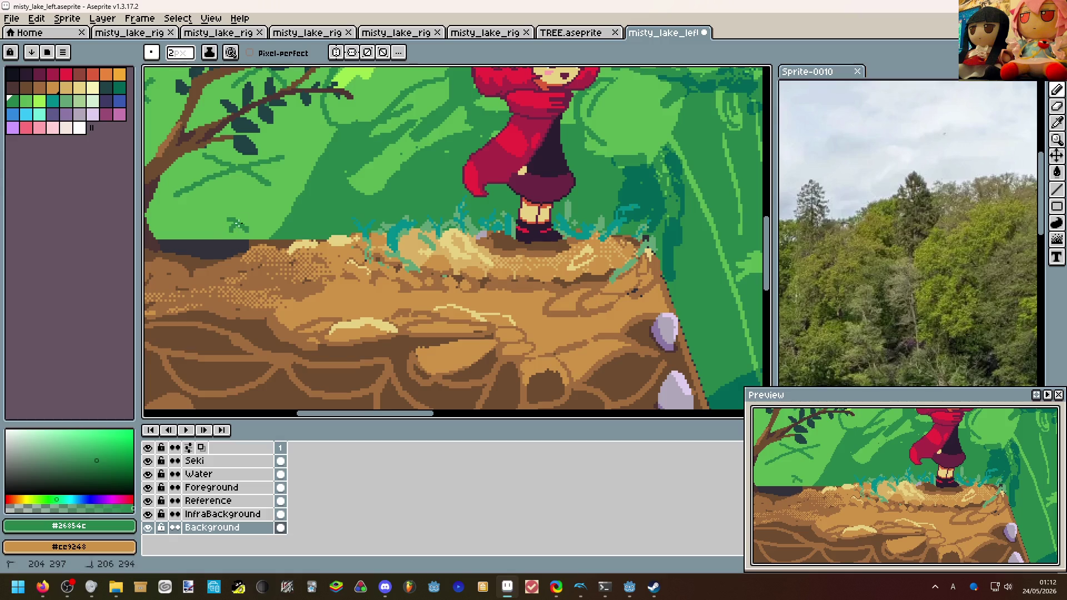
pyautogui.moveTo(244, 220); pyautogui.dragTo(292, 221)
pyautogui.scroll(3)
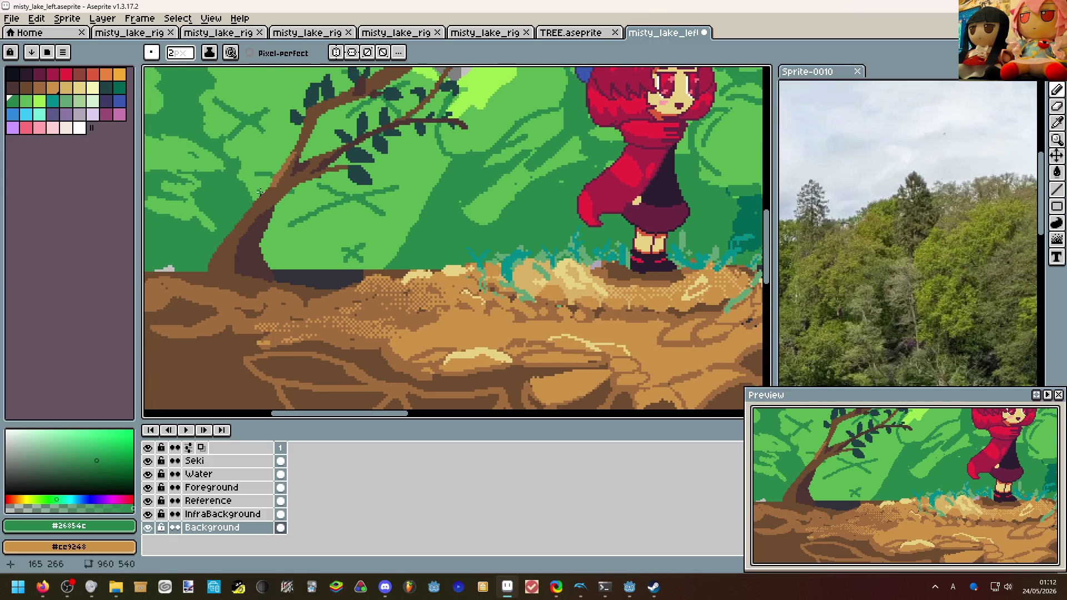
pyautogui.scroll(-3)
pyautogui.scroll(3)
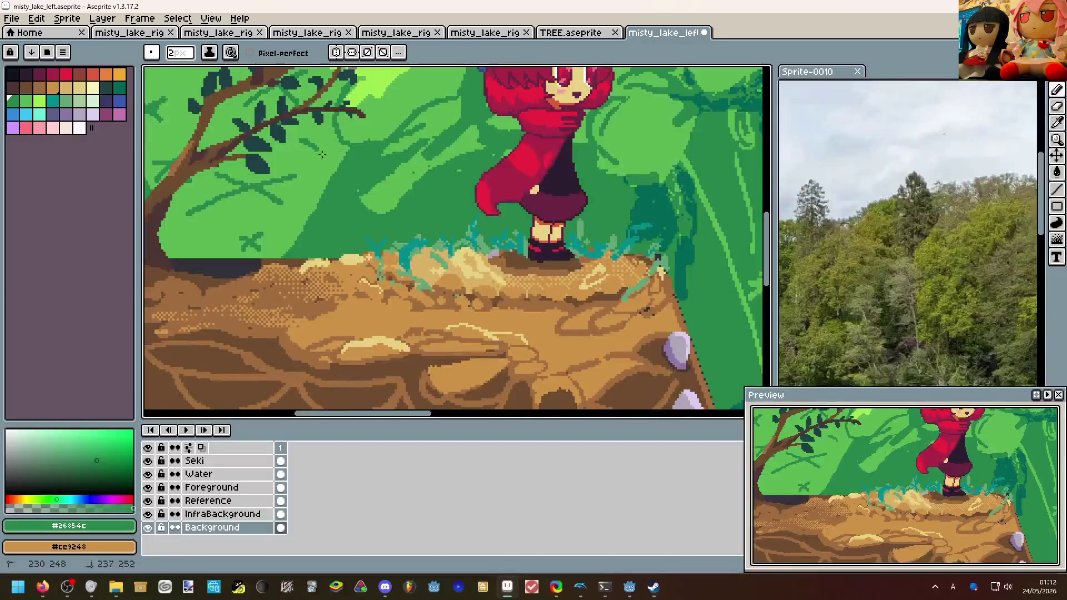
pyautogui.moveTo(356, 154); pyautogui.dragTo(422, 233)
pyautogui.hotkey('ctrl', 'z')
pyautogui.hotkey('ctrl', 'z')
pyautogui.press('b')
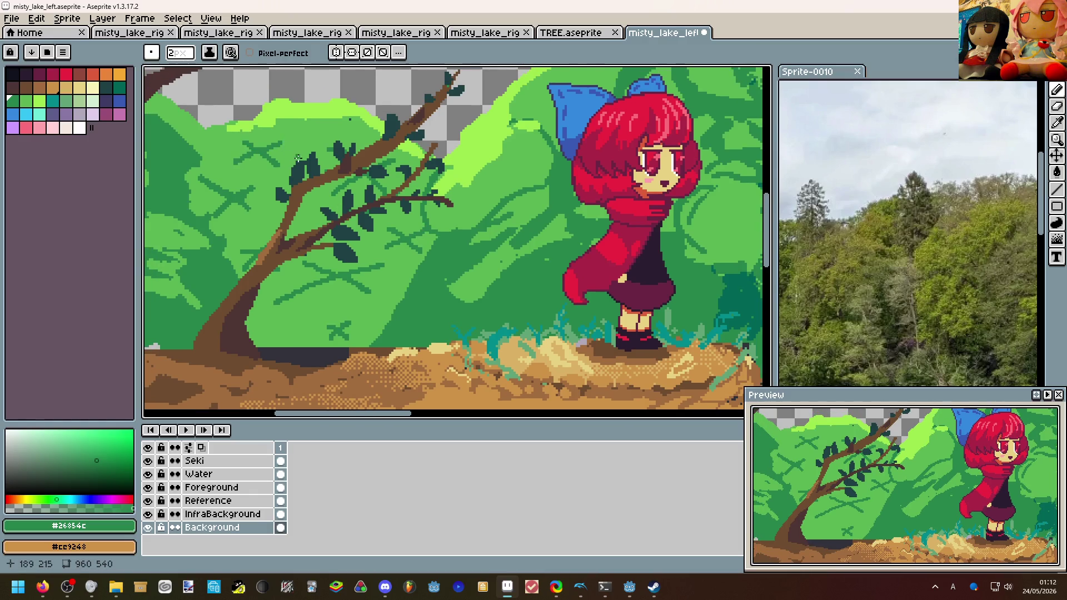
# Zoom and pan around the cliff and Seki to inspect the area.
pyautogui.scroll(-3)
pyautogui.scroll(-3)
pyautogui.scroll(3)
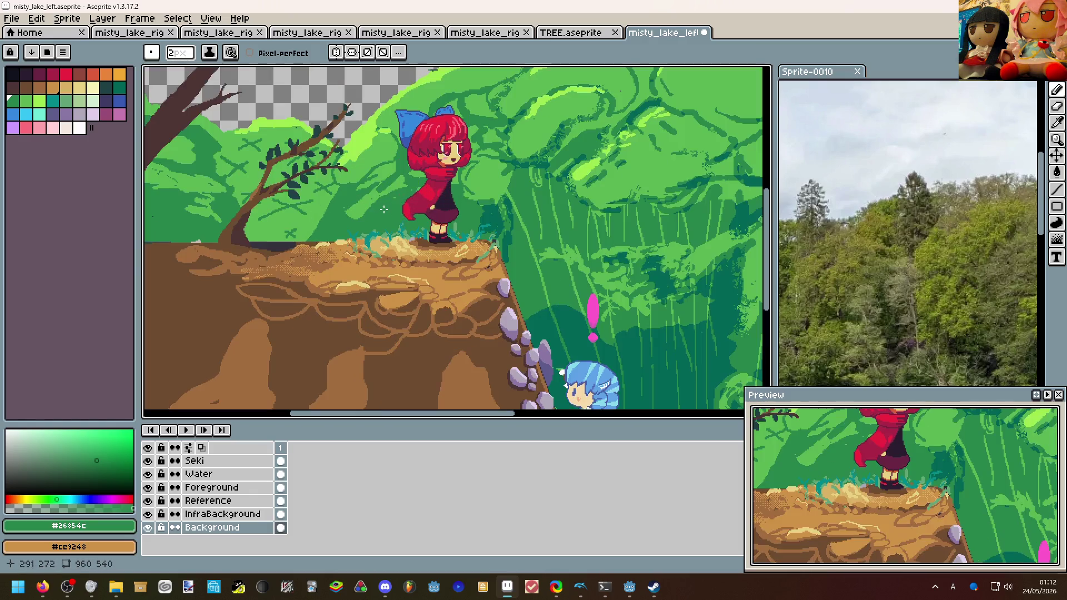
pyautogui.scroll(3)
pyautogui.moveTo(335, 290); pyautogui.dragTo(266, 254)
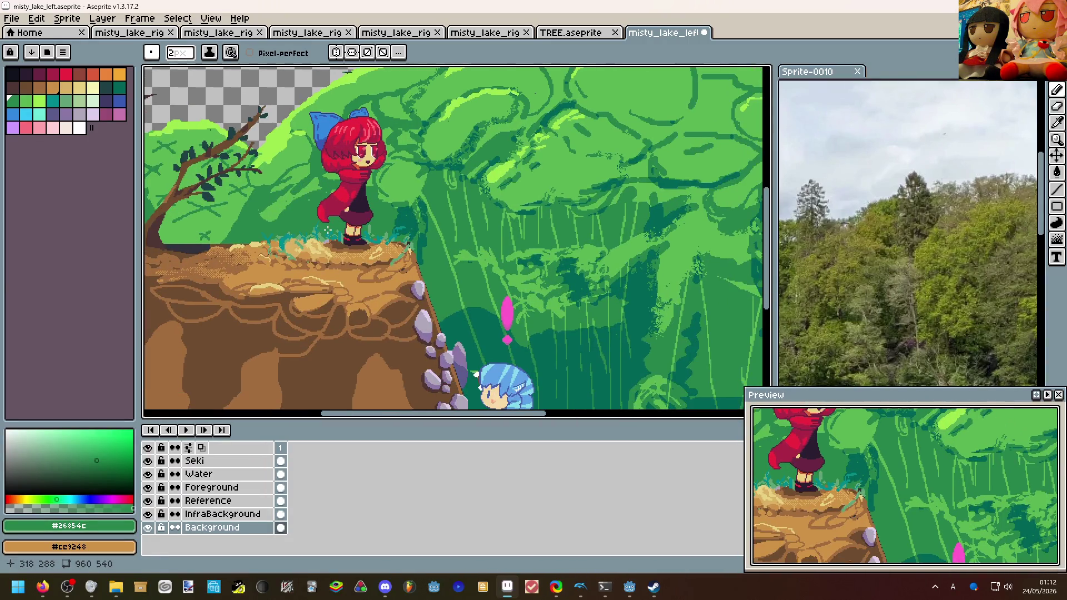
pyautogui.scroll(3)
pyautogui.scroll(-3)
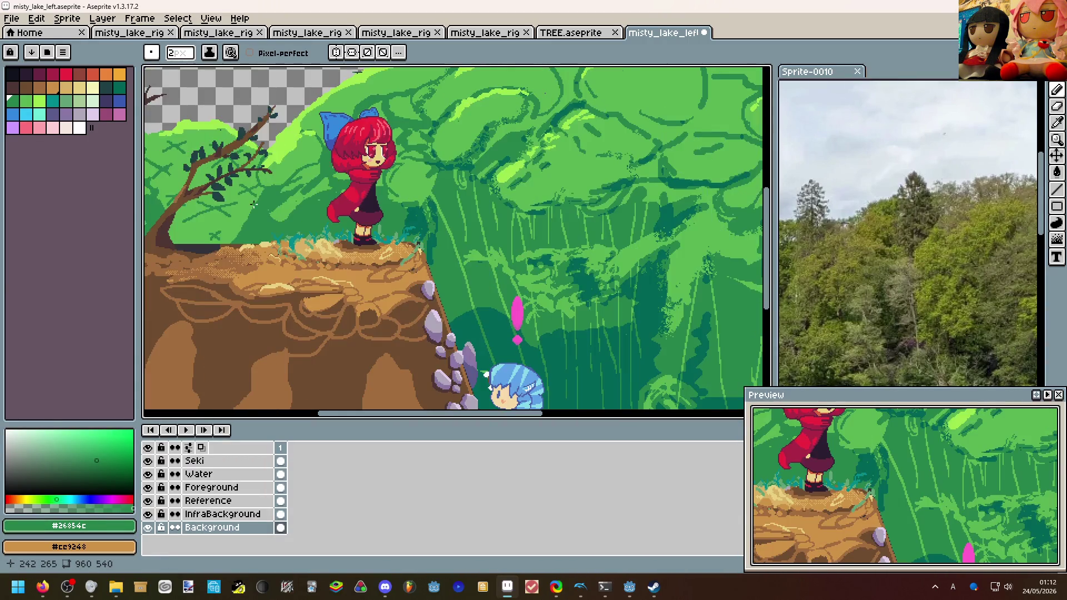
pyautogui.moveTo(253, 206); pyautogui.dragTo(479, 266)
pyautogui.scroll(3)
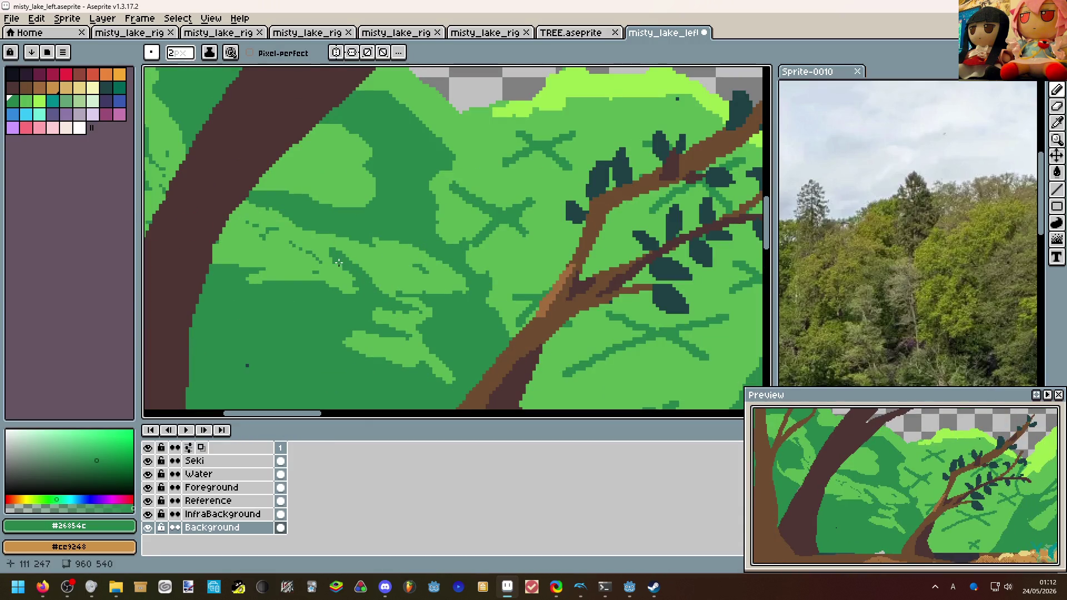
pyautogui.scroll(-3)
pyautogui.scroll(3)
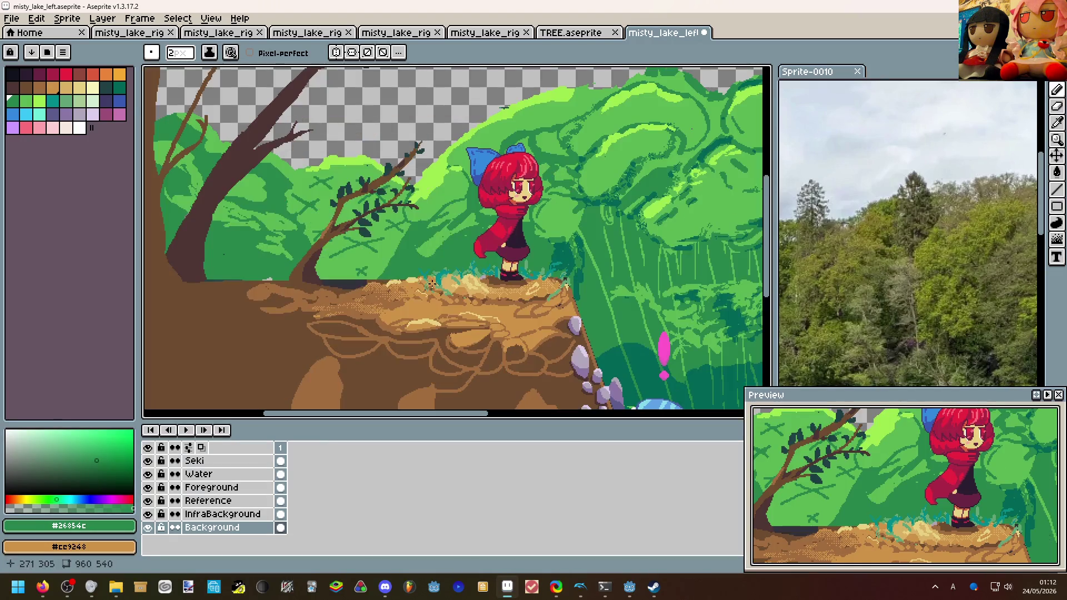
# Fill the bush's lower-right light patch with dark green using the Paint Bucket.
pyautogui.scroll(-3)
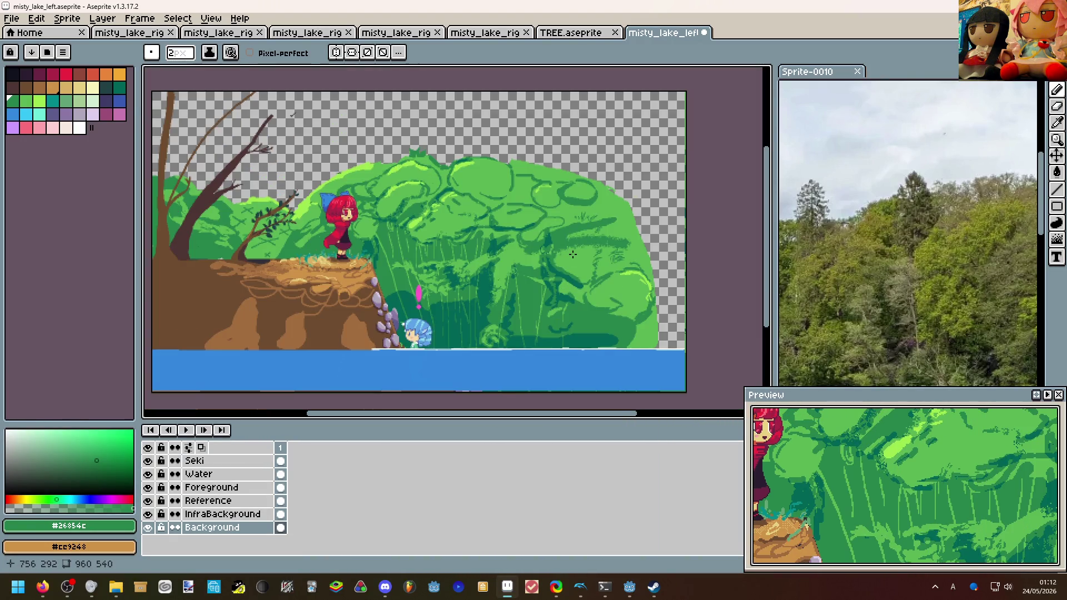
pyautogui.scroll(3)
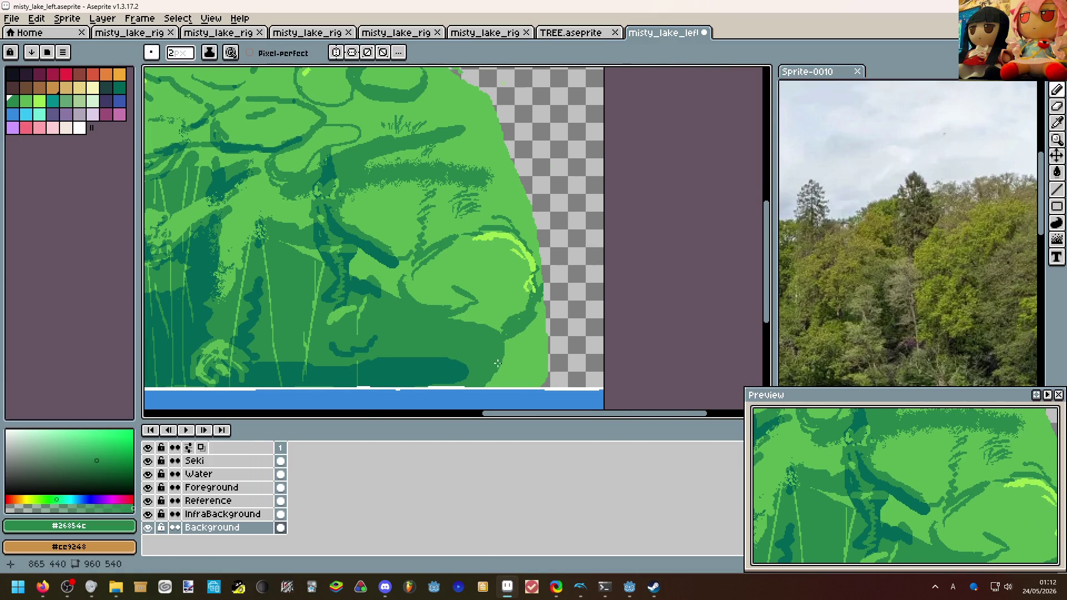
pyautogui.press('g')
pyautogui.click(528, 365)
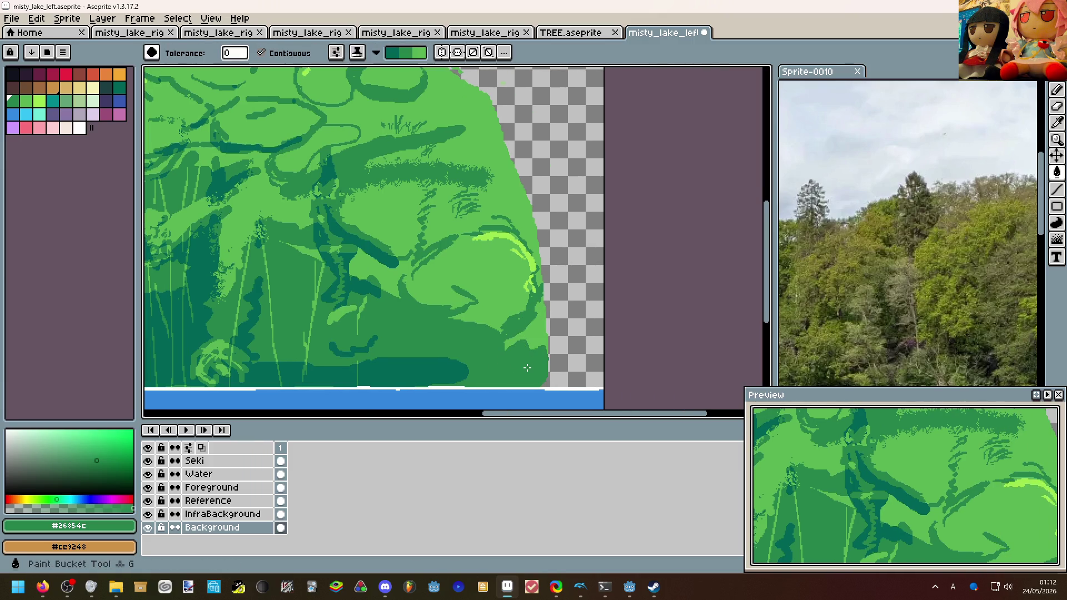
# Extend the branch near the foliage bottom with a dark-green #26854c stroke.
pyautogui.press('b')
pyautogui.click(492, 313)
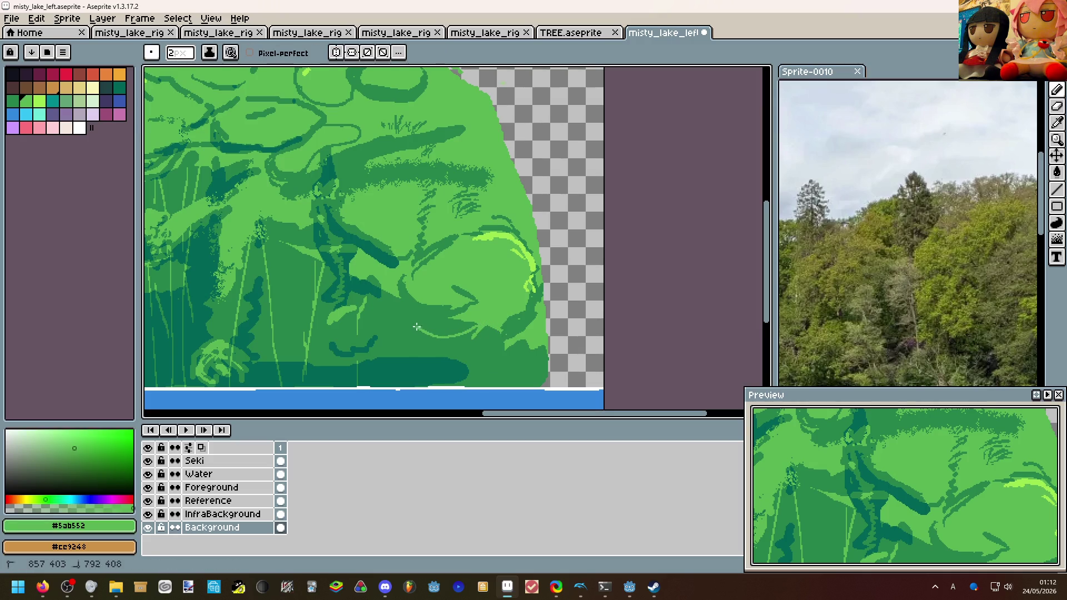
pyautogui.scroll(-3)
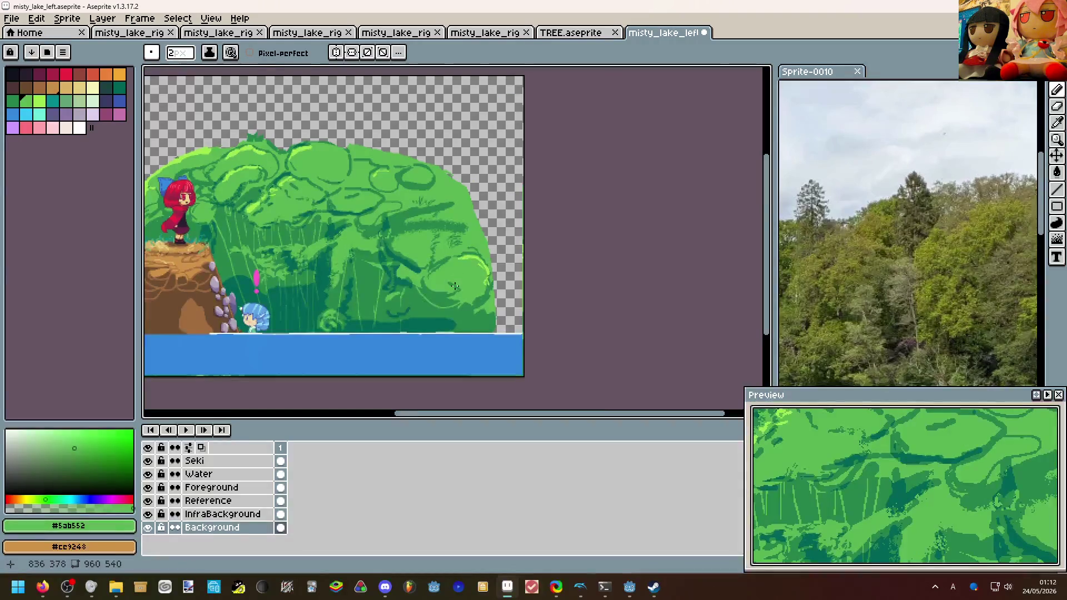
pyautogui.scroll(3)
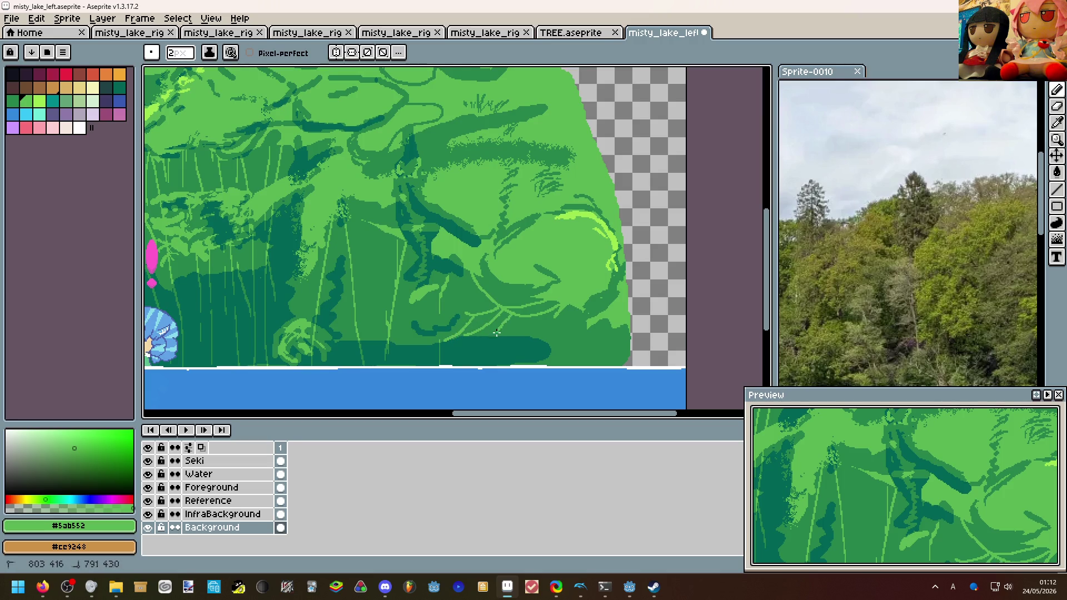
pyautogui.scroll(3)
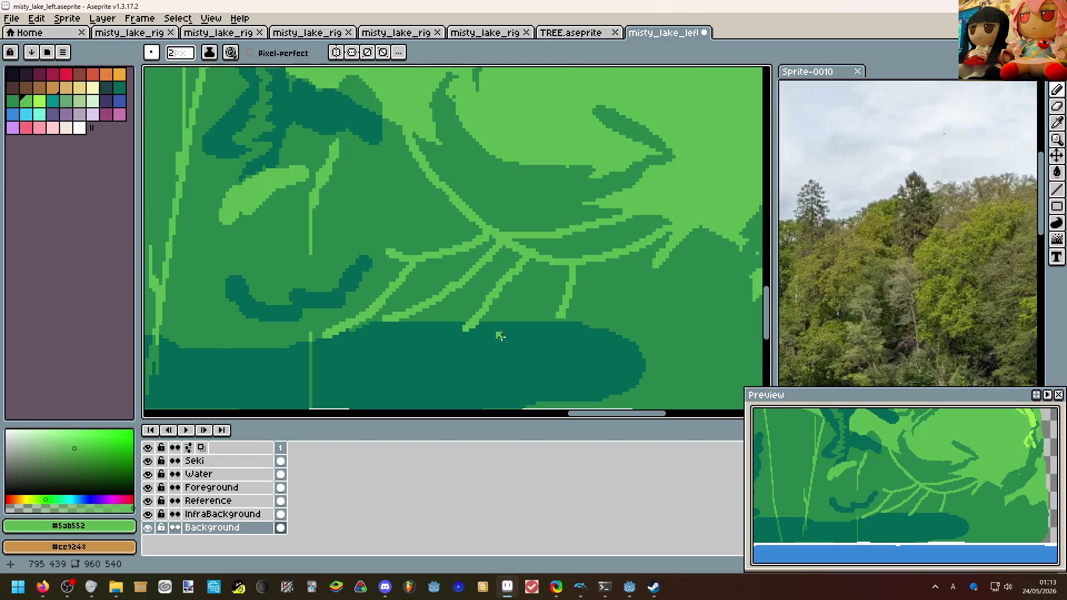
pyautogui.click(503, 314)
pyautogui.moveTo(469, 328); pyautogui.dragTo(452, 394)
# Zoom around the foliage and pick the light green #5ab552 from it.
pyautogui.scroll(-3)
pyautogui.scroll(-3)
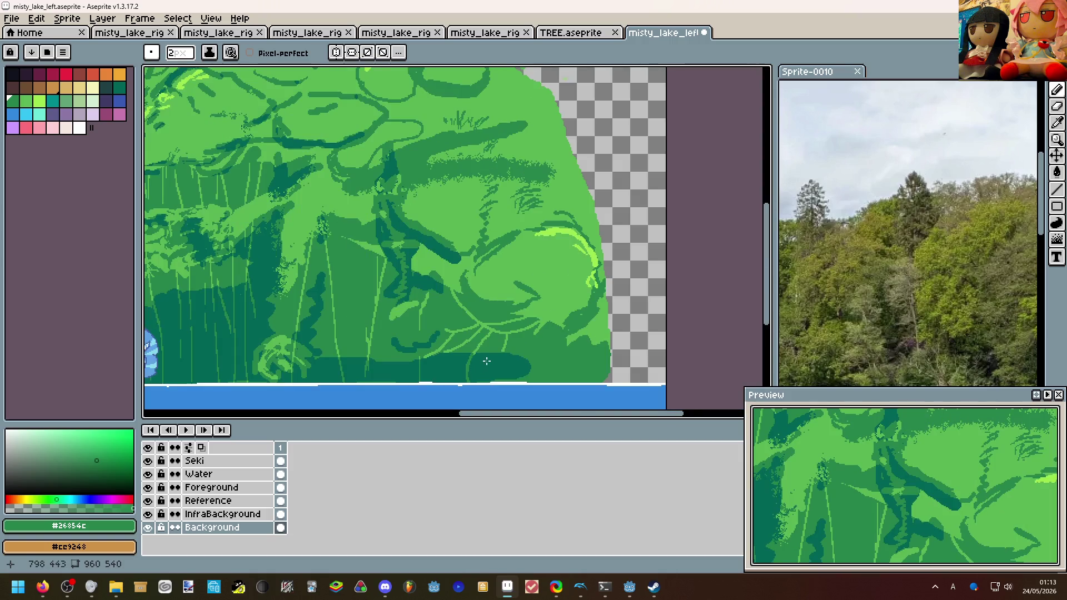
pyautogui.scroll(-3)
pyautogui.scroll(3)
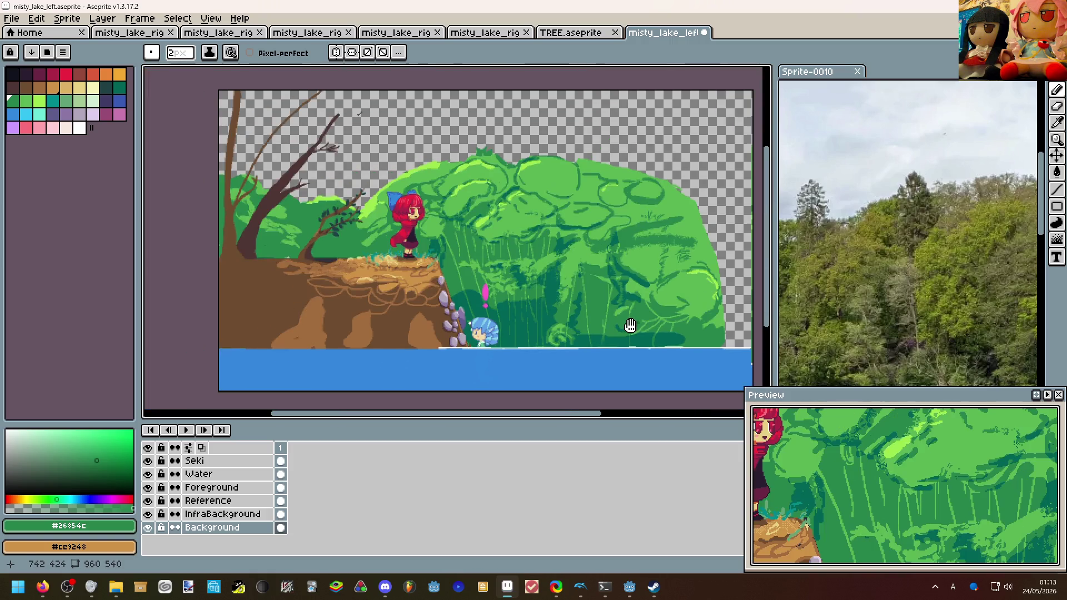
pyautogui.scroll(3)
pyautogui.scroll(-3)
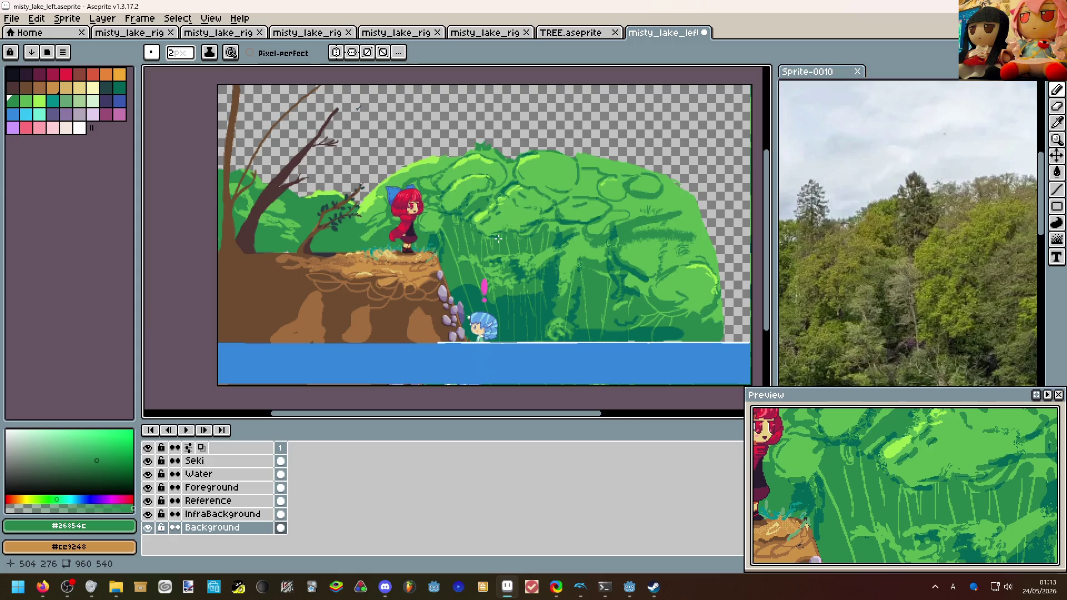
pyautogui.scroll(3)
pyautogui.click(431, 305)
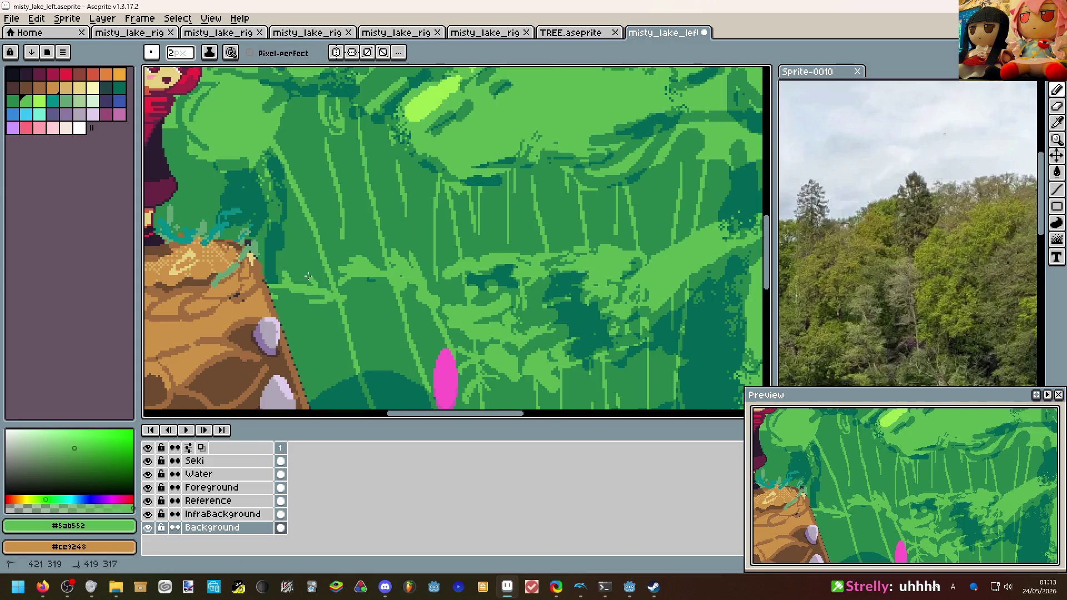
# Mirror the canvas horizontally with Shift+H to check the composition.
pyautogui.scroll(-3)
pyautogui.scroll(-3)
pyautogui.scroll(3)
pyautogui.hotkey('shift', 'h')
# Undo an eraser stroke and sample the dark green #26854c with the Pencil.
pyautogui.scroll(-3)
pyautogui.scroll(3)
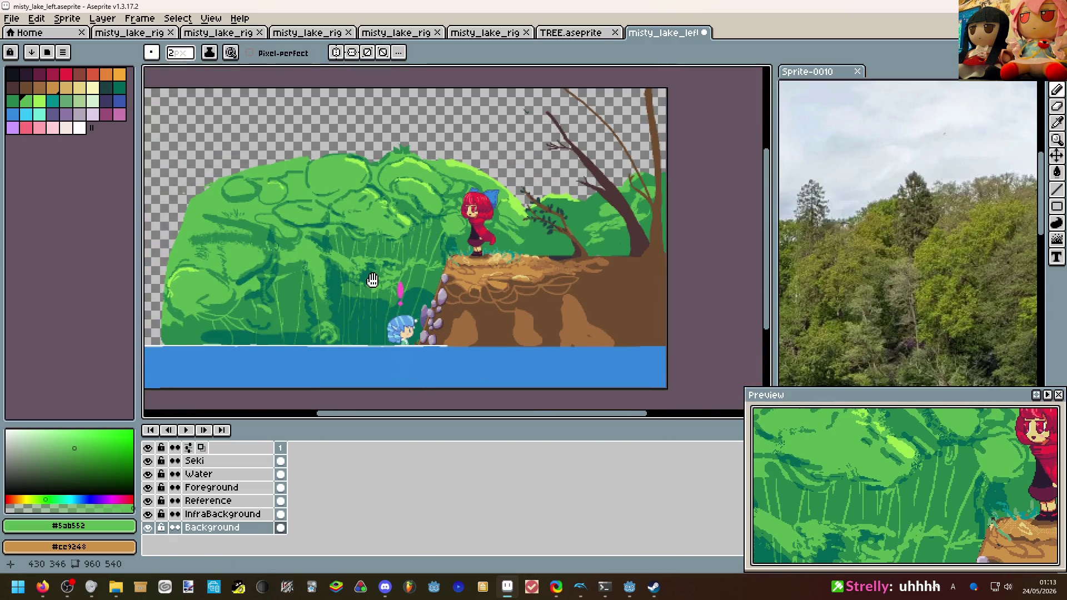
pyautogui.press('e')
pyautogui.hotkey('ctrl', 'z')
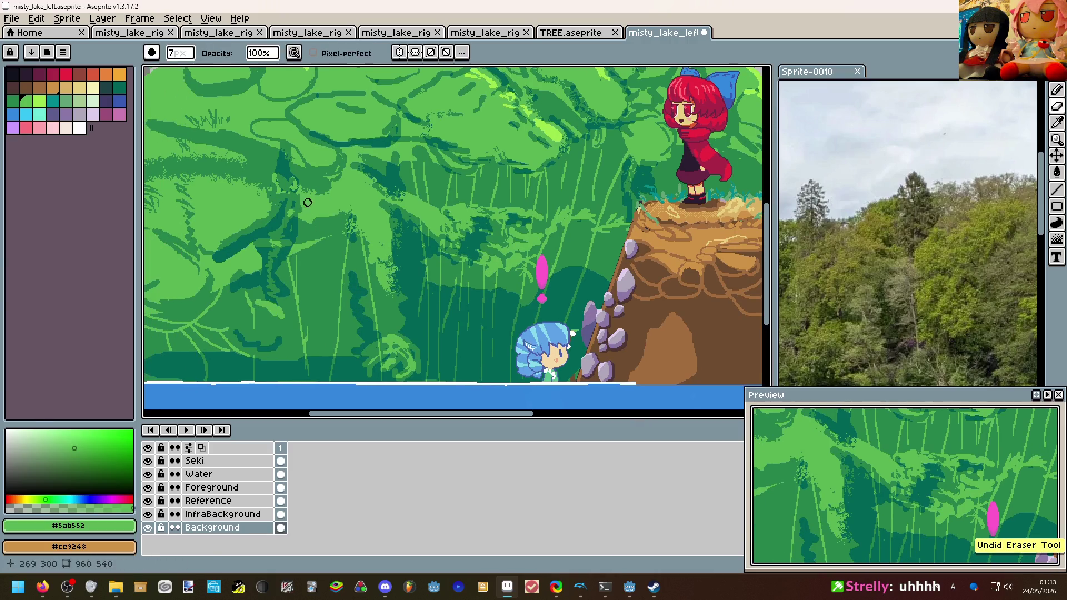
pyautogui.press('b')
pyautogui.click(305, 200)
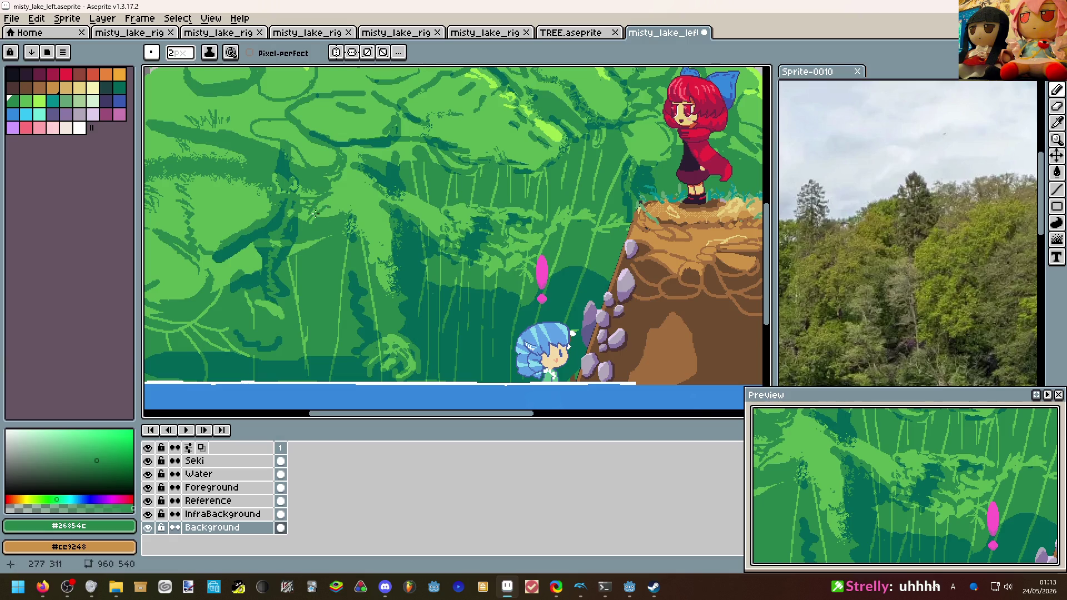
# Draw a curved #9de64c highlight along the bush's edge.
pyautogui.scroll(-3)
pyautogui.scroll(3)
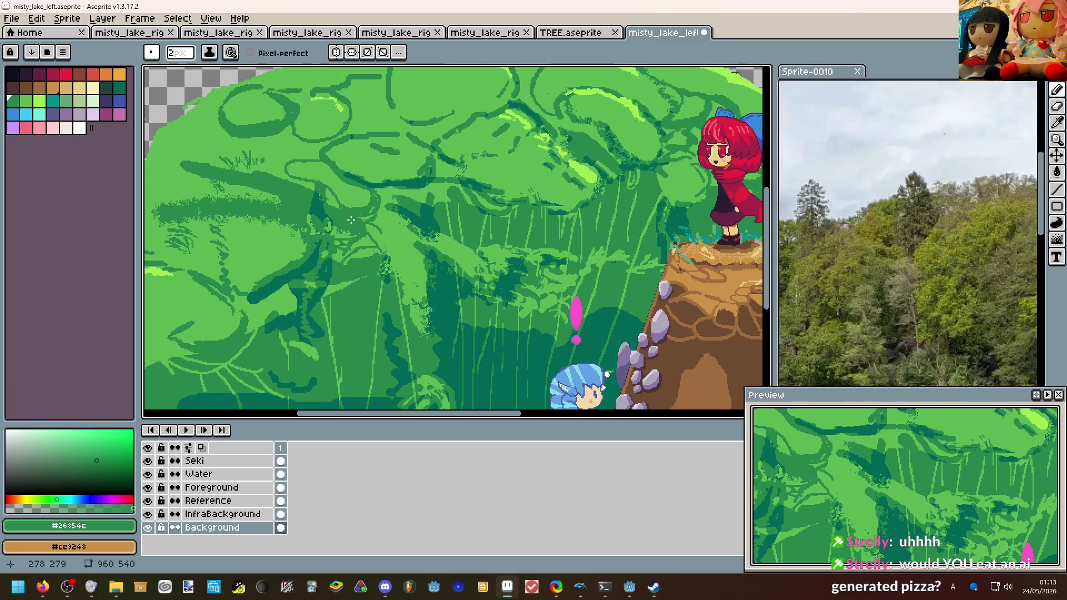
pyautogui.scroll(-3)
pyautogui.scroll(3)
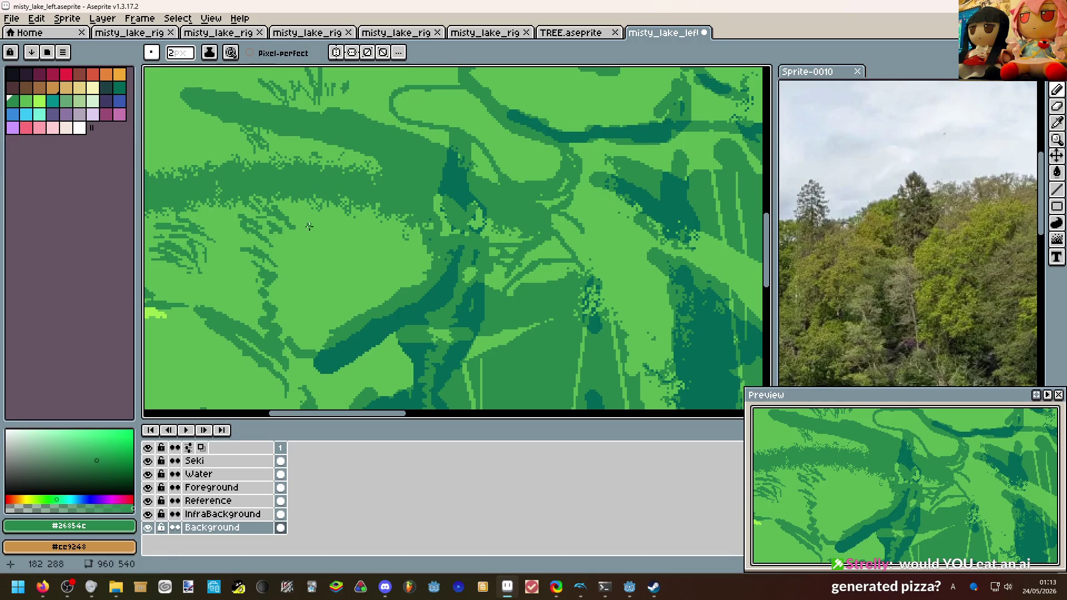
pyautogui.scroll(-3)
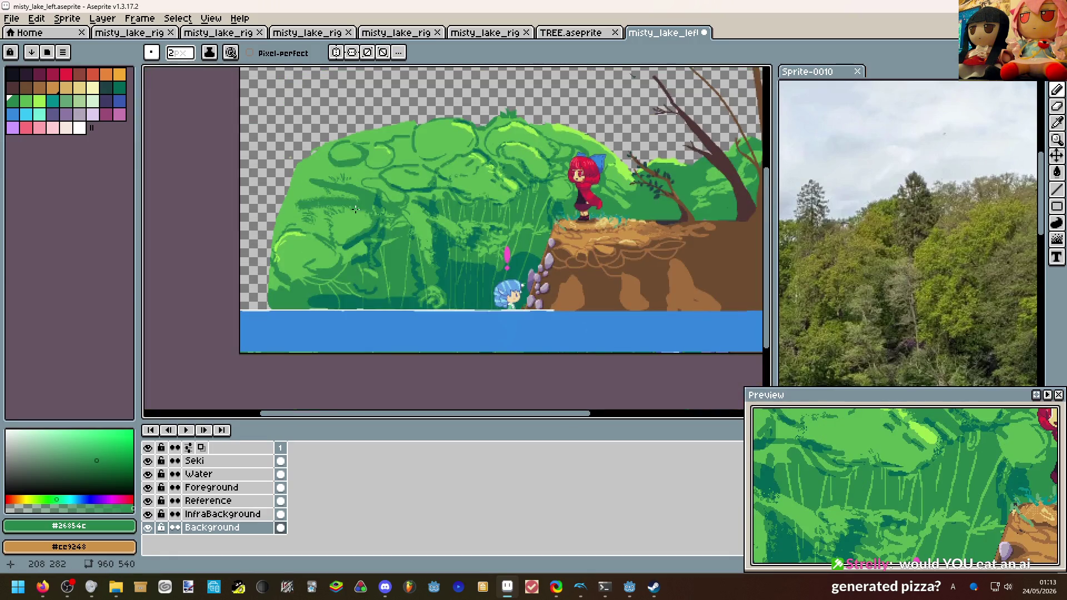
pyautogui.scroll(3)
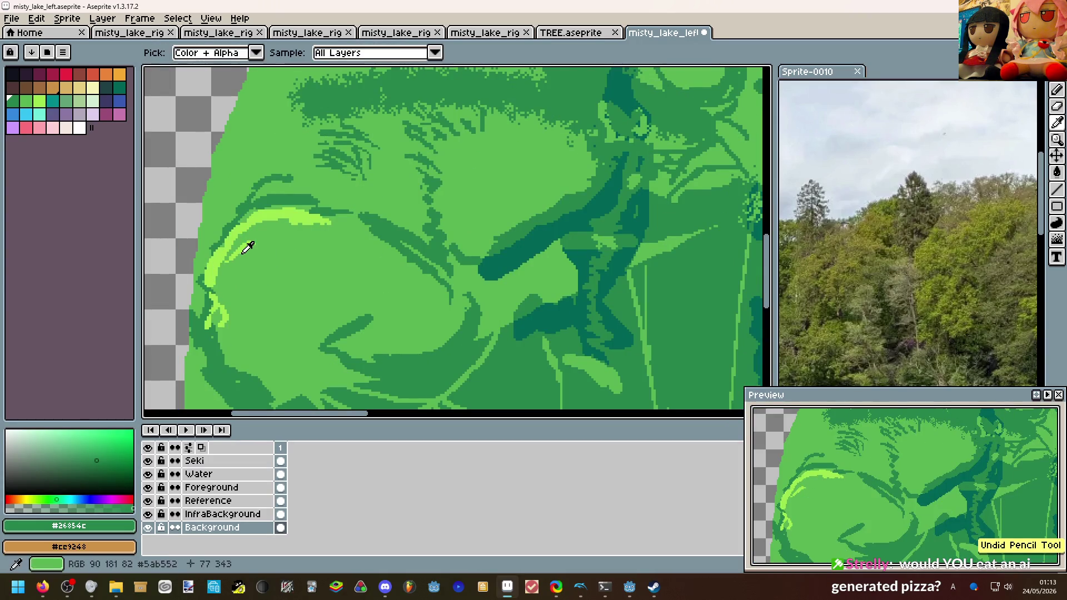
pyautogui.click(245, 247)
pyautogui.moveTo(259, 265); pyautogui.dragTo(241, 300)
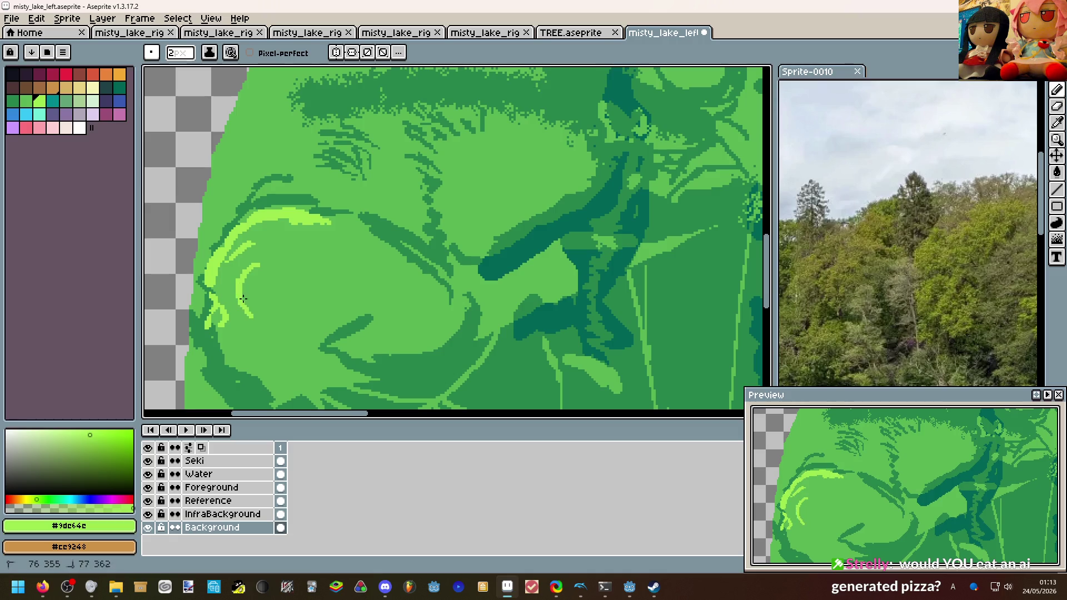
# Flip the scene back to normal orientation and switch away to the browser.
pyautogui.scroll(-3)
pyautogui.scroll(3)
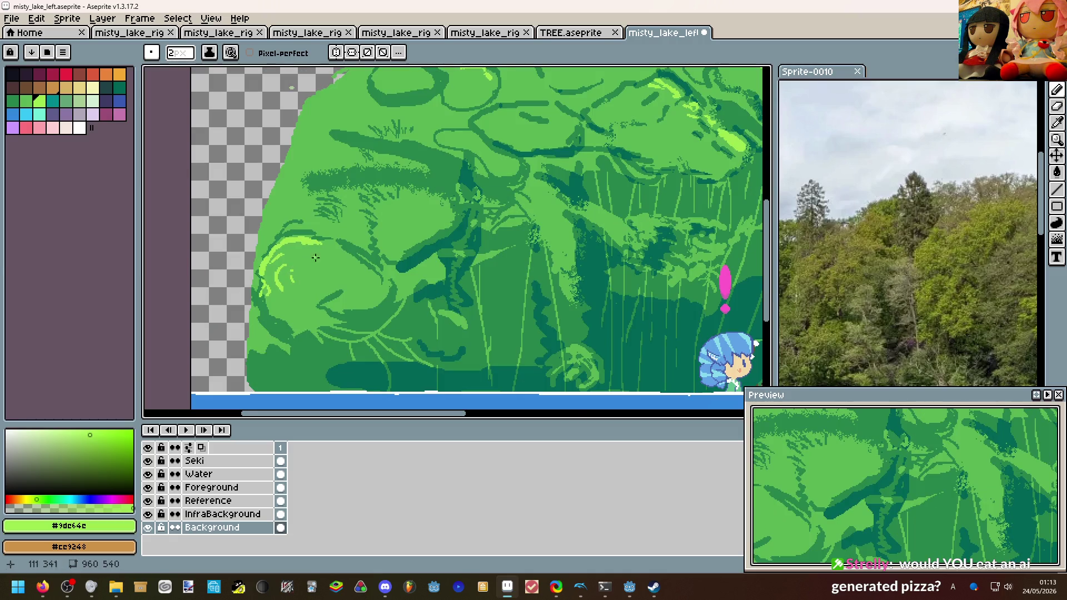
pyautogui.scroll(-3)
pyautogui.hotkey('shift', 'h')
pyautogui.hscroll(3)
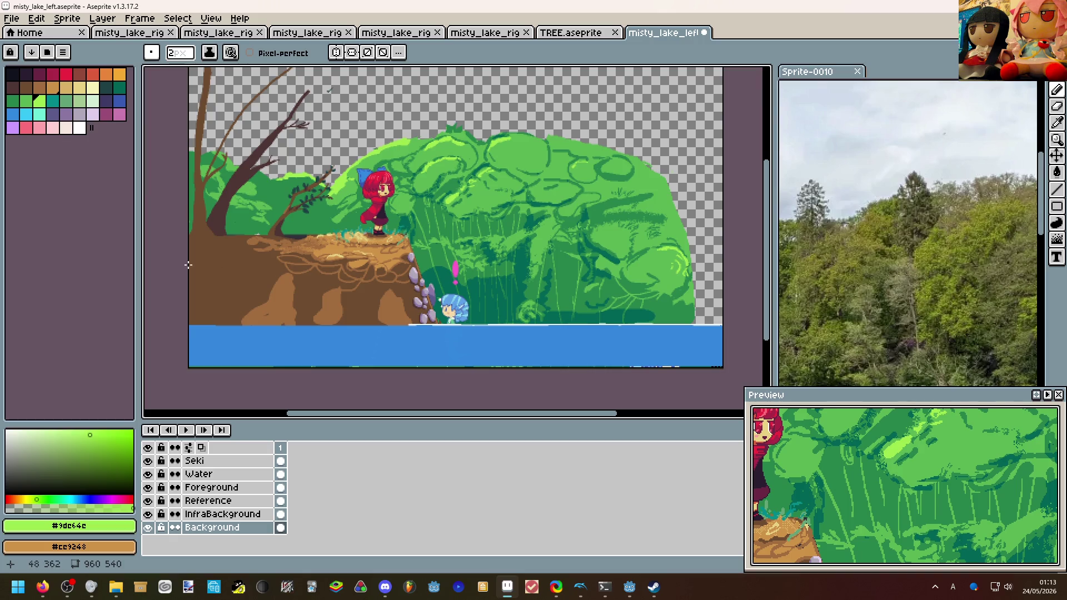
pyautogui.hotkey('alt', 'Tab')
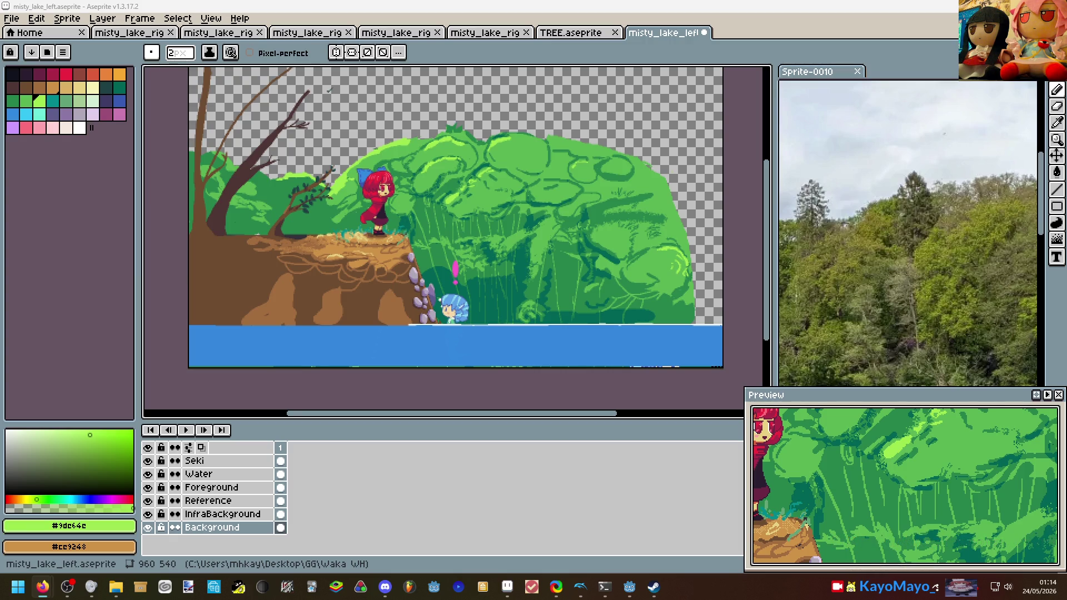
pyautogui.hscroll(-3)
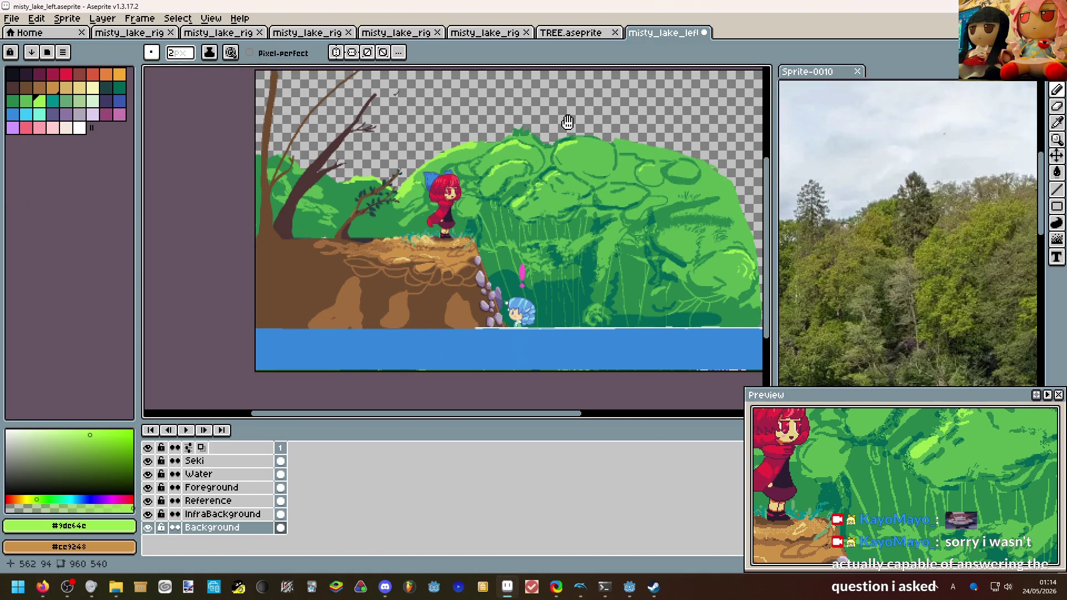
# Paint a lime #9de64c highlight band along the bush top.
pyautogui.scroll(3)
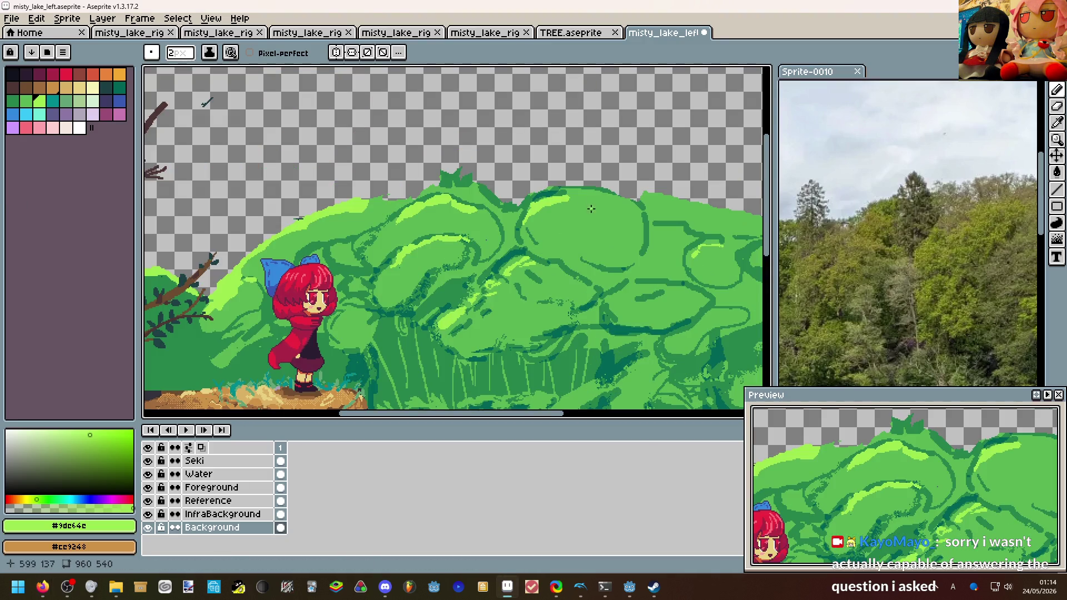
pyautogui.scroll(3)
pyautogui.scroll(3)
pyautogui.moveTo(536, 169); pyautogui.dragTo(519, 216)
pyautogui.click(599, 223)
# Cover the light-green pixels on the top edge with dark green.
pyautogui.scroll(-3)
pyautogui.scroll(-3)
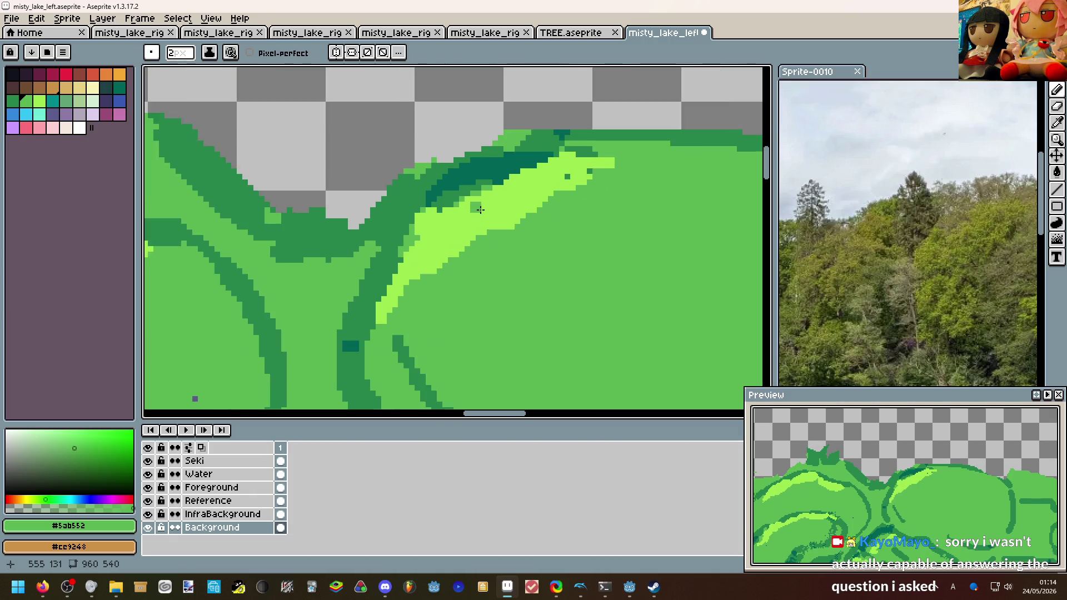
pyautogui.scroll(3)
pyautogui.click(407, 170)
pyautogui.moveTo(414, 149); pyautogui.dragTo(378, 161)
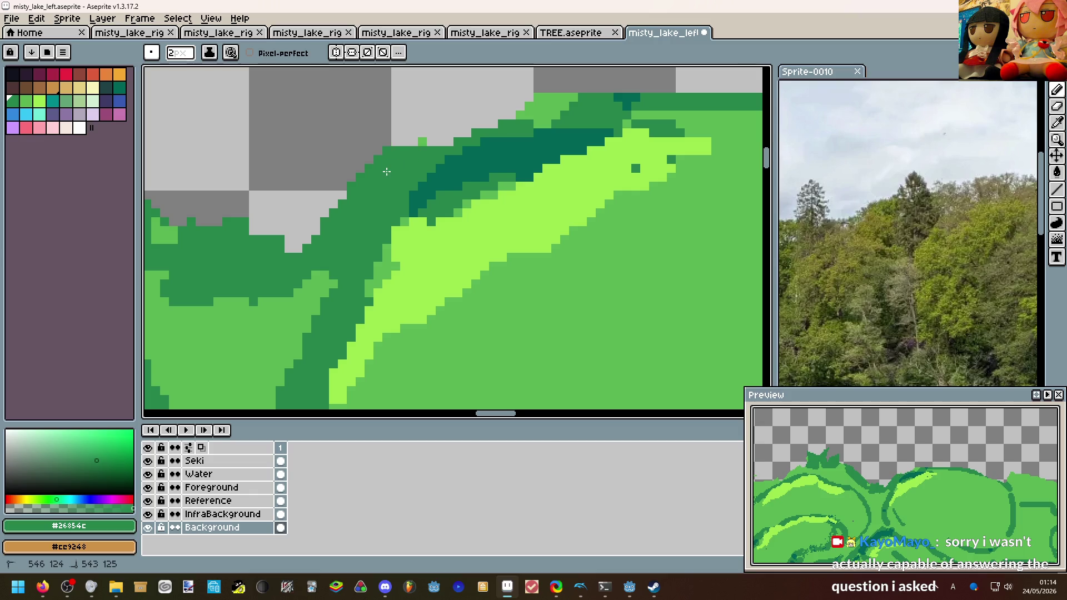
# Paint the stray teal pixels over in dark green.
pyautogui.press('e')
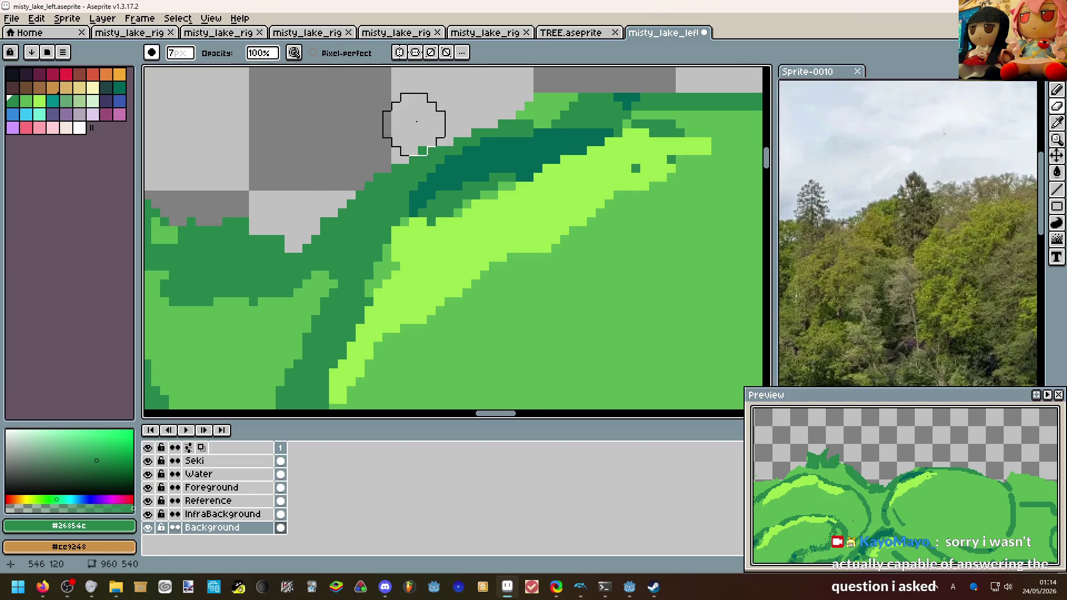
pyautogui.scroll(-3)
pyautogui.scroll(3)
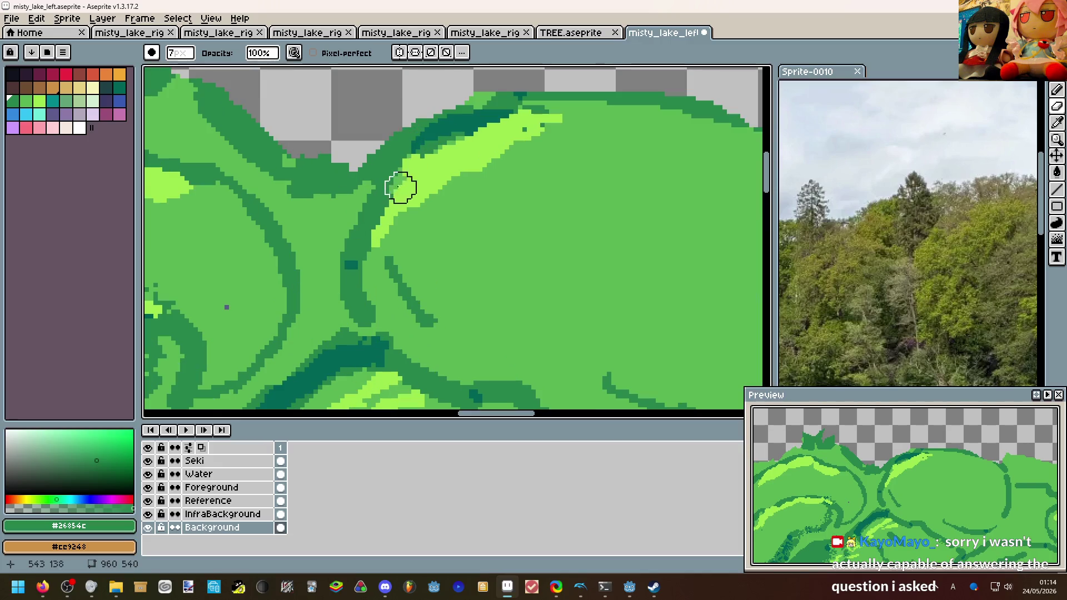
pyautogui.press('b')
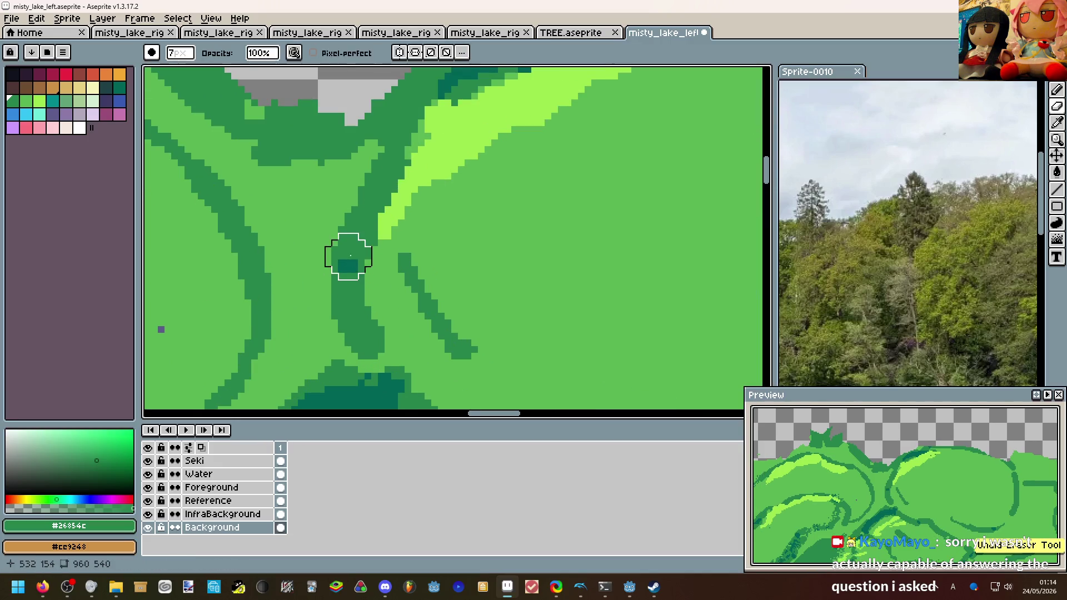
pyautogui.click(342, 263)
pyautogui.click(355, 266)
# Repaint the trunk edge in #5ab552 green, then sample dark green #26854c.
pyautogui.scroll(-3)
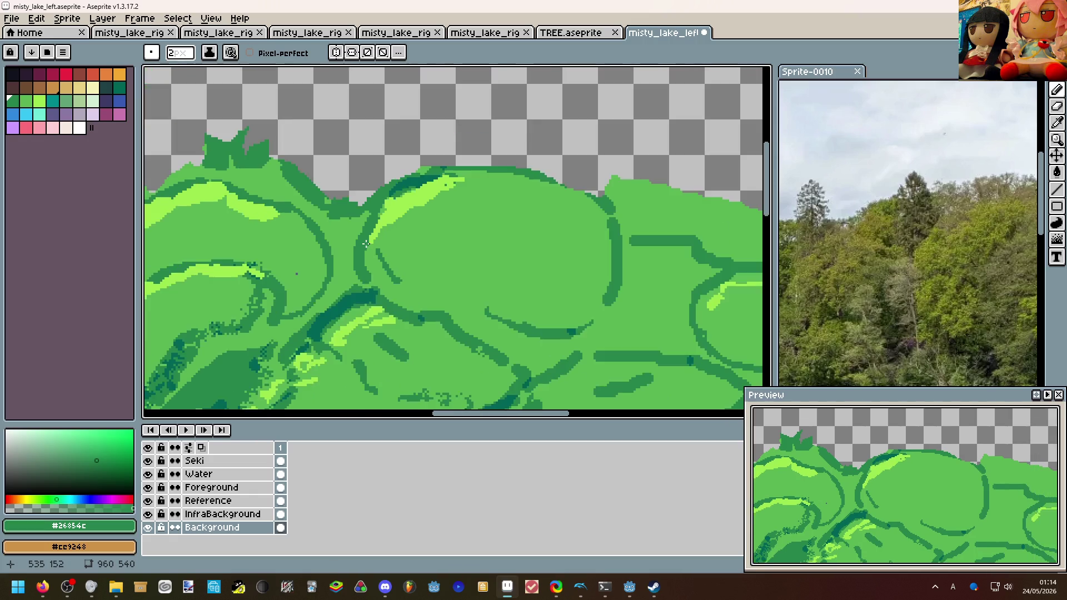
pyautogui.scroll(3)
pyautogui.click(381, 250)
pyautogui.click(381, 251)
pyautogui.moveTo(361, 229); pyautogui.dragTo(370, 287)
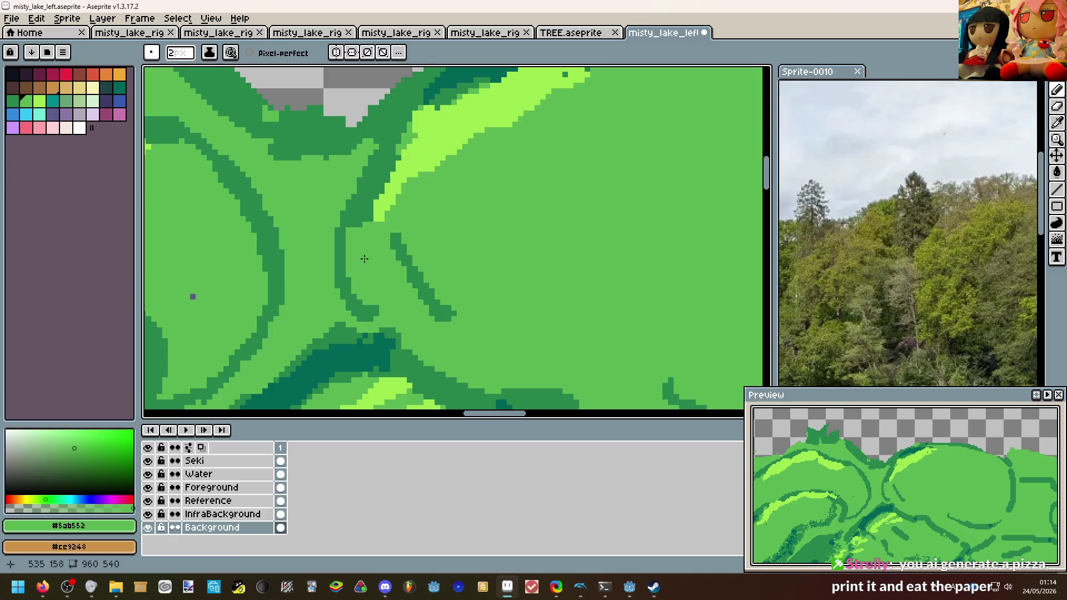
pyautogui.press('alt')
pyautogui.click(354, 220)
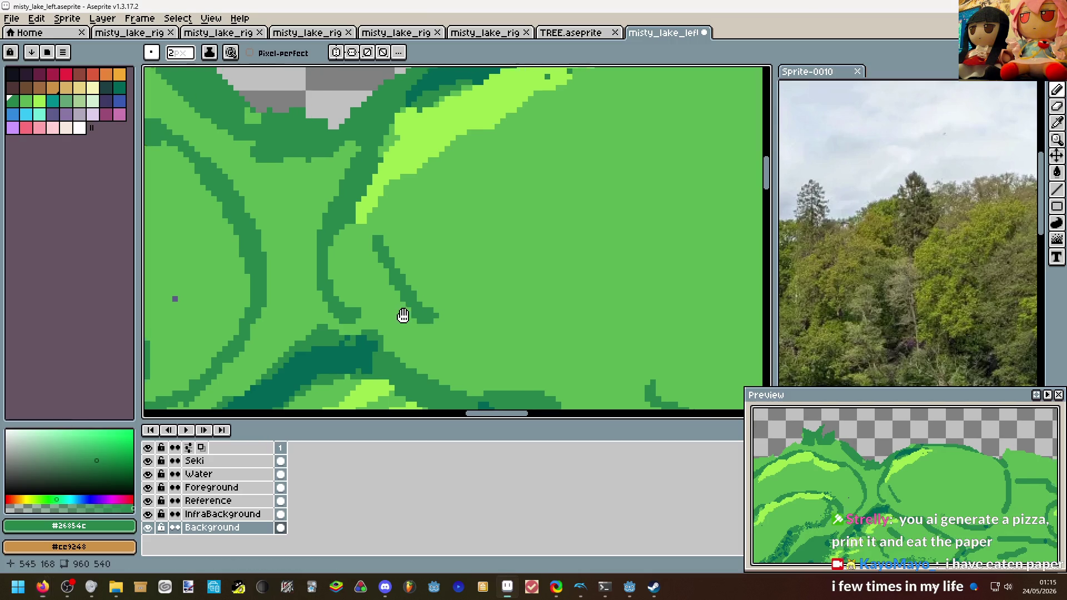
# Pan across the foliage and replace a stray dark pixel with surrounding green.
pyautogui.scroll(-3)
pyautogui.moveTo(309, 317); pyautogui.dragTo(424, 305)
pyautogui.click(341, 298)
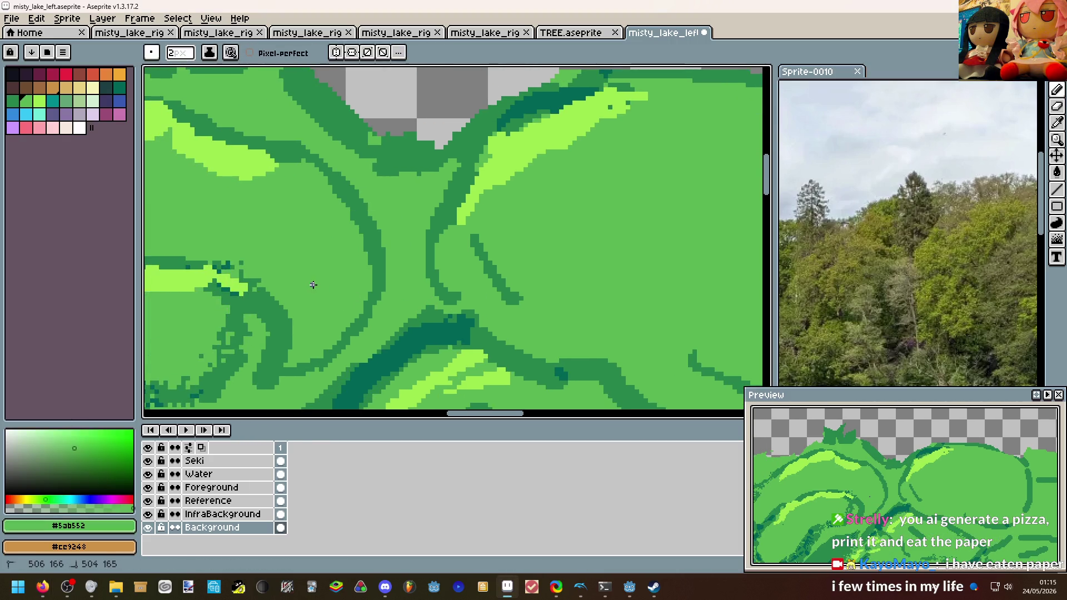
pyautogui.moveTo(235, 304); pyautogui.dragTo(463, 241)
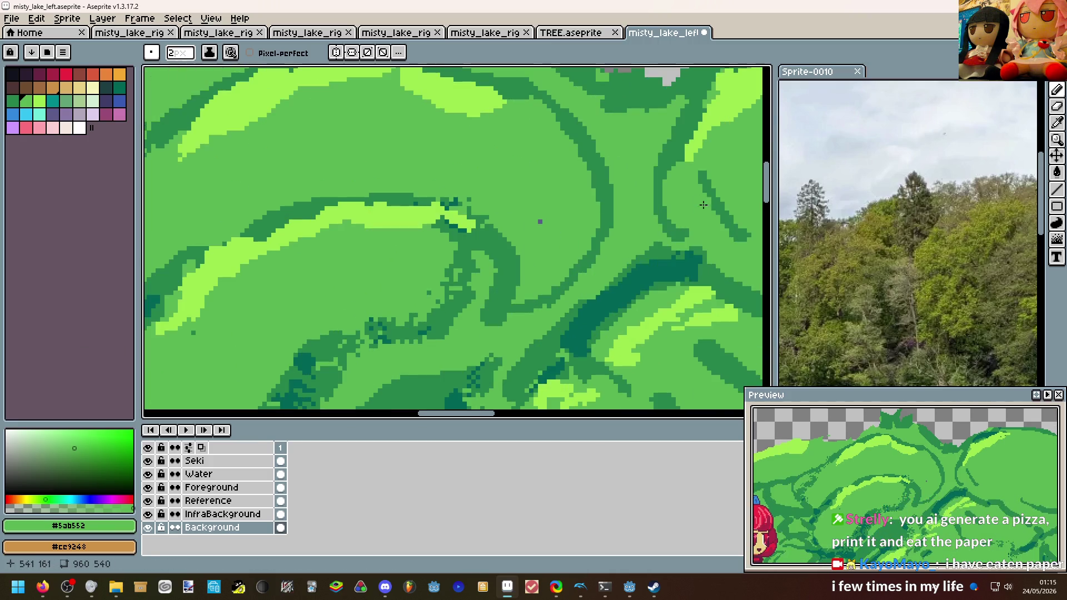
pyautogui.click(463, 241)
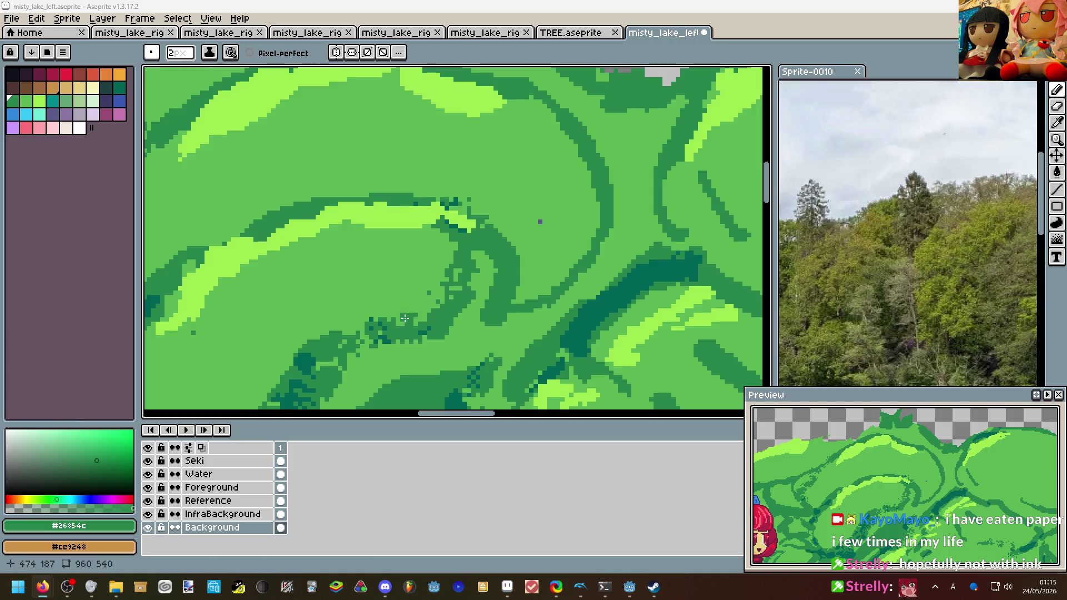
pyautogui.scroll(3)
pyautogui.click(444, 284)
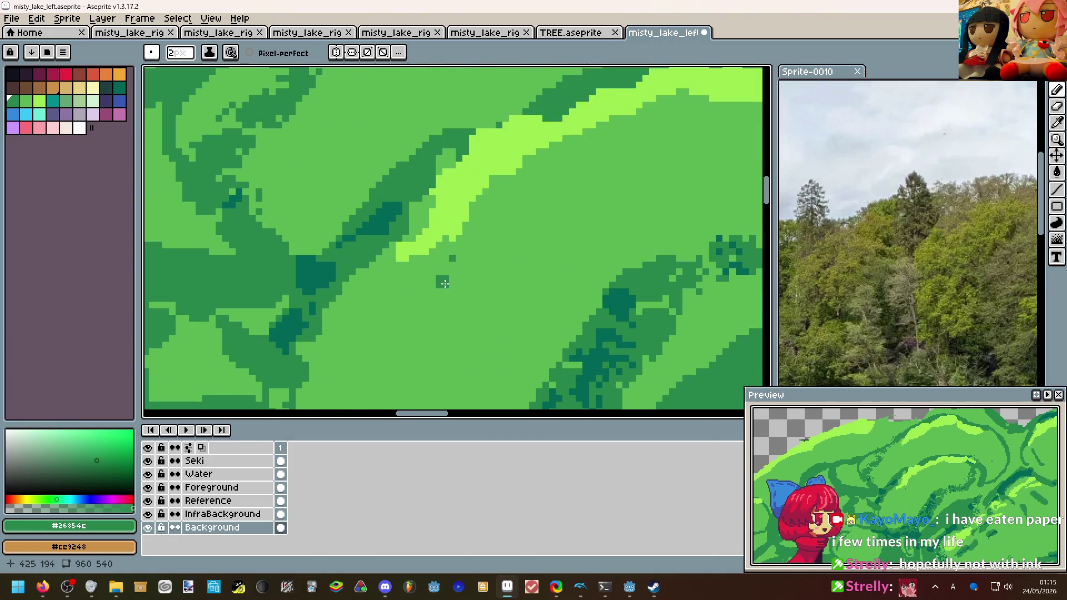
pyautogui.click(444, 283)
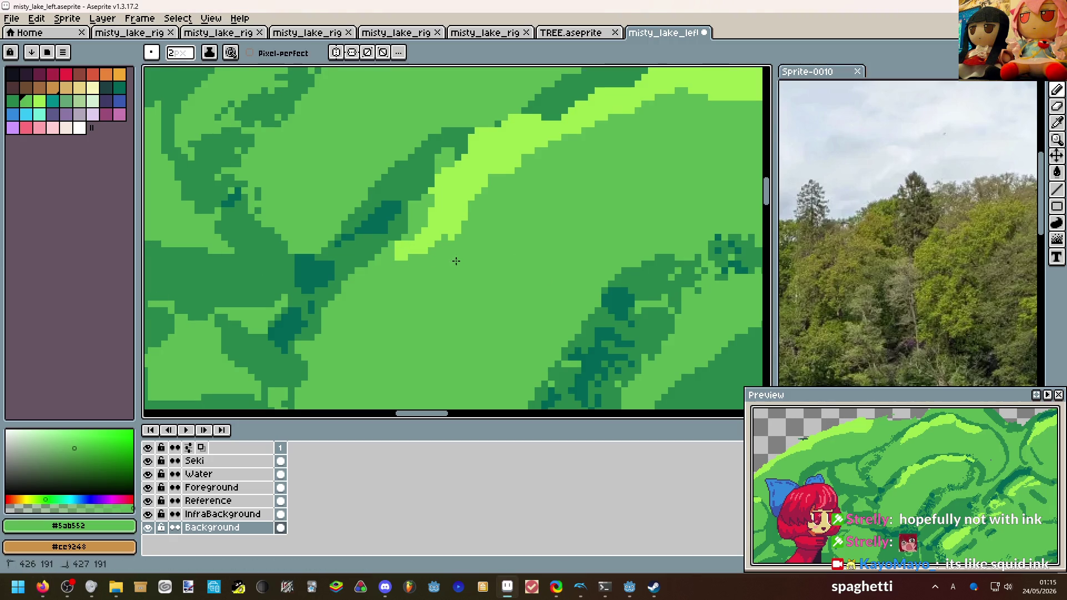
# Touch up pixels beside the highlight and extend the lime #9de64c stroke diagonally down-left.
pyautogui.click(440, 231)
pyautogui.click(434, 233)
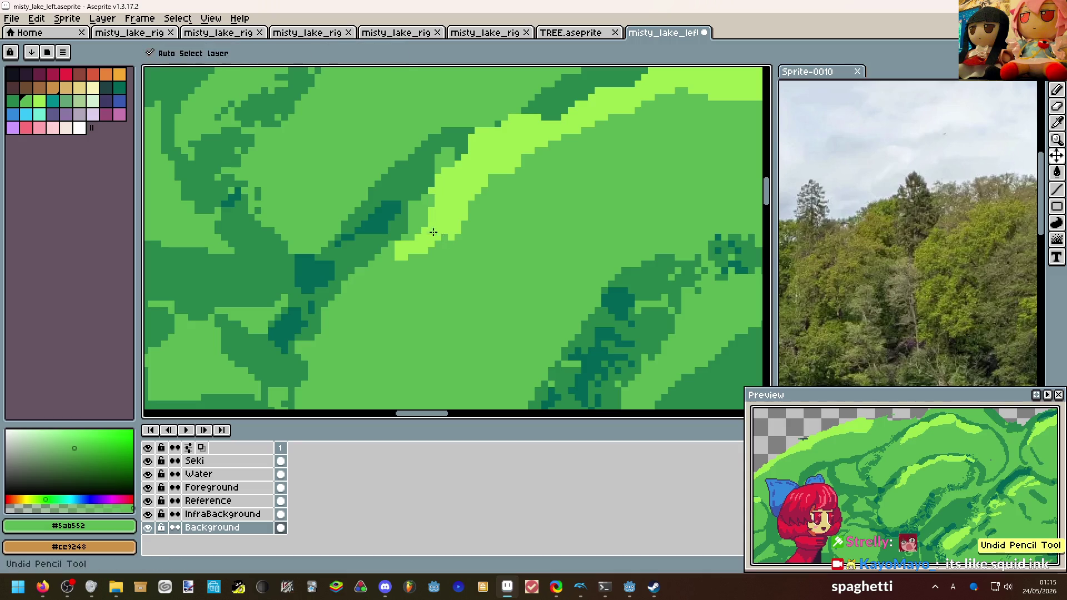
pyautogui.click(431, 225)
pyautogui.moveTo(414, 236); pyautogui.dragTo(374, 281)
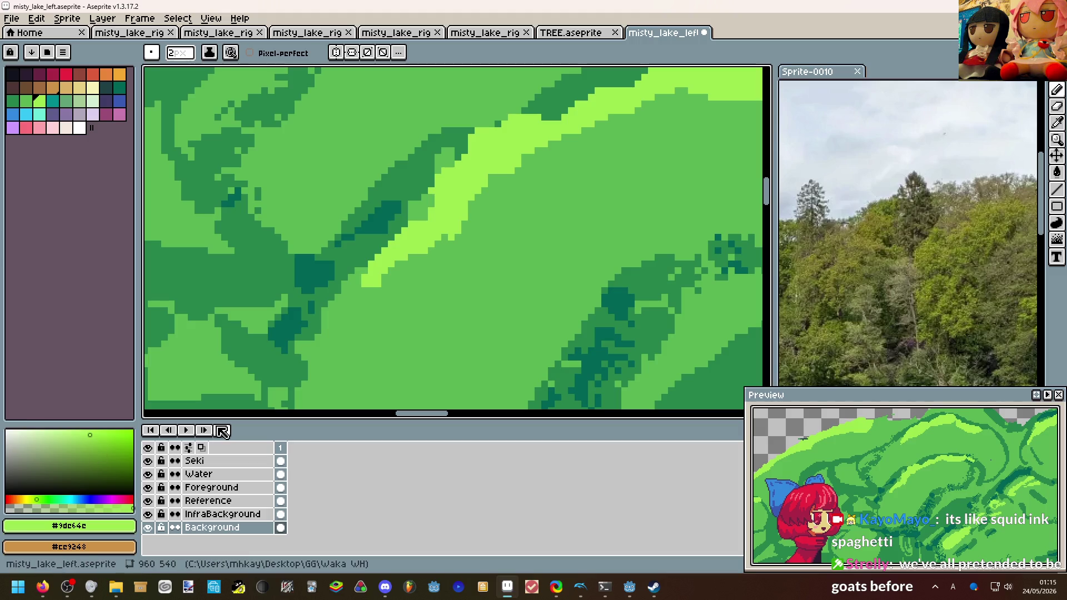
# Add light-green highlights along the bush top, switching to a 1 px brush.
pyautogui.scroll(-3)
pyautogui.scroll(-3)
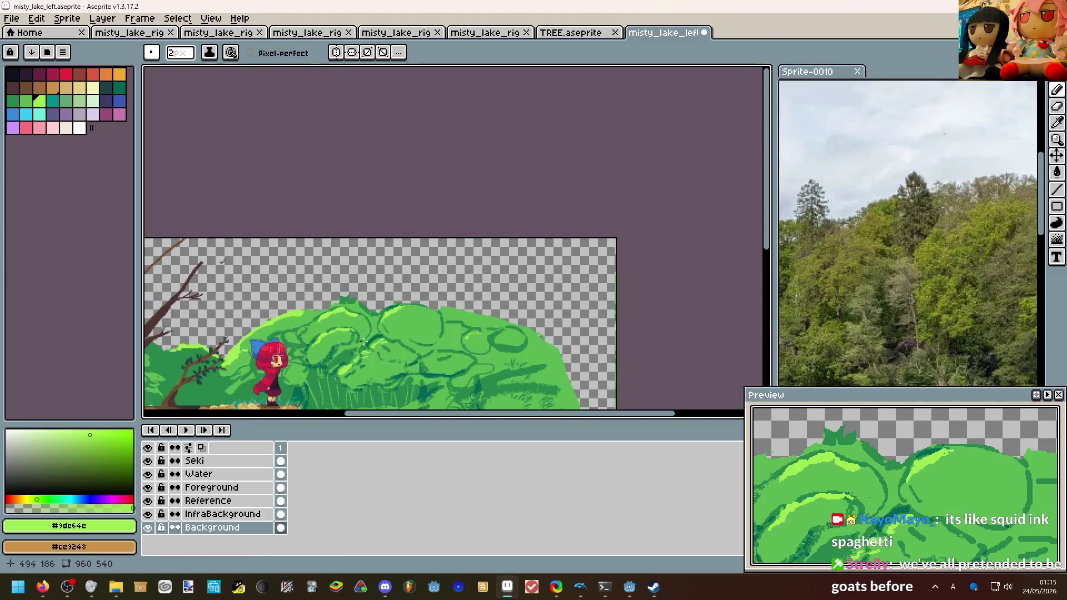
pyautogui.scroll(3)
pyautogui.scroll(3)
pyautogui.moveTo(429, 247); pyautogui.dragTo(500, 242)
pyautogui.press('-')
pyautogui.scroll(3)
pyautogui.click(479, 232)
# Zoom out to bring the whole lake scene back into view.
pyautogui.scroll(-3)
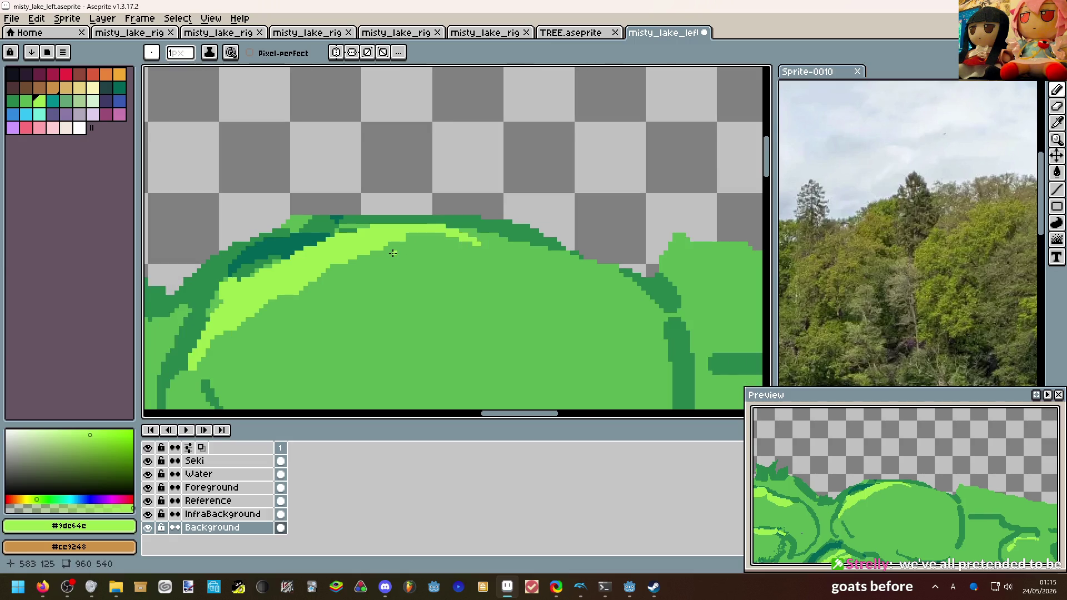
pyautogui.scroll(-3)
pyautogui.scroll(-3)
pyautogui.scroll(-3)
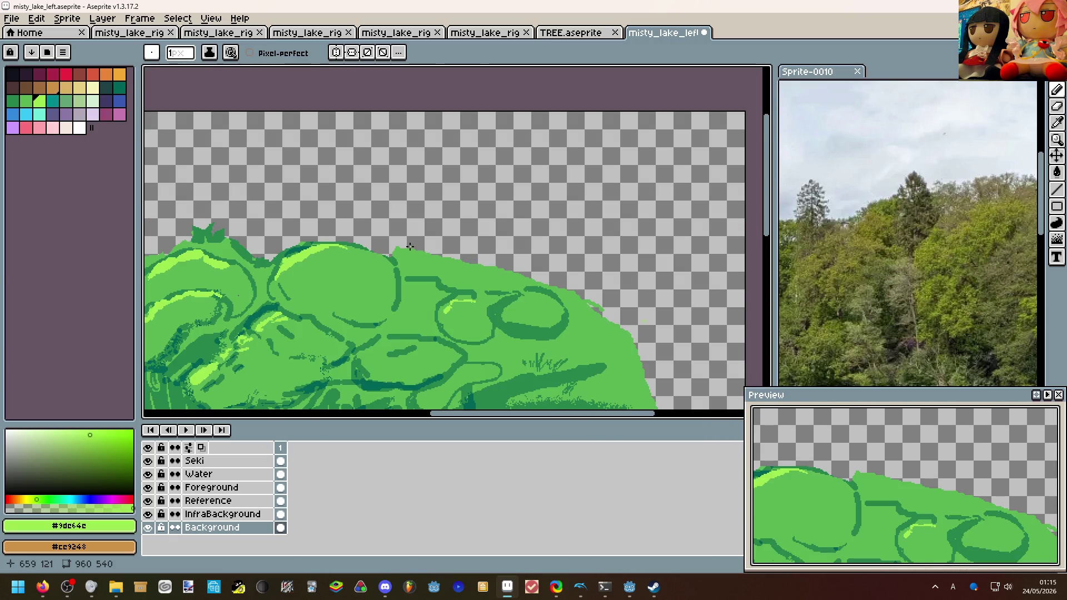
pyautogui.scroll(-3)
pyautogui.moveTo(410, 246); pyautogui.dragTo(643, 192)
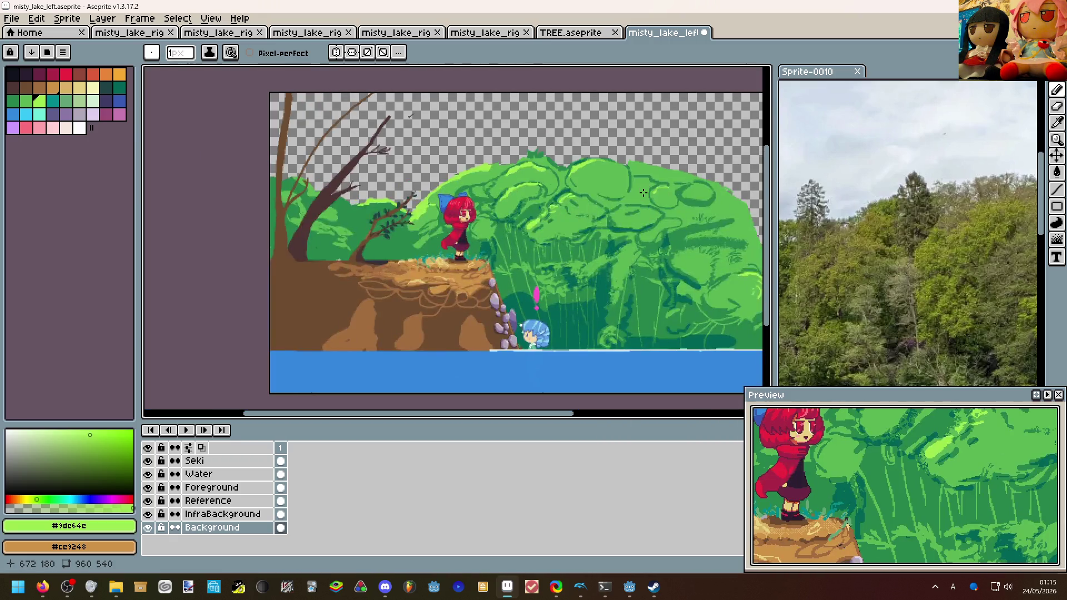
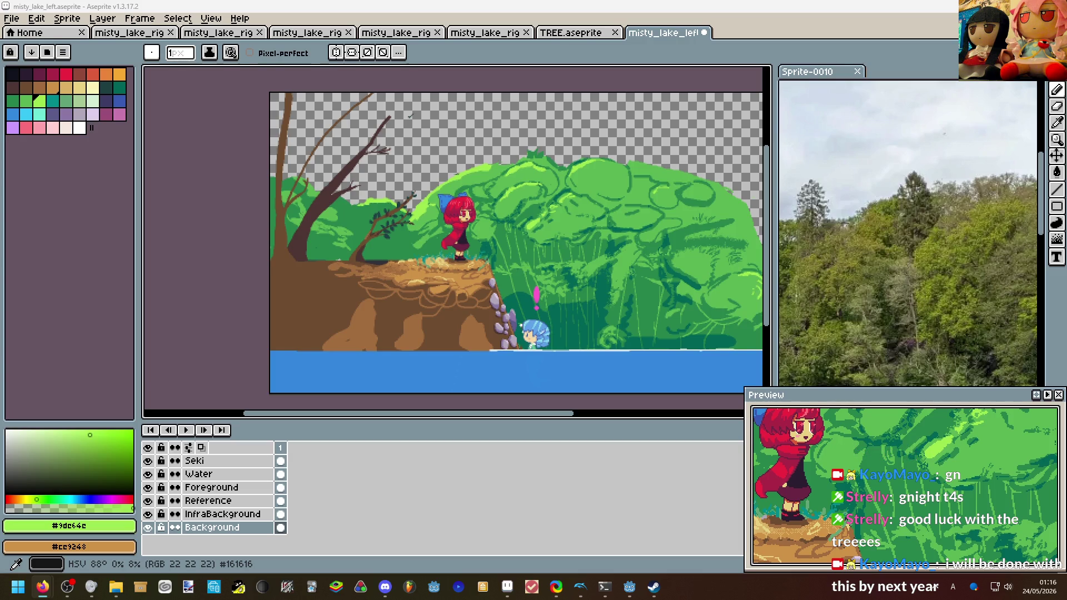
# Pick the dark teal #006554 from the canvas and thicken the pencil to 3 px.
pyautogui.scroll(3)
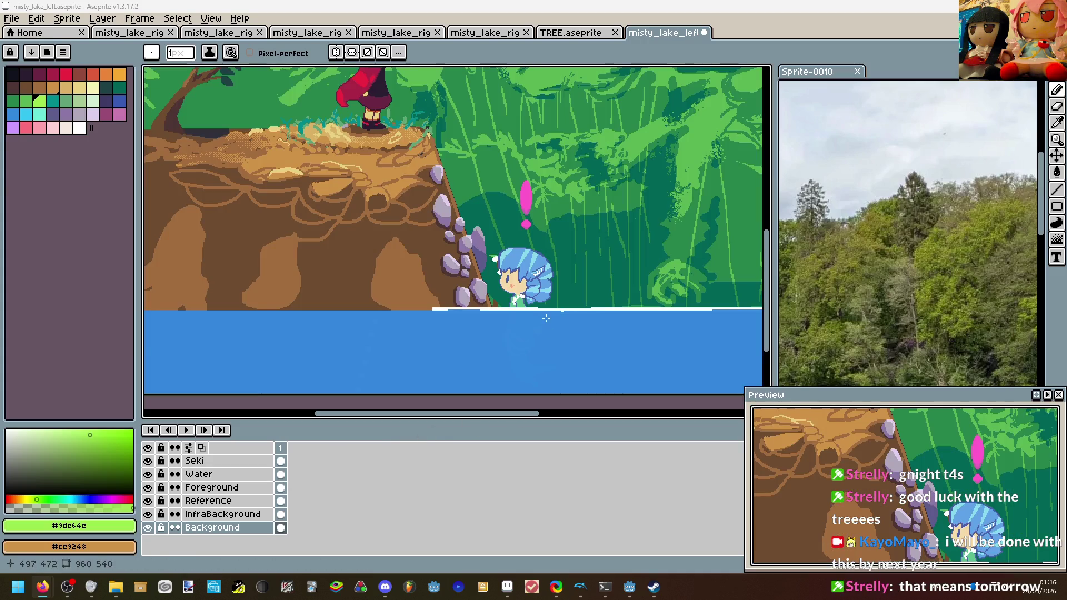
pyautogui.scroll(3)
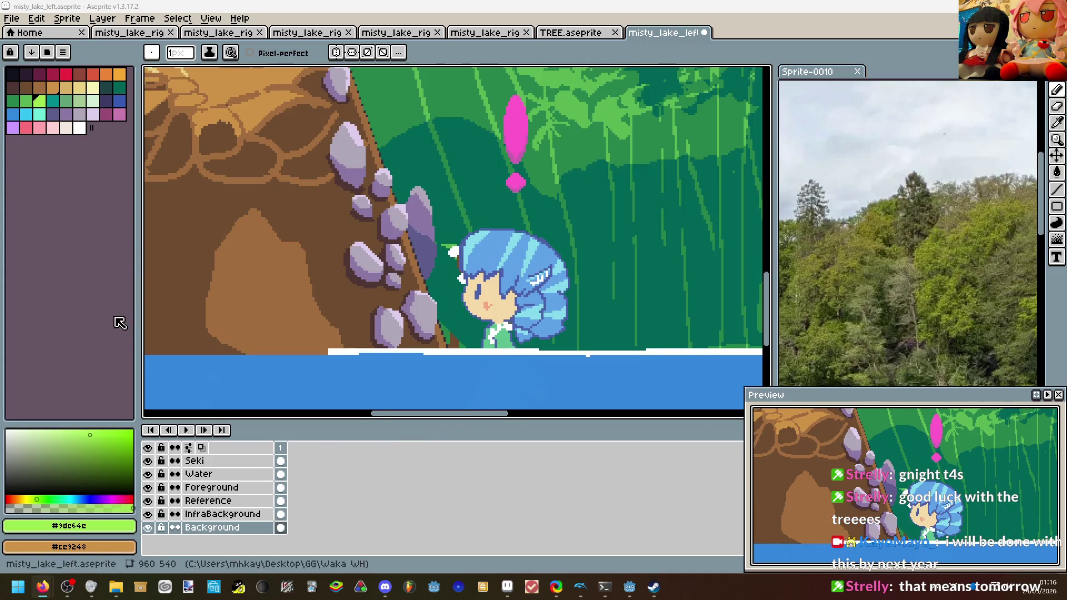
pyautogui.click(611, 251)
pyautogui.scroll(-3)
pyautogui.scroll(3)
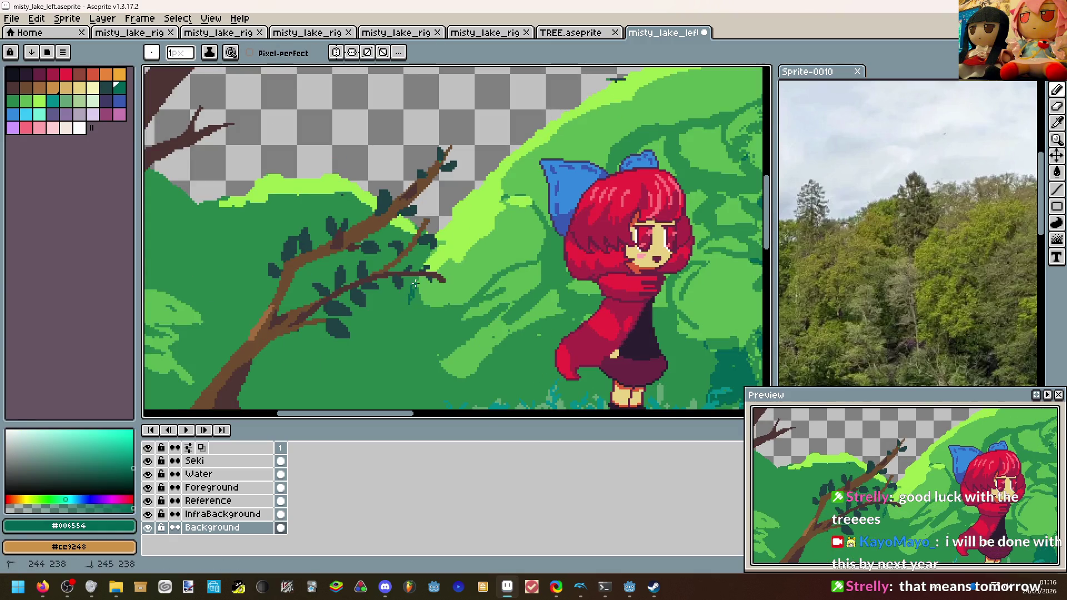
pyautogui.scroll(-3)
pyautogui.scroll(3)
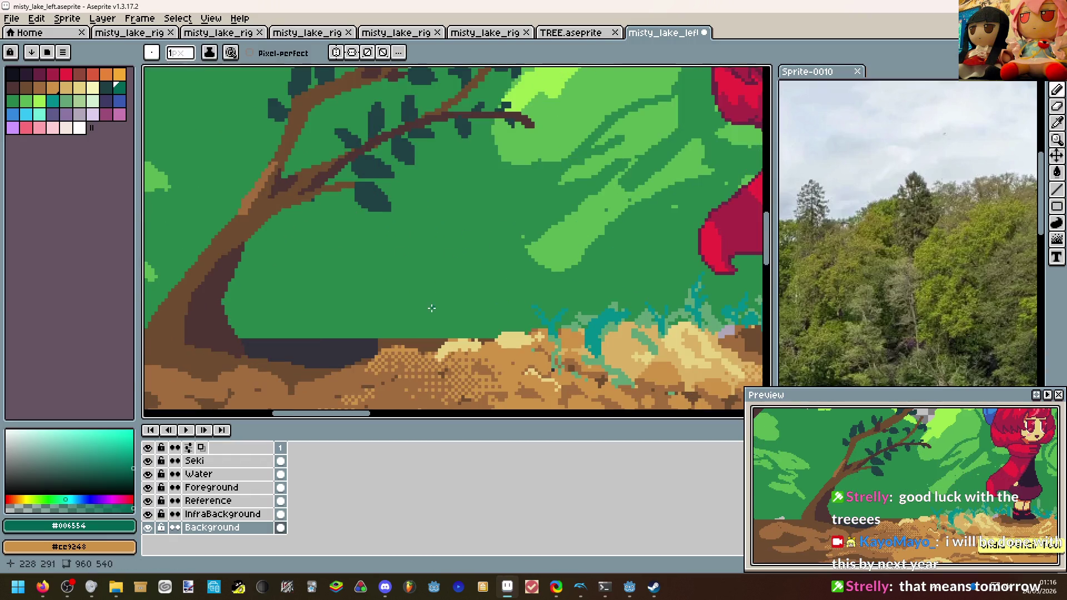
pyautogui.press('+')
pyautogui.press('+')
# Draw a dark teal vine hanging from the branch toward the ground, redrawing and thickening it.
pyautogui.moveTo(439, 336); pyautogui.dragTo(489, 143)
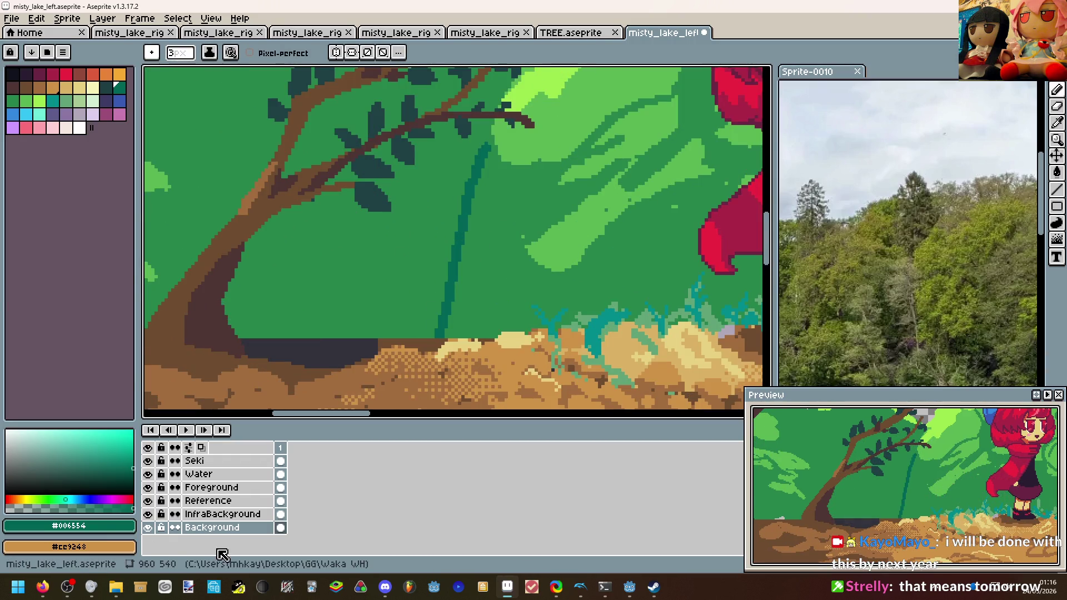
pyautogui.hotkey('ctrl', 'z')
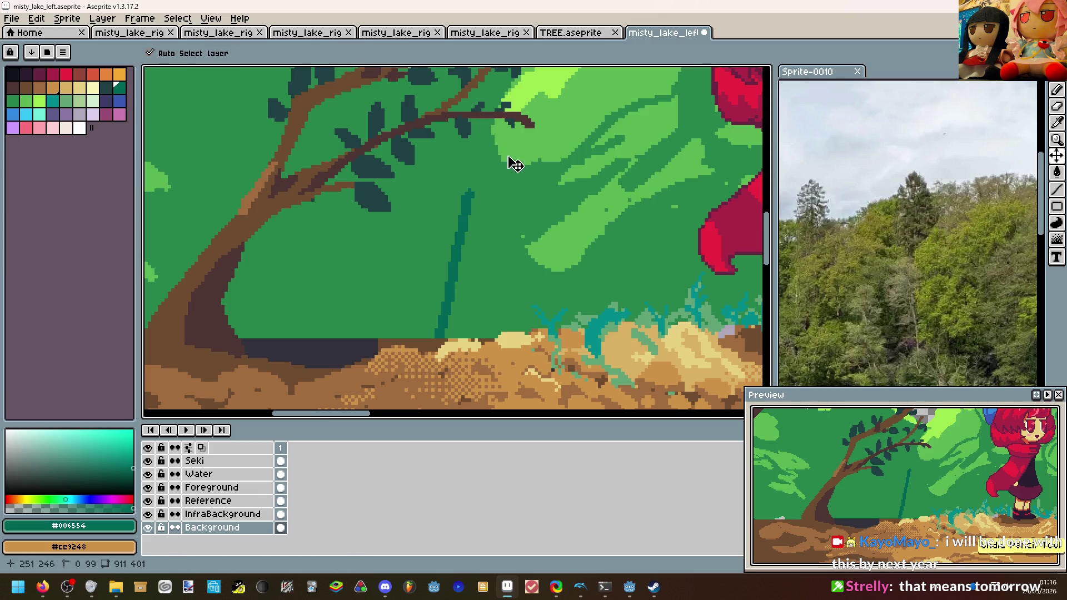
pyautogui.hotkey('ctrl', 'z')
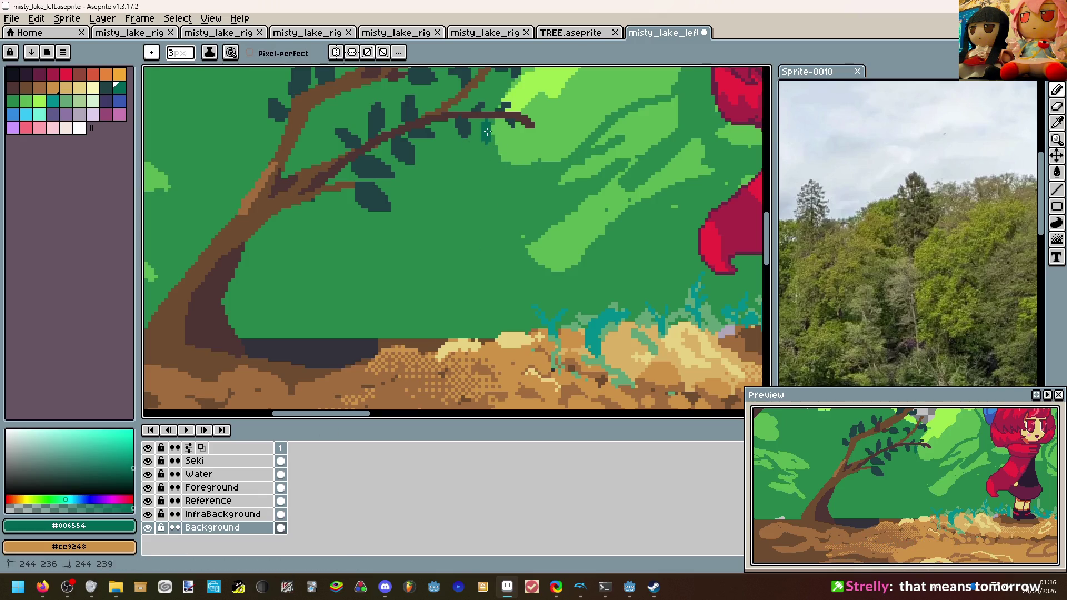
pyautogui.moveTo(492, 123); pyautogui.dragTo(407, 325)
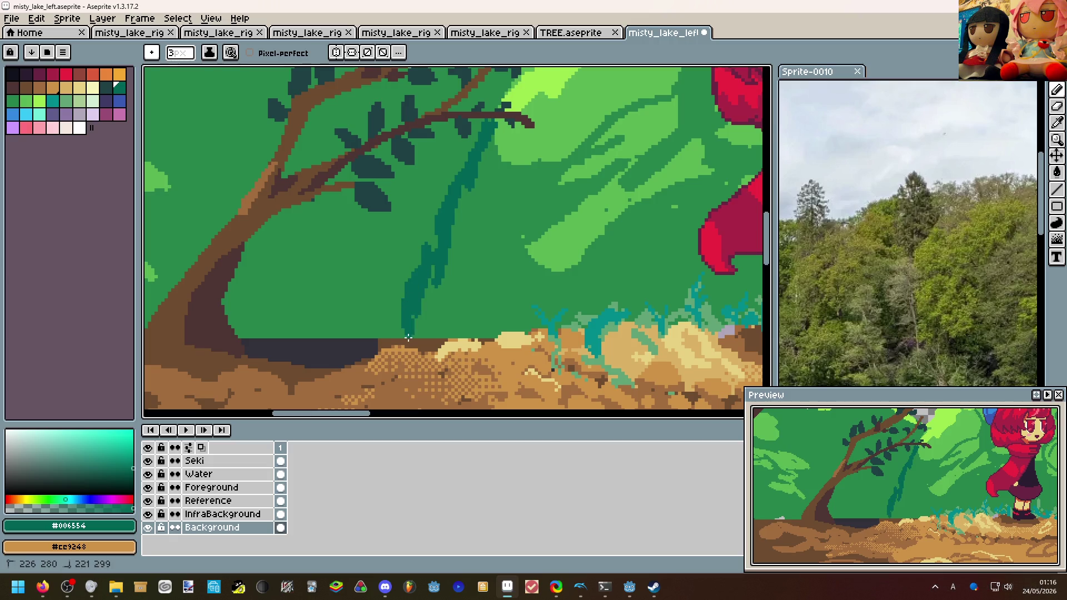
pyautogui.scroll(-3)
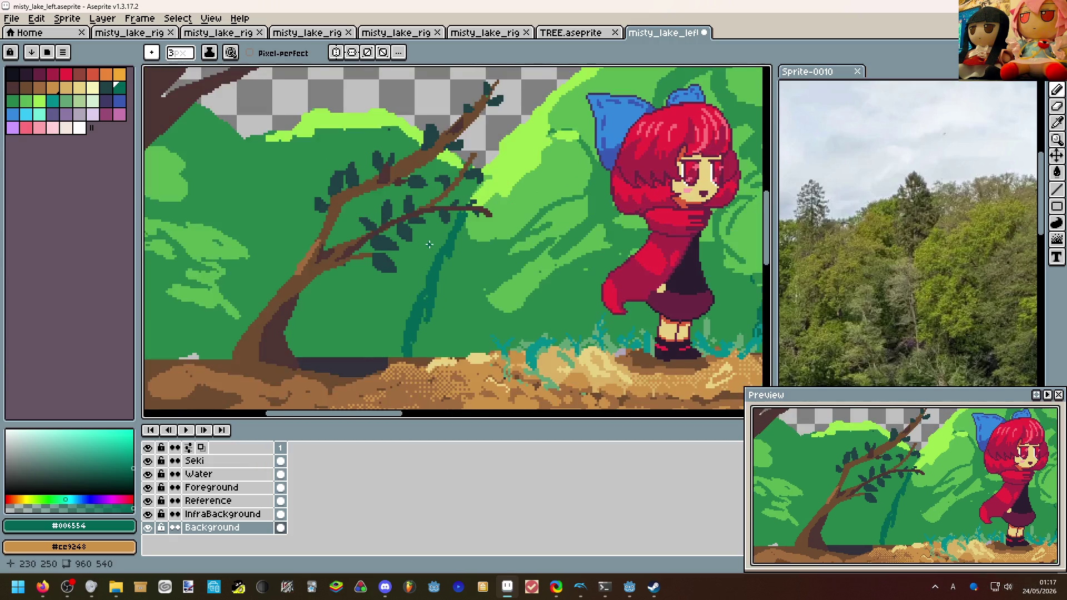
pyautogui.scroll(3)
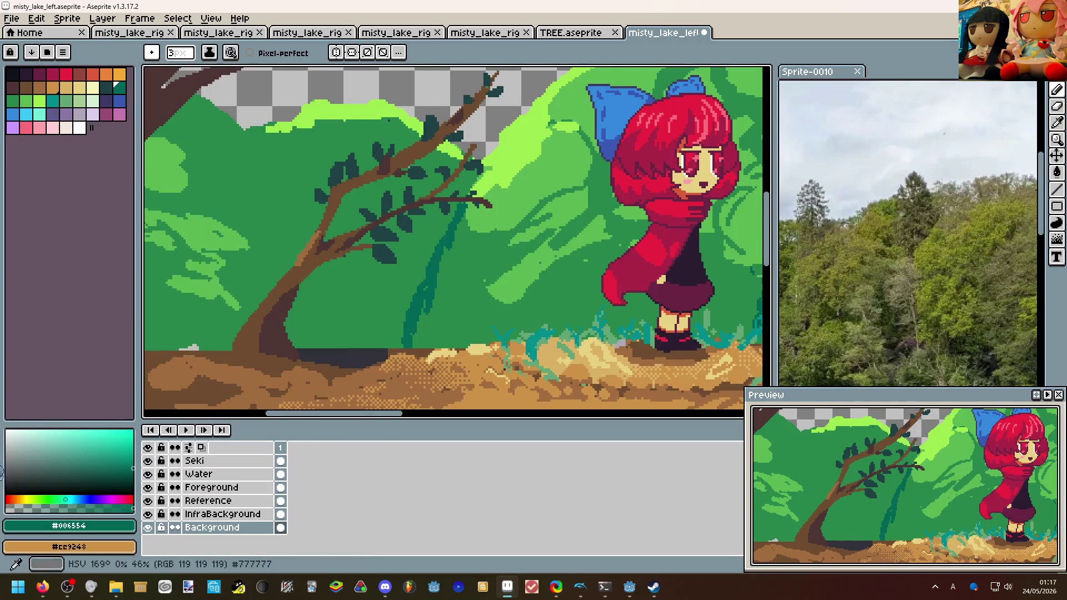
pyautogui.hotkey('alt', 'Tab')
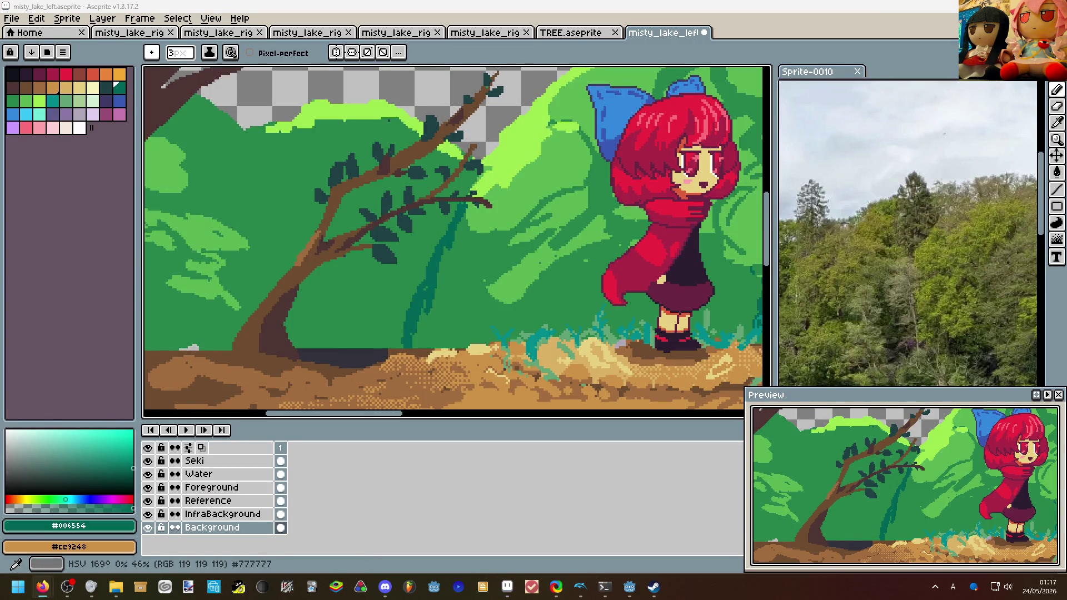
pyautogui.click(428, 220)
pyautogui.moveTo(431, 260); pyautogui.dragTo(352, 276)
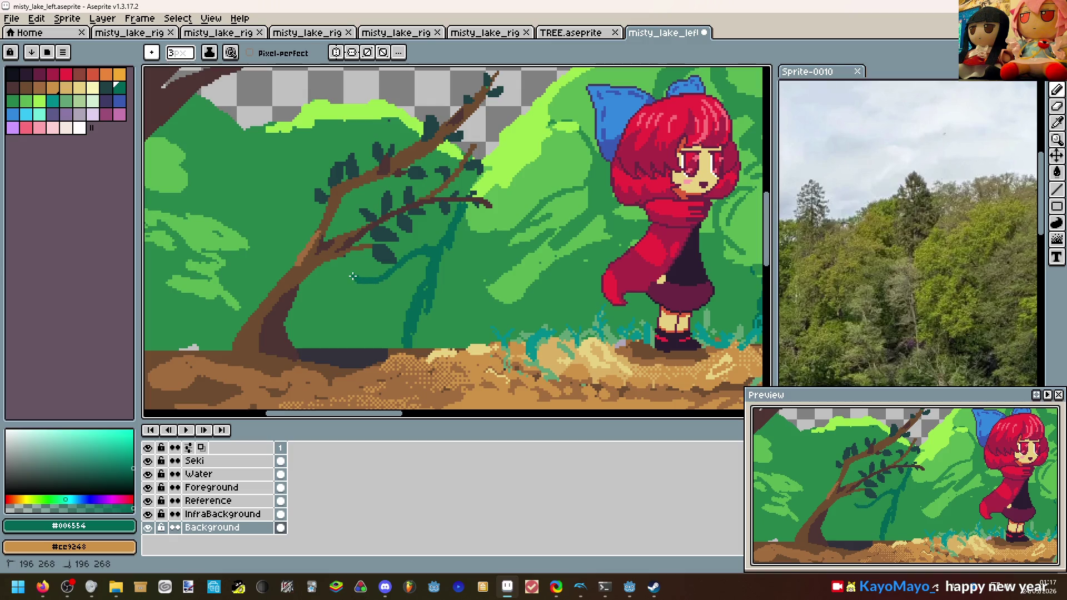
# Shade the trunk's left edge dark teal and bucket-fill the gap between the vines.
pyautogui.scroll(-3)
pyautogui.scroll(3)
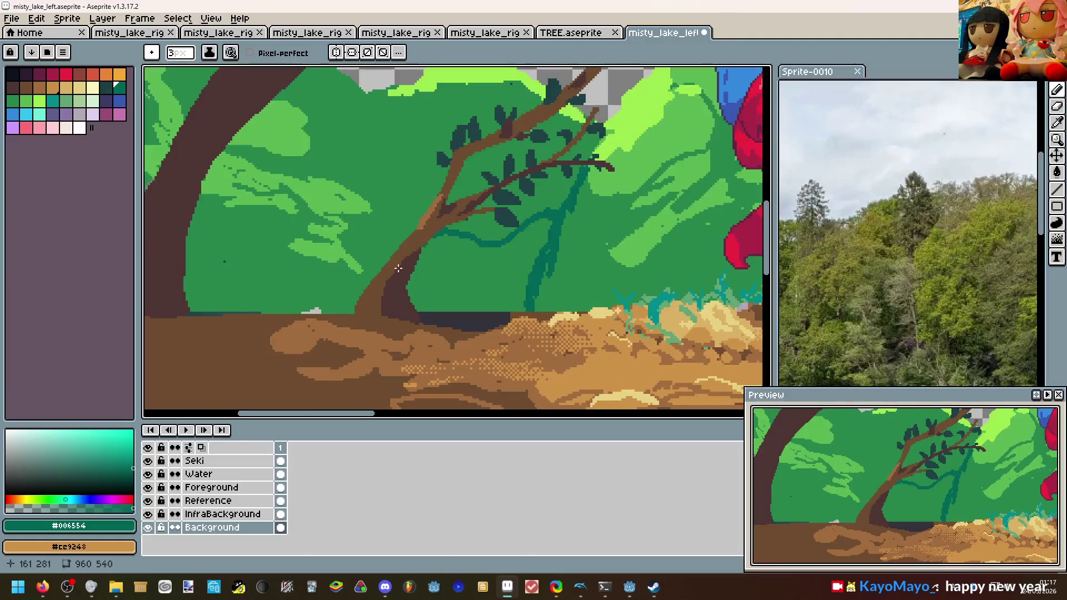
pyautogui.moveTo(375, 270); pyautogui.dragTo(349, 310)
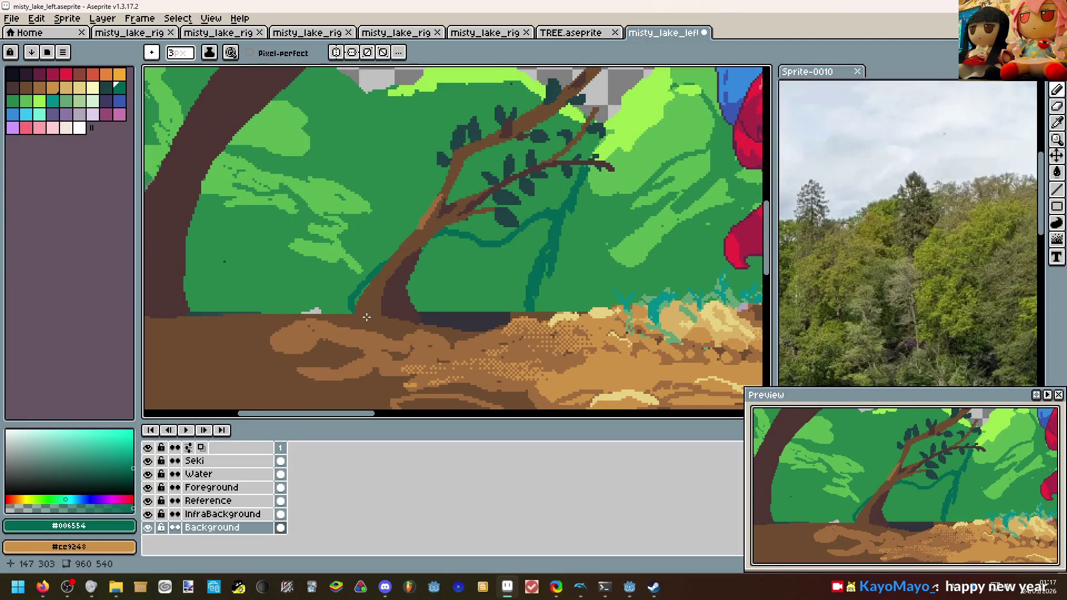
pyautogui.press('g')
pyautogui.click(519, 308)
# Pick the light green #5ab552 and pencil a looping outline across the canopy.
pyautogui.scroll(-3)
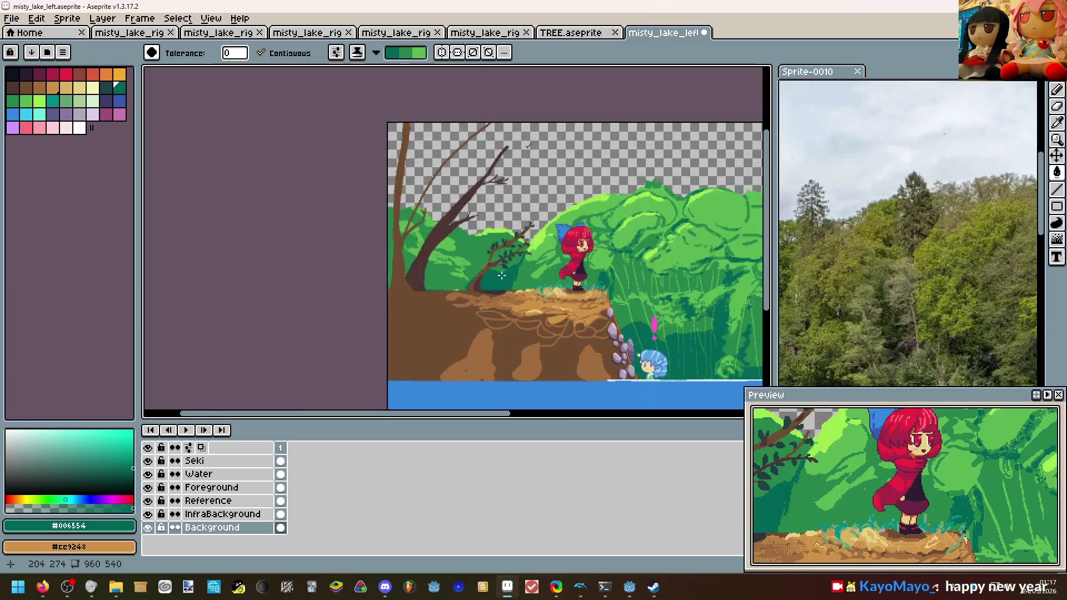
pyautogui.scroll(3)
pyautogui.click(341, 221)
pyautogui.press('b')
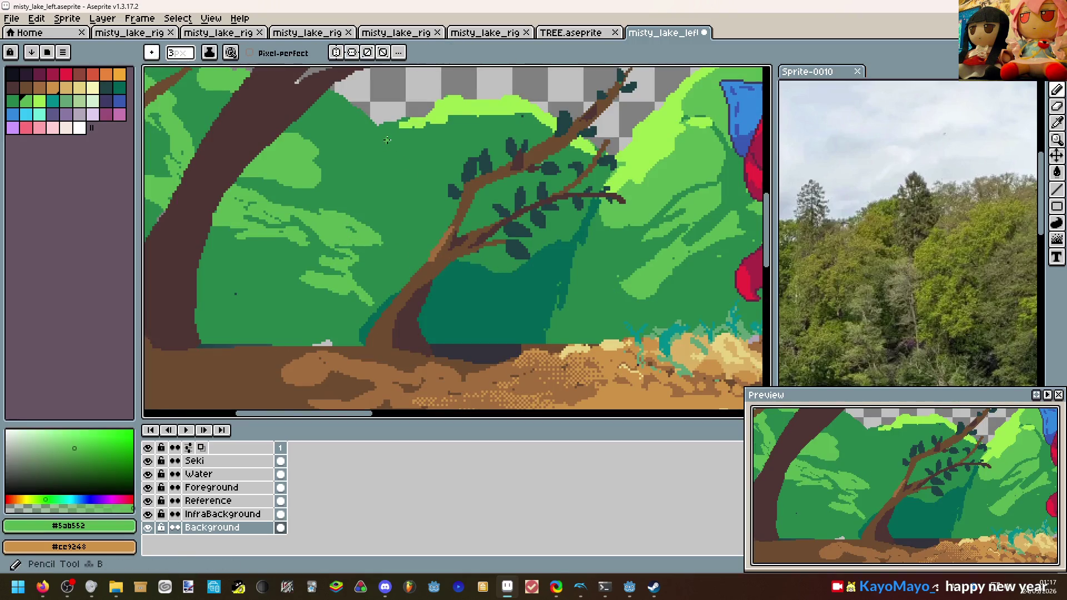
pyautogui.moveTo(378, 125); pyautogui.dragTo(563, 238)
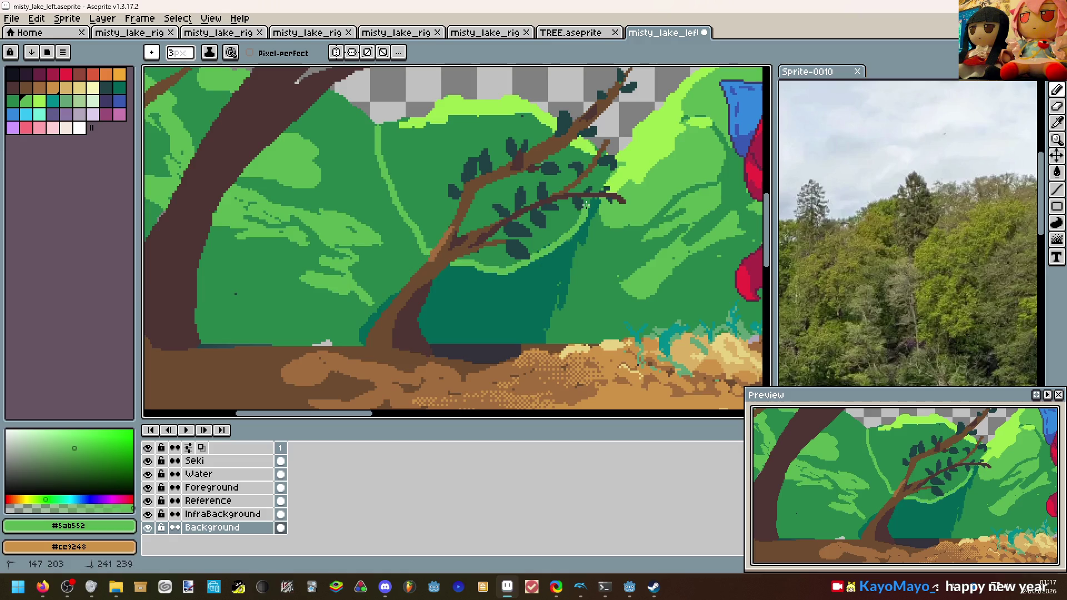
pyautogui.hotkey('ctrl', 'z')
pyautogui.hotkey('ctrl', 'z')
pyautogui.moveTo(396, 123); pyautogui.dragTo(599, 167)
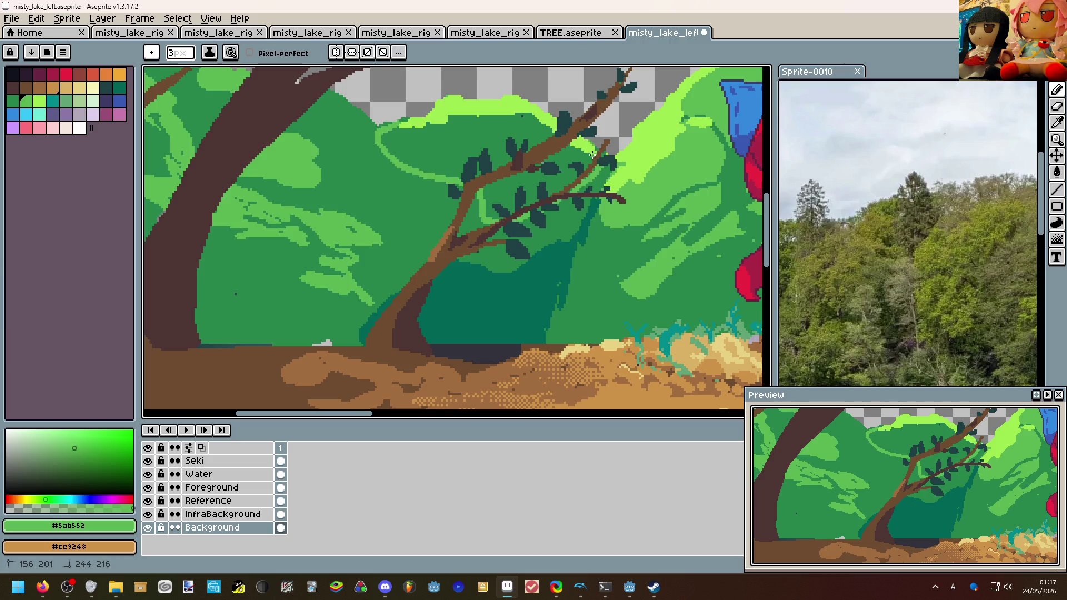
# Switch the bucket to Simple Ink and fill the outlined canopy light green.
pyautogui.press('g')
pyautogui.click(554, 160)
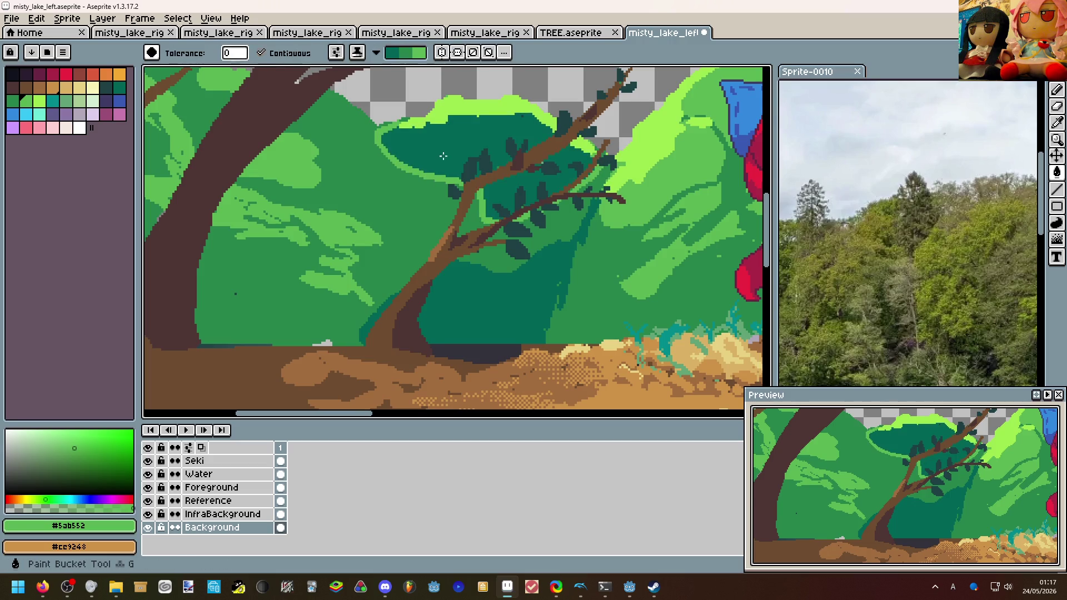
pyautogui.scroll(3)
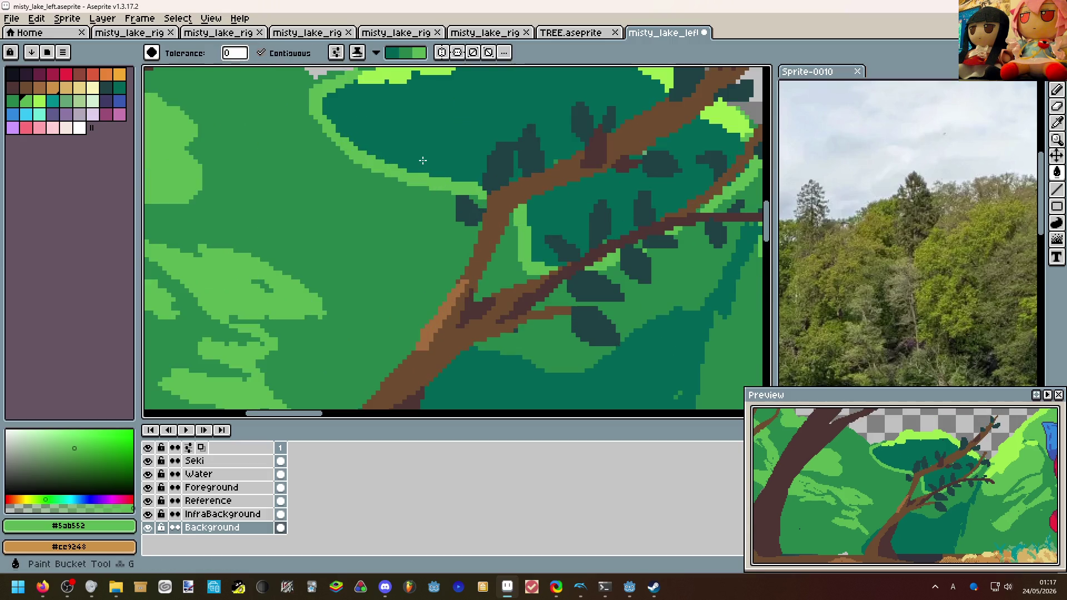
pyautogui.press('alt')
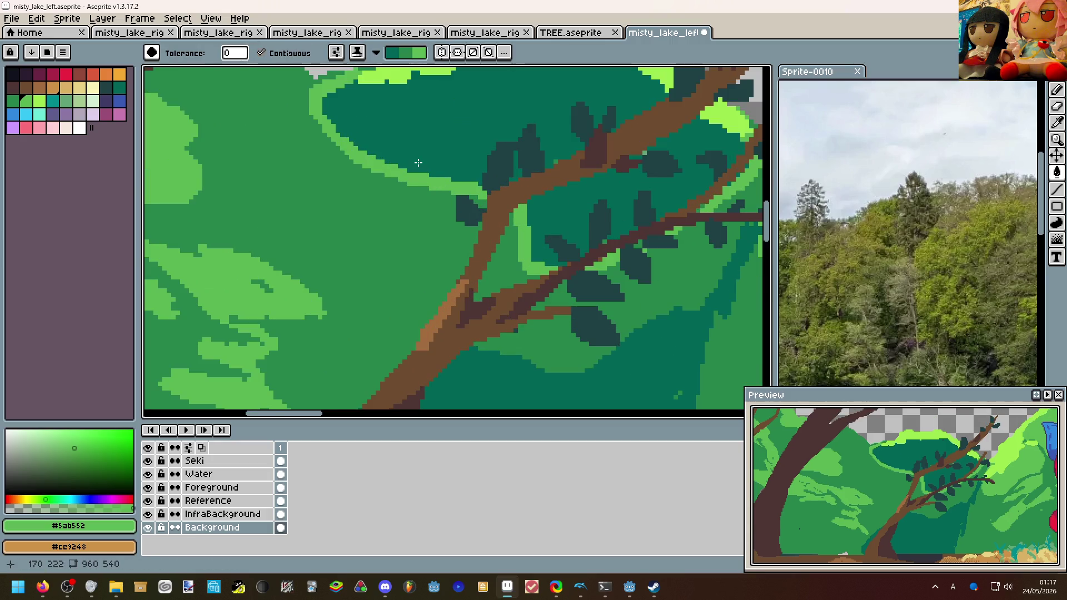
pyautogui.click(357, 52)
pyautogui.click(377, 72)
pyautogui.click(389, 109)
pyautogui.scroll(-3)
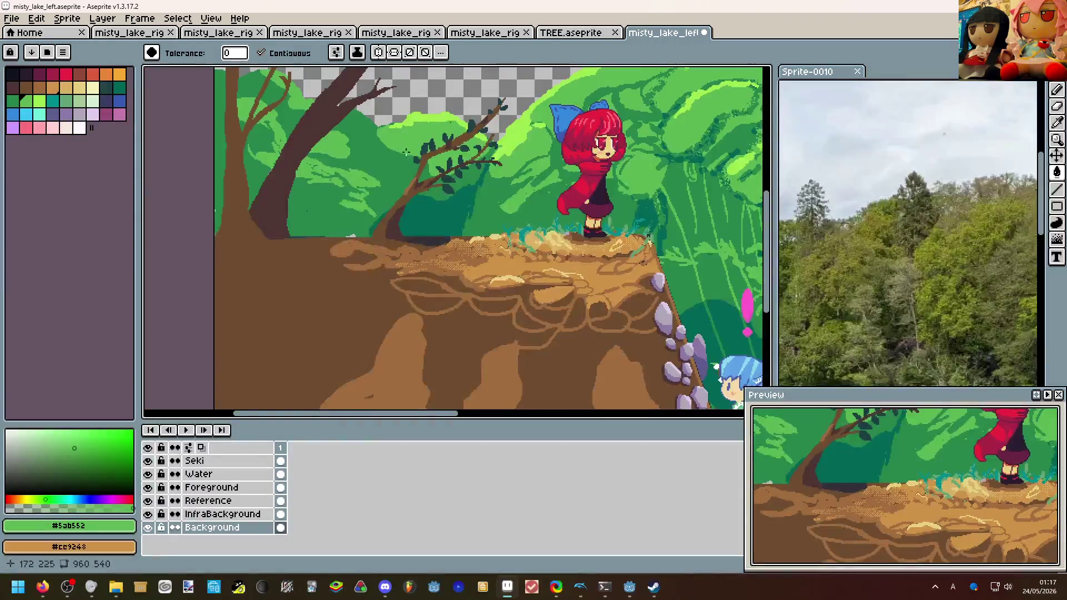
# Pick the dark leaf teal, then erase a stray canopy pixel and undo it.
pyautogui.scroll(3)
pyautogui.press('b')
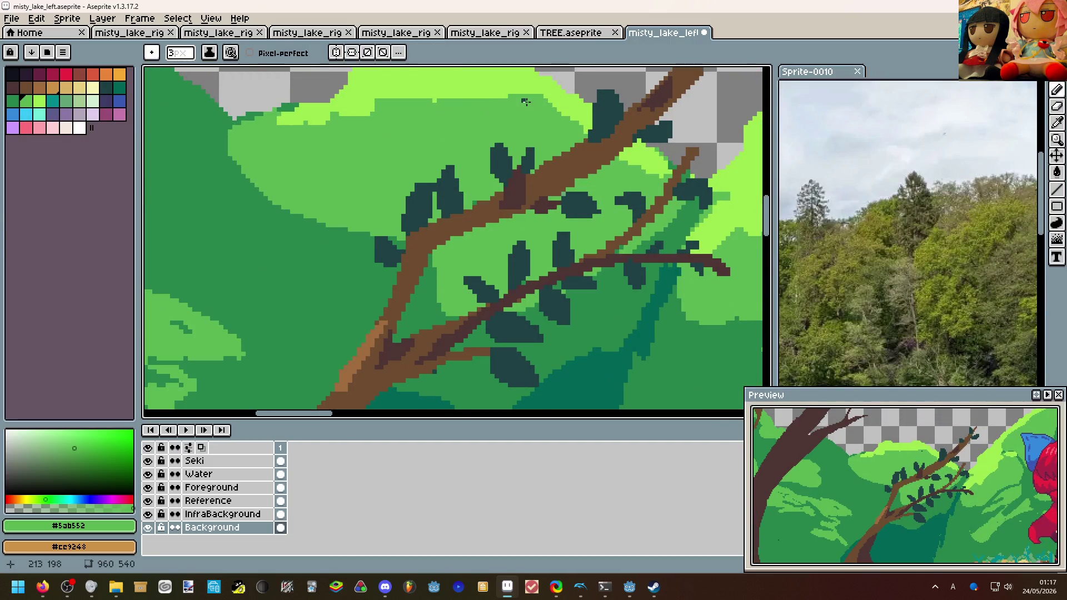
pyautogui.scroll(3)
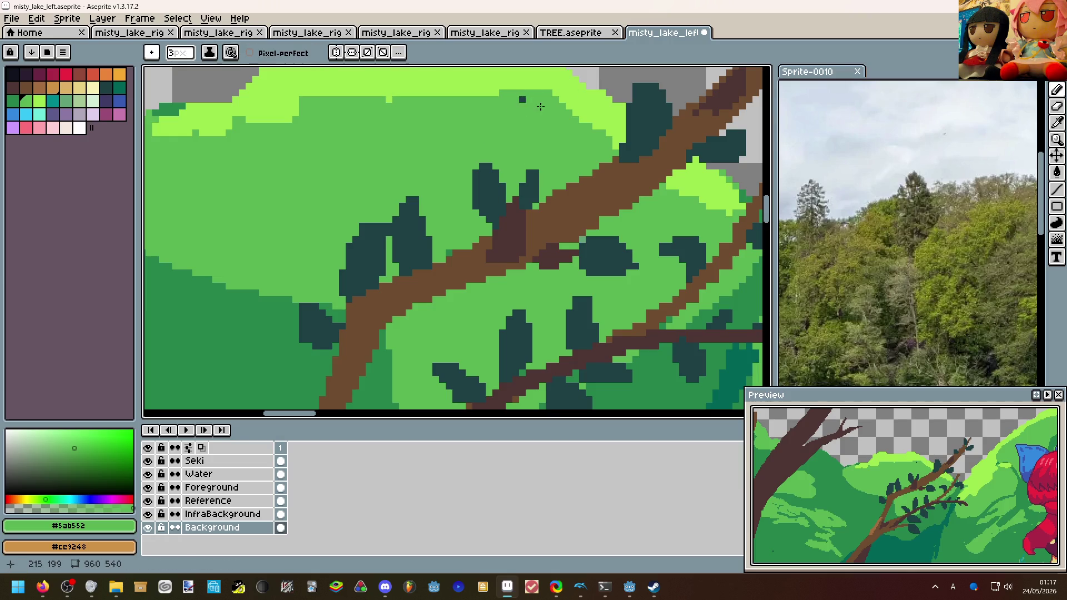
pyautogui.click(523, 99)
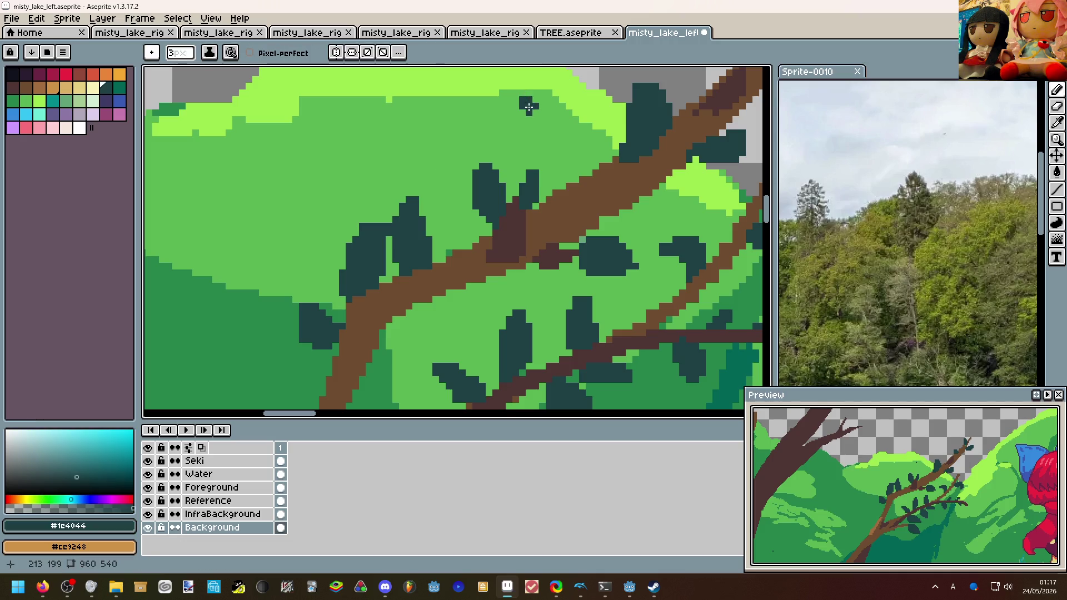
pyautogui.press('e')
pyautogui.click(533, 113)
pyautogui.hotkey('ctrl', 'z')
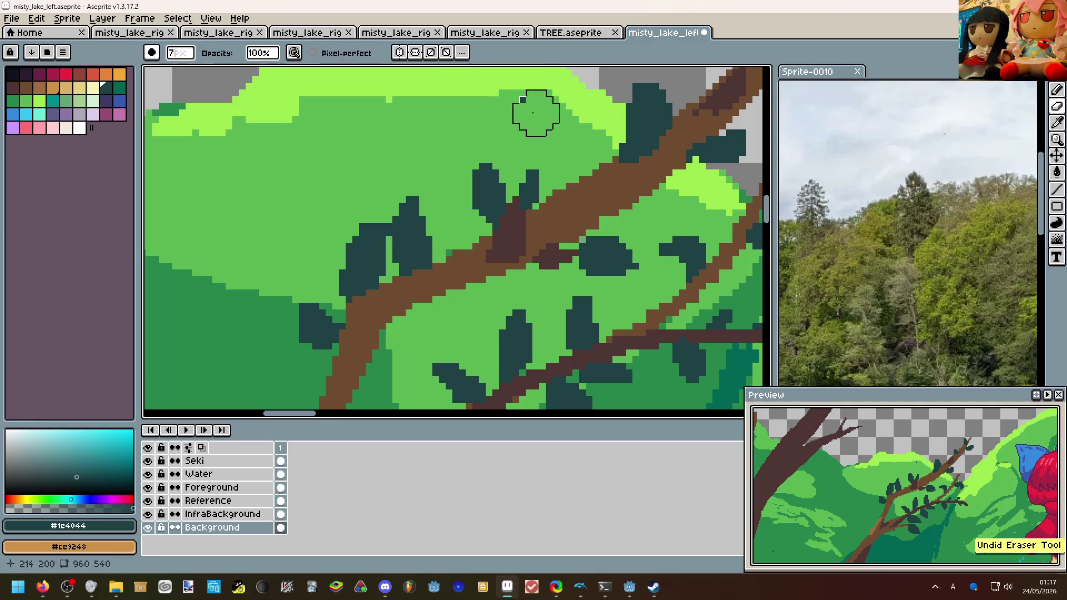
# Switch to the Foreground layer and back to Background, then take mid green #26854c on the pencil.
pyautogui.click(523, 105)
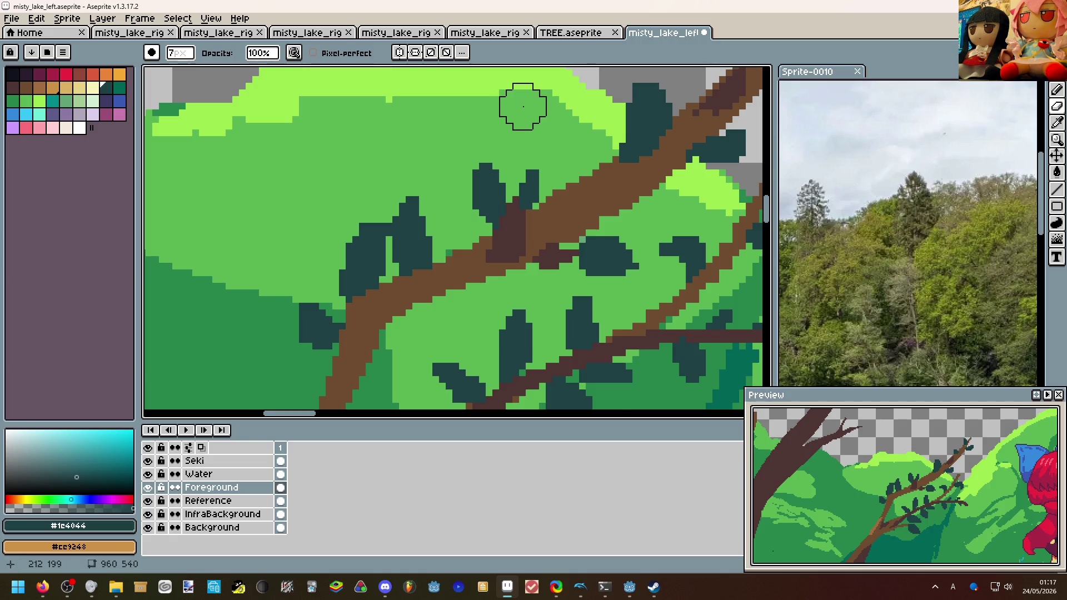
pyautogui.scroll(-3)
pyautogui.click(437, 145)
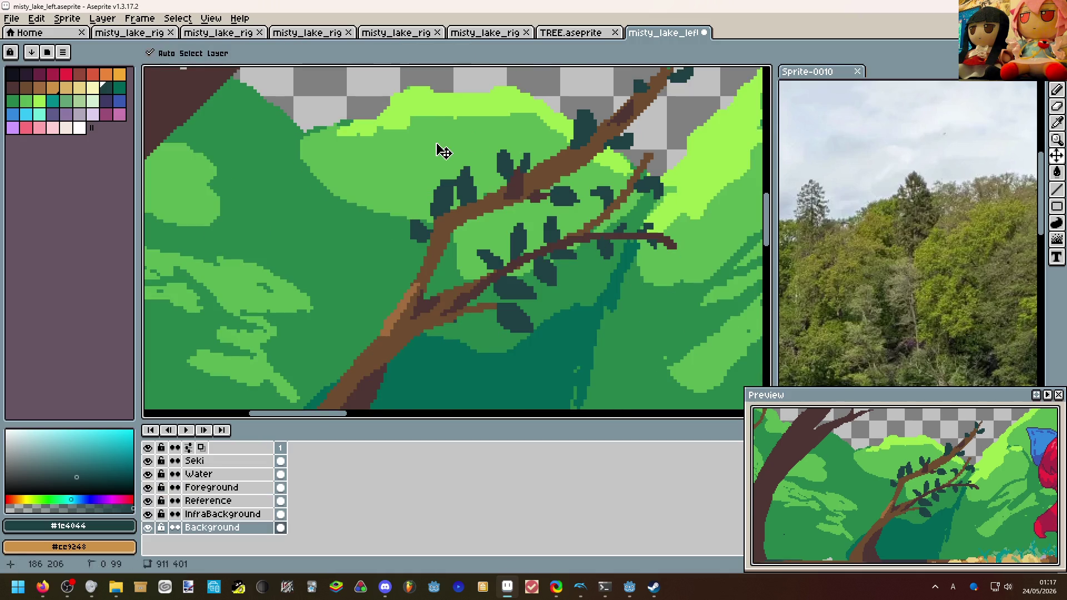
pyautogui.scroll(-3)
pyautogui.scroll(3)
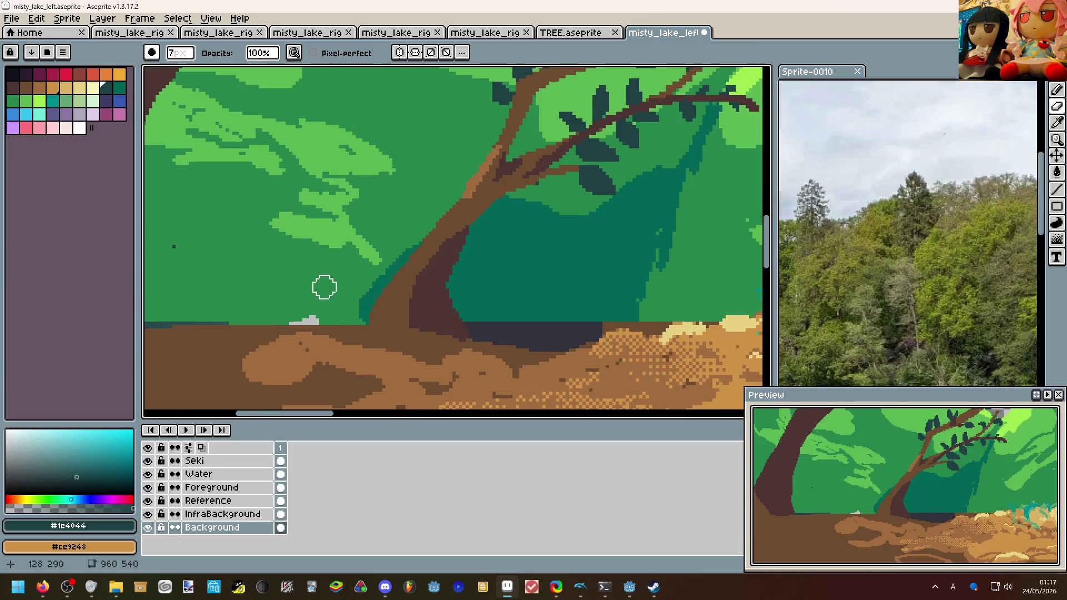
pyautogui.click(316, 293)
pyautogui.press('b')
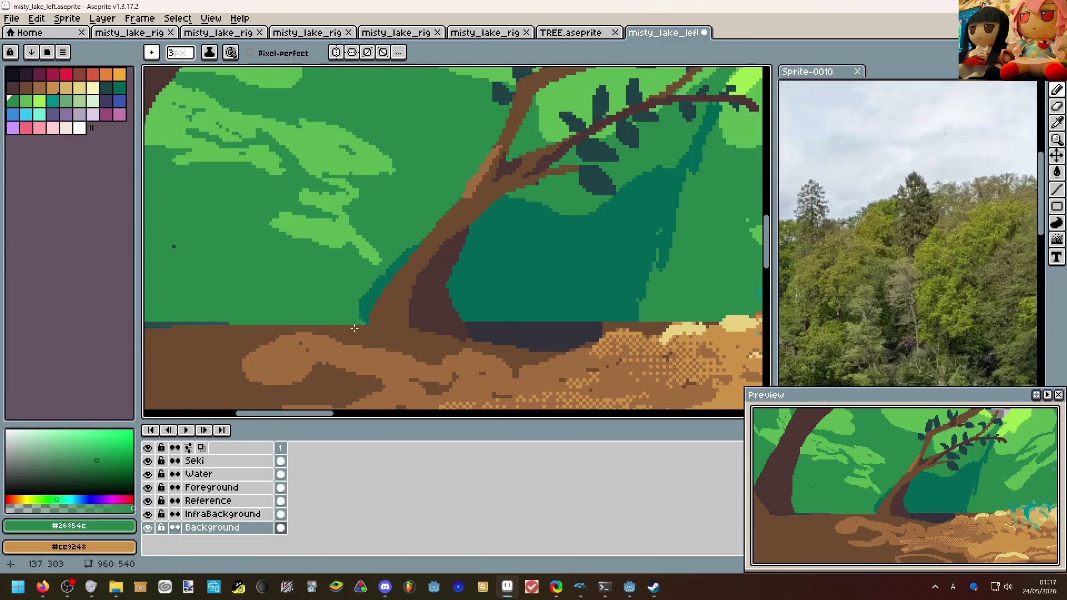
pyautogui.scroll(-3)
pyautogui.scroll(-3)
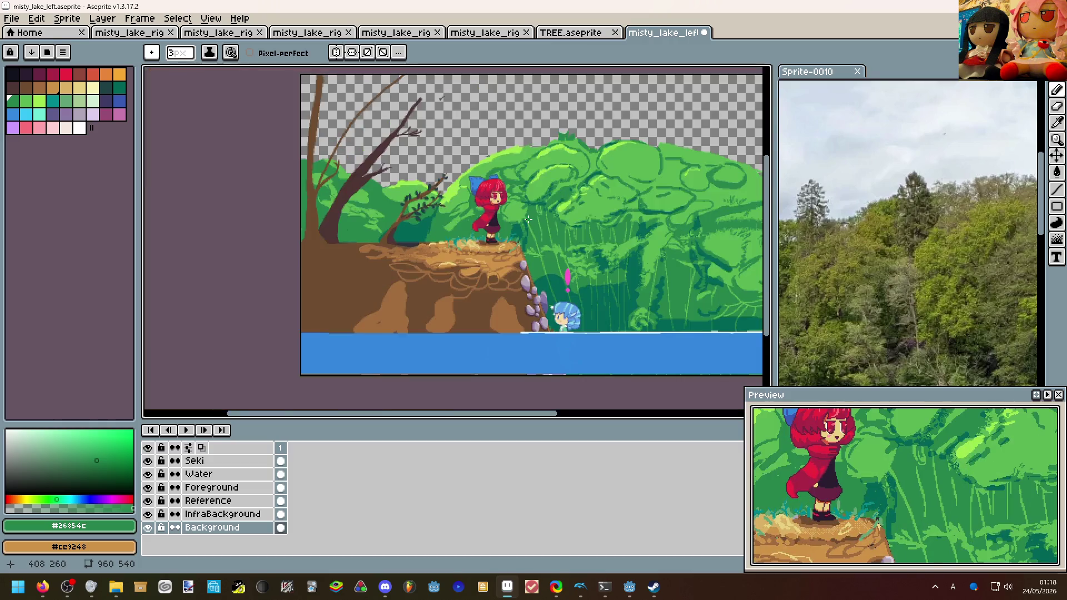
# Pick dark teal #006554 and pencil shading strokes on the foliage beside the cliff edge.
pyautogui.scroll(3)
pyautogui.scroll(-3)
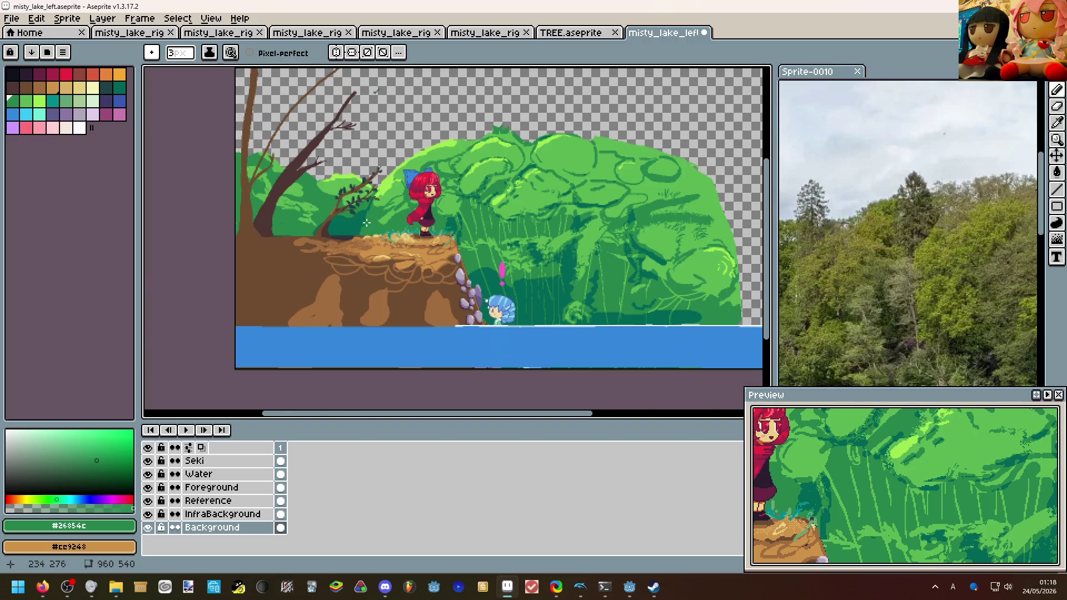
pyautogui.scroll(3)
pyautogui.scroll(-3)
pyautogui.click(383, 196)
pyautogui.moveTo(385, 188); pyautogui.dragTo(414, 192)
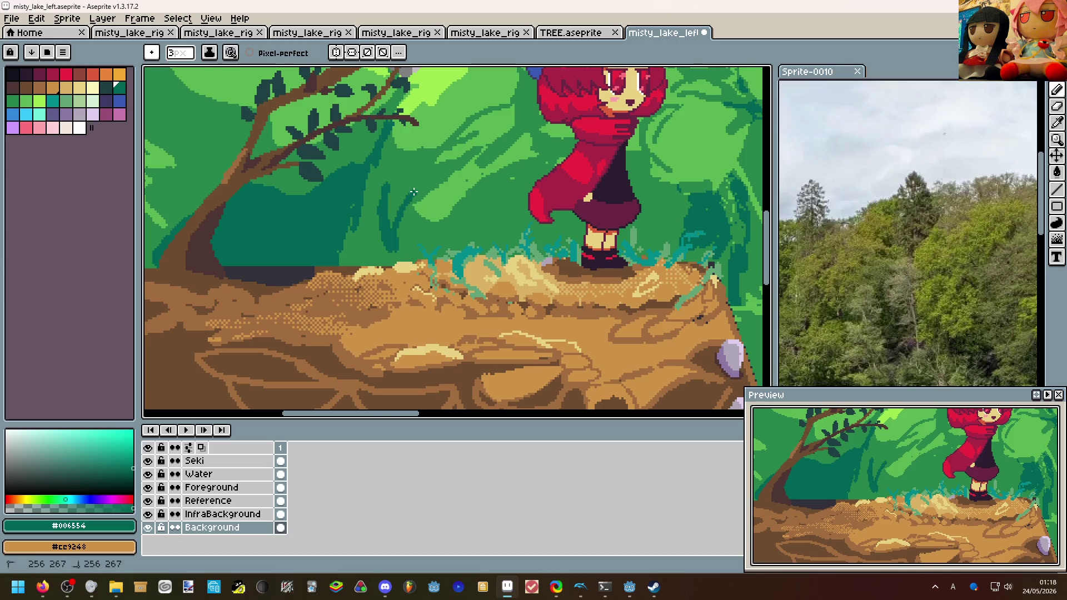
pyautogui.moveTo(386, 225); pyautogui.dragTo(351, 266)
pyautogui.scroll(-3)
pyautogui.scroll(3)
pyautogui.scroll(-3)
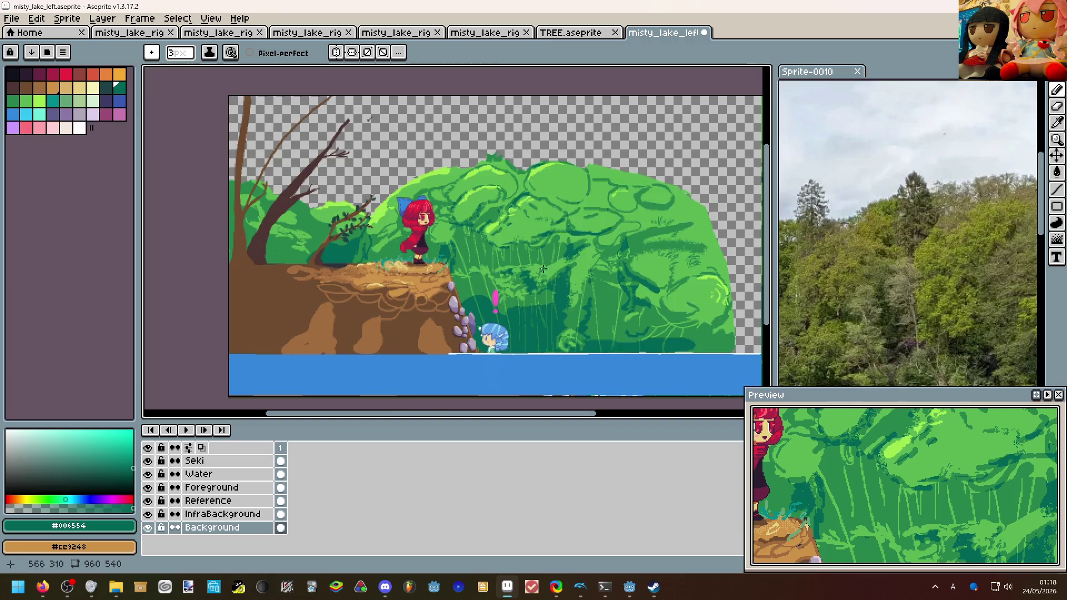
pyautogui.scroll(3)
pyautogui.scroll(-3)
pyautogui.scroll(3)
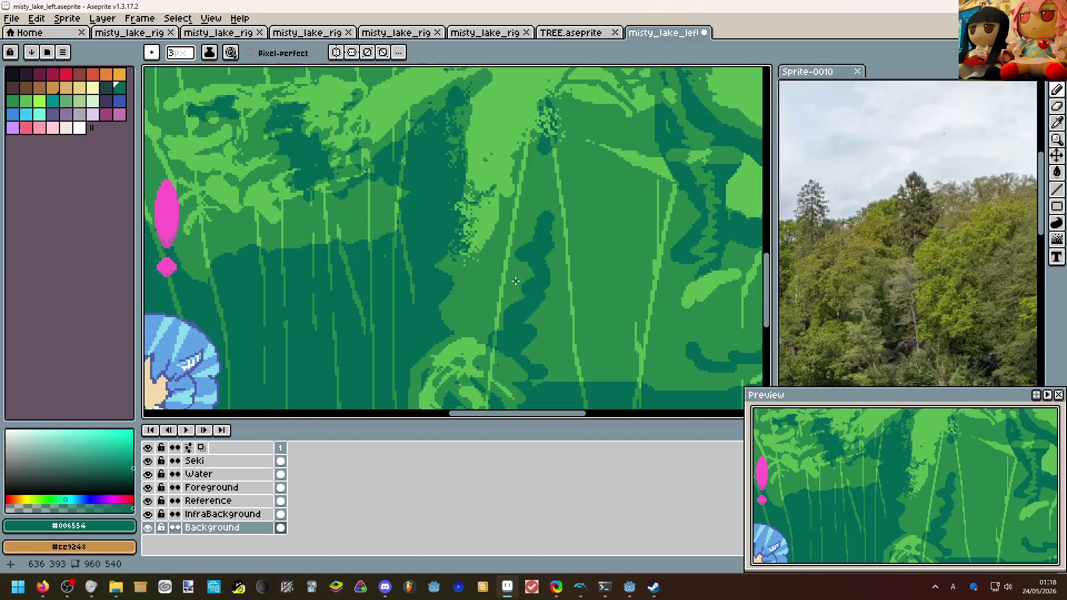
# Sample mid green #26854c from the bush and draw a stroke across its dark area.
pyautogui.press('e')
pyautogui.press('i')
pyautogui.click(514, 276)
pyautogui.press('b')
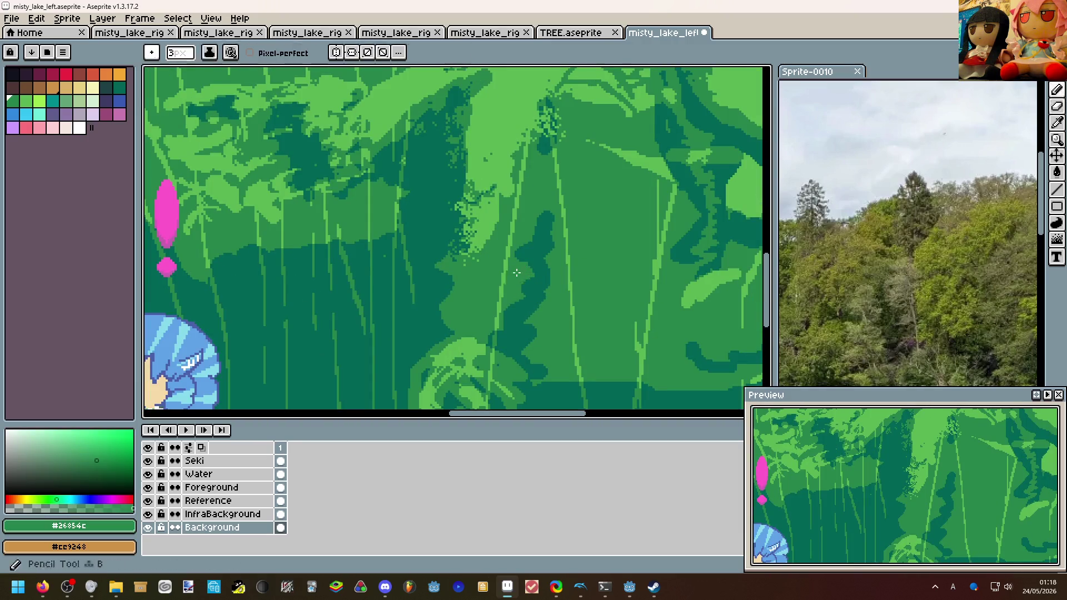
pyautogui.moveTo(521, 257); pyautogui.dragTo(498, 348)
pyautogui.scroll(-3)
pyautogui.scroll(-3)
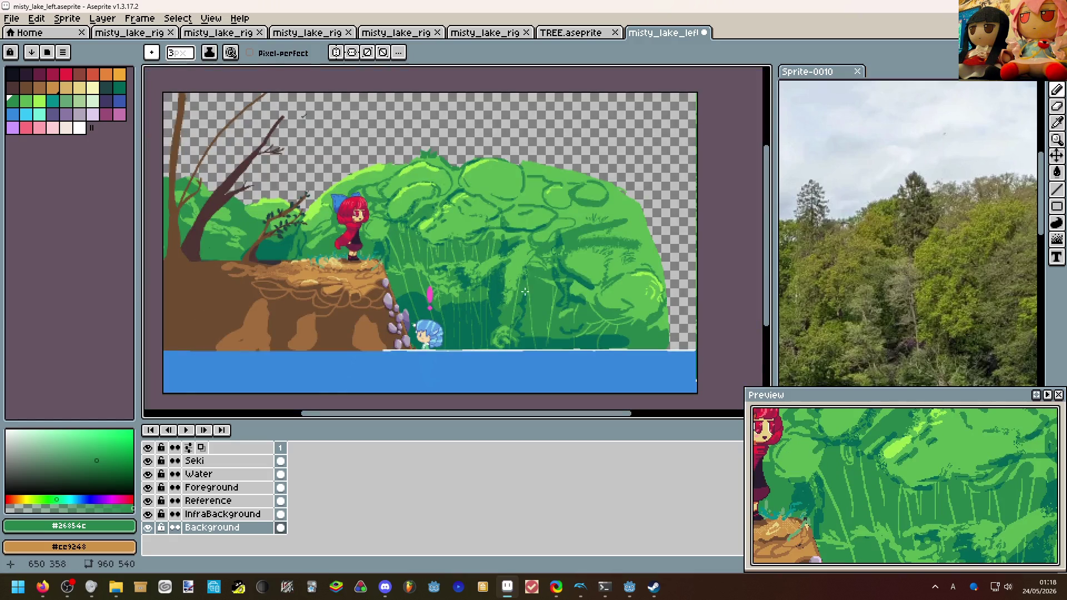
pyautogui.scroll(3)
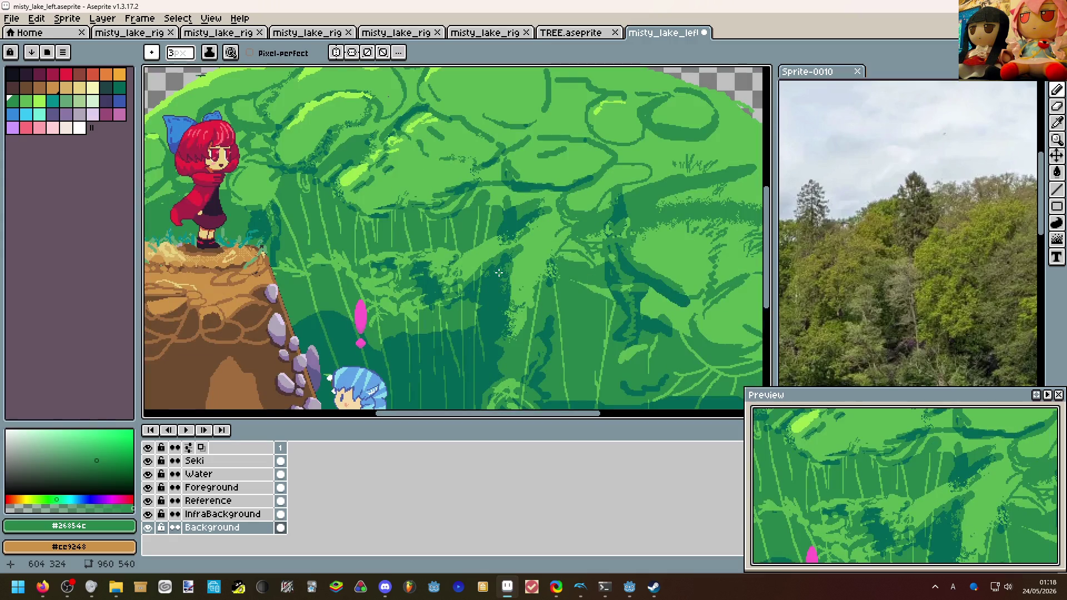
pyautogui.moveTo(498, 272); pyautogui.dragTo(402, 243)
pyautogui.scroll(-3)
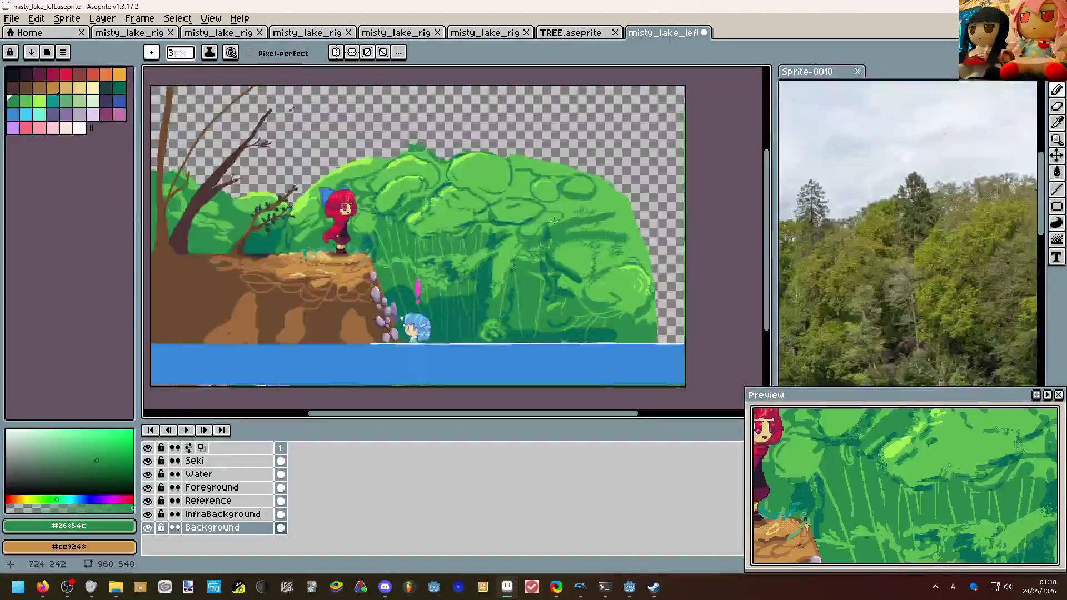
pyautogui.scroll(3)
# Paint light green #5ab552 along the right leaf ring's inner edge and carve a gap into it.
pyautogui.scroll(3)
pyautogui.click(614, 178)
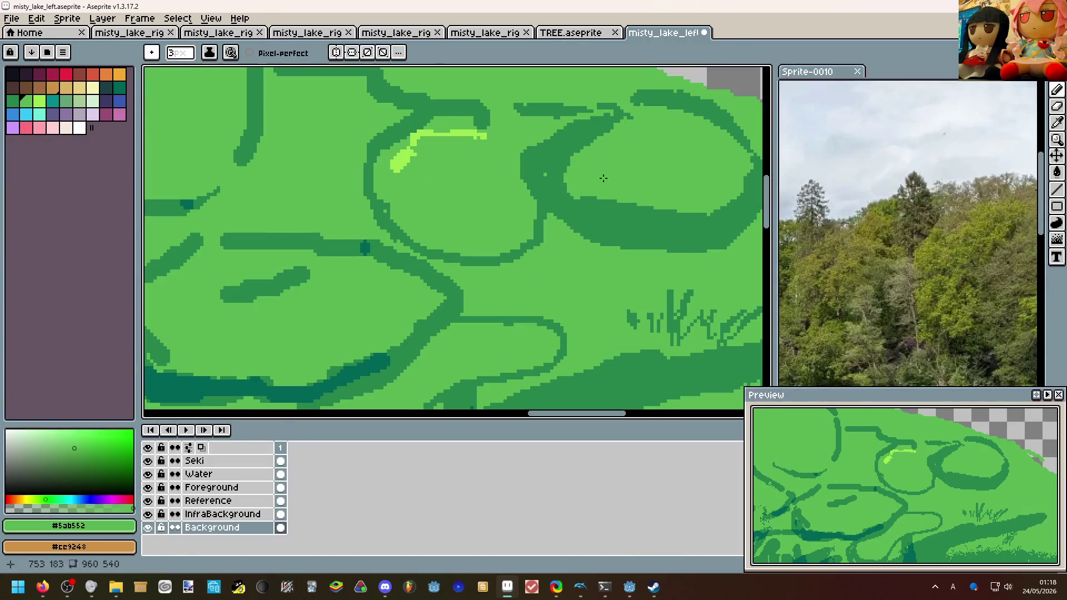
pyautogui.moveTo(614, 219); pyautogui.dragTo(733, 193)
pyautogui.moveTo(582, 199); pyautogui.dragTo(455, 217)
pyautogui.scroll(-3)
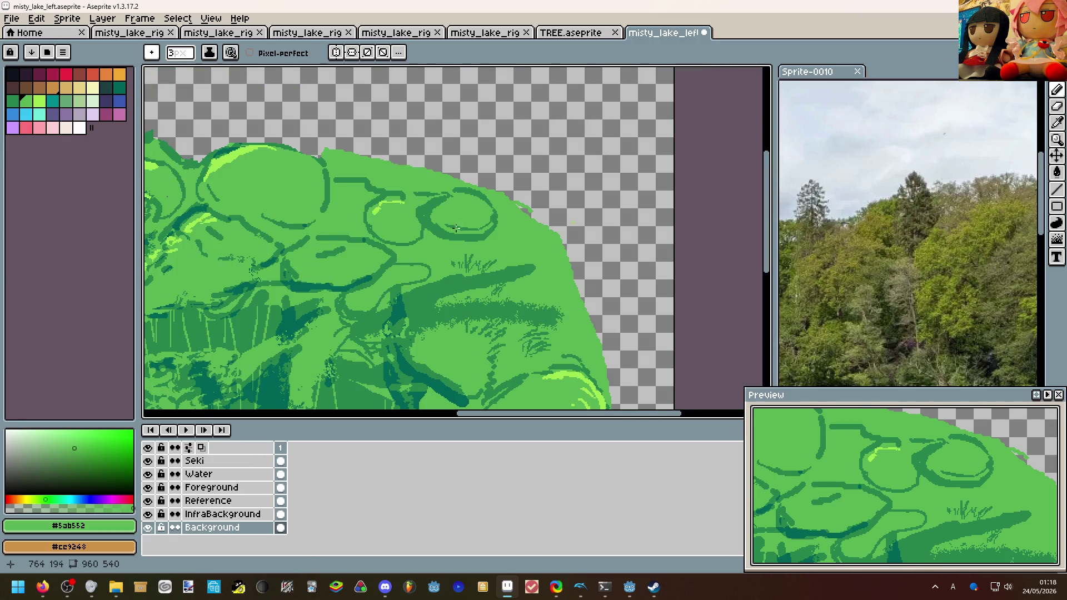
# Draw a dark green #26854c arc along the leaf ring's edge.
pyautogui.click(467, 226)
pyautogui.moveTo(499, 245); pyautogui.dragTo(566, 264)
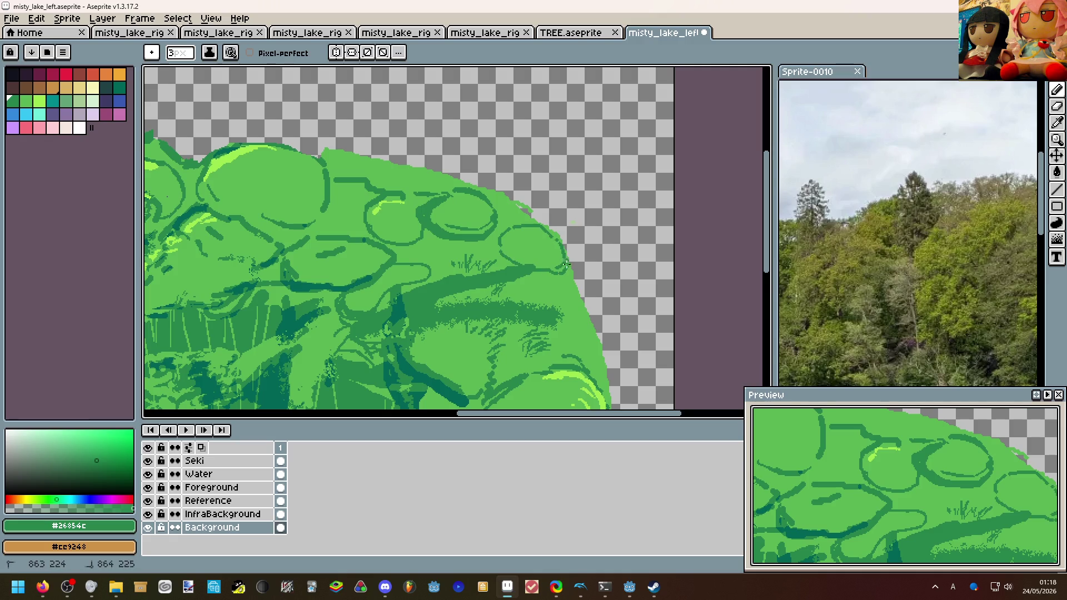
pyautogui.scroll(-3)
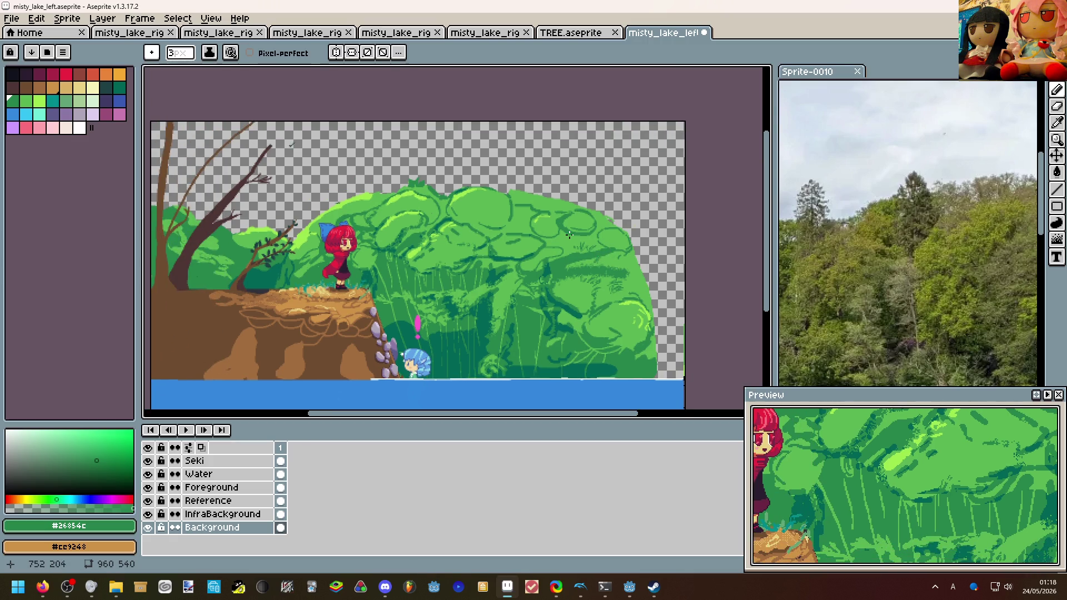
pyautogui.scroll(3)
pyautogui.scroll(-3)
pyautogui.scroll(3)
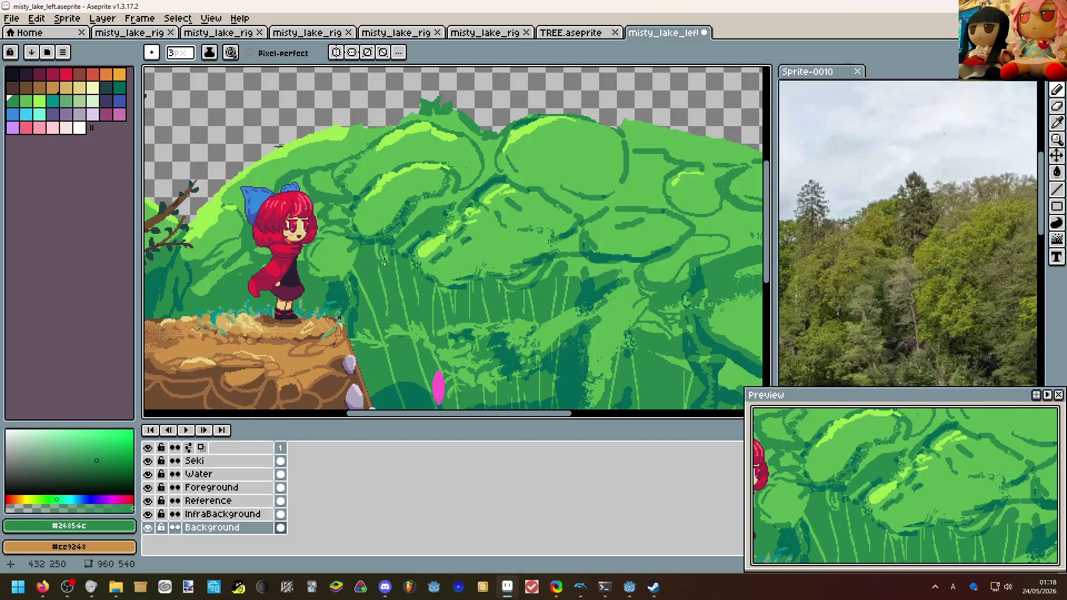
pyautogui.scroll(-3)
pyautogui.scroll(3)
# Resample light green #5ab552 and darker green #26854c, then undo the stray pencil stroke.
pyautogui.press('e')
pyautogui.press('b')
pyautogui.click(492, 244)
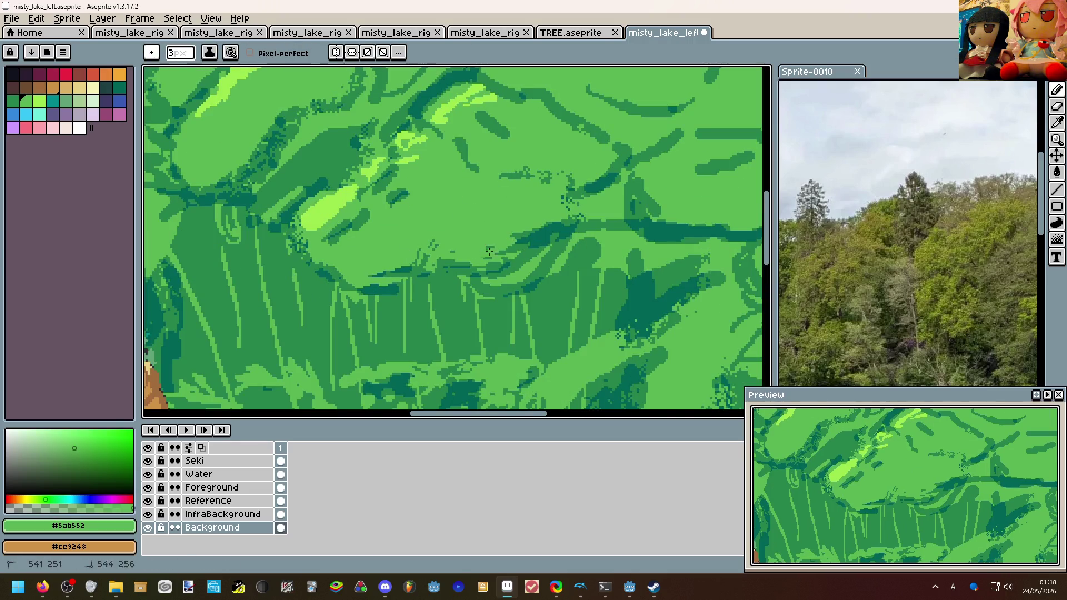
pyautogui.scroll(-3)
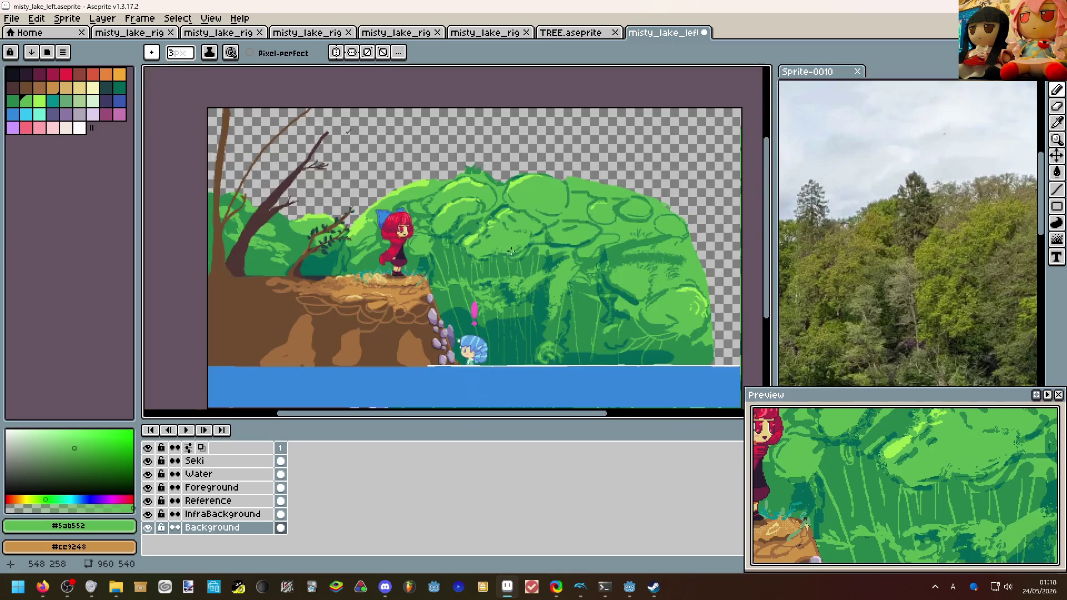
pyautogui.scroll(3)
pyautogui.press('alt')
pyautogui.click(536, 250)
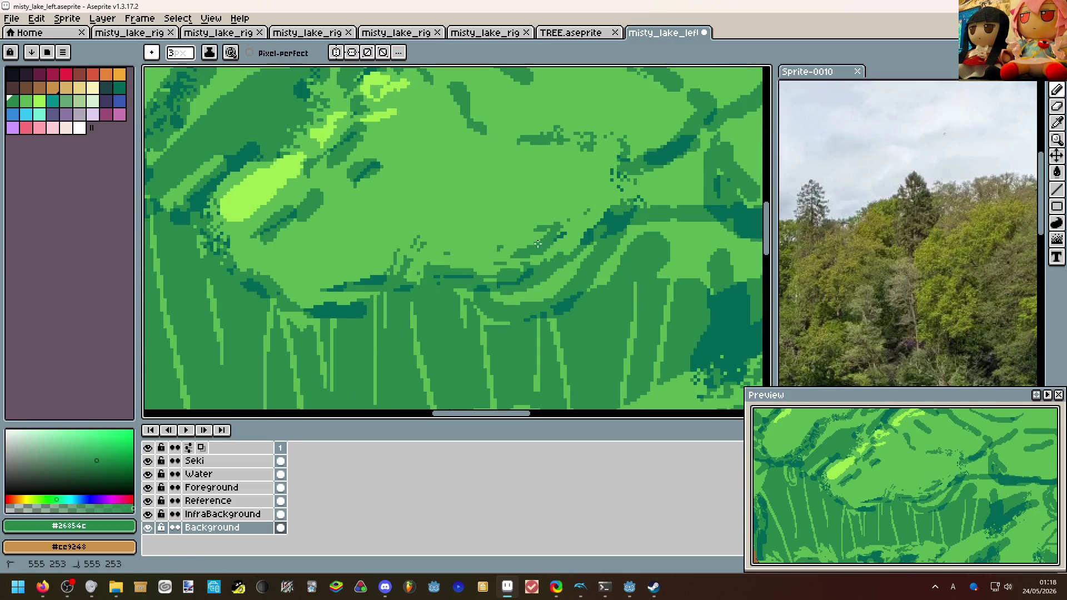
pyautogui.scroll(-3)
pyautogui.hotkey('ctrl', 'z')
pyautogui.scroll(3)
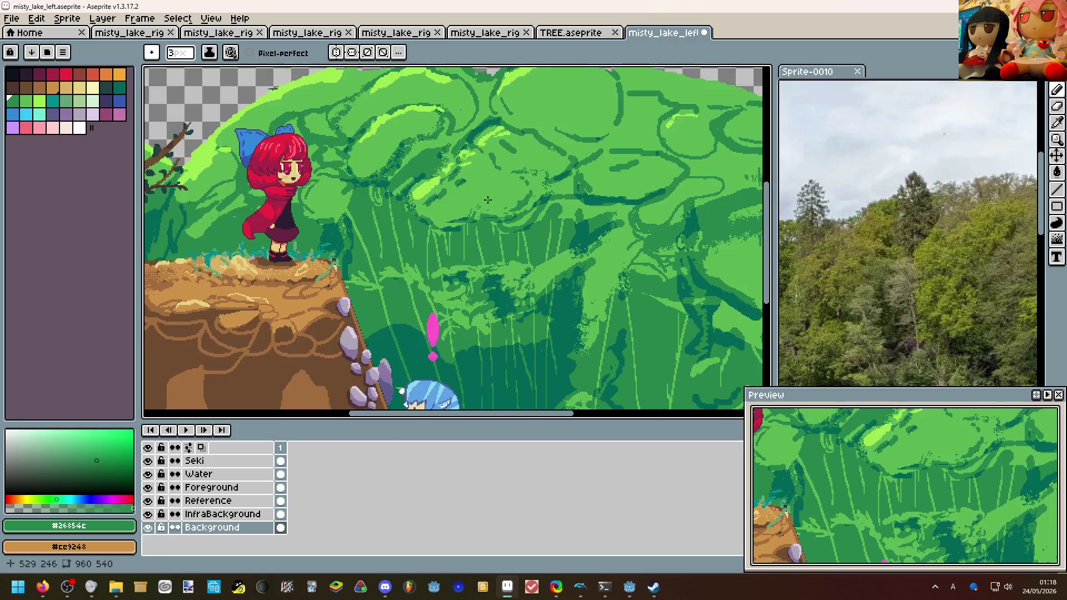
pyautogui.scroll(-3)
pyautogui.scroll(3)
# Move the view onto the cliff and red-haired character and switch to the eraser.
pyautogui.moveTo(470, 181); pyautogui.dragTo(479, 198)
pyautogui.scroll(-3)
pyautogui.scroll(3)
pyautogui.moveTo(496, 284); pyautogui.dragTo(660, 342)
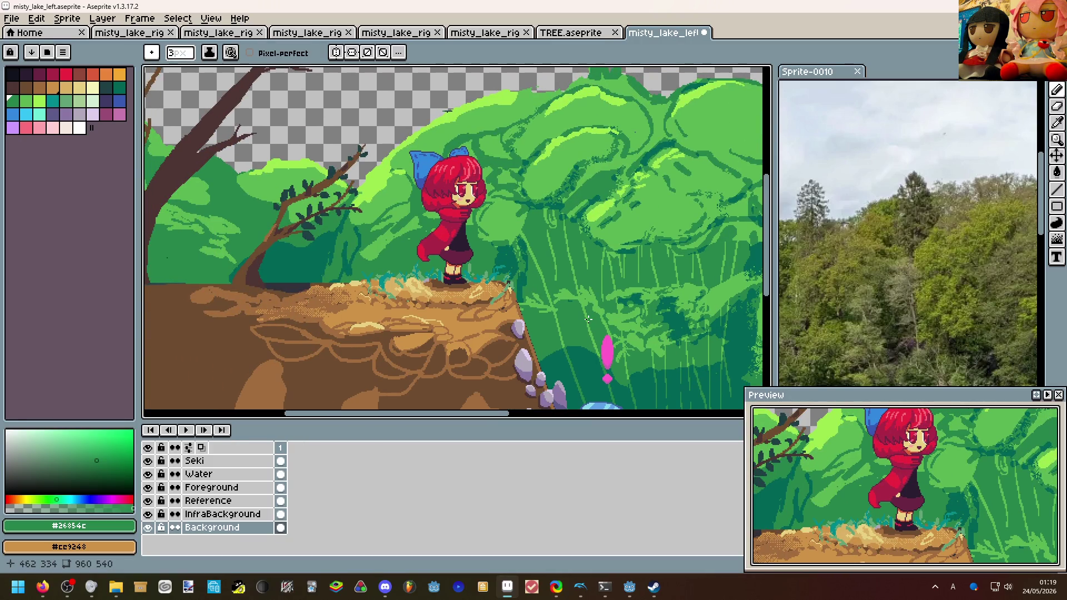
pyautogui.scroll(-3)
pyautogui.scroll(3)
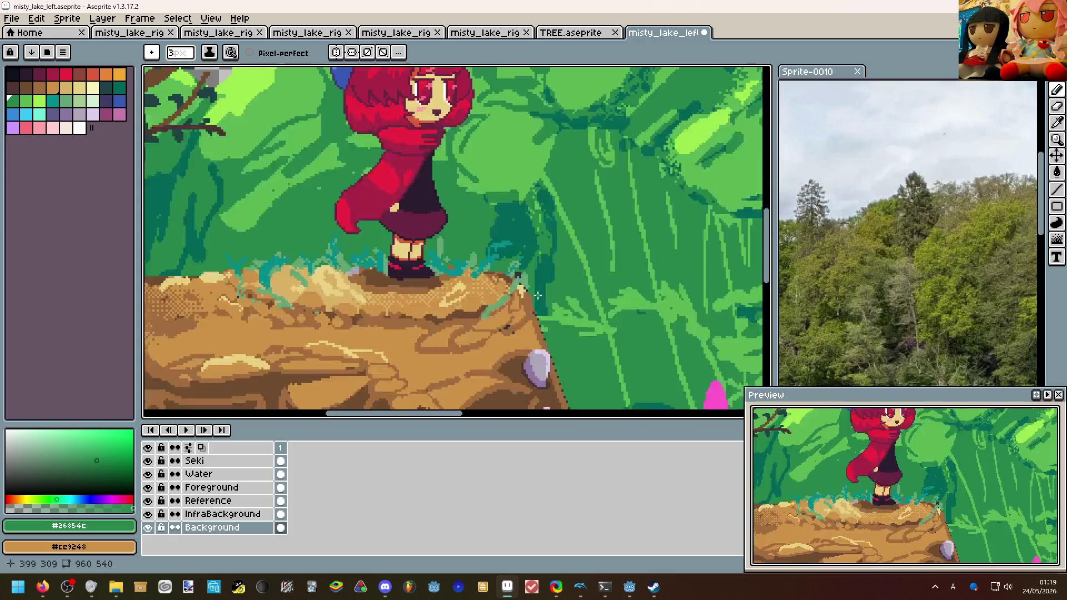
pyautogui.press('v')
pyautogui.press('e')
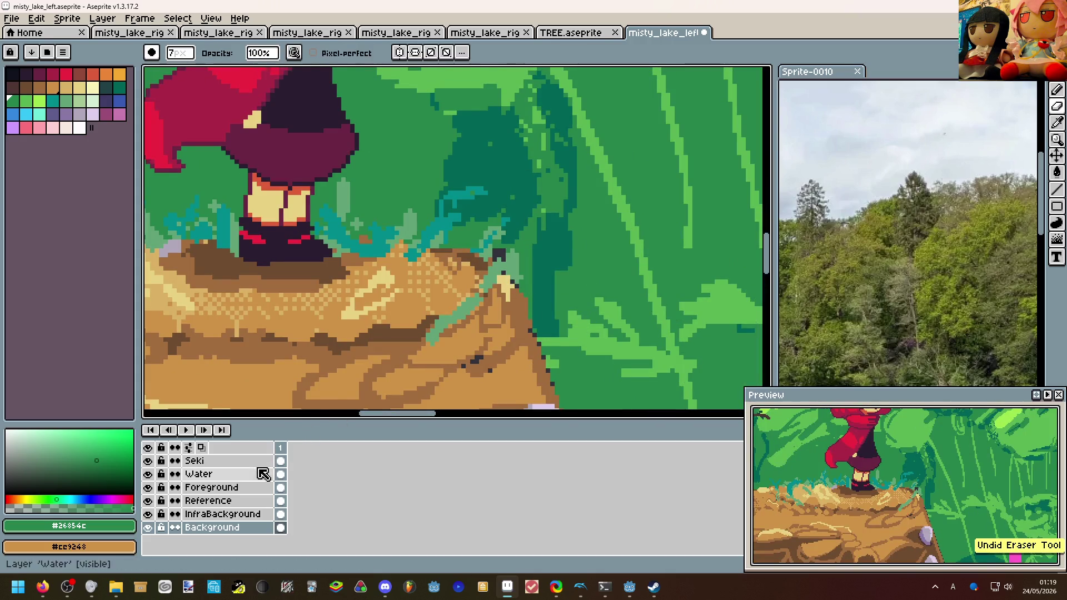
pyautogui.click(256, 487)
pyautogui.moveTo(425, 253); pyautogui.dragTo(496, 276)
pyautogui.hotkey('ctrl', 'z')
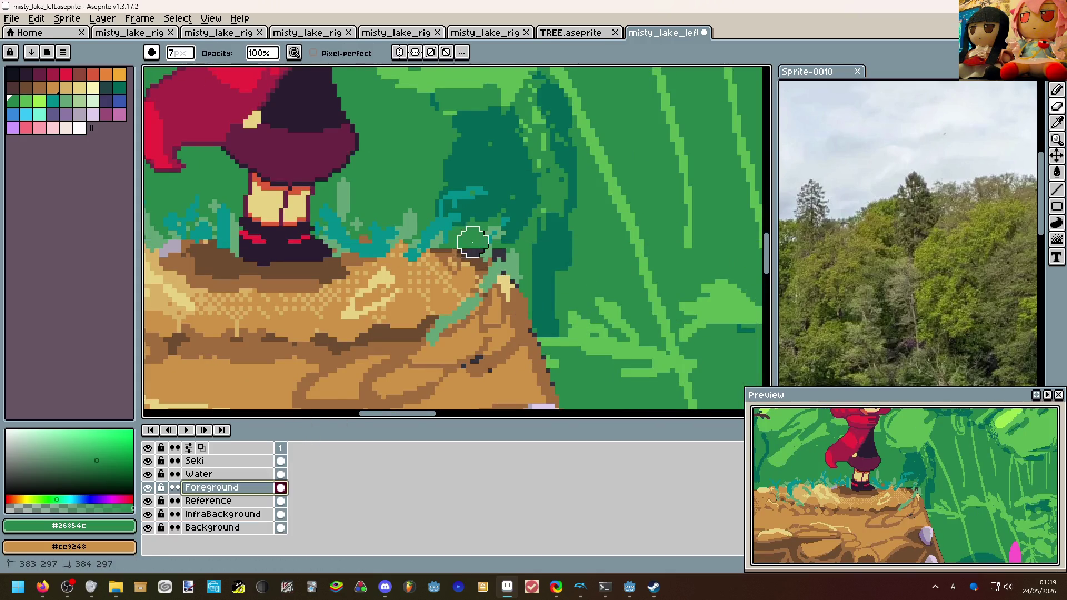
pyautogui.scroll(-3)
pyautogui.scroll(-3)
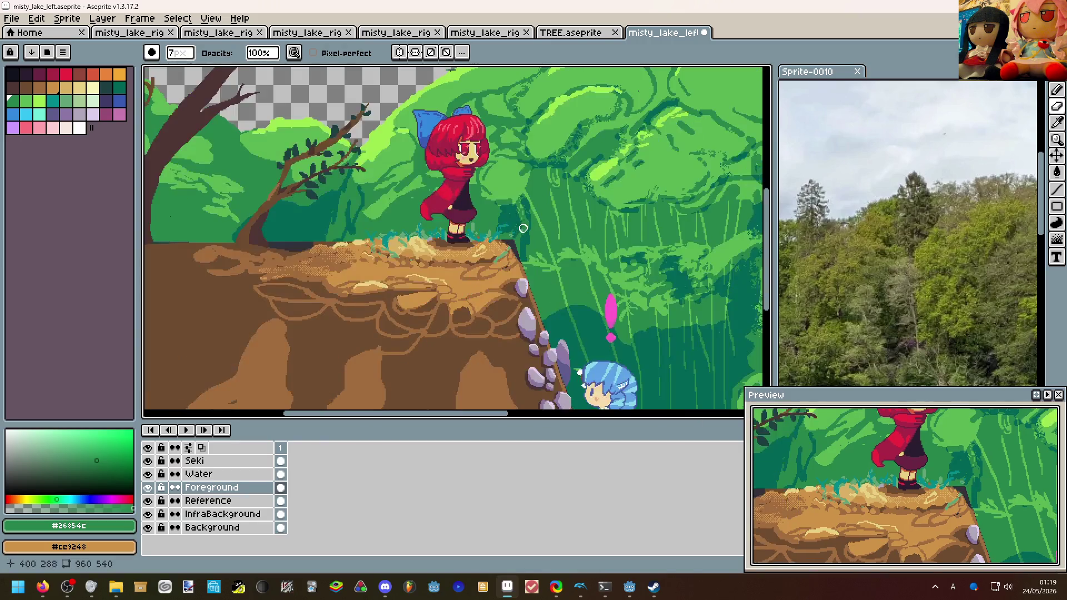
pyautogui.scroll(3)
pyautogui.scroll(-3)
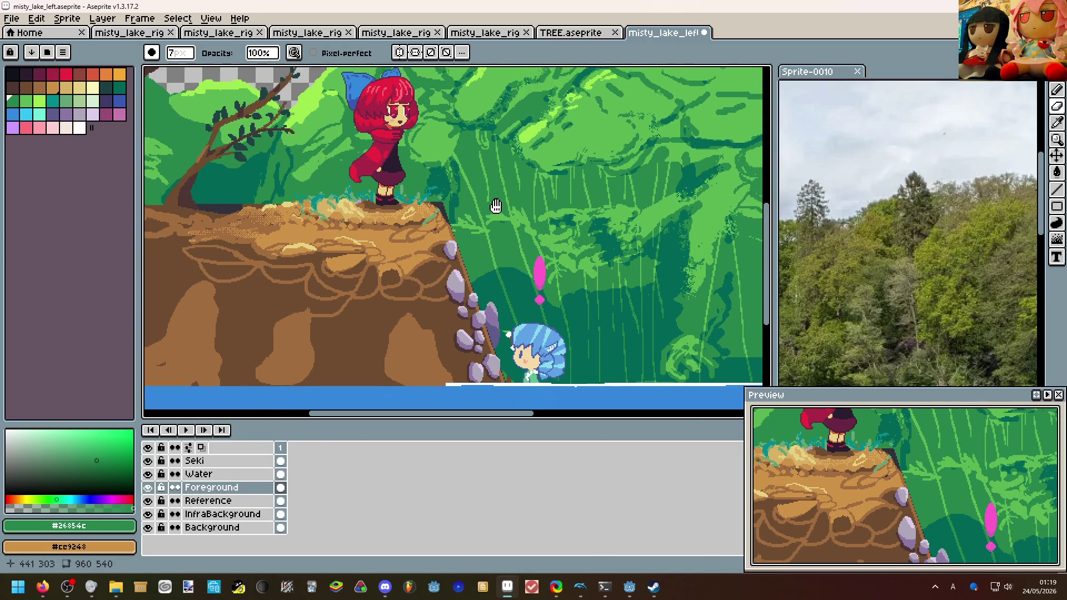
pyautogui.scroll(-3)
pyautogui.scroll(3)
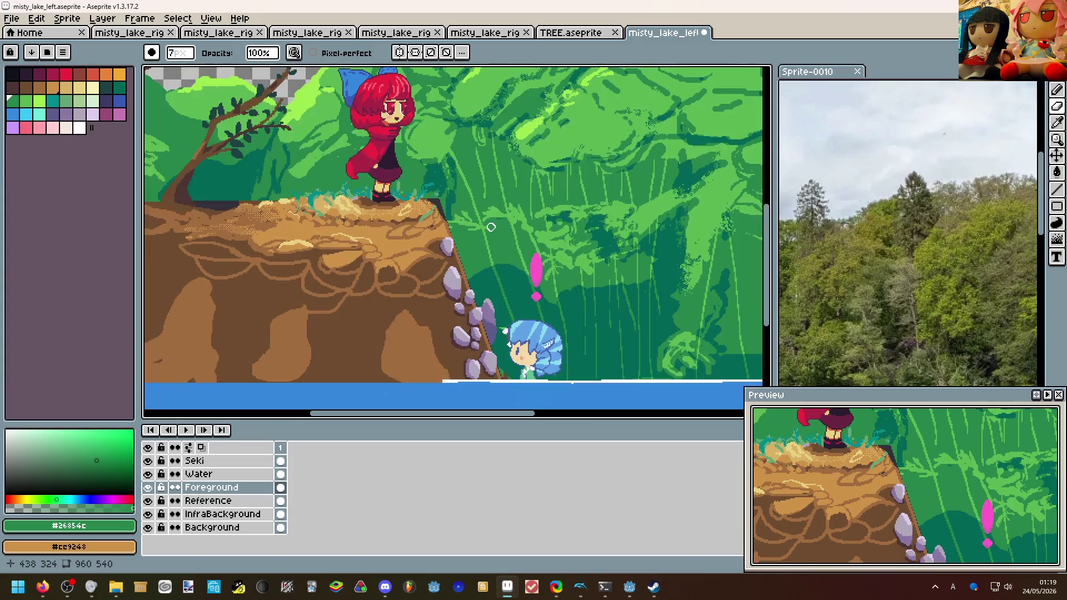
pyautogui.moveTo(491, 227); pyautogui.dragTo(451, 286)
pyautogui.scroll(-3)
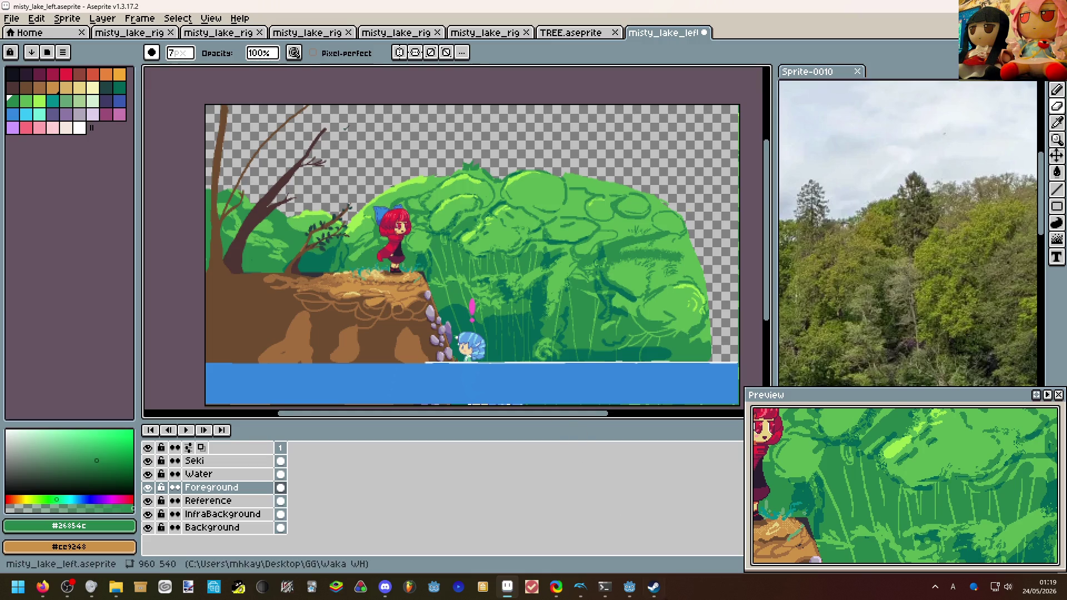
pyautogui.moveTo(629, 587)
pyautogui.click(683, 545)
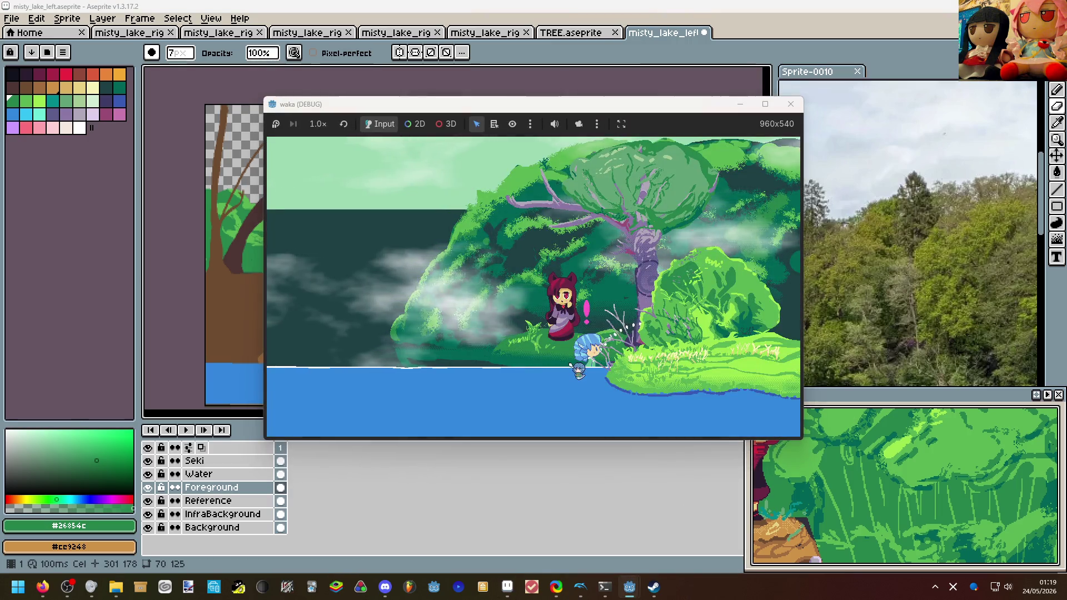
pyautogui.click(588, 495)
pyautogui.moveTo(651, 586)
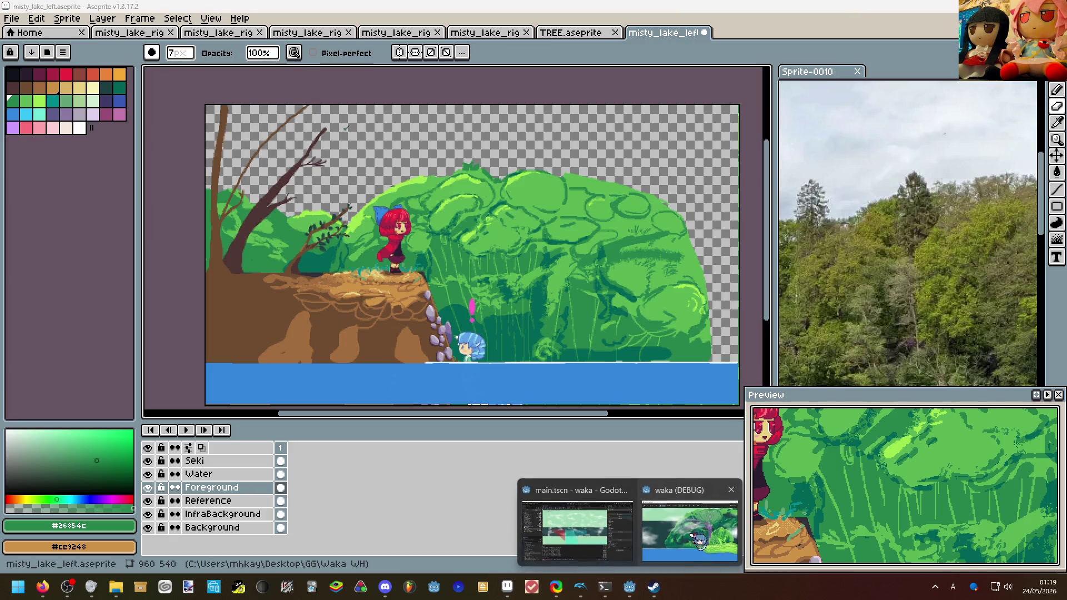
pyautogui.click(674, 505)
pyautogui.click(674, 505)
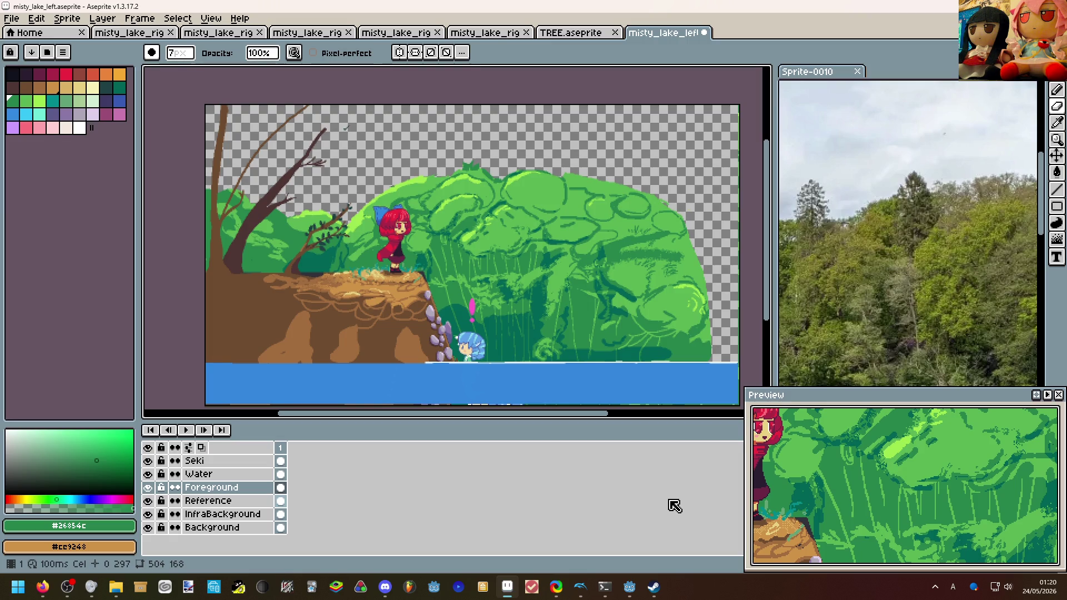
pyautogui.scroll(3)
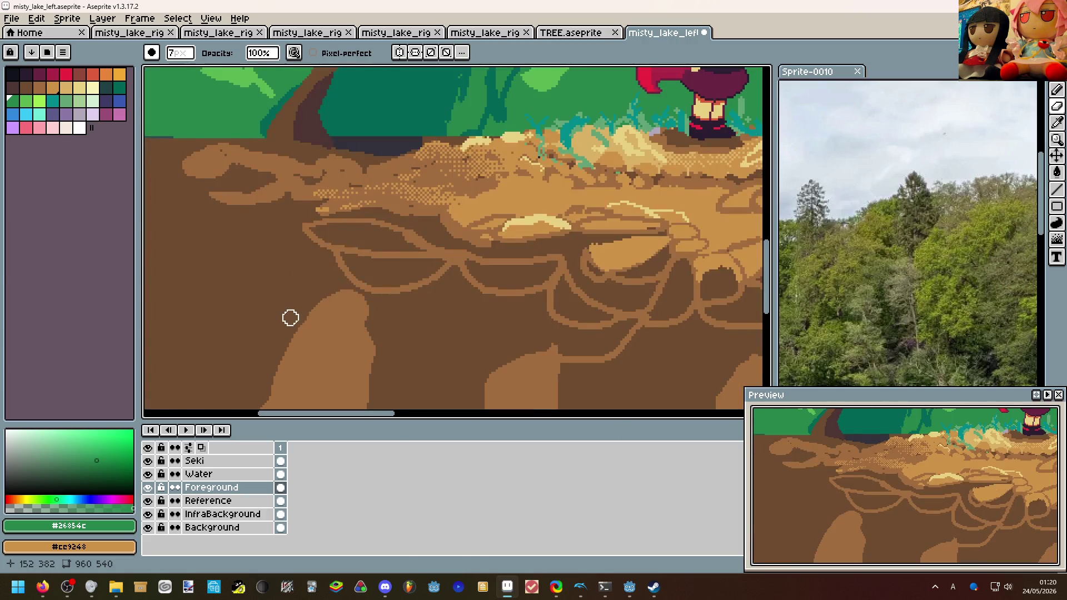
# Pick the light brown #a26d3f and pencil a leaf outline on the cliff's left side.
pyautogui.scroll(3)
pyautogui.press('i')
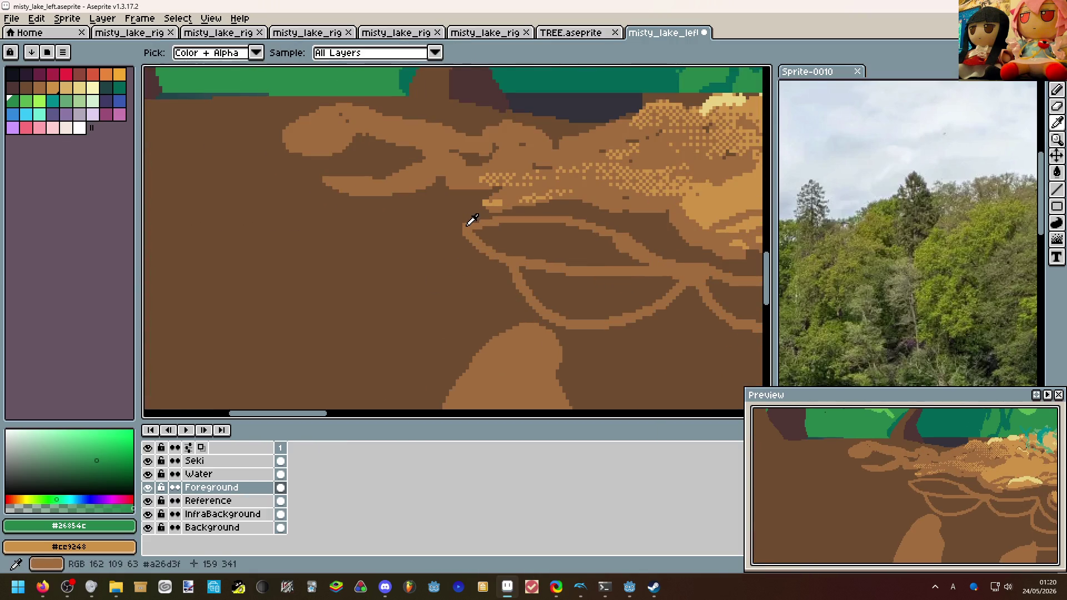
pyautogui.click(472, 220)
pyautogui.press('b')
pyautogui.moveTo(468, 218); pyautogui.dragTo(424, 258)
pyautogui.scroll(-3)
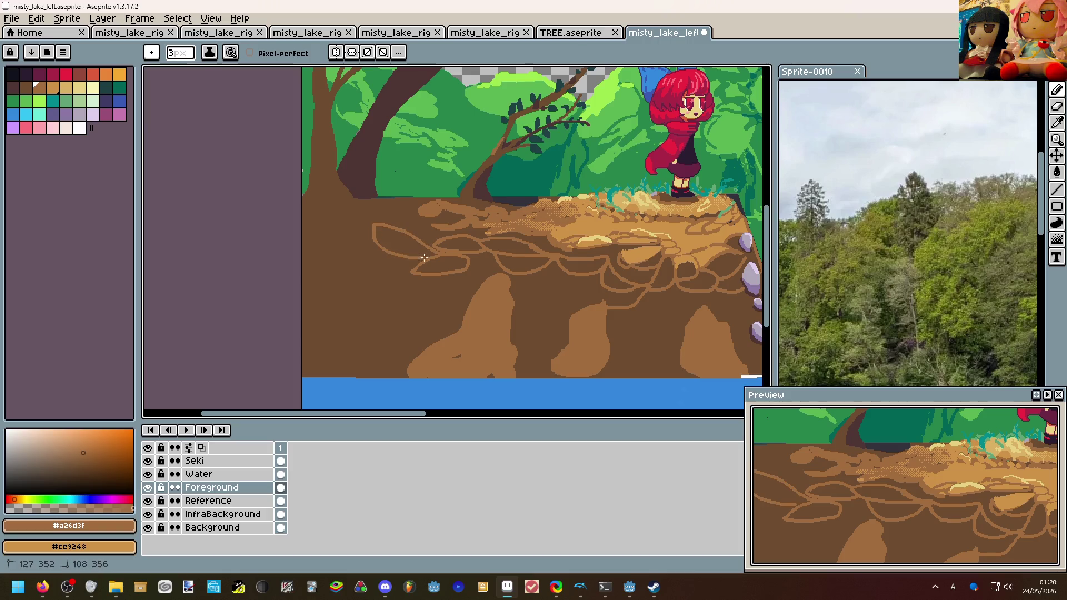
pyautogui.scroll(-3)
pyautogui.scroll(3)
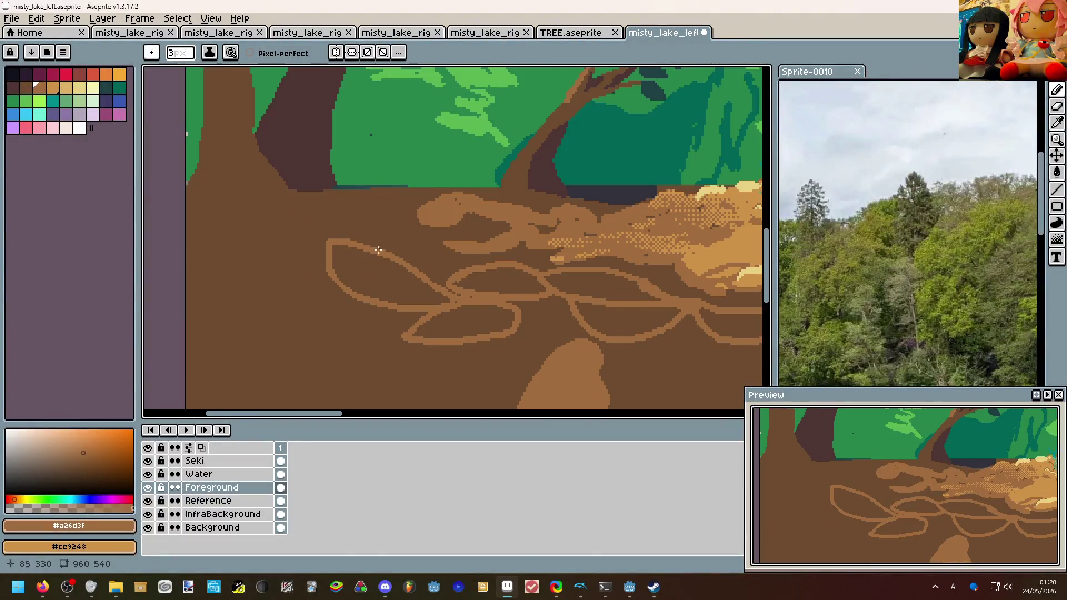
# Add two more light-brown leaf outlines lower down the cliff face.
pyautogui.moveTo(445, 287); pyautogui.dragTo(439, 279)
pyautogui.scroll(-3)
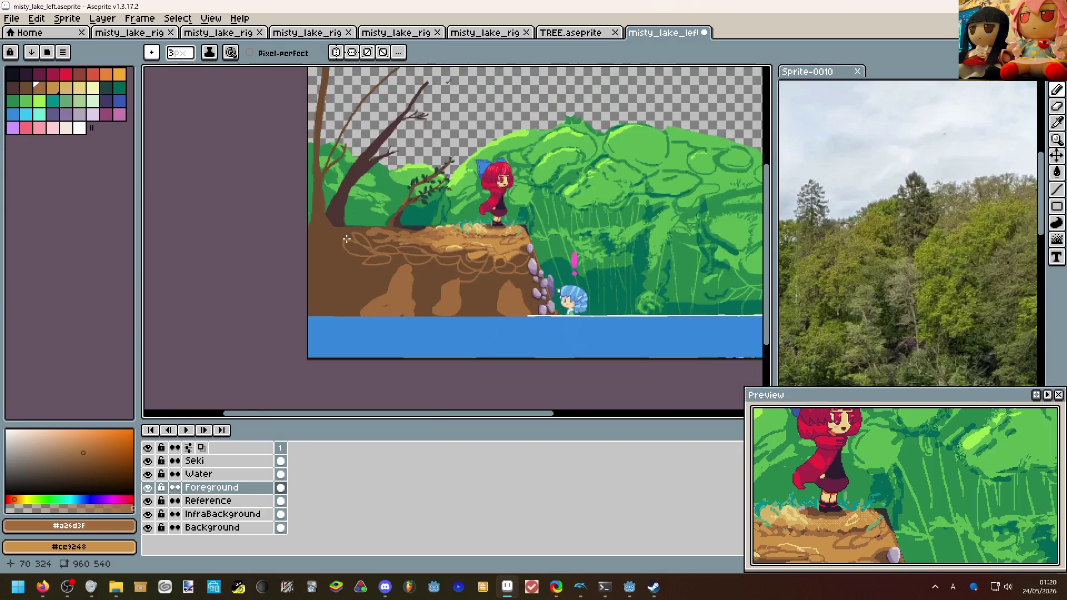
pyautogui.scroll(3)
pyautogui.moveTo(438, 310); pyautogui.dragTo(421, 332)
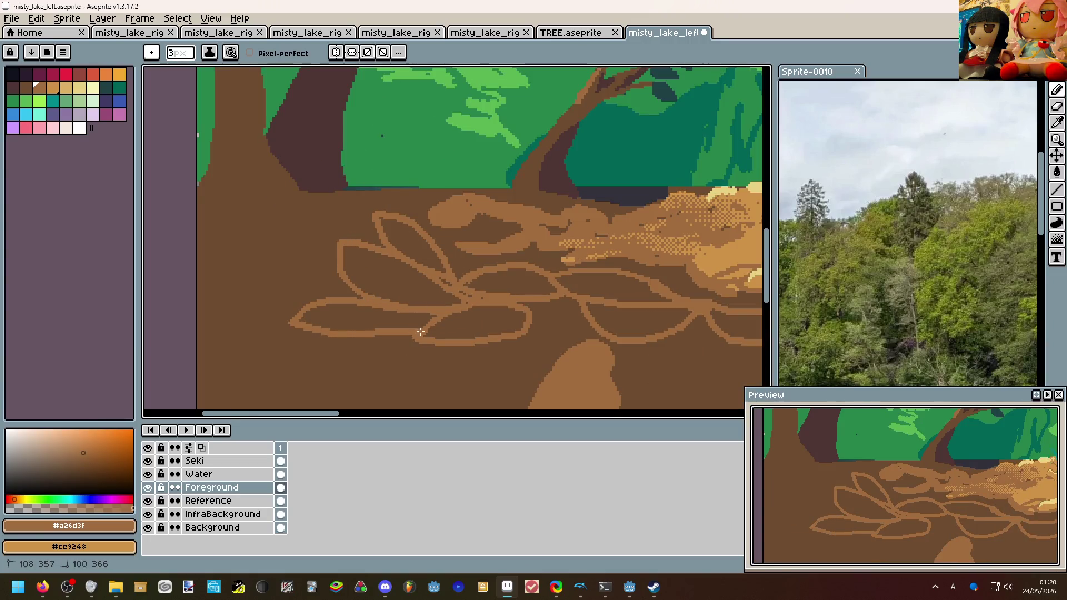
pyautogui.scroll(-3)
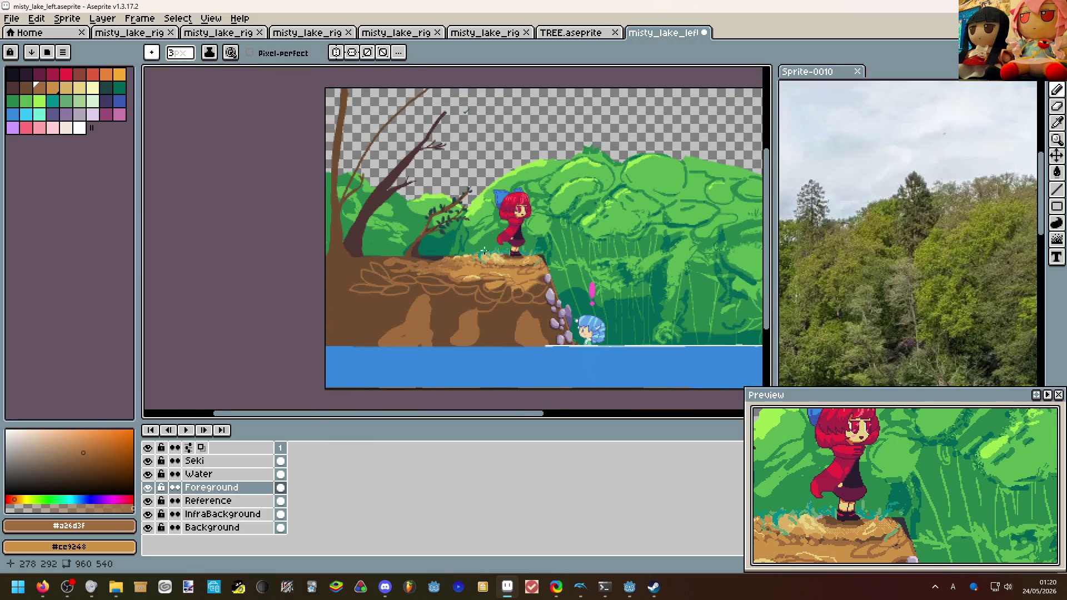
pyautogui.scroll(3)
pyautogui.scroll(3)
# Fill two leaf outlines with light brown and undo the fill that flooded the whole ground.
pyautogui.press('g')
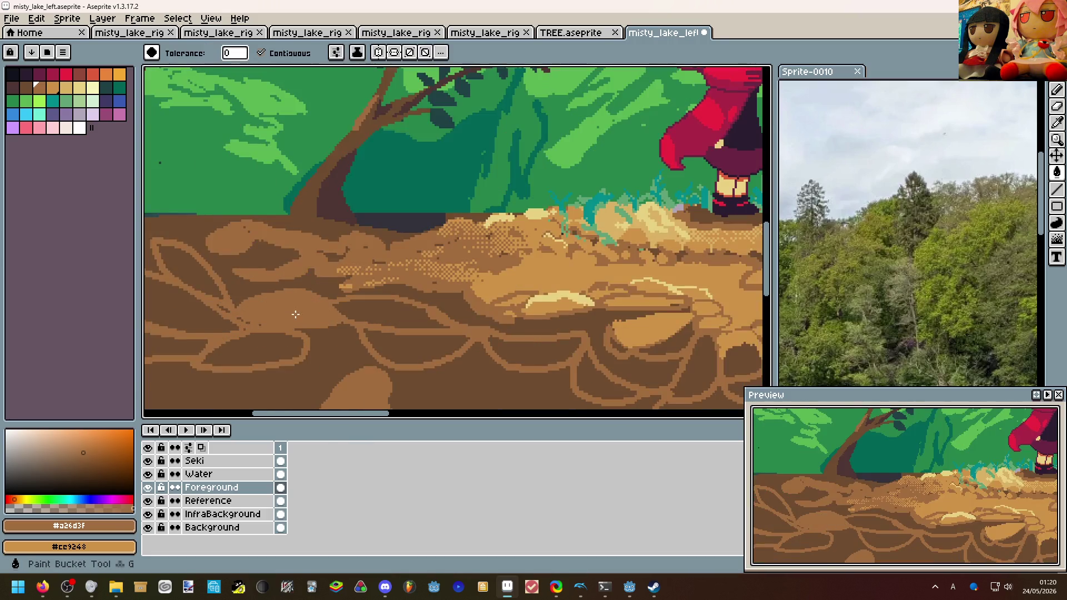
pyautogui.scroll(3)
pyautogui.click(389, 312)
pyautogui.click(311, 266)
pyautogui.click(302, 303)
pyautogui.hotkey('ctrl', 'z')
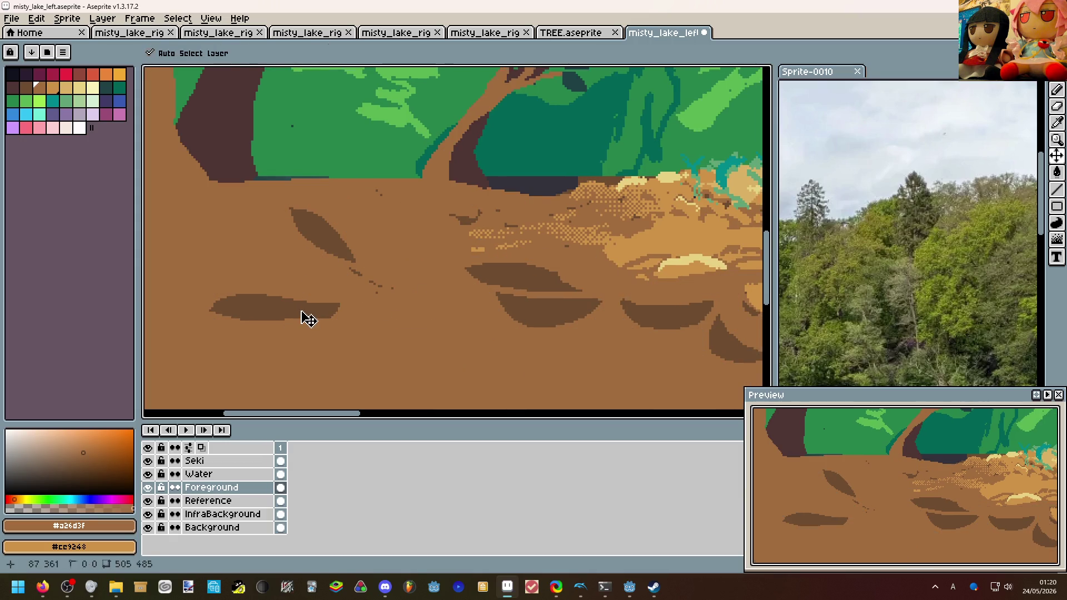
# Fill another leaf outline and three ground outlines under the characters with light brown.
pyautogui.click(326, 238)
pyautogui.click(503, 284)
pyautogui.click(552, 309)
pyautogui.moveTo(553, 309); pyautogui.dragTo(391, 268)
pyautogui.click(527, 285)
# Fill the ground outlines around the rocks, the hole and the loops with lighter brown.
pyautogui.click(579, 318)
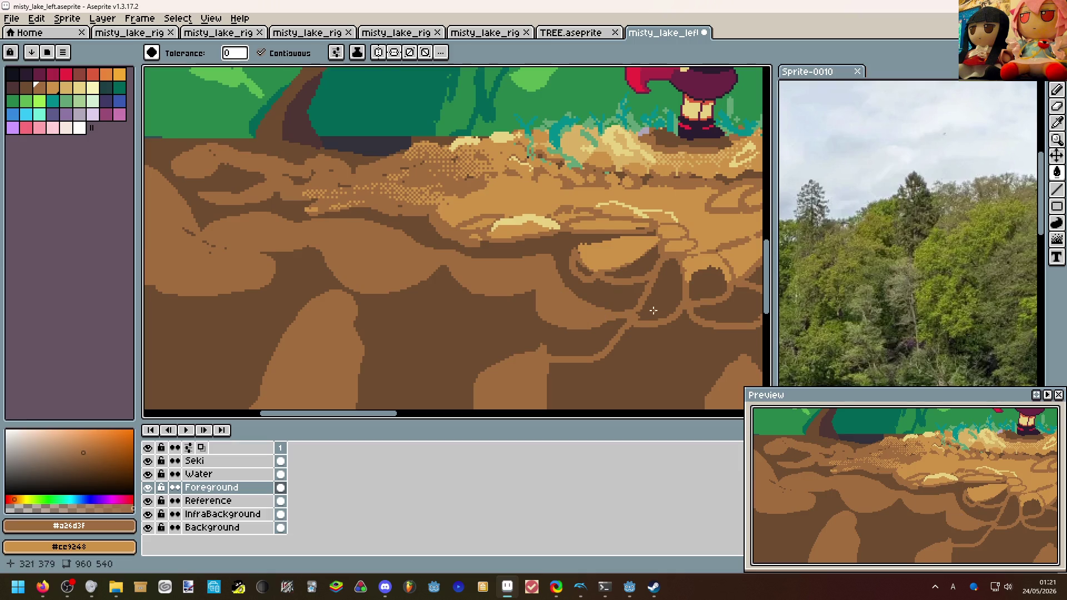
pyautogui.click(653, 310)
pyautogui.moveTo(653, 311); pyautogui.dragTo(487, 286)
pyautogui.click(559, 263)
pyautogui.click(583, 286)
pyautogui.click(636, 279)
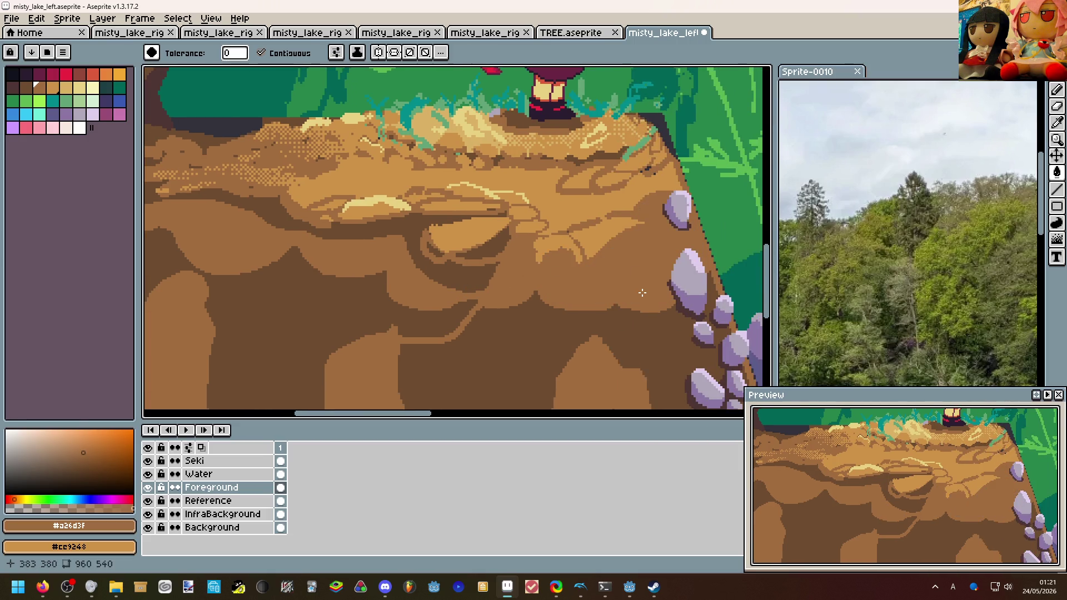
# Make the Reference layer the active layer for pencil drawing.
pyautogui.scroll(-3)
pyautogui.moveTo(636, 292); pyautogui.dragTo(598, 289)
pyautogui.scroll(-3)
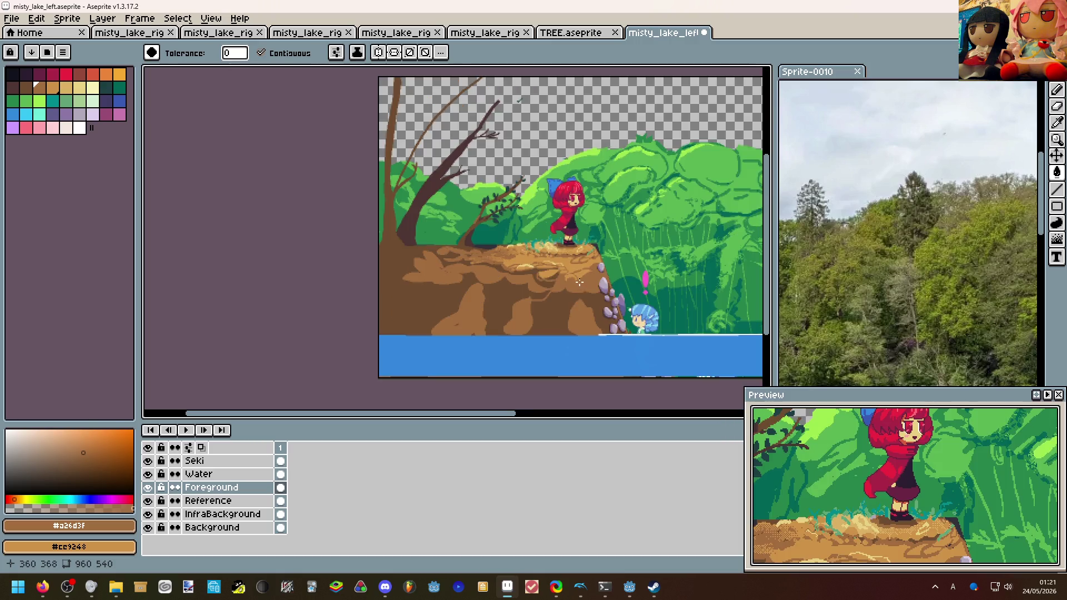
pyautogui.scroll(3)
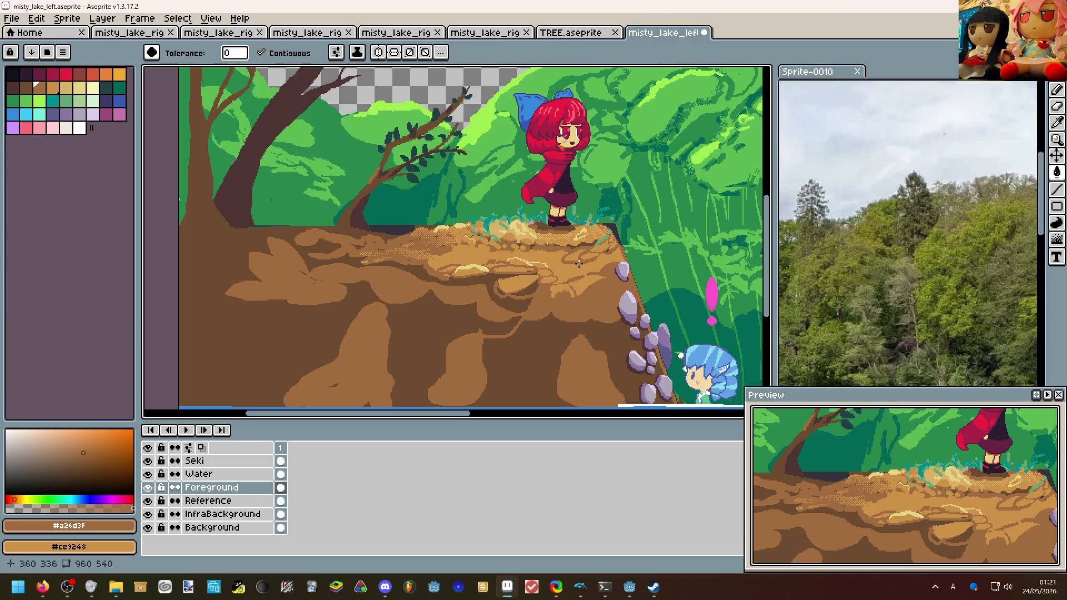
pyautogui.scroll(3)
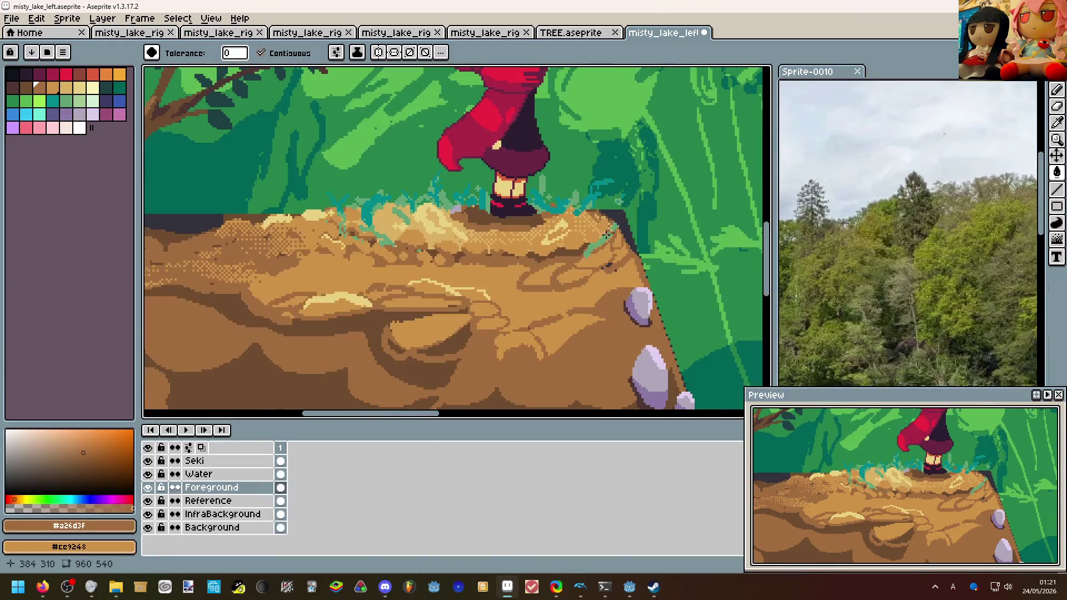
pyautogui.click(263, 501)
pyautogui.scroll(3)
pyautogui.press('b')
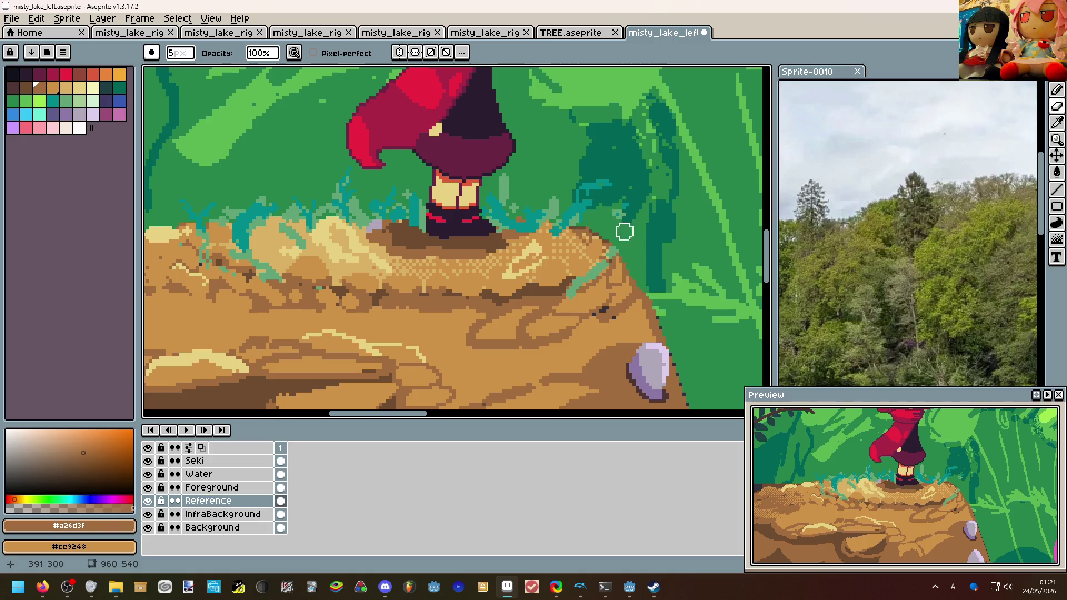
pyautogui.moveTo(622, 231); pyautogui.dragTo(512, 88)
pyautogui.scroll(-3)
pyautogui.scroll(3)
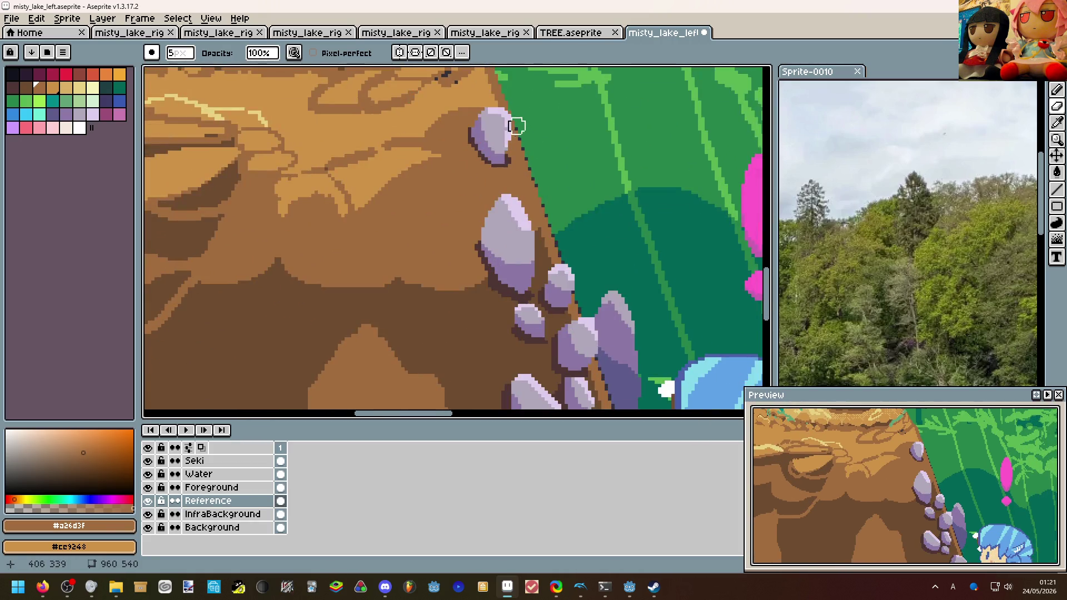
pyautogui.moveTo(578, 315); pyautogui.dragTo(509, 178)
pyautogui.moveTo(566, 352); pyautogui.dragTo(519, 198)
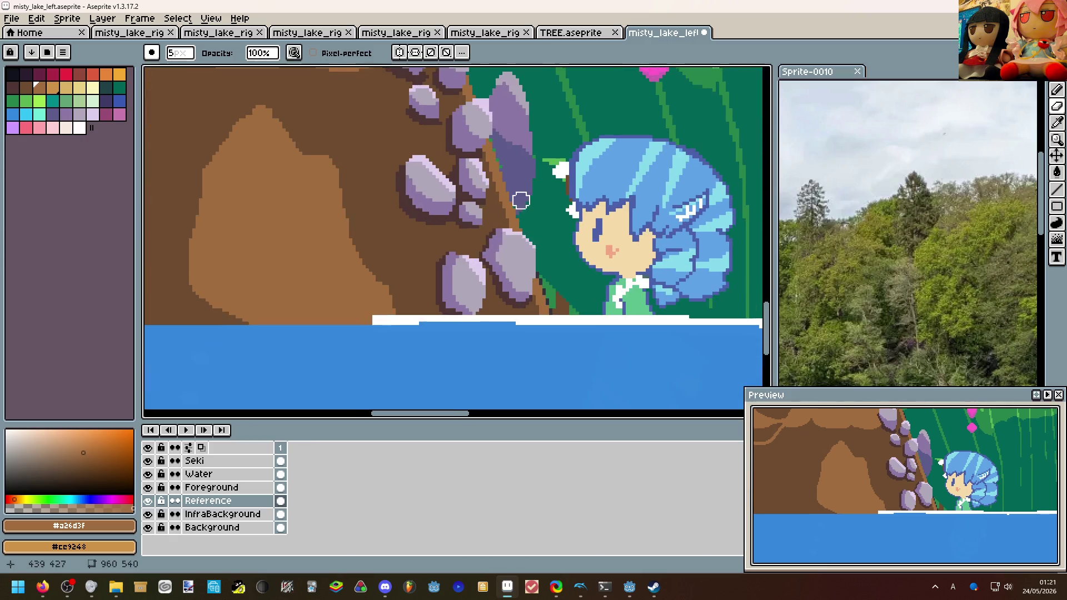
pyautogui.scroll(-3)
pyautogui.scroll(3)
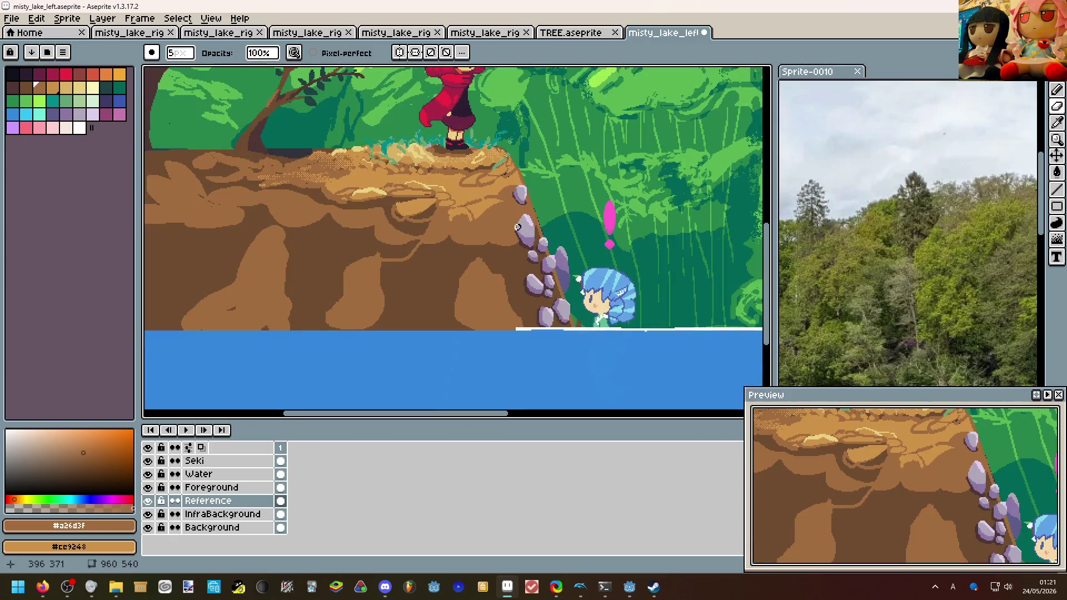
pyautogui.scroll(3)
pyautogui.scroll(-3)
pyautogui.scroll(3)
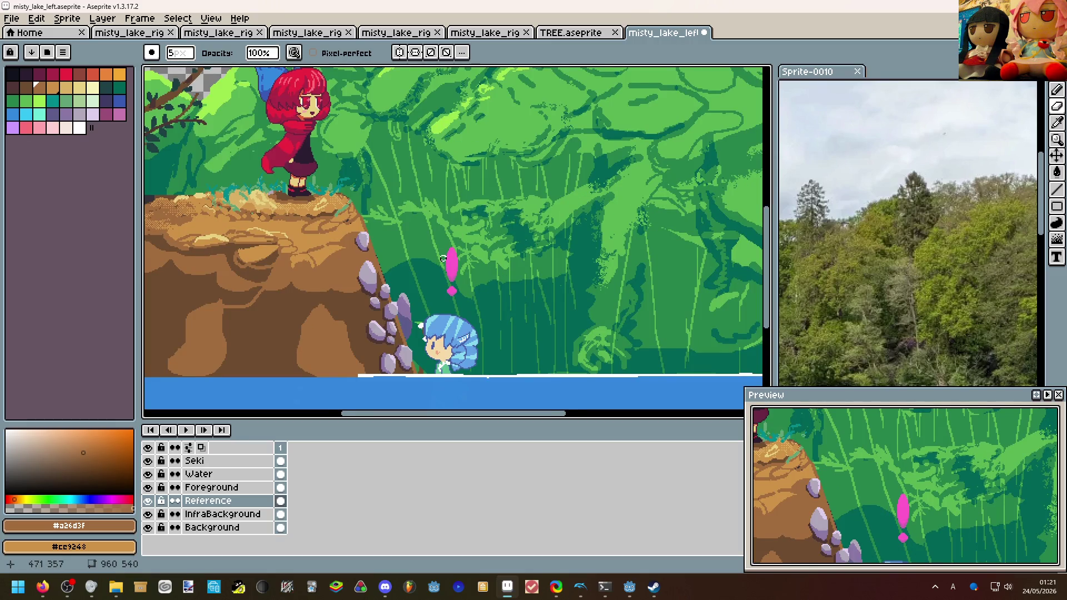
pyautogui.scroll(-3)
pyautogui.scroll(-3)
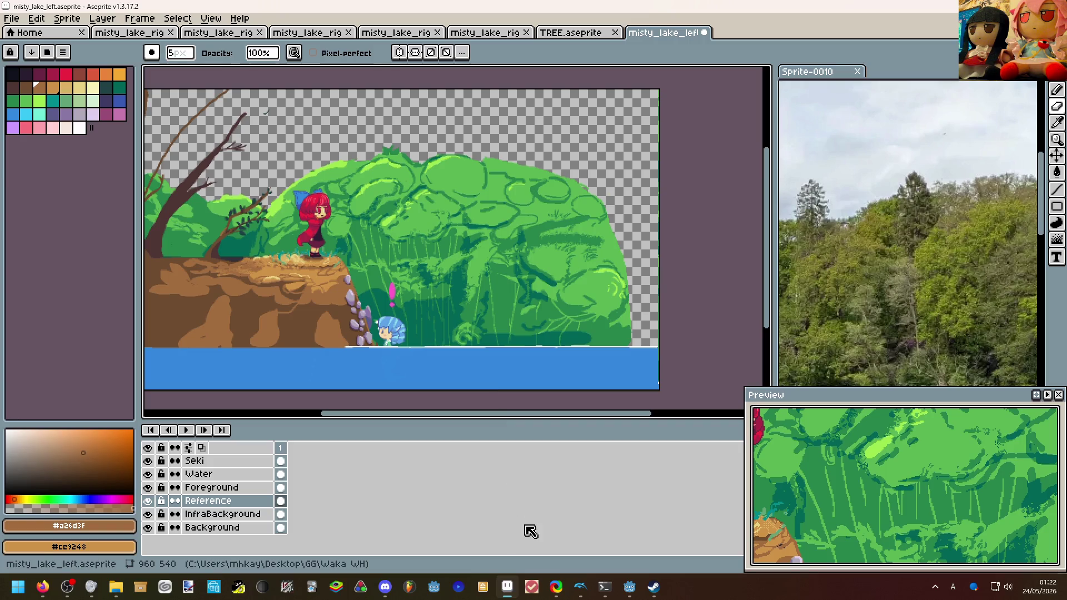
pyautogui.moveTo(630, 588)
pyautogui.click(677, 548)
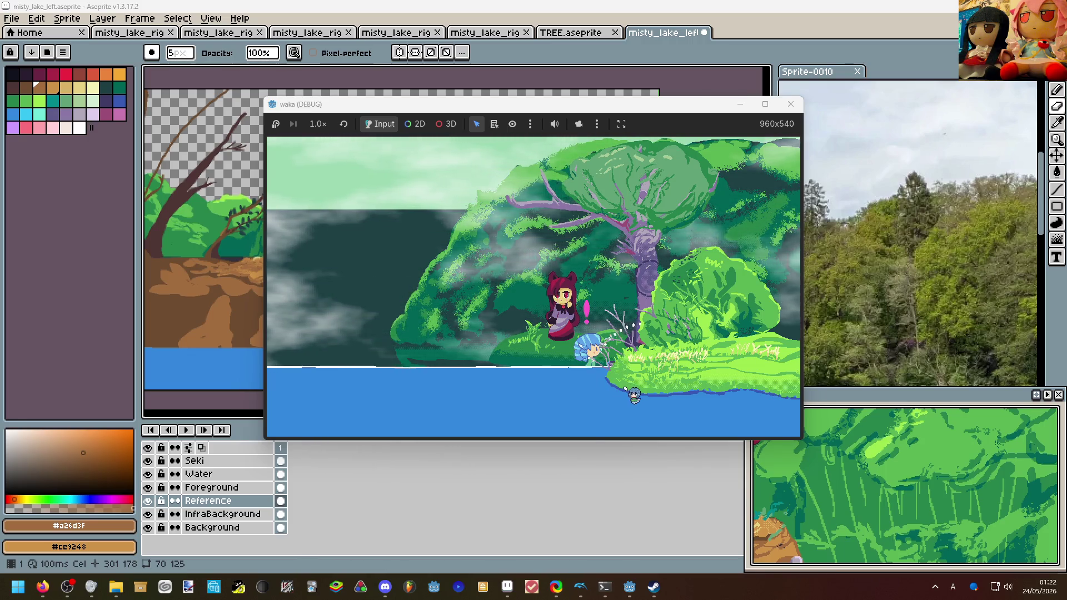
# Swim the blue-haired girl left and right, then dive and resurface twice.
pyautogui.press('Left')
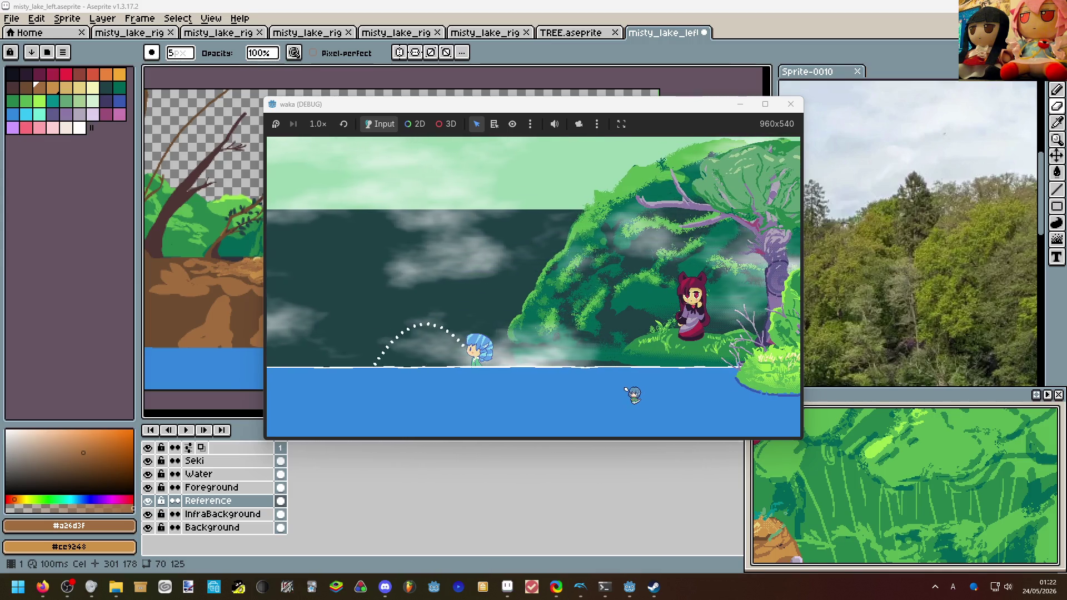
pyautogui.press('Right')
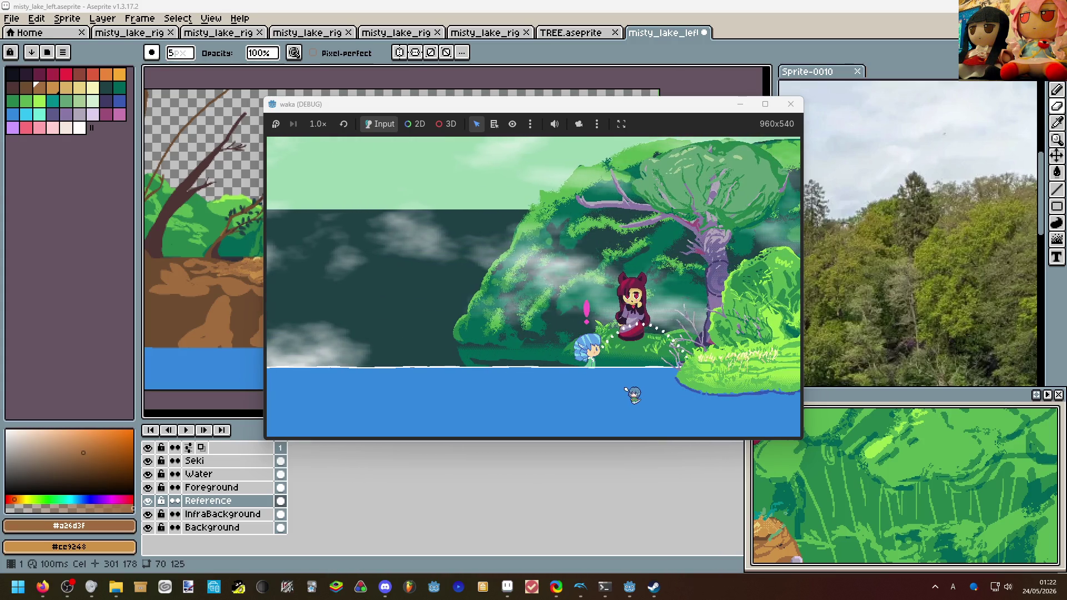
pyautogui.press('Down')
pyautogui.press('Left')
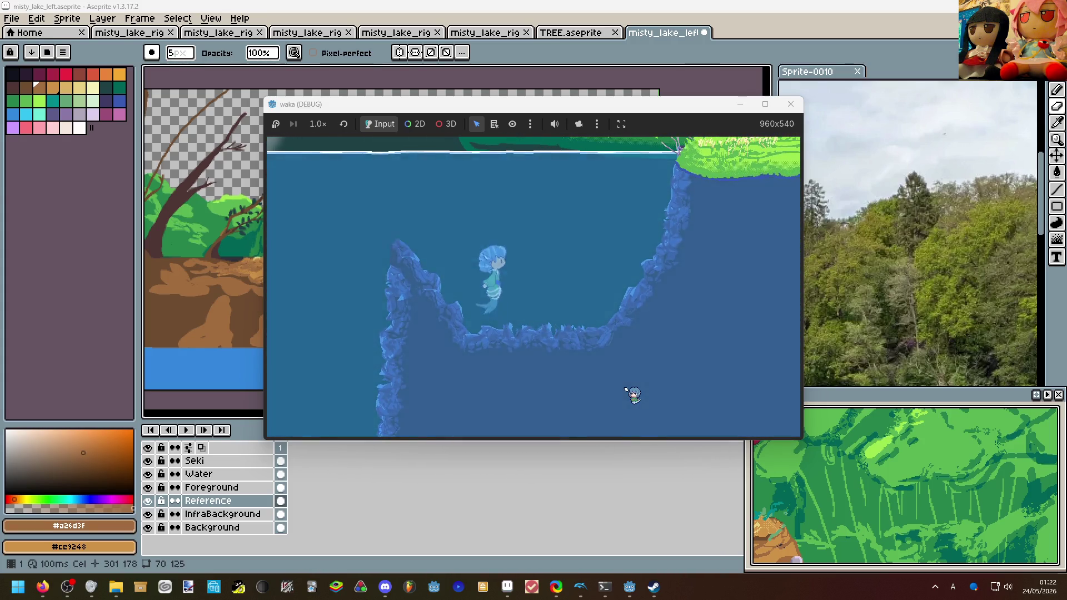
pyautogui.press('Up')
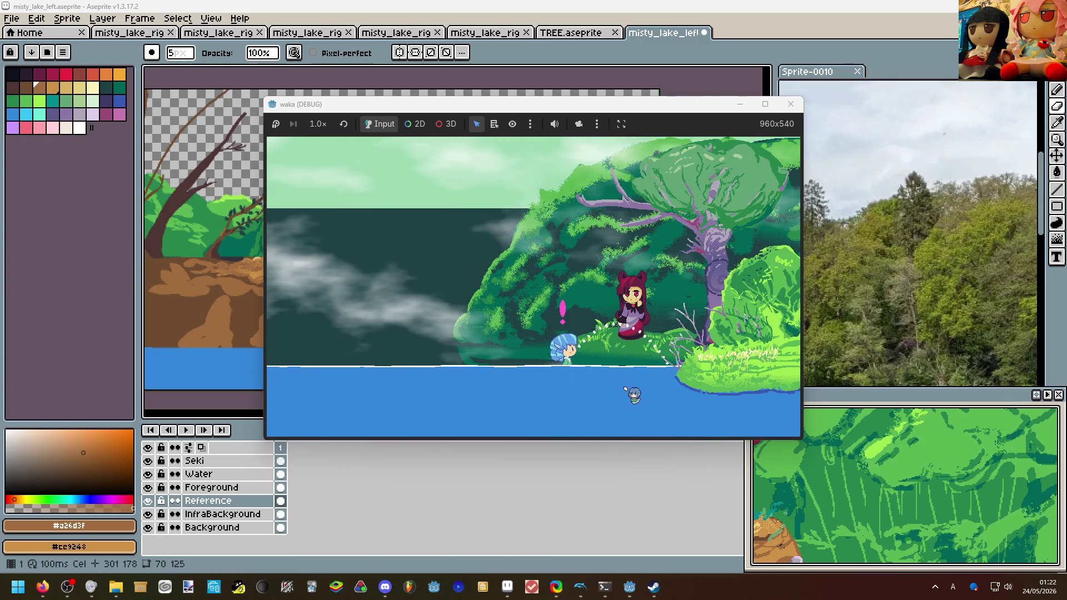
pyautogui.press('Down')
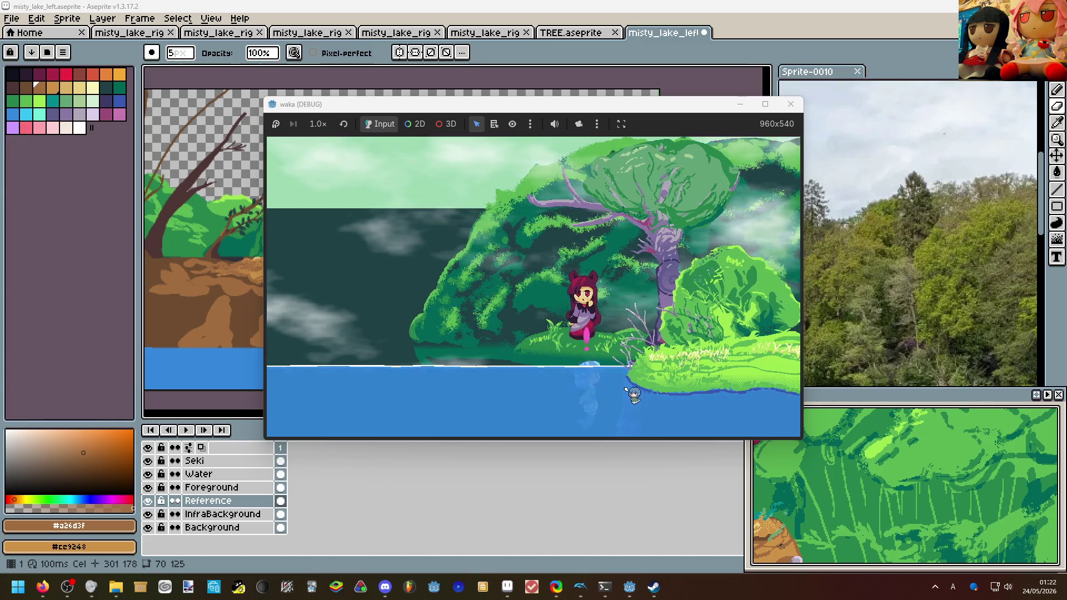
pyautogui.press('Up')
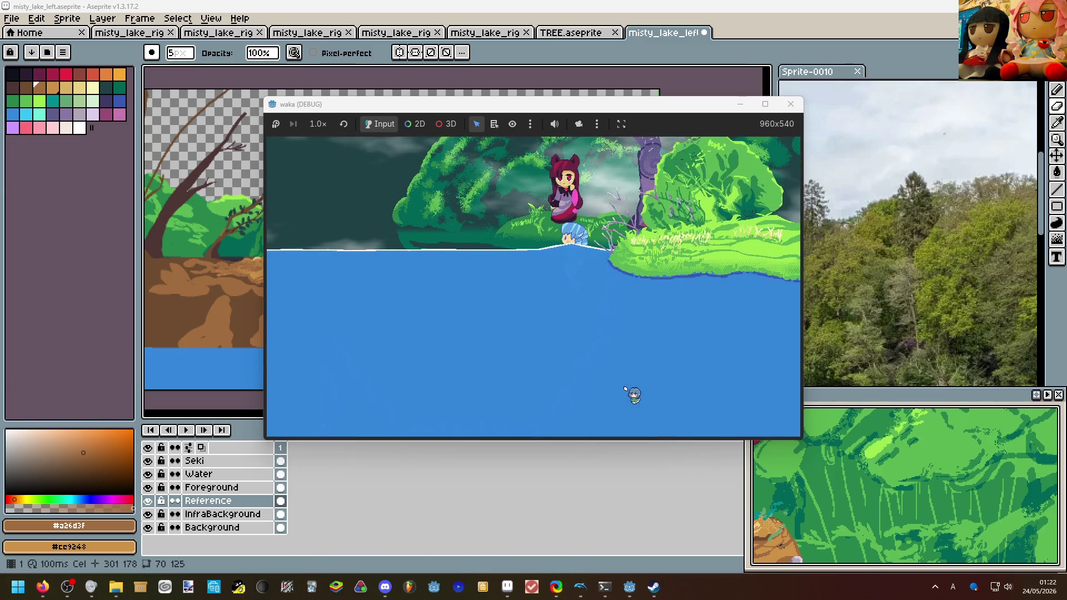
# Move left, shoot water along the arc, dive twice and leap out of the water.
pyautogui.press('Left')
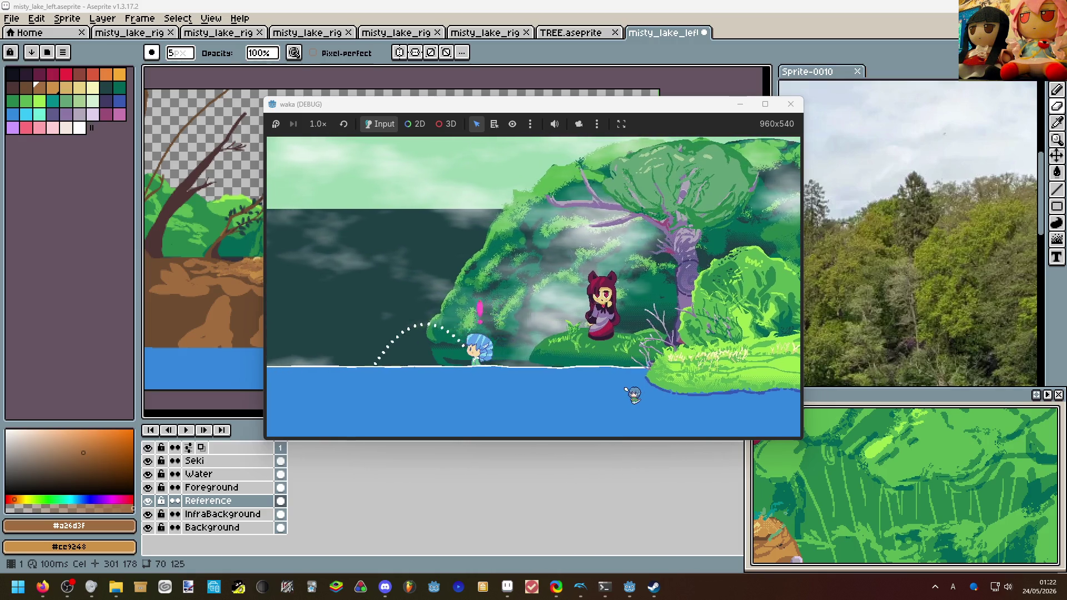
pyautogui.press('space')
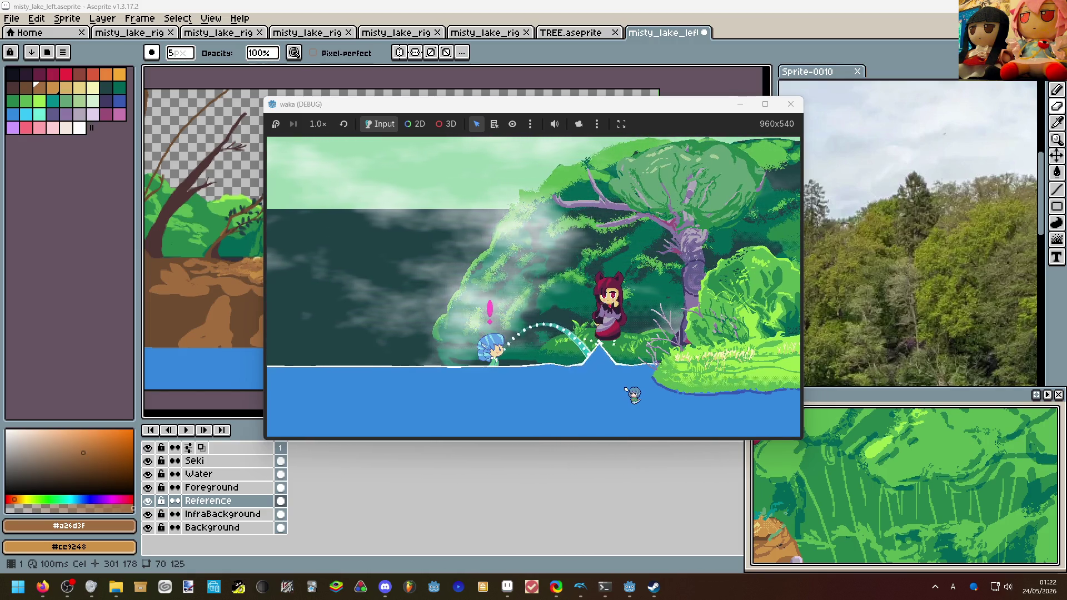
pyautogui.press('Down')
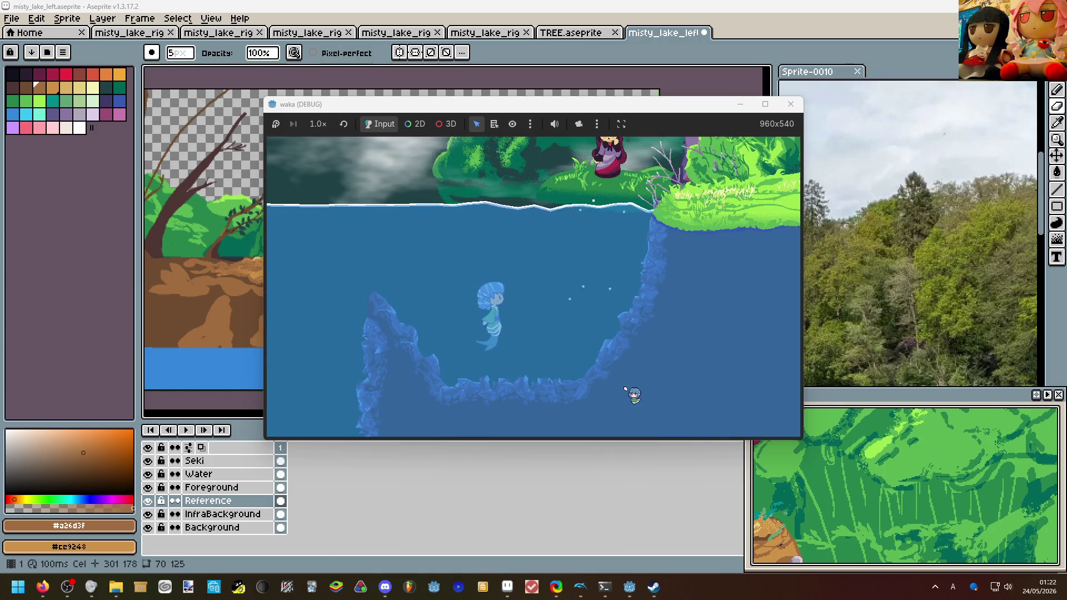
pyautogui.press('Up')
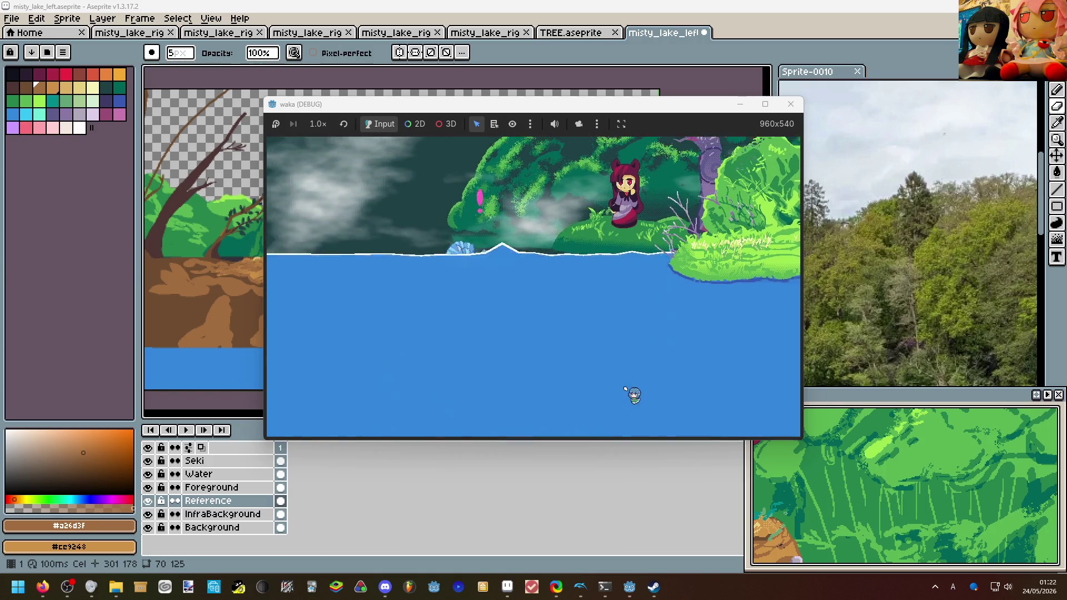
pyautogui.press('Down')
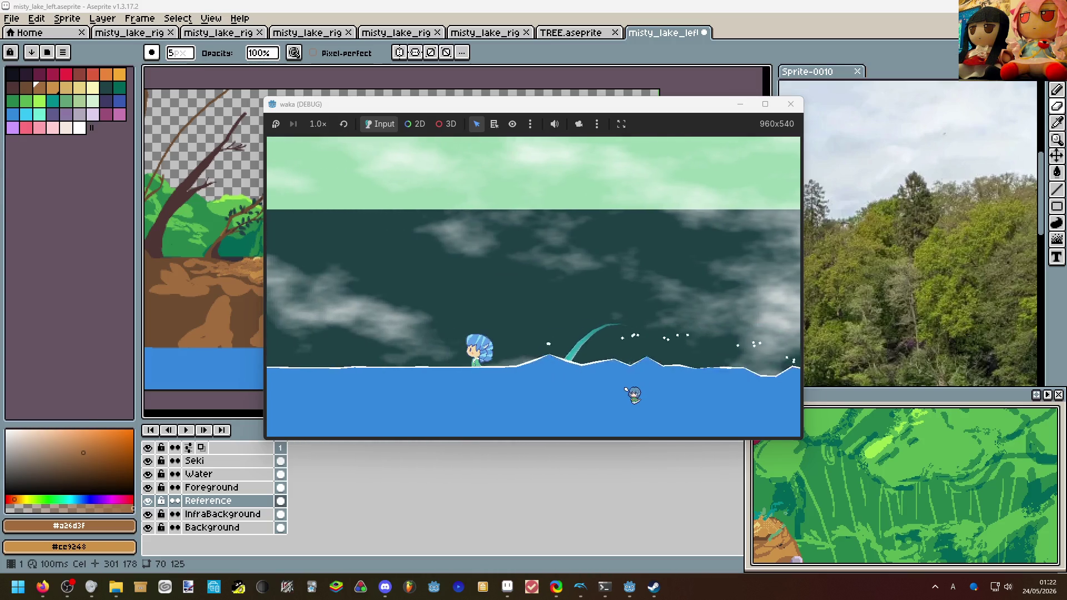
pyautogui.press('Up')
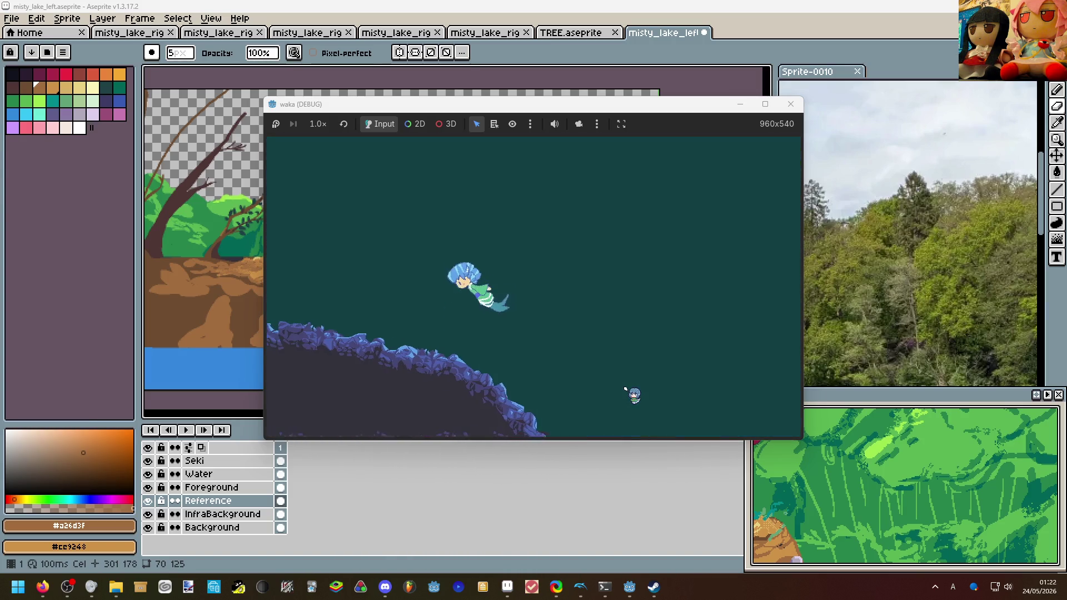
pyautogui.press('Up')
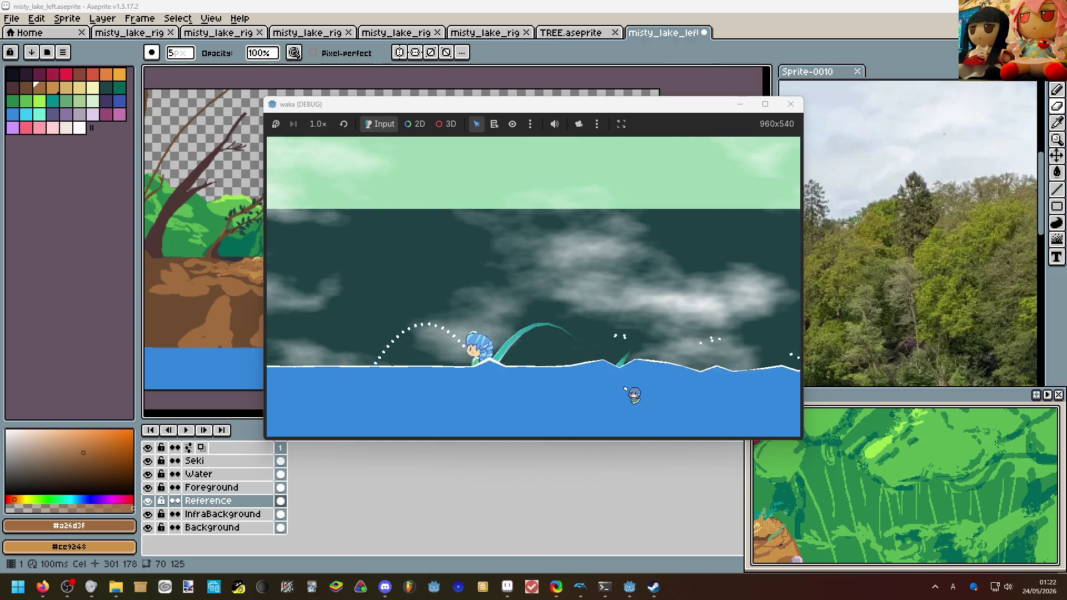
# Move right, splash waves, and walk over beside the wolf-girl under the big tree.
pyautogui.press('Right')
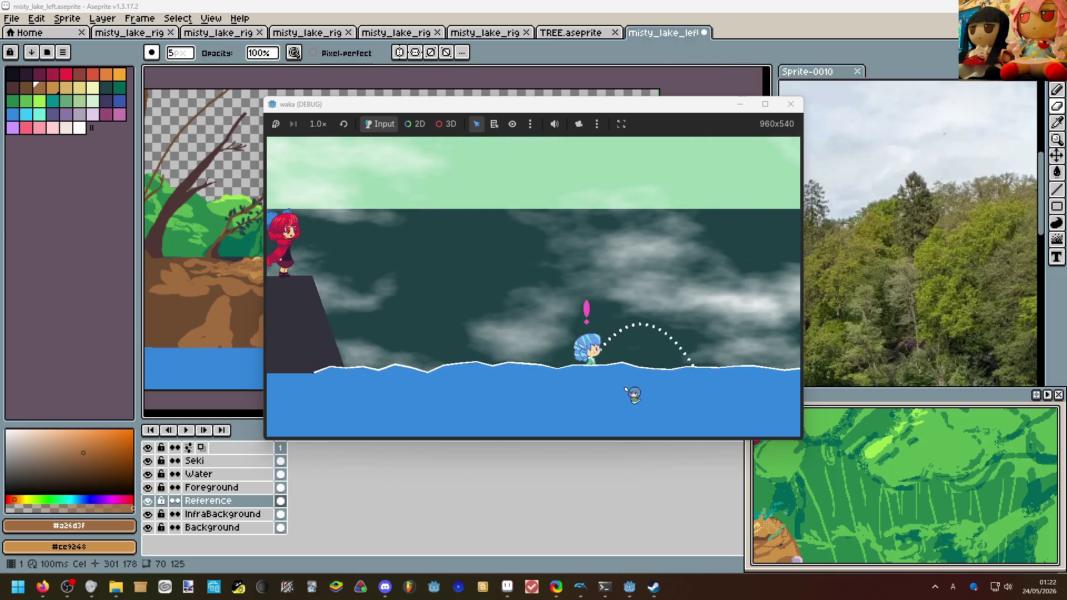
pyautogui.press('space')
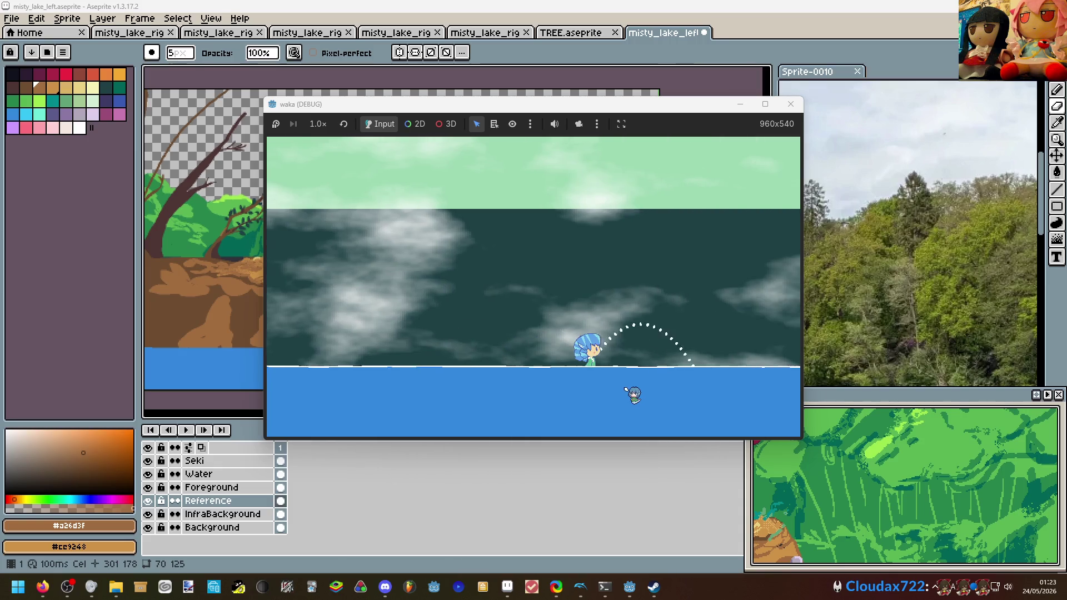
pyautogui.press('Right')
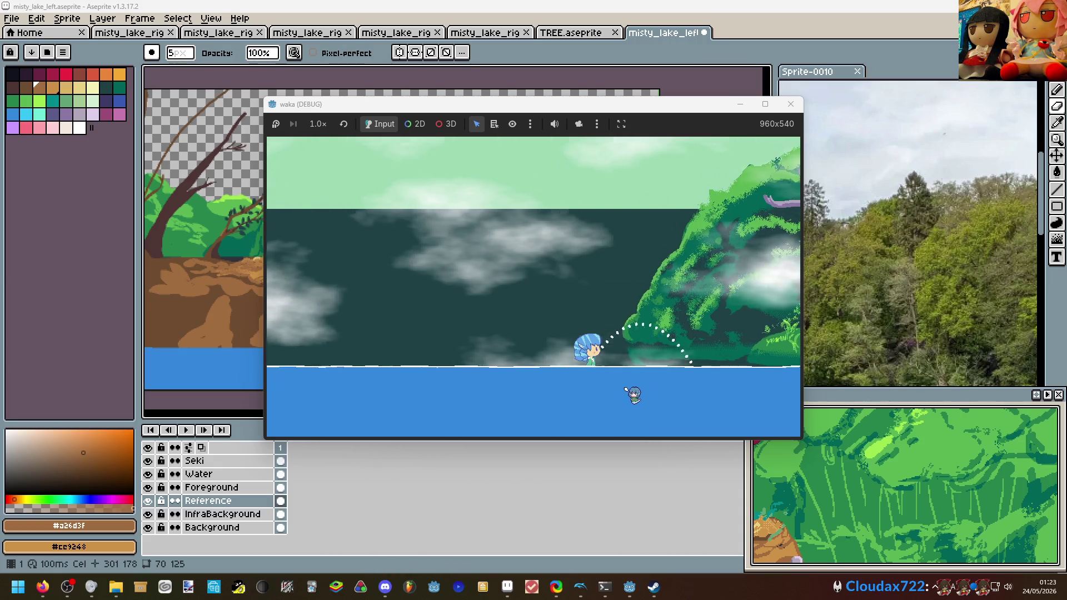
pyautogui.press('Left')
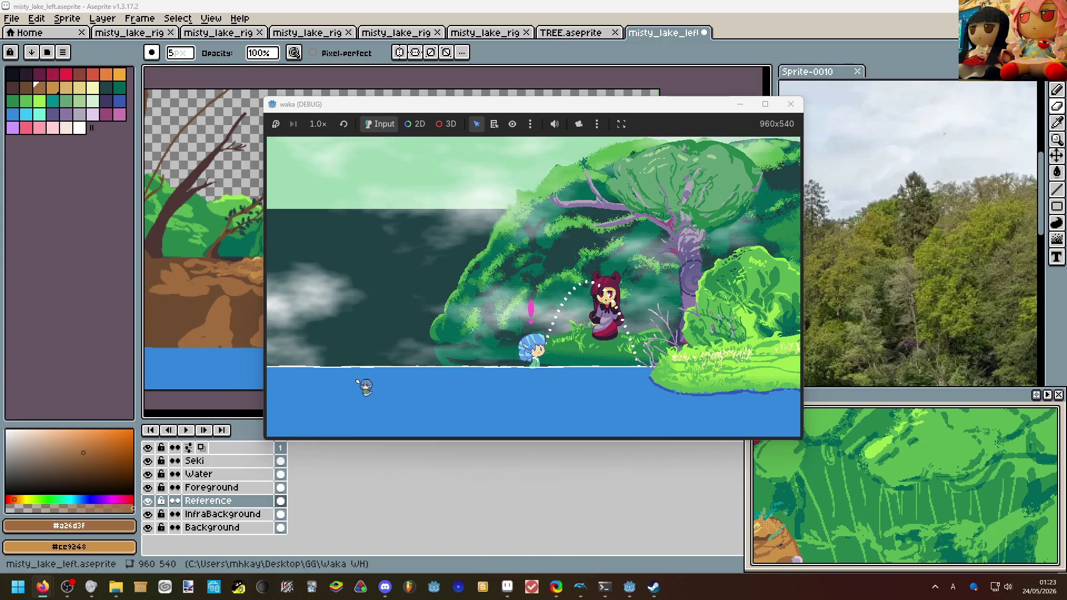
pyautogui.press('Left')
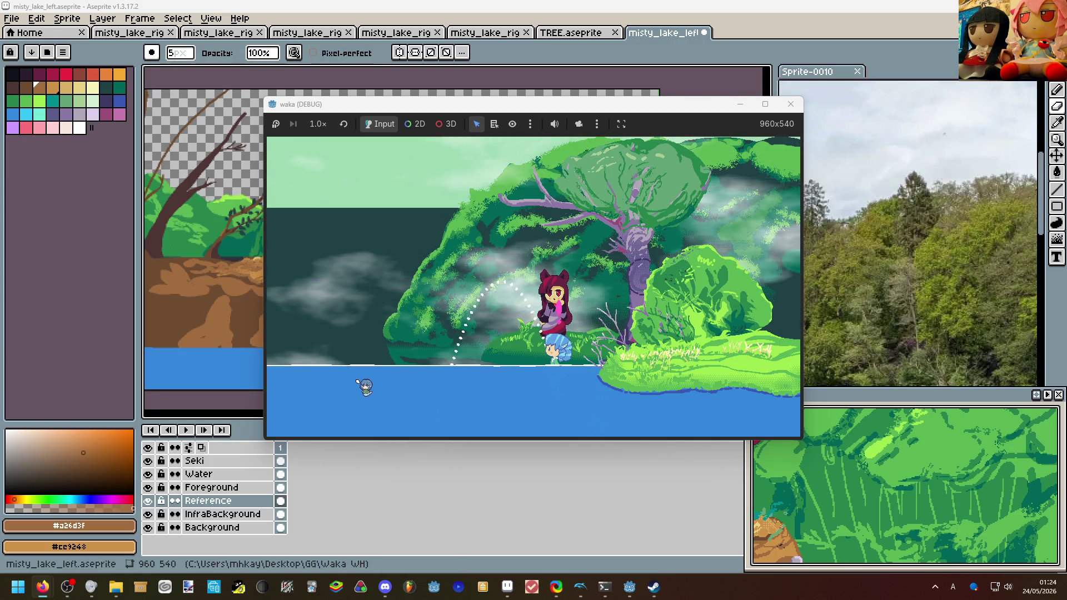
pyautogui.press('Right')
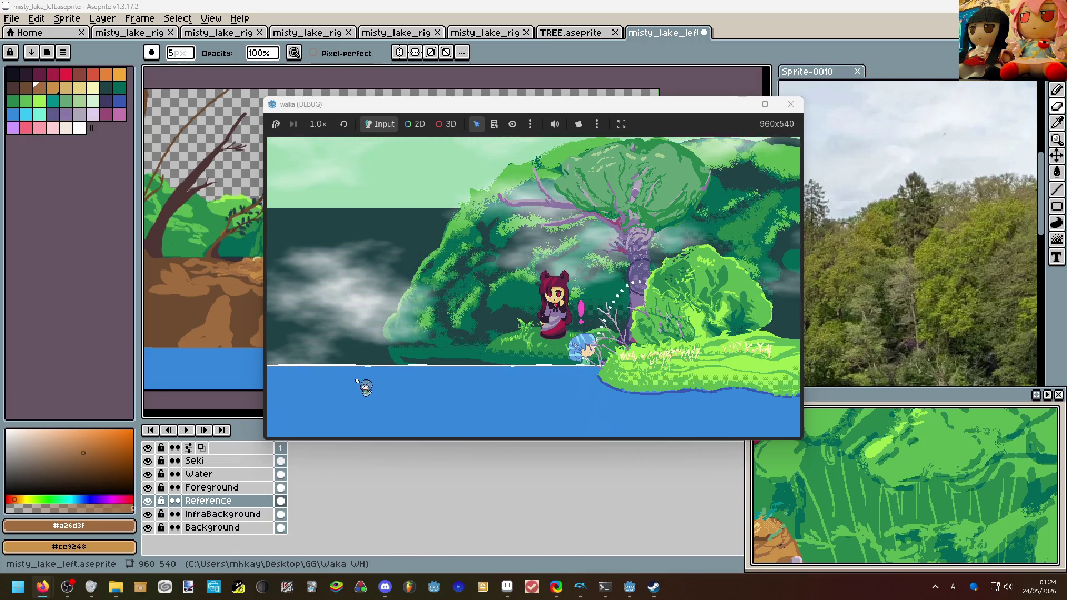
pyautogui.press('z')
pyautogui.press('z')
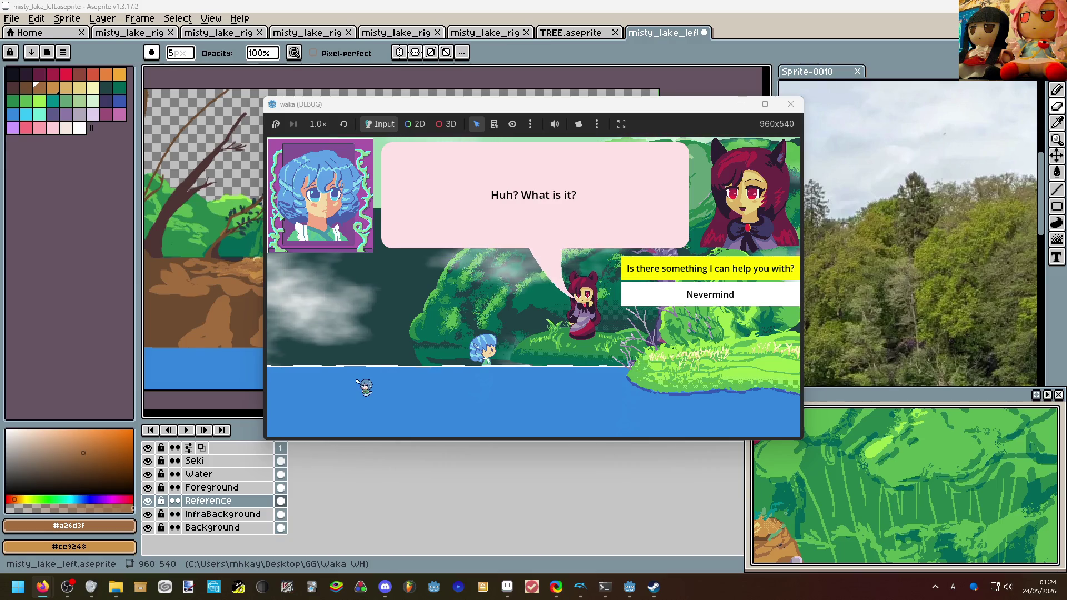
pyautogui.press('z')
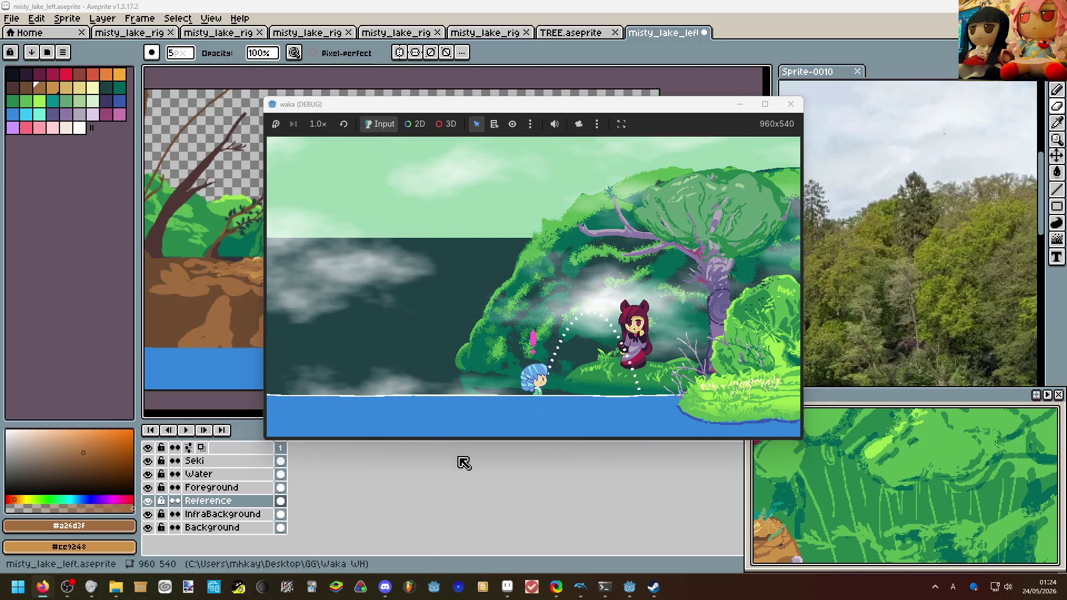
# Back in Aseprite, sample the rock's tan colour and make Foreground the active layer.
pyautogui.click(476, 460)
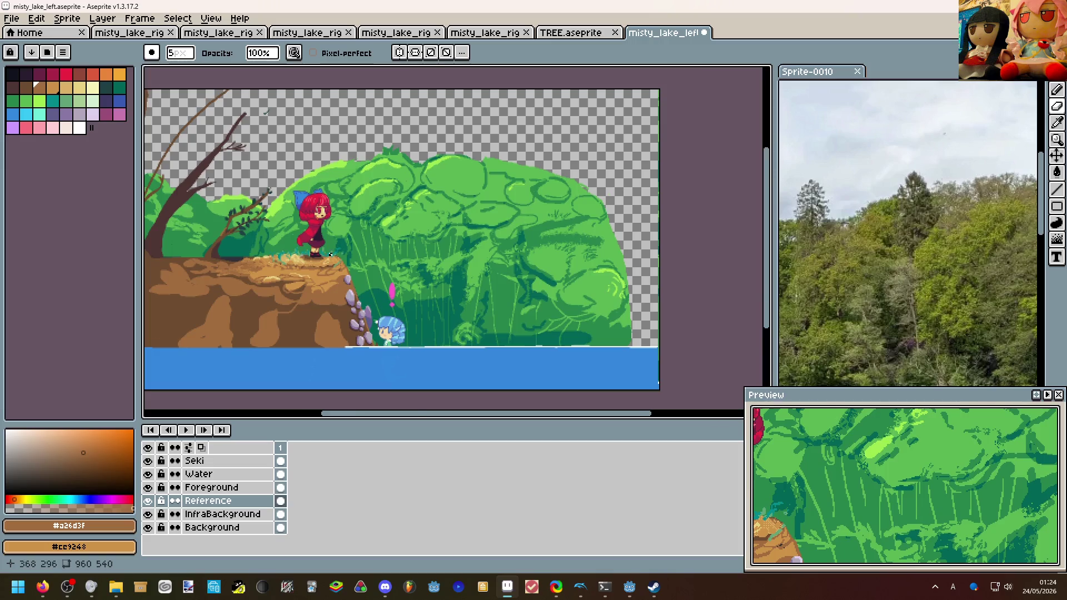
pyautogui.scroll(3)
pyautogui.scroll(-3)
pyautogui.scroll(3)
pyautogui.press('i')
pyautogui.click(480, 282)
pyautogui.press('b')
pyautogui.click(252, 478)
pyautogui.click(250, 487)
pyautogui.press('b')
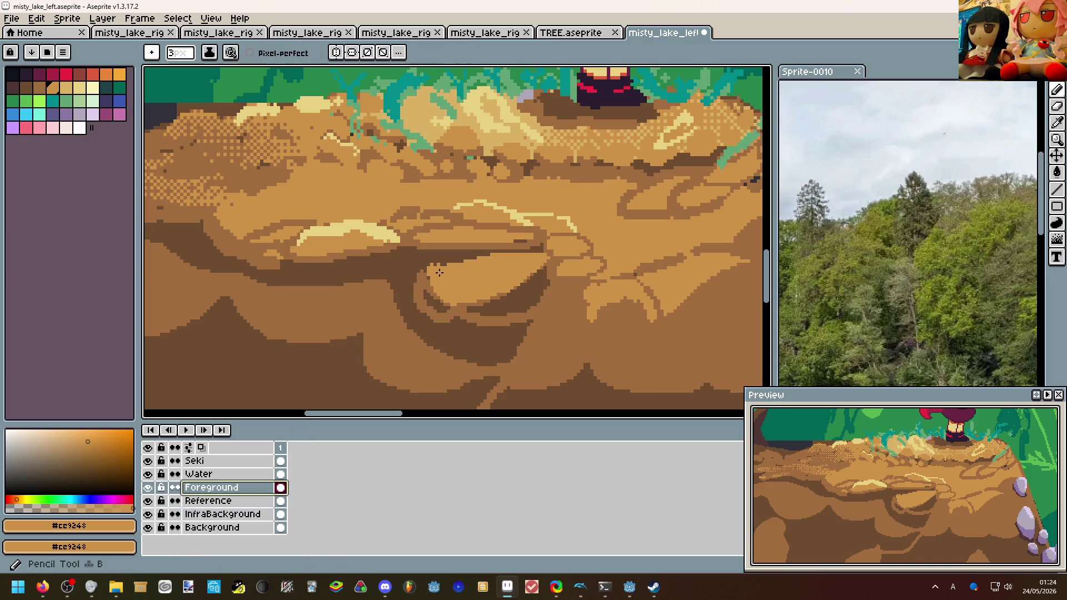
# Paint a lighter tan patch, small tan marks and a dark brown line along the ledge.
pyautogui.moveTo(403, 262); pyautogui.dragTo(394, 265)
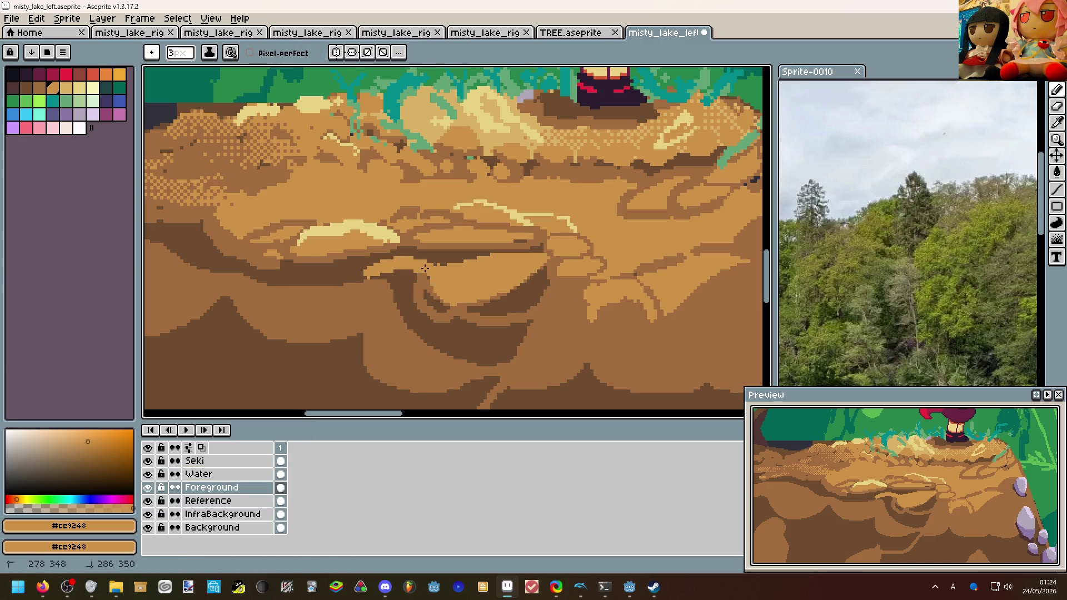
pyautogui.moveTo(477, 259); pyautogui.dragTo(450, 250)
pyautogui.click(506, 240)
pyautogui.scroll(-3)
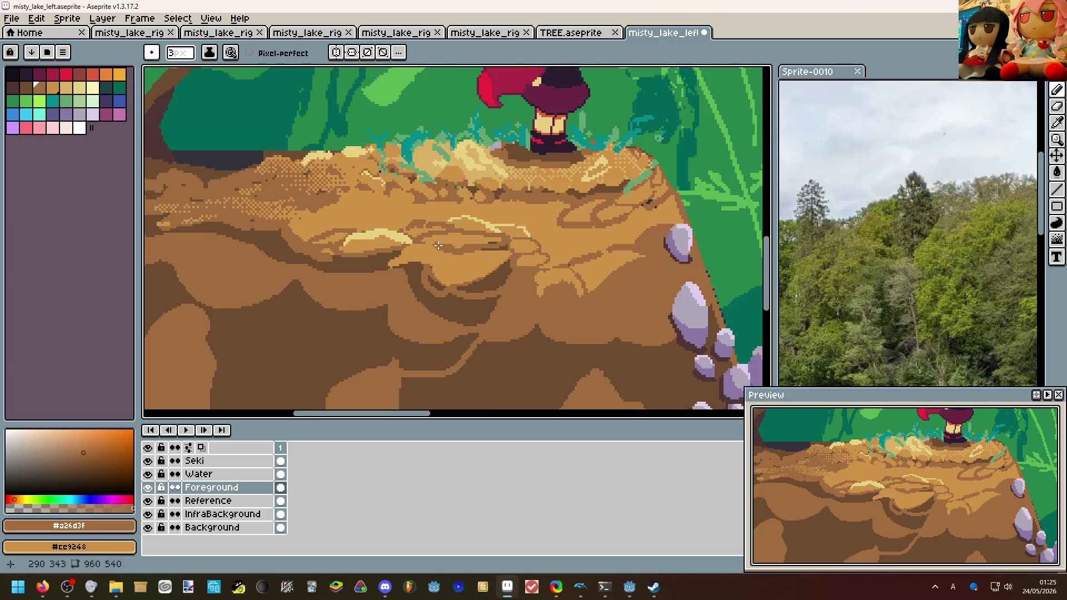
pyautogui.scroll(3)
# Draw a pale yellow highlight stroke on the ledge, then paint tan over part of it.
pyautogui.click(432, 243)
pyautogui.moveTo(427, 244); pyautogui.dragTo(406, 239)
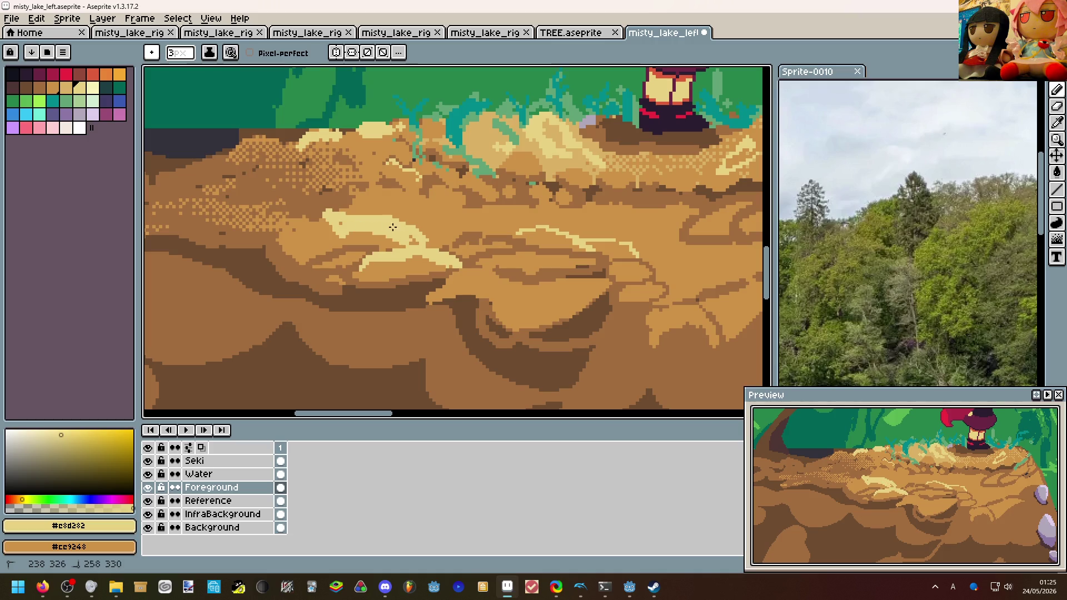
pyautogui.scroll(-3)
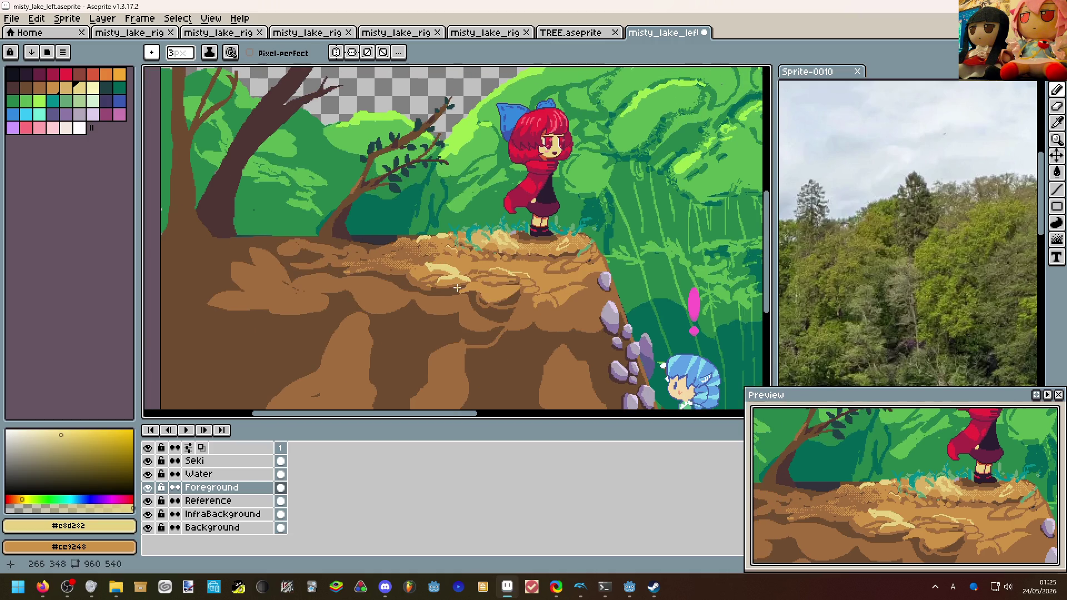
pyautogui.scroll(3)
pyautogui.click(383, 244)
pyautogui.moveTo(380, 239); pyautogui.dragTo(432, 241)
# Sample the brown #a26d3f from the rock as the drawing colour.
pyautogui.scroll(-3)
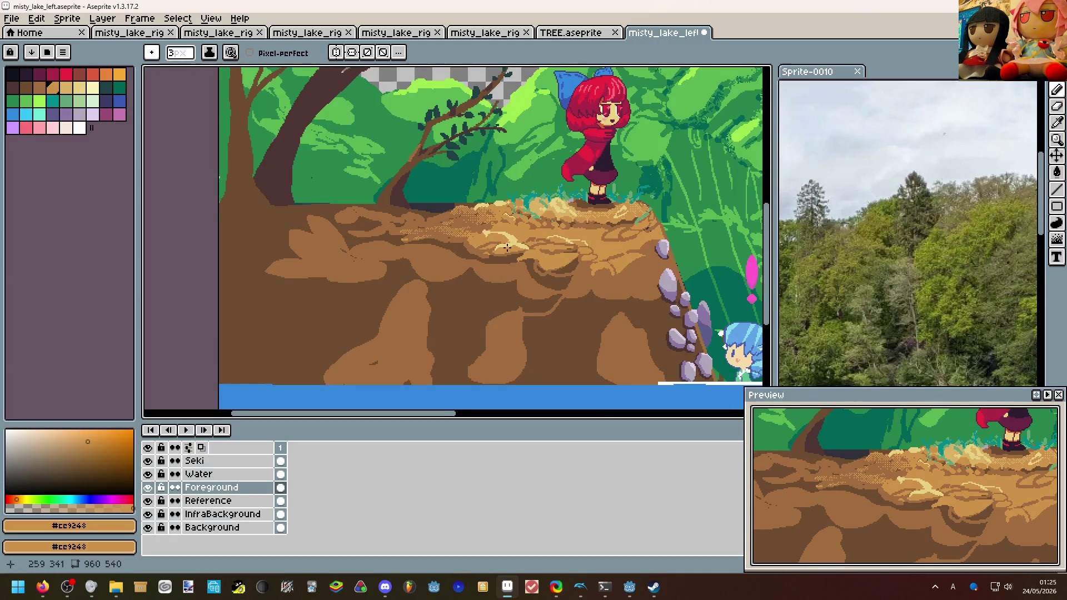
pyautogui.hscroll(3)
pyautogui.scroll(-3)
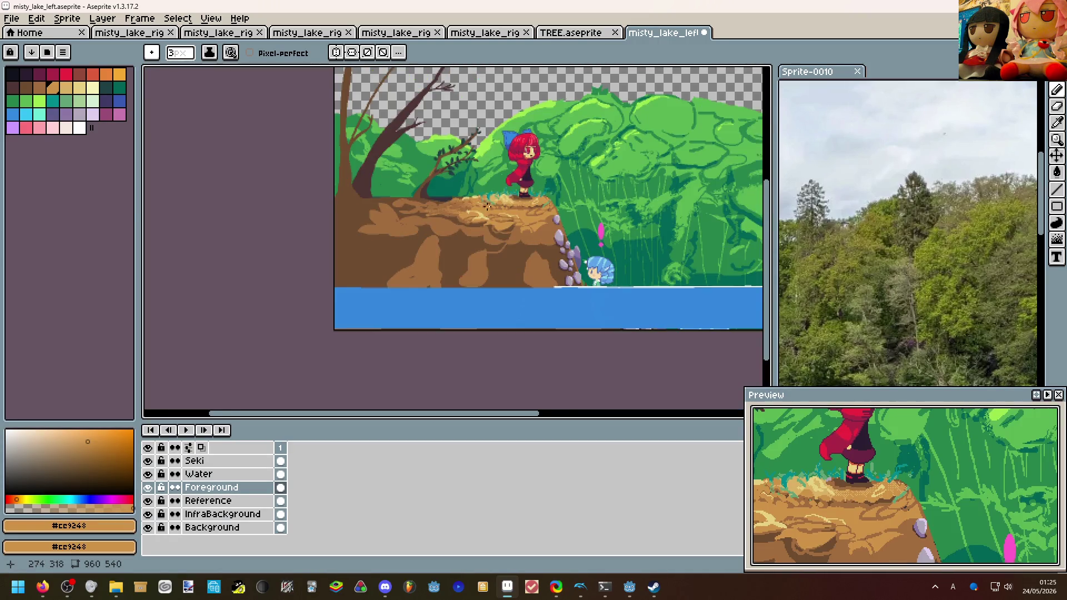
pyautogui.scroll(3)
pyautogui.scroll(3)
pyautogui.scroll(-3)
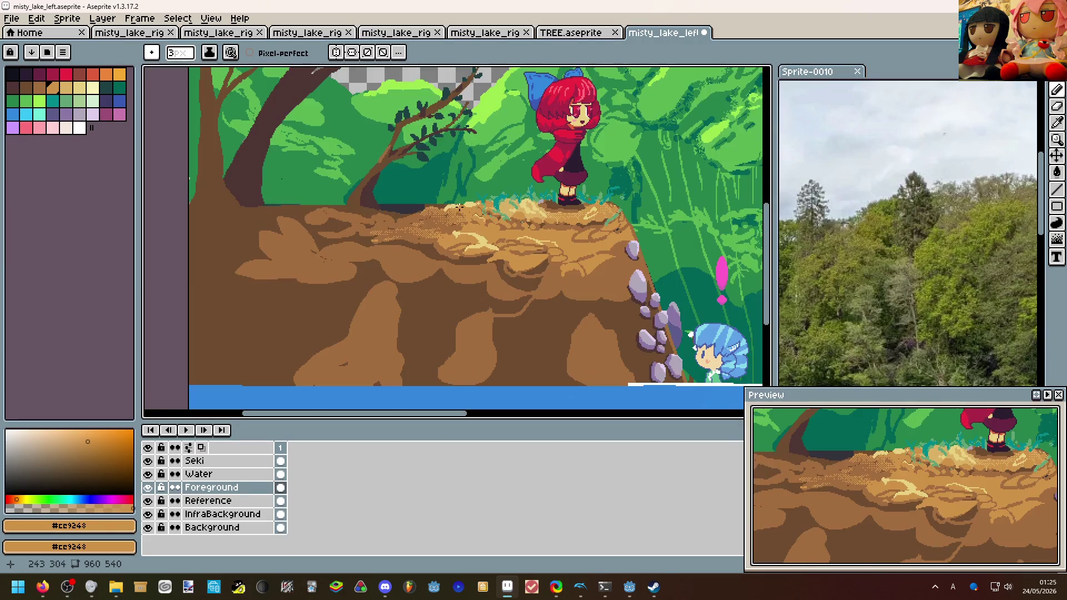
pyautogui.scroll(3)
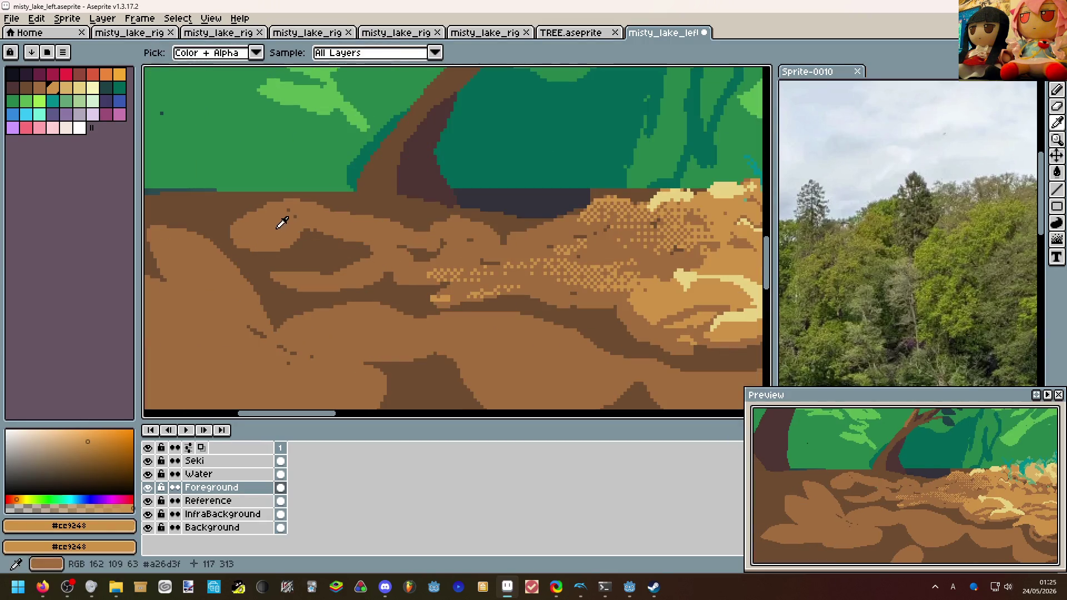
pyautogui.click(282, 221)
pyautogui.scroll(-3)
pyautogui.scroll(-3)
pyautogui.scroll(3)
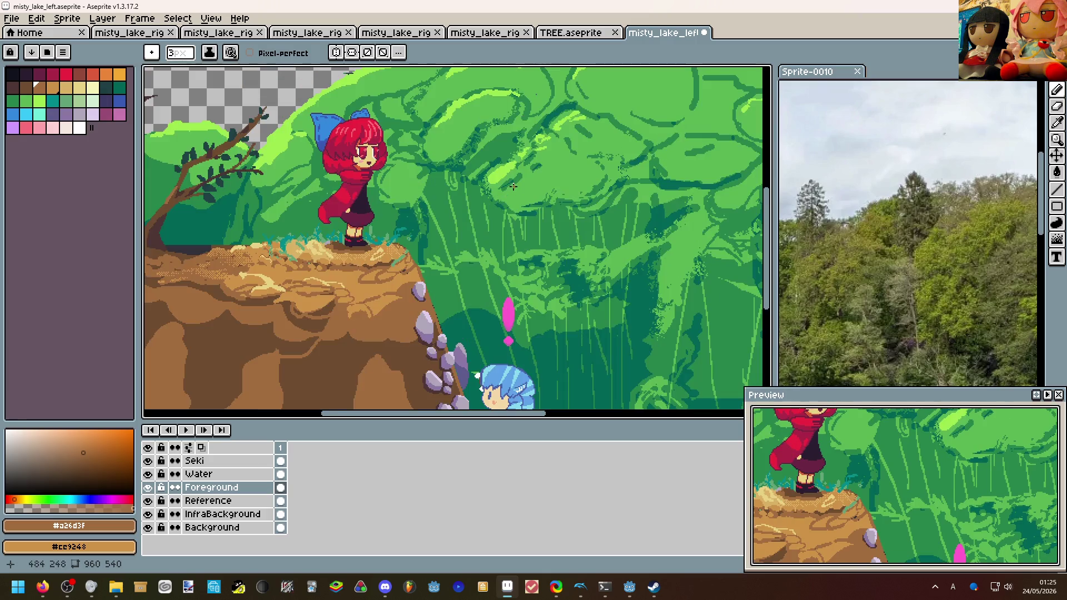
pyautogui.scroll(-3)
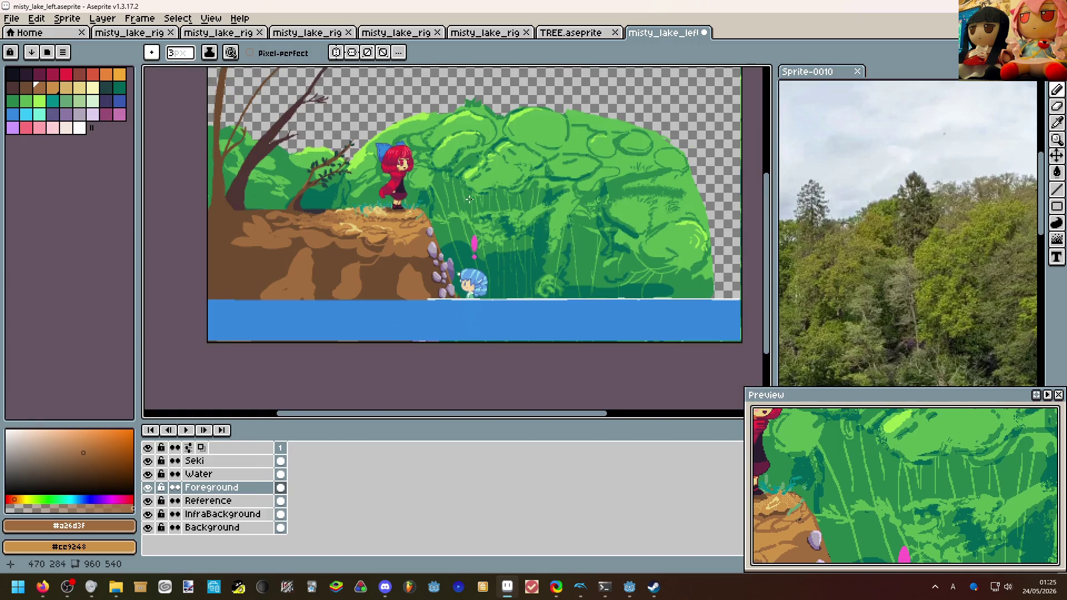
pyautogui.scroll(3)
# Switch to the eraser on the Background layer and zoom in on the bush's top-right edge.
pyautogui.press('e')
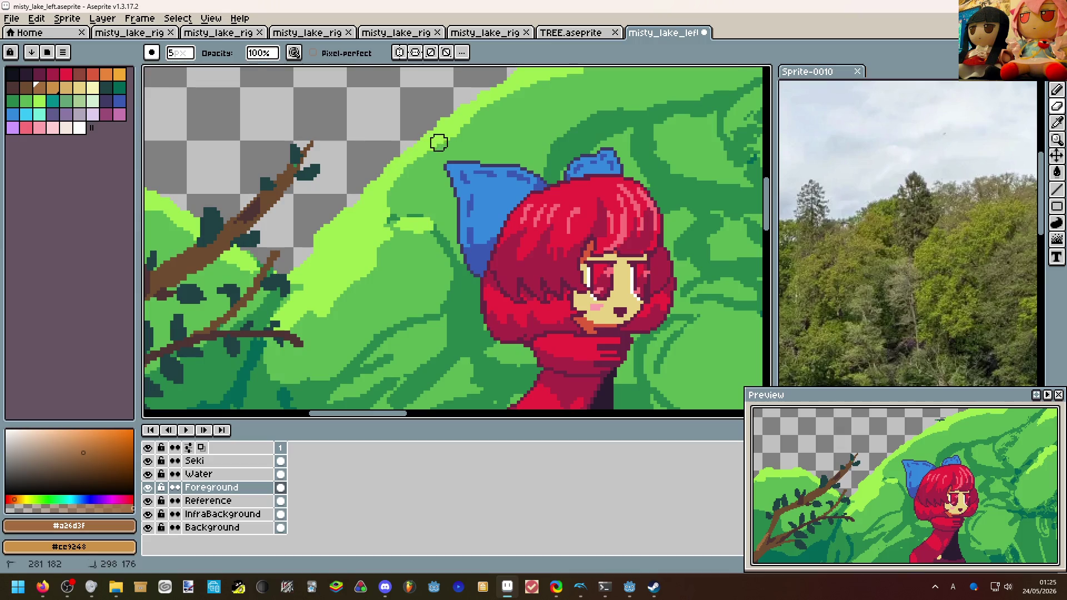
pyautogui.click(240, 527)
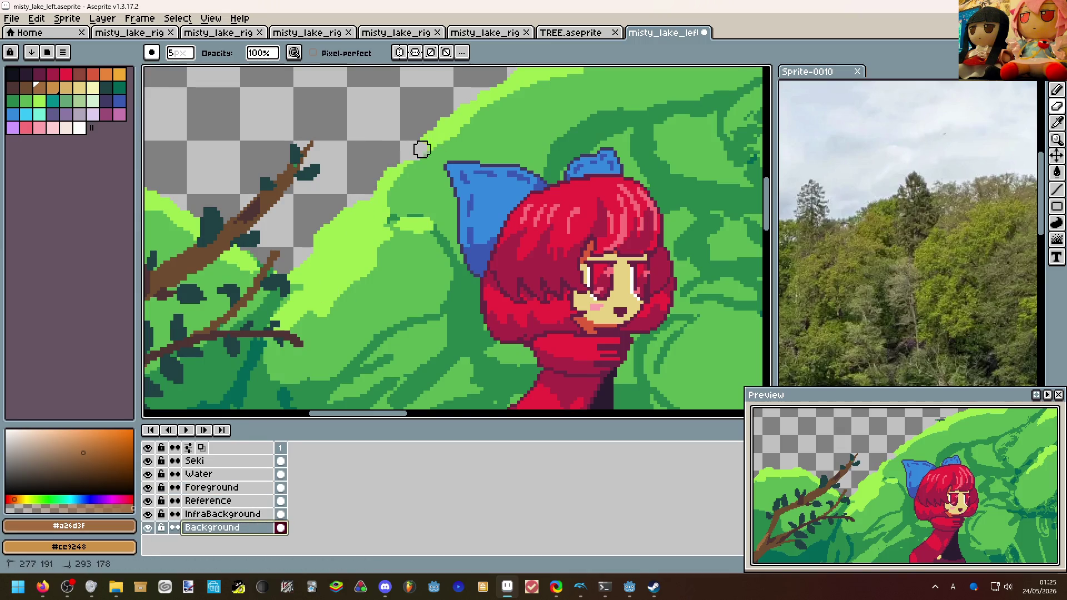
pyautogui.scroll(-3)
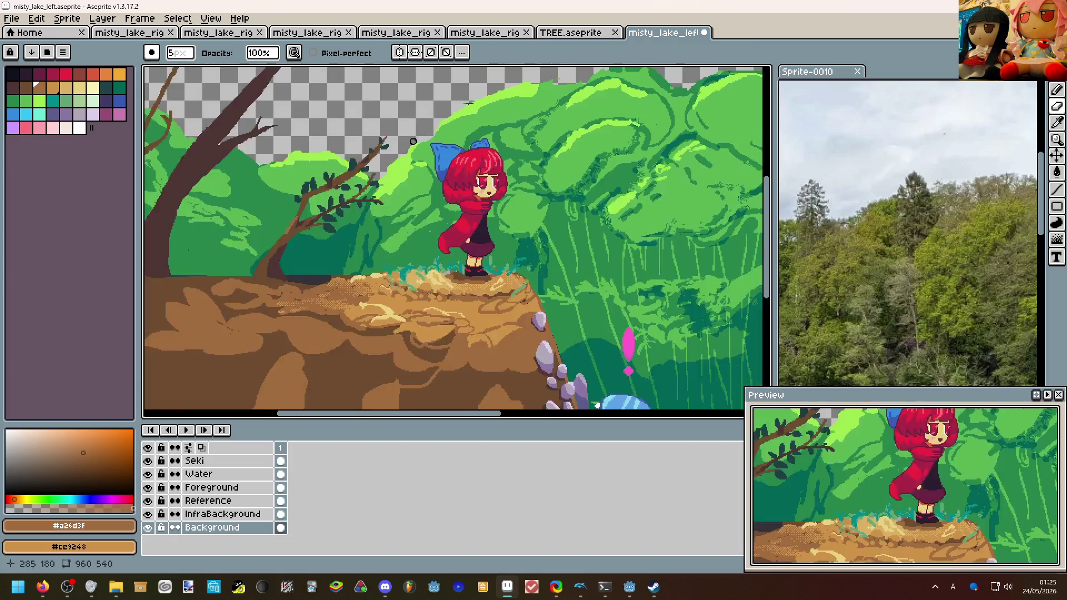
pyautogui.scroll(-3)
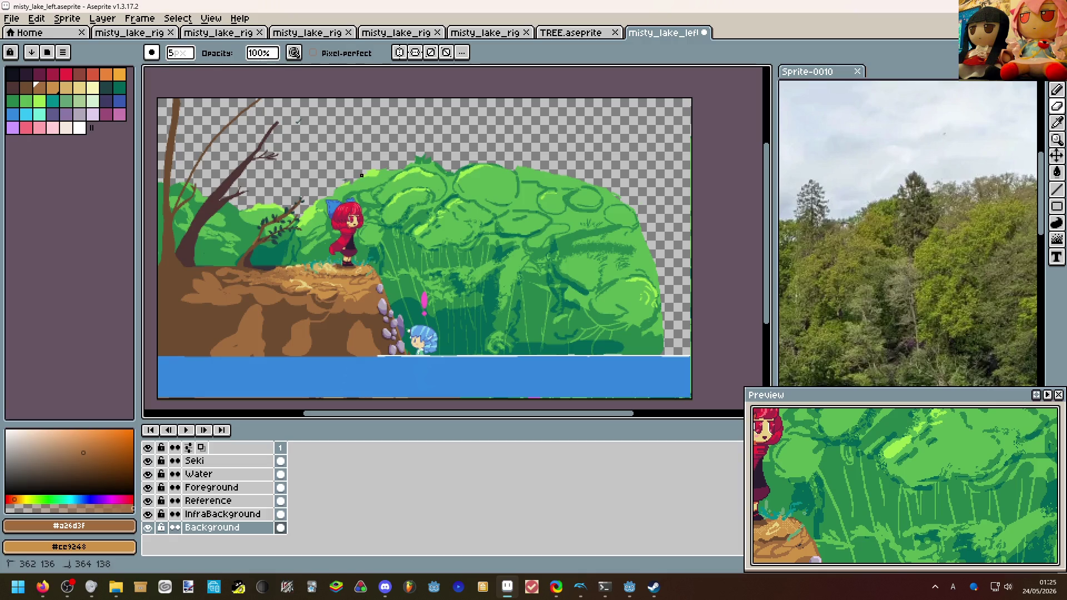
pyautogui.scroll(3)
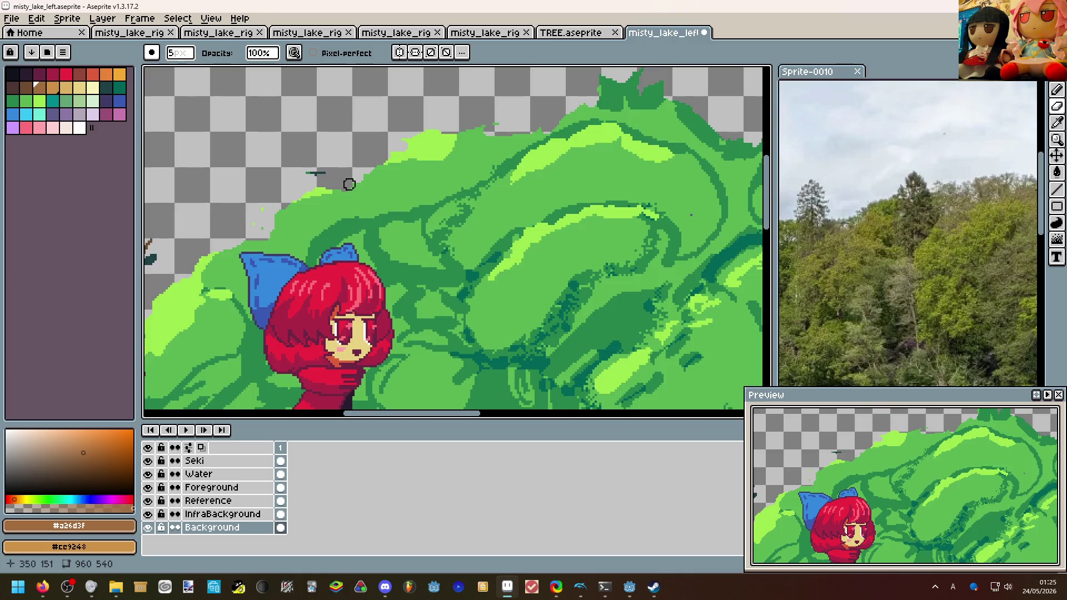
pyautogui.scroll(-3)
pyautogui.scroll(-3)
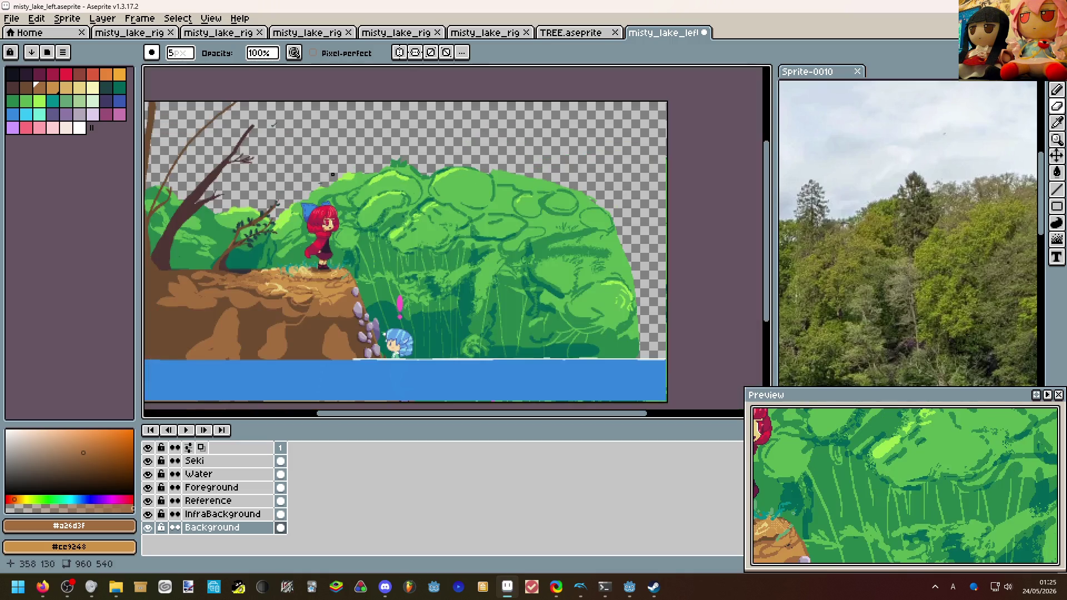
pyautogui.scroll(3)
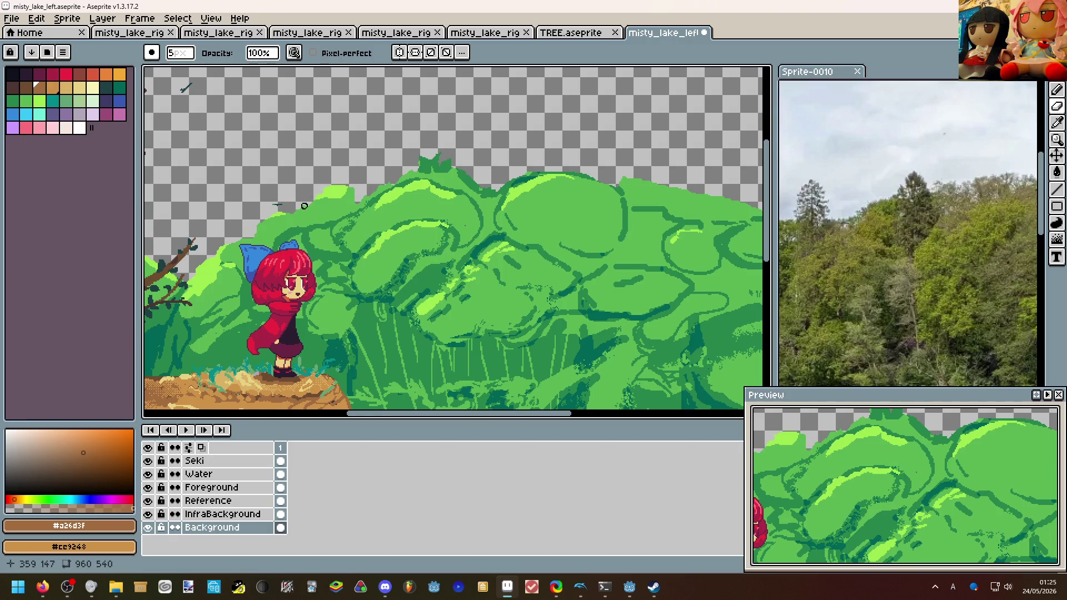
pyautogui.scroll(-3)
pyautogui.scroll(3)
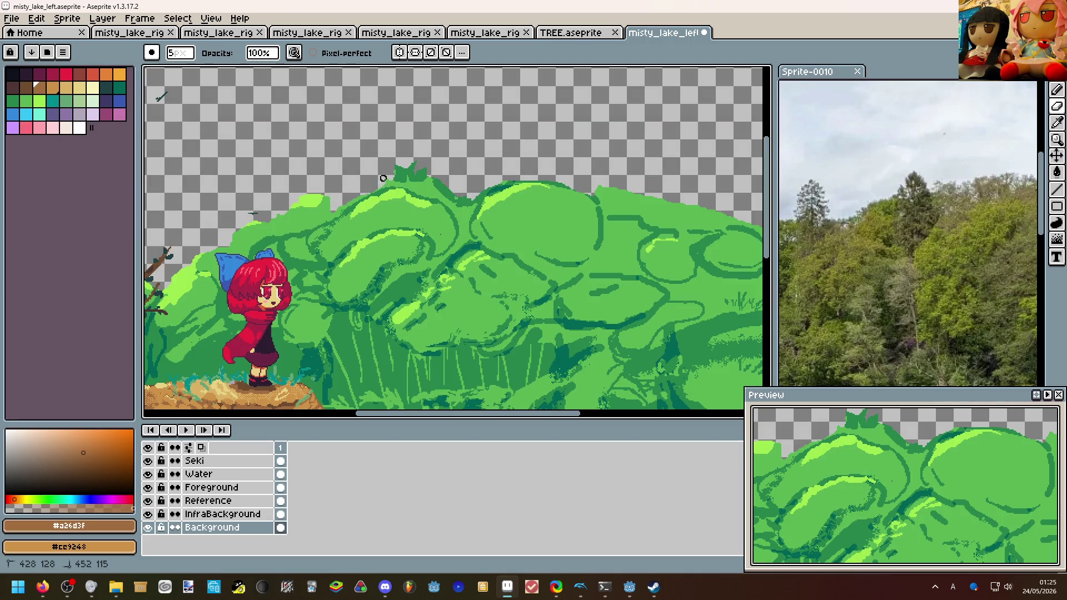
pyautogui.scroll(-3)
pyautogui.scroll(3)
pyautogui.scroll(-3)
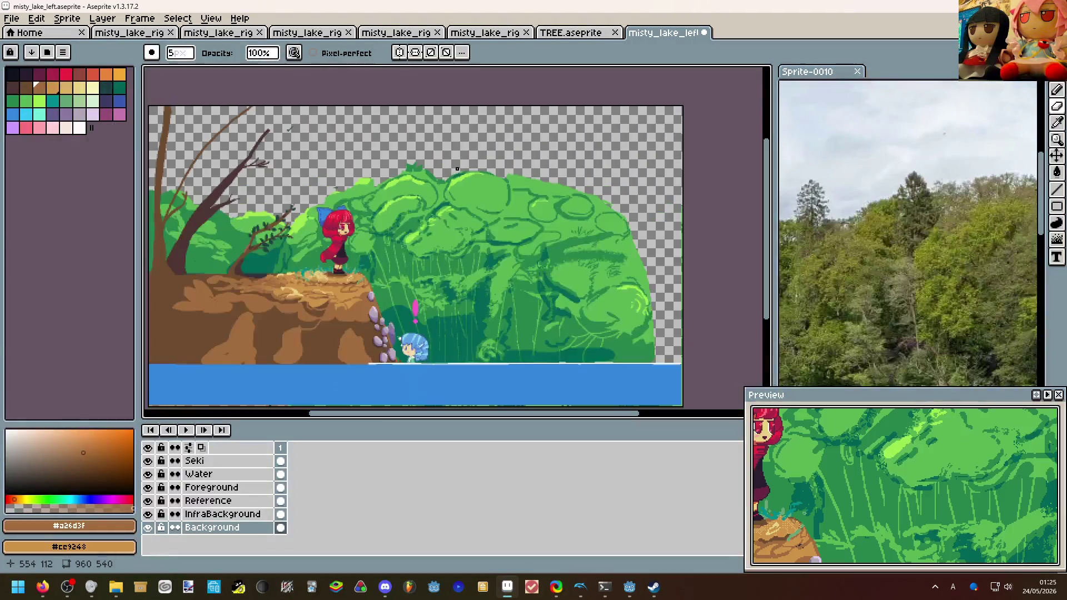
pyautogui.moveTo(521, 173); pyautogui.dragTo(532, 173)
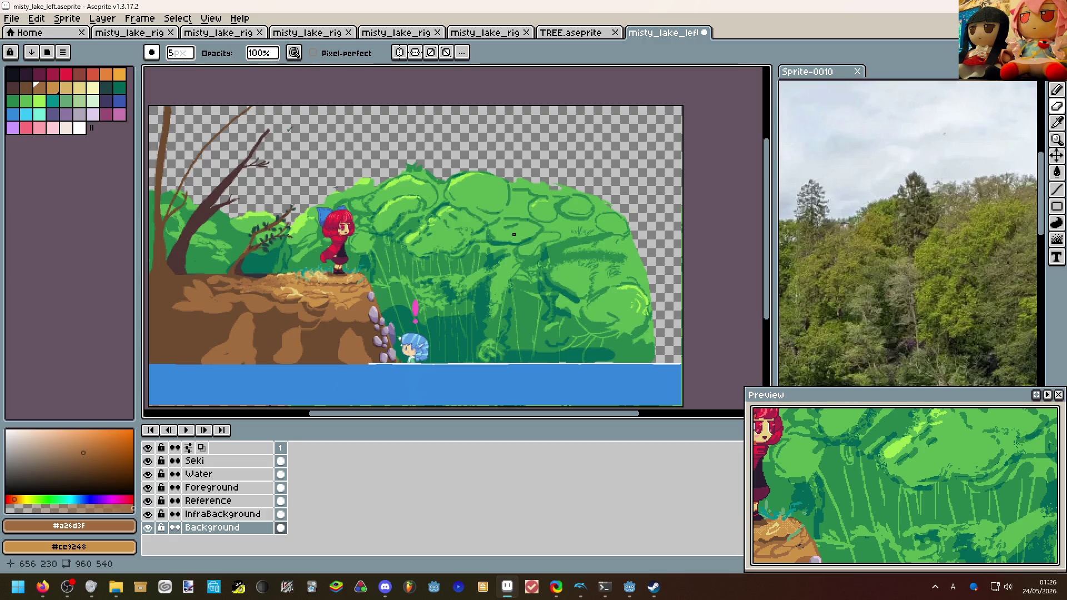
# Erase stray green pixels on the canopy edge and touch up a light-green mark.
pyautogui.scroll(3)
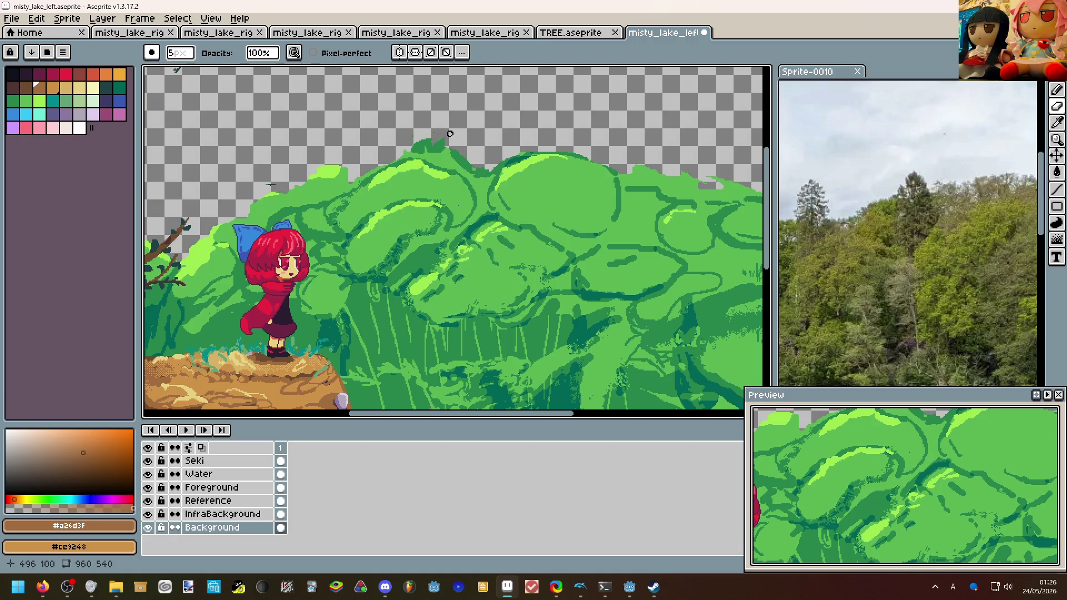
pyautogui.scroll(-3)
pyautogui.scroll(3)
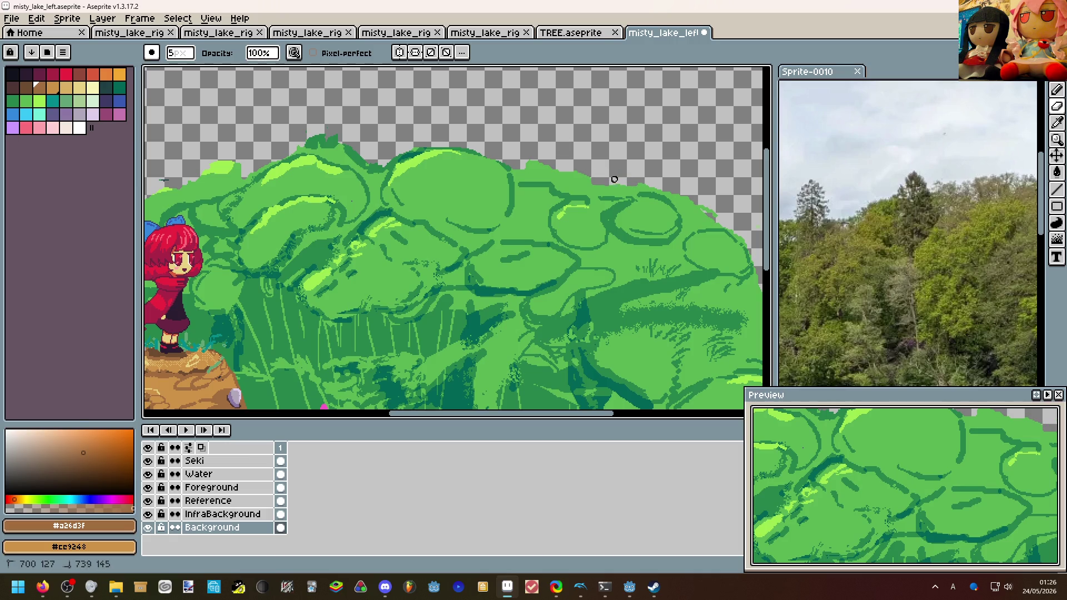
pyautogui.moveTo(603, 188); pyautogui.dragTo(593, 192)
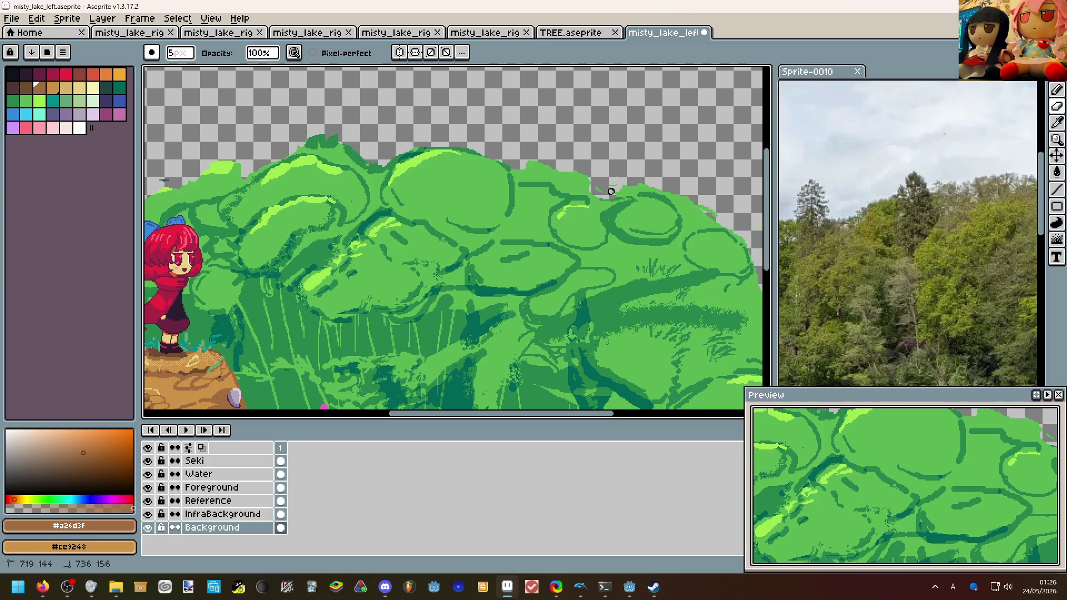
pyautogui.scroll(-3)
pyautogui.scroll(3)
pyautogui.scroll(3)
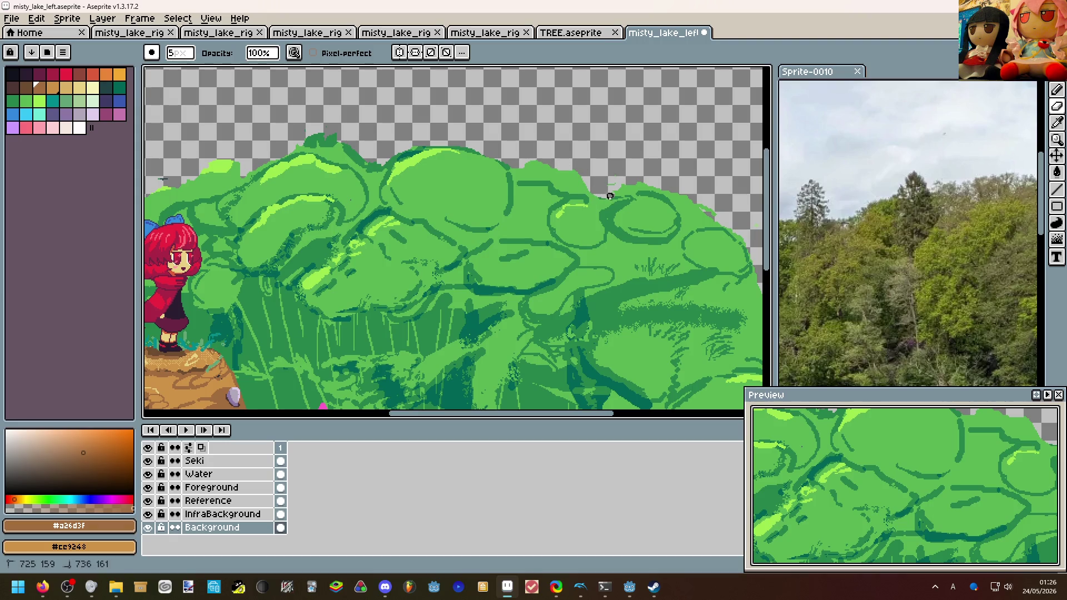
pyautogui.click(611, 189)
pyautogui.scroll(-3)
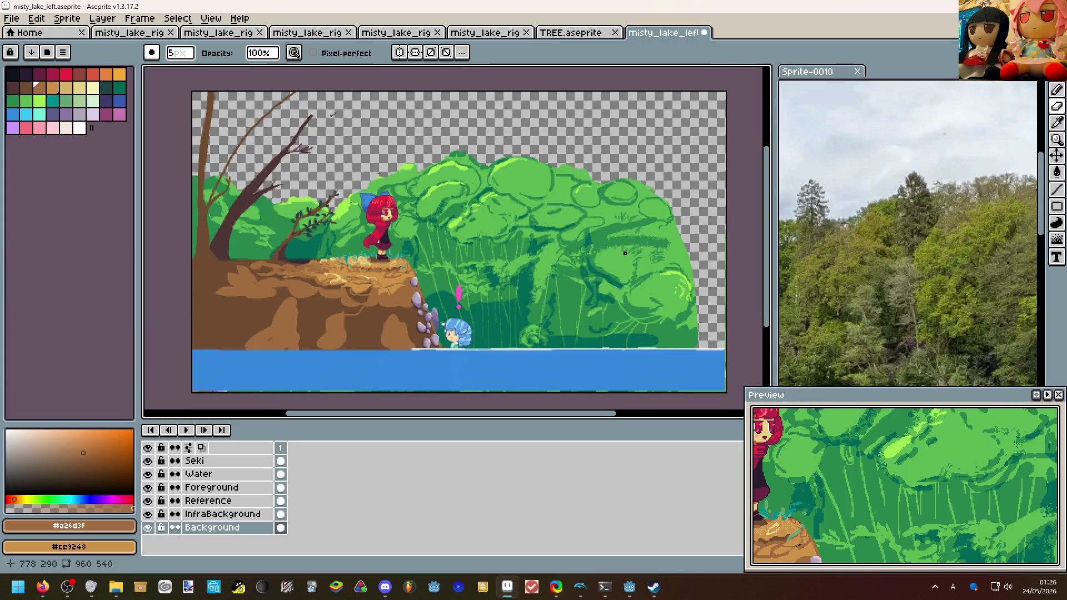
# Reshape the bush's top edge and erase its upper-right outline back to transparency.
pyautogui.scroll(3)
pyautogui.moveTo(563, 162); pyautogui.dragTo(526, 145)
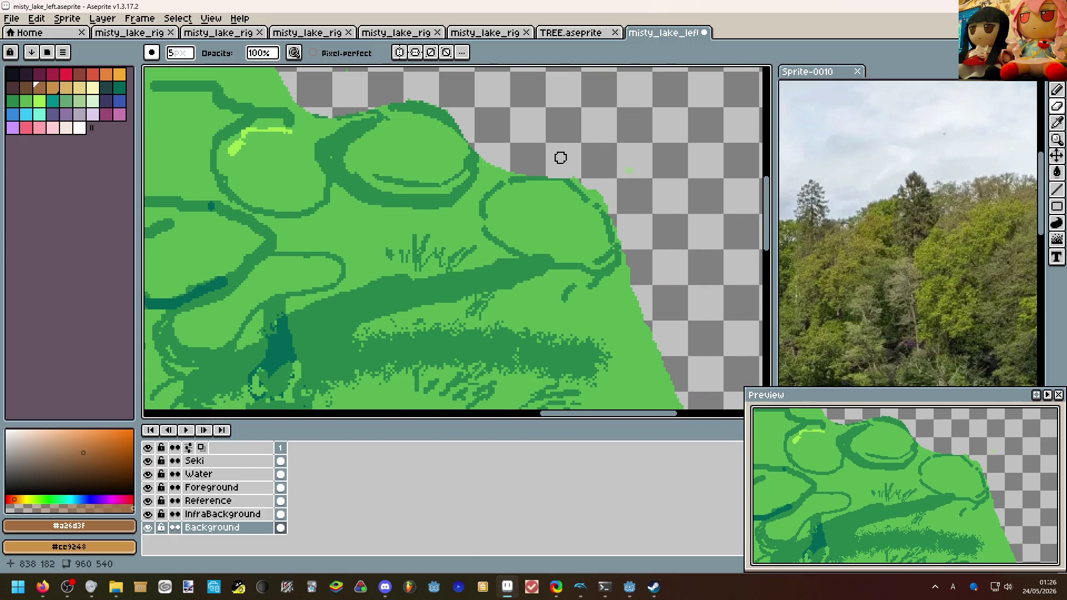
pyautogui.moveTo(579, 181); pyautogui.dragTo(633, 160)
pyautogui.scroll(-3)
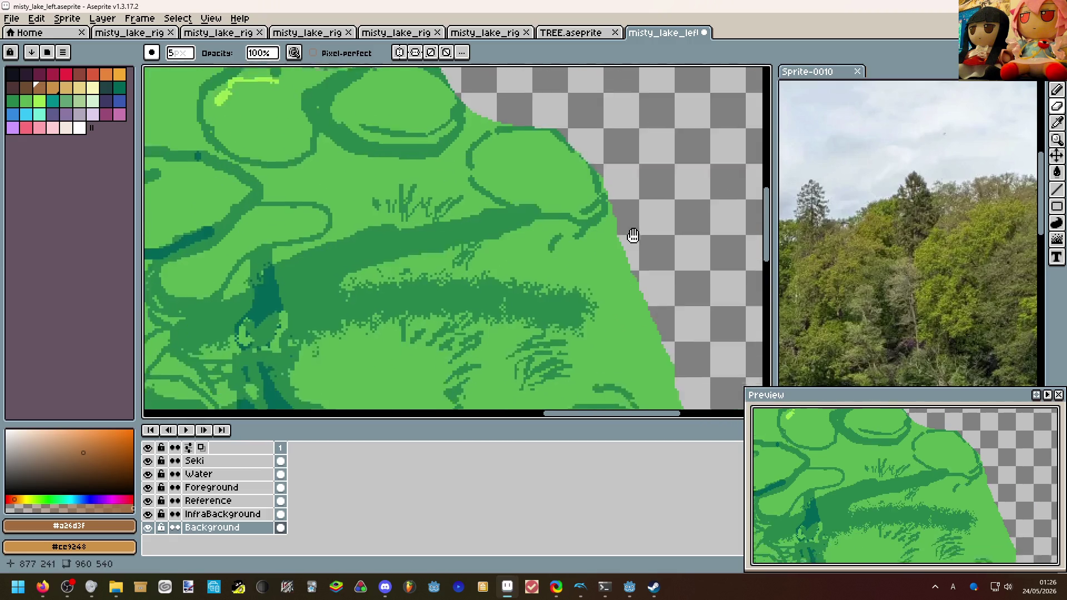
pyautogui.scroll(3)
pyautogui.scroll(-3)
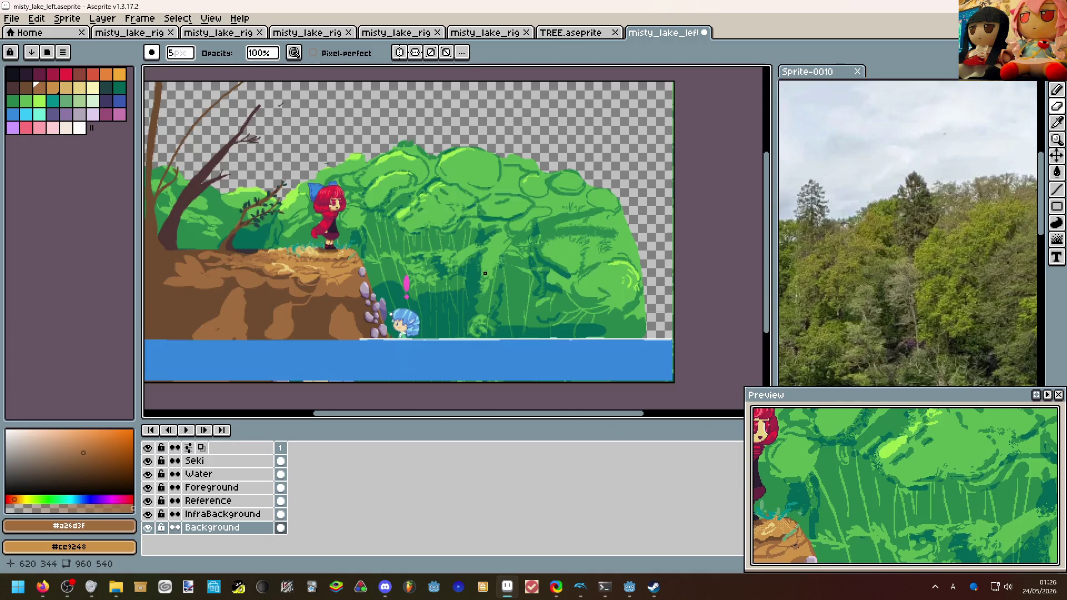
pyautogui.scroll(3)
pyautogui.scroll(-3)
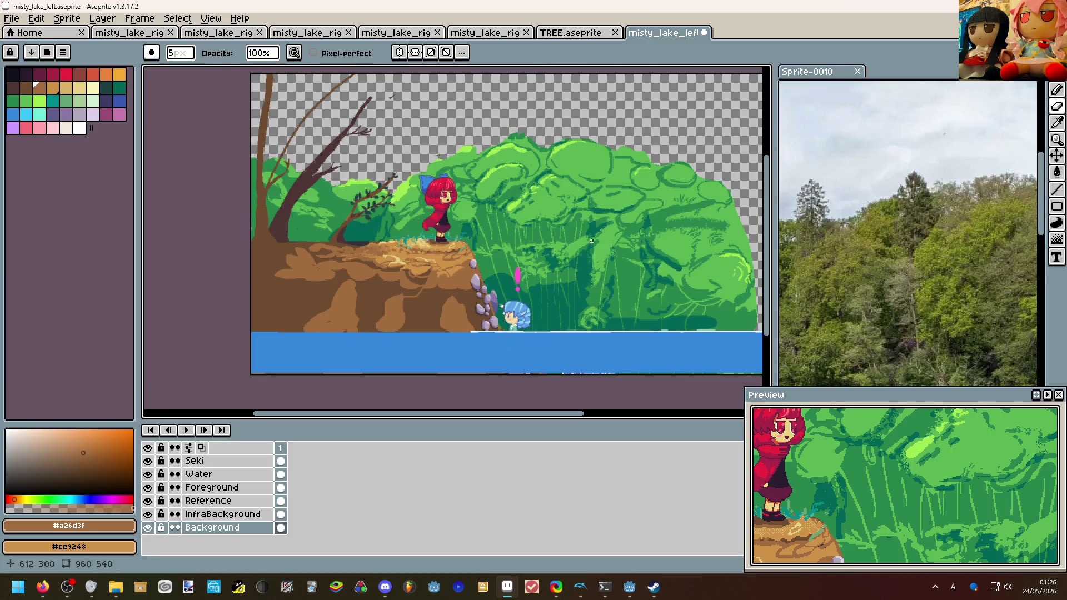
pyautogui.scroll(3)
# Erase green pixels down the bush's right edge for a cleaner outline.
pyautogui.moveTo(614, 207); pyautogui.dragTo(316, 211)
pyautogui.scroll(3)
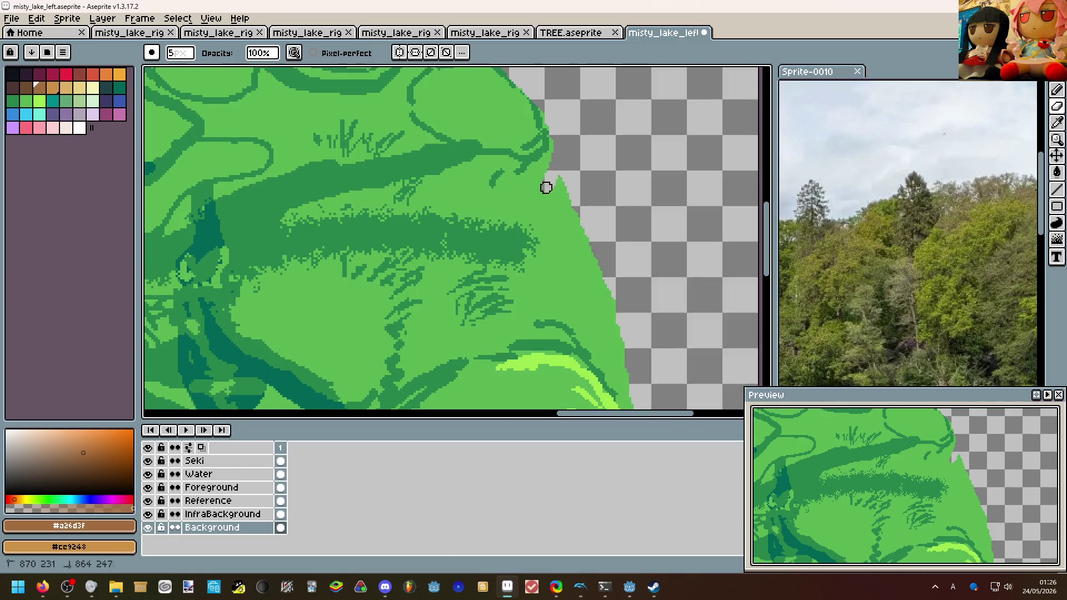
pyautogui.moveTo(559, 131); pyautogui.dragTo(555, 233)
pyautogui.scroll(-3)
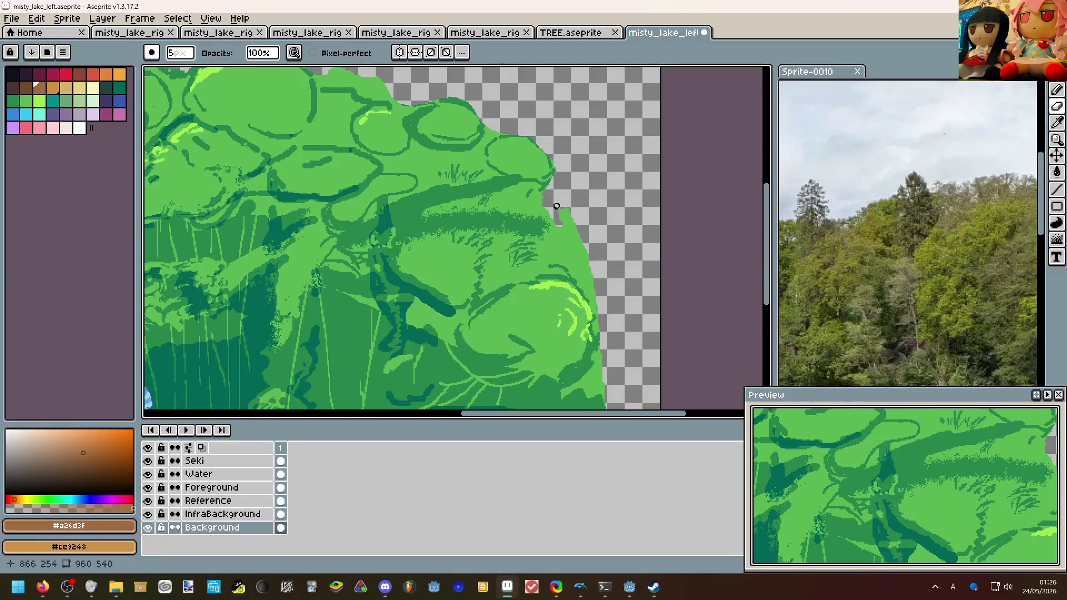
pyautogui.moveTo(534, 204); pyautogui.dragTo(570, 211)
pyautogui.scroll(-3)
pyautogui.scroll(3)
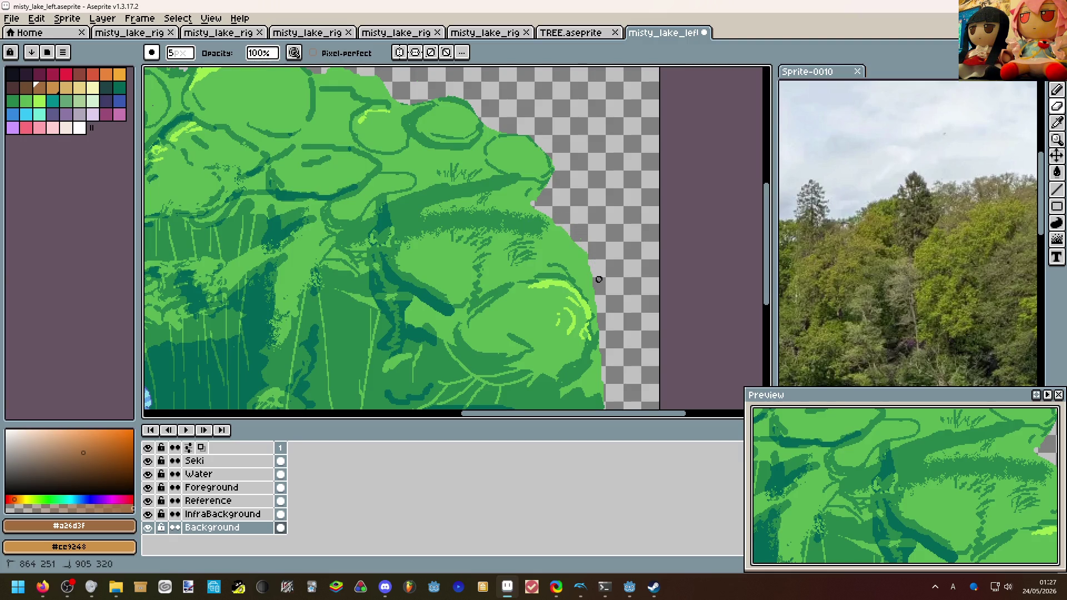
pyautogui.moveTo(596, 303); pyautogui.dragTo(596, 300)
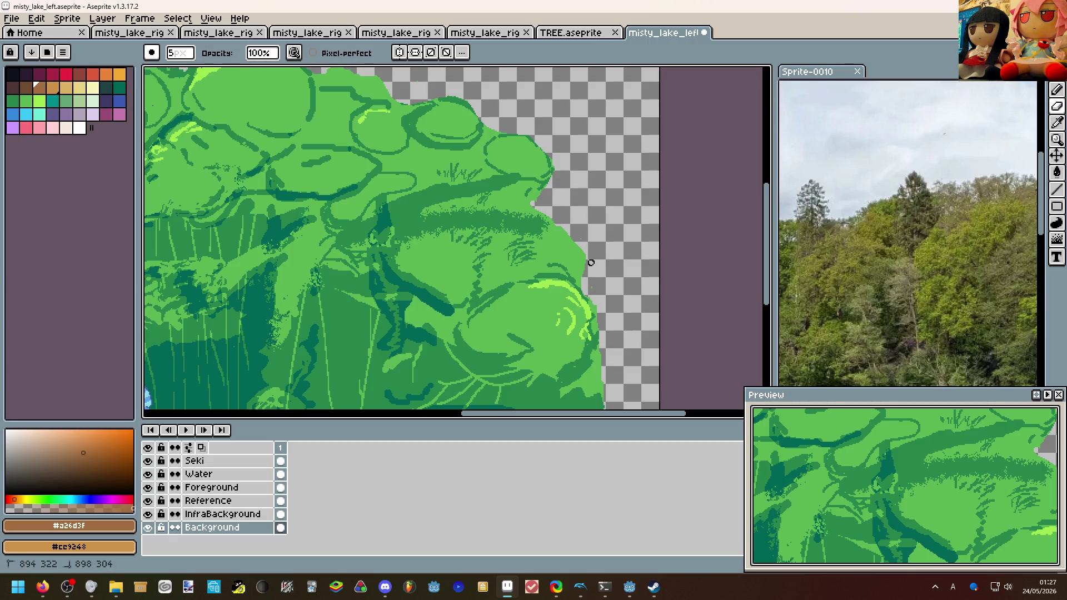
pyautogui.moveTo(566, 226); pyautogui.dragTo(591, 259)
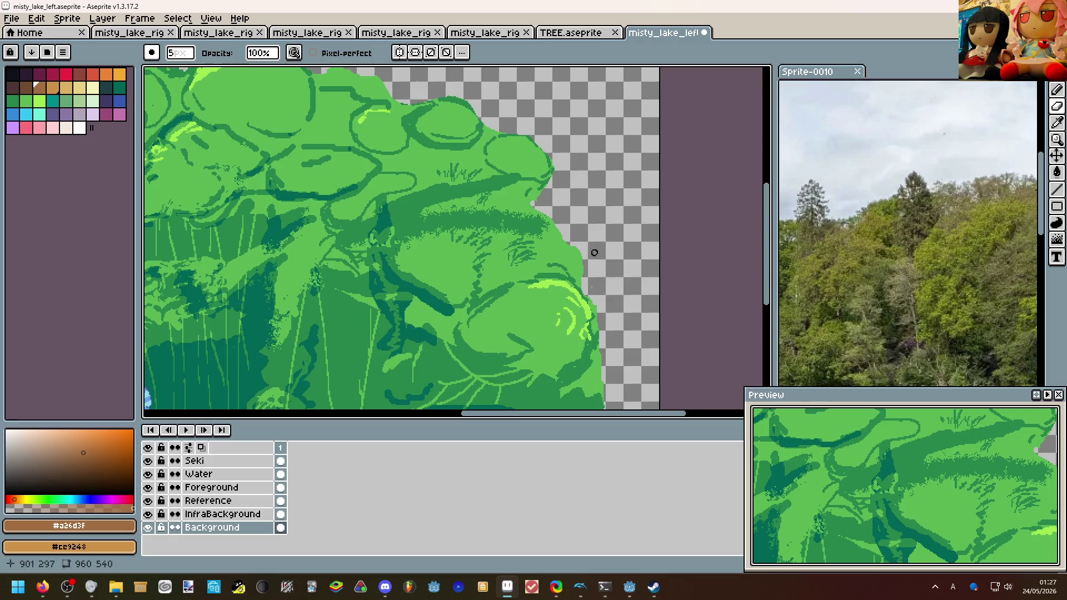
pyautogui.scroll(-3)
pyautogui.scroll(3)
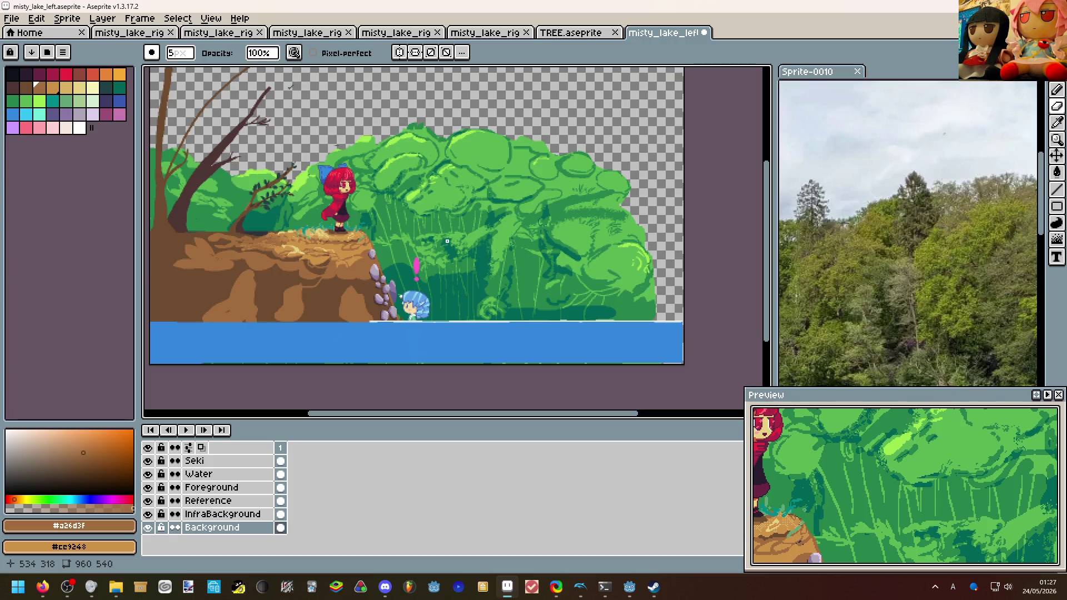
# Save misty_lake_left.aseprite and return to the running game window.
pyautogui.hotkey('ctrl', 's')
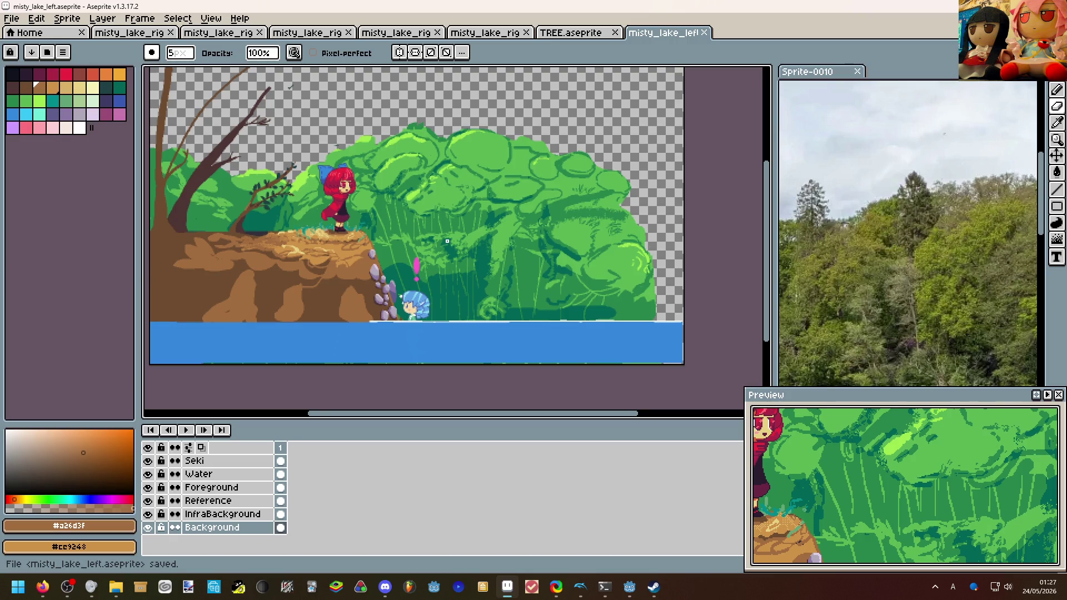
pyautogui.scroll(3)
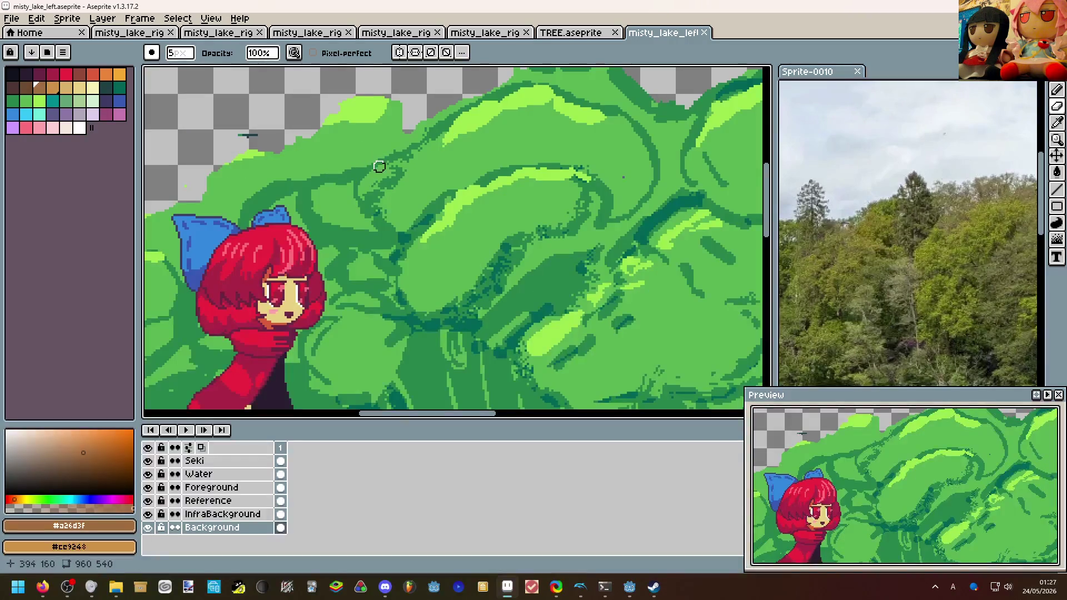
pyautogui.scroll(-3)
pyautogui.scroll(3)
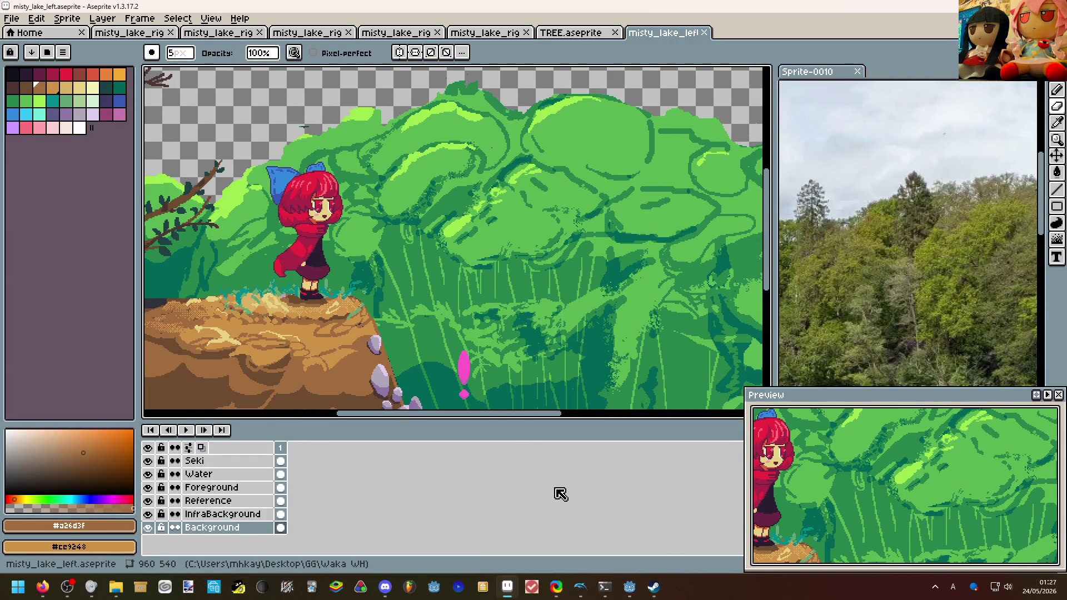
pyautogui.moveTo(630, 584)
pyautogui.click(651, 512)
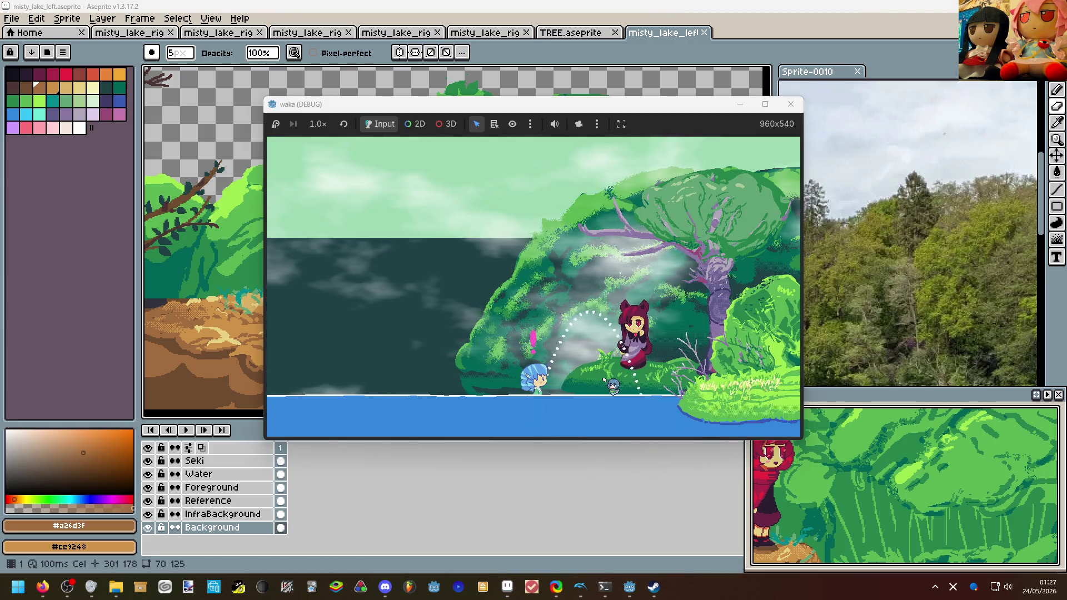
# Walk the blue-haired character left, dive underwater, then head right toward the island.
pyautogui.press('a')
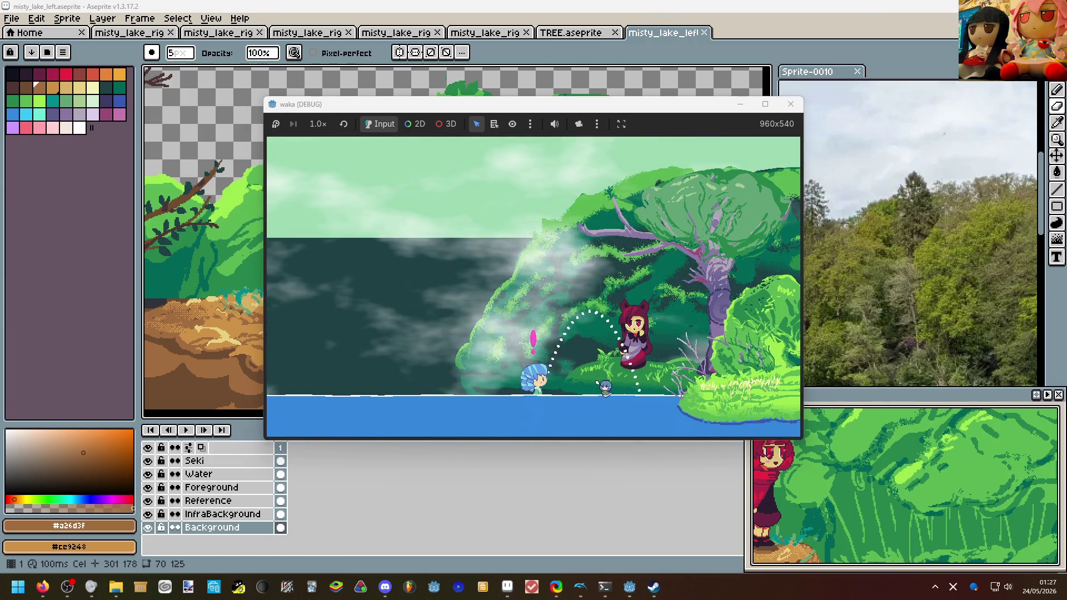
pyautogui.press('a')
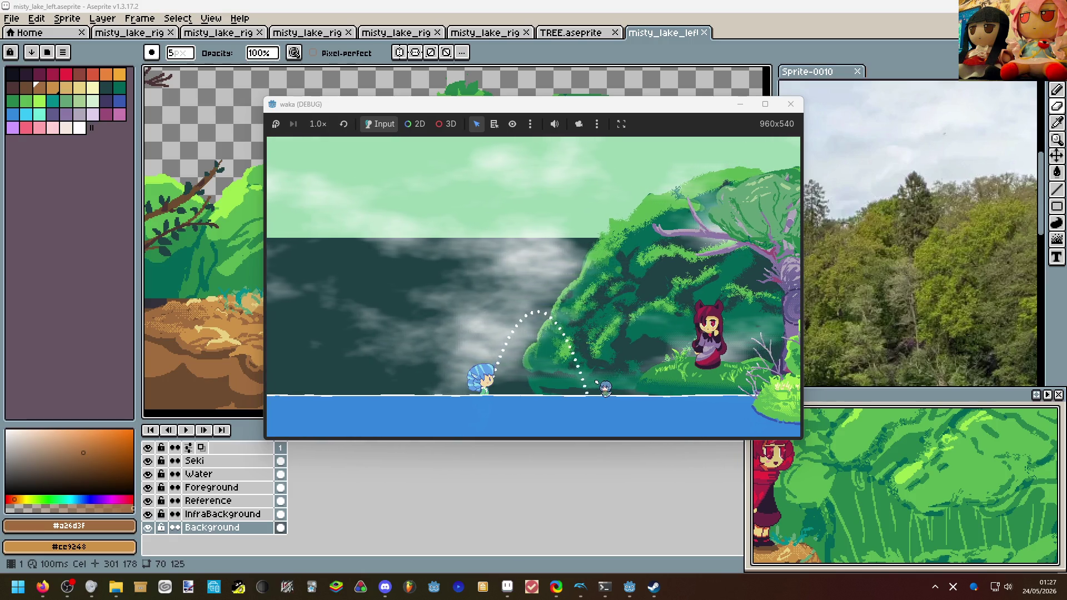
pyautogui.press('s')
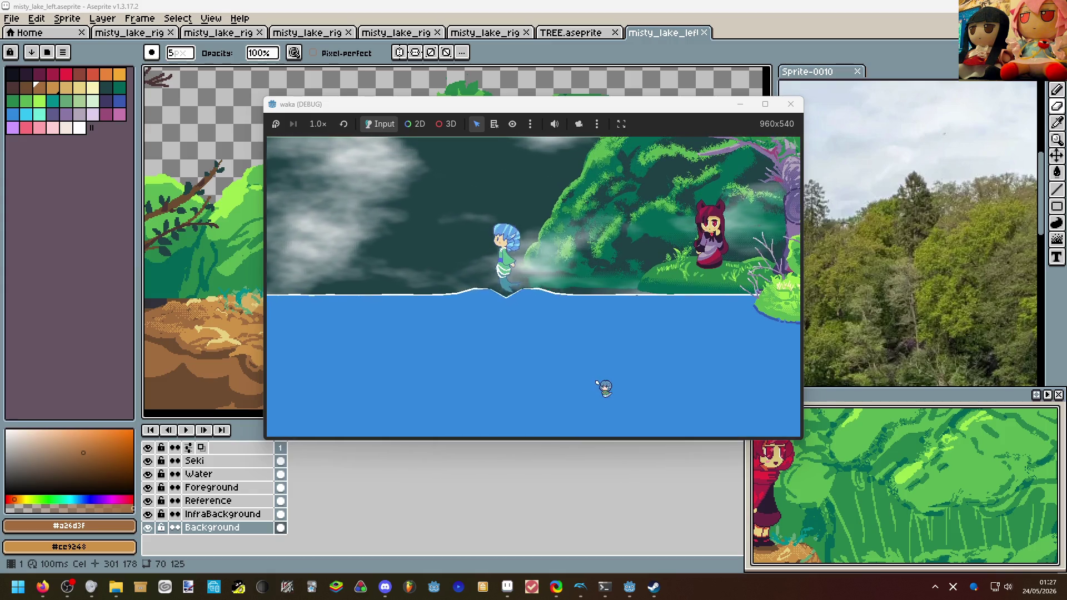
pyautogui.press('d')
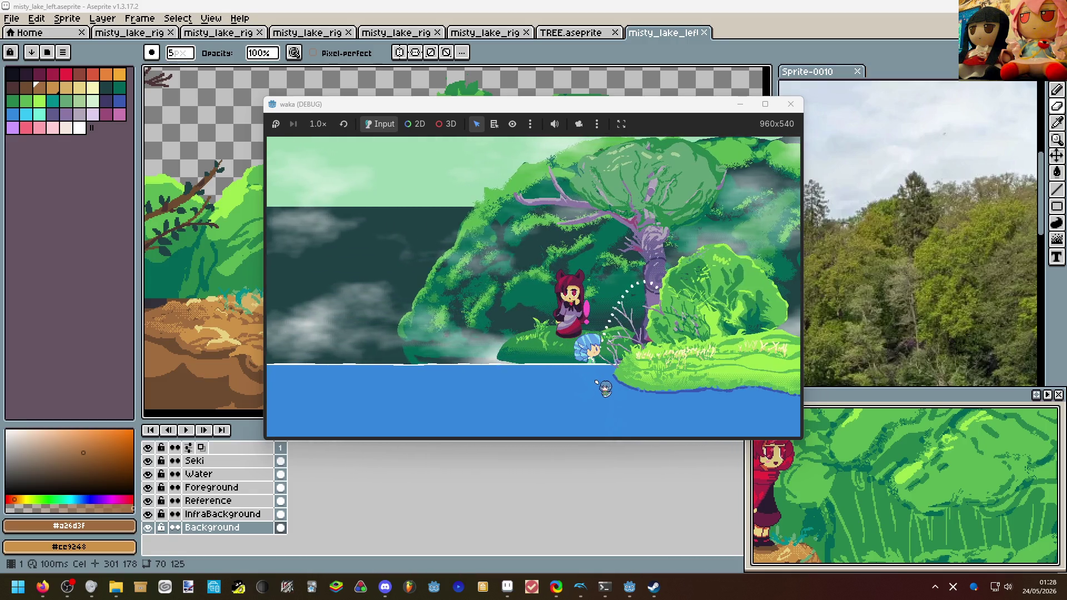
# Walk the character across the island and back past the red-haired character.
pyautogui.press('Left')
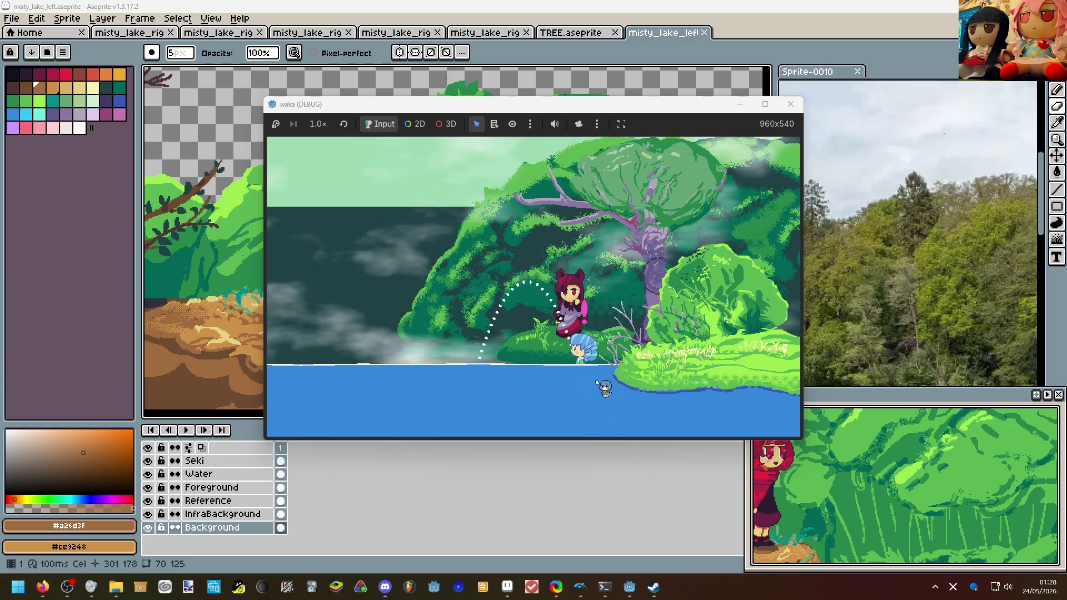
pyautogui.press('Right')
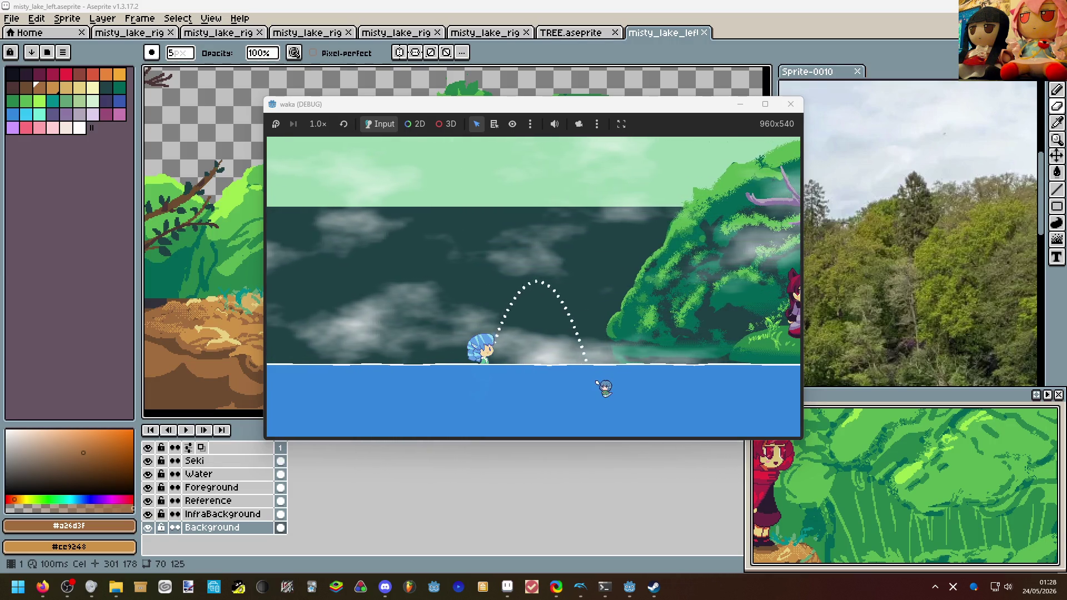
pyautogui.press('Right')
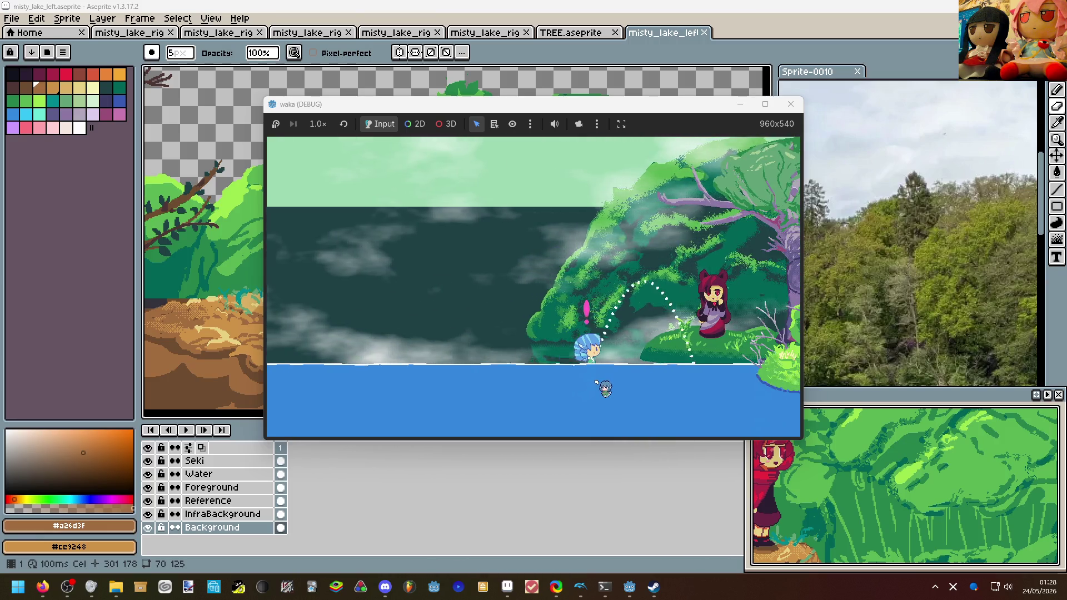
pyautogui.press('Left')
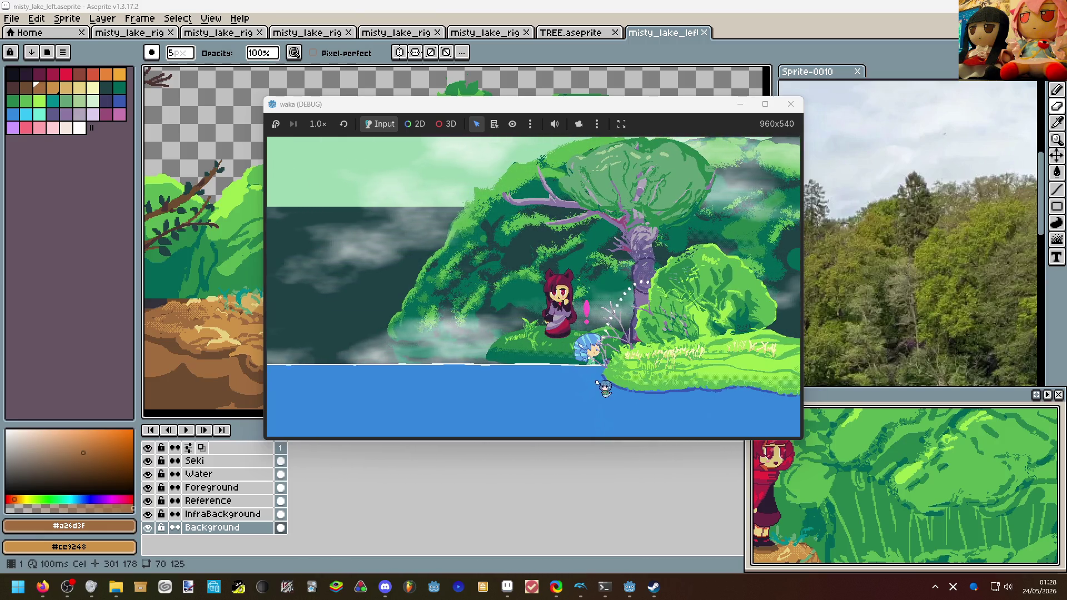
pyautogui.press('Left')
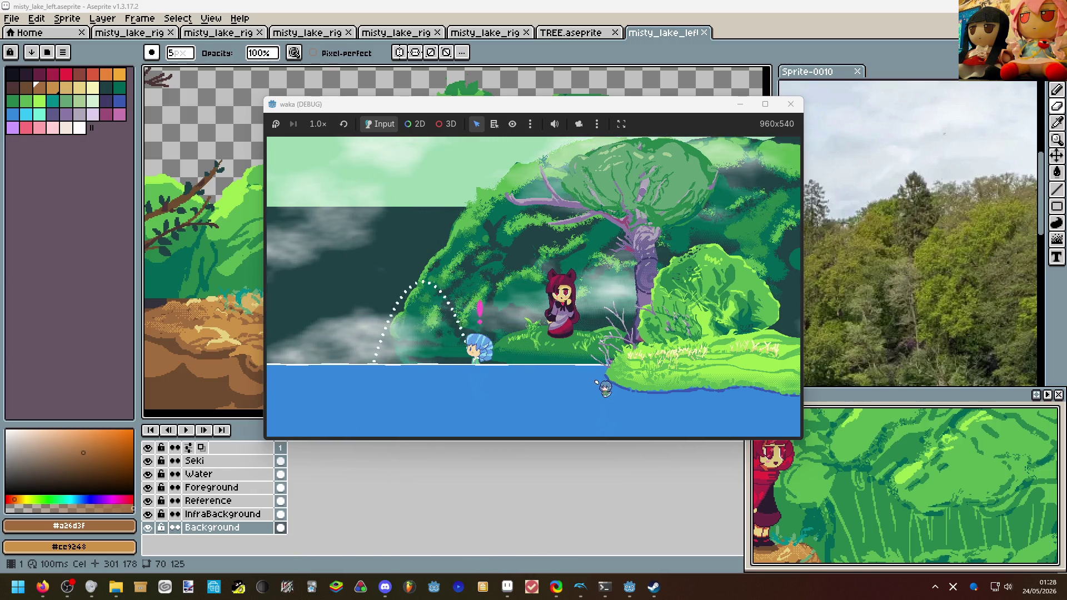
pyautogui.press('Left')
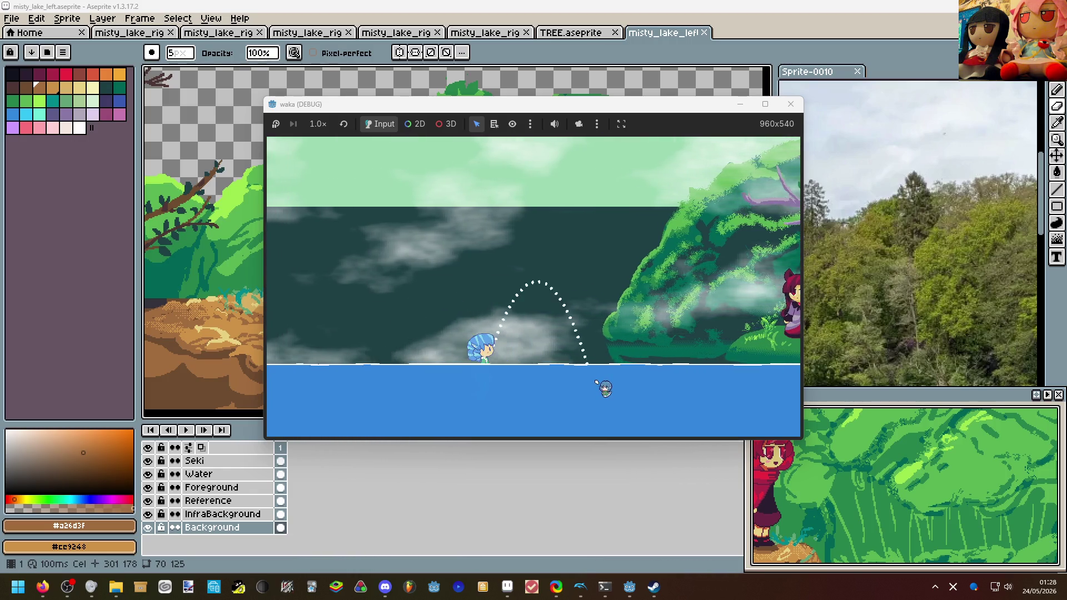
pyautogui.press('Right')
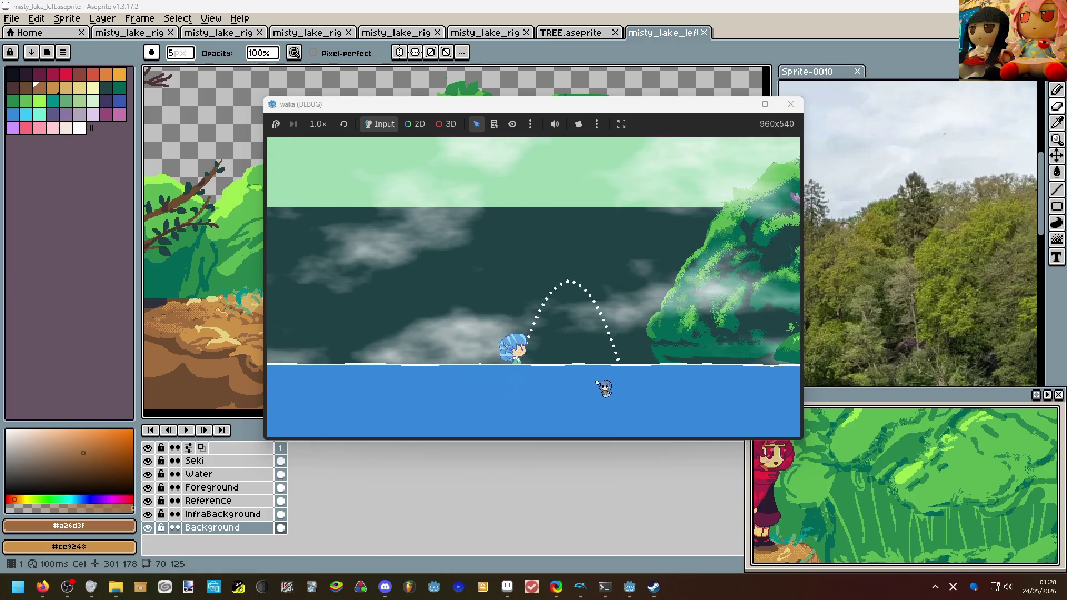
# Flip the character's facing back and forth repeatedly along the shore.
pyautogui.press('Left')
pyautogui.press('Right')
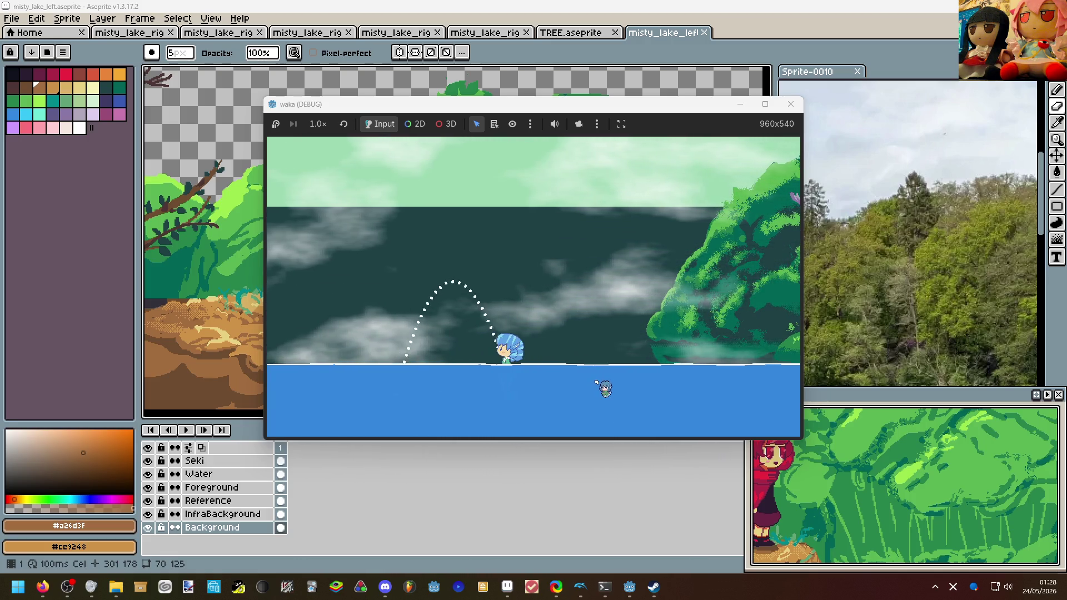
pyautogui.press('Left')
pyautogui.press('Right')
pyautogui.press('Left')
pyautogui.press('Right')
pyautogui.press('Left')
pyautogui.press('Left')
pyautogui.press('Right')
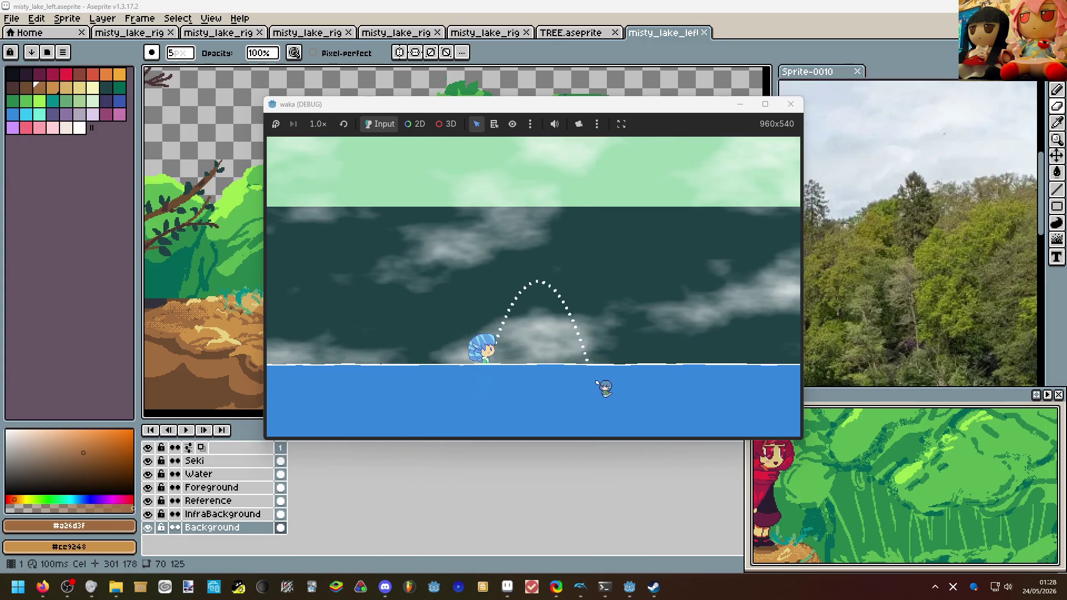
pyautogui.press('Left')
pyautogui.press('Right')
pyautogui.press('Left')
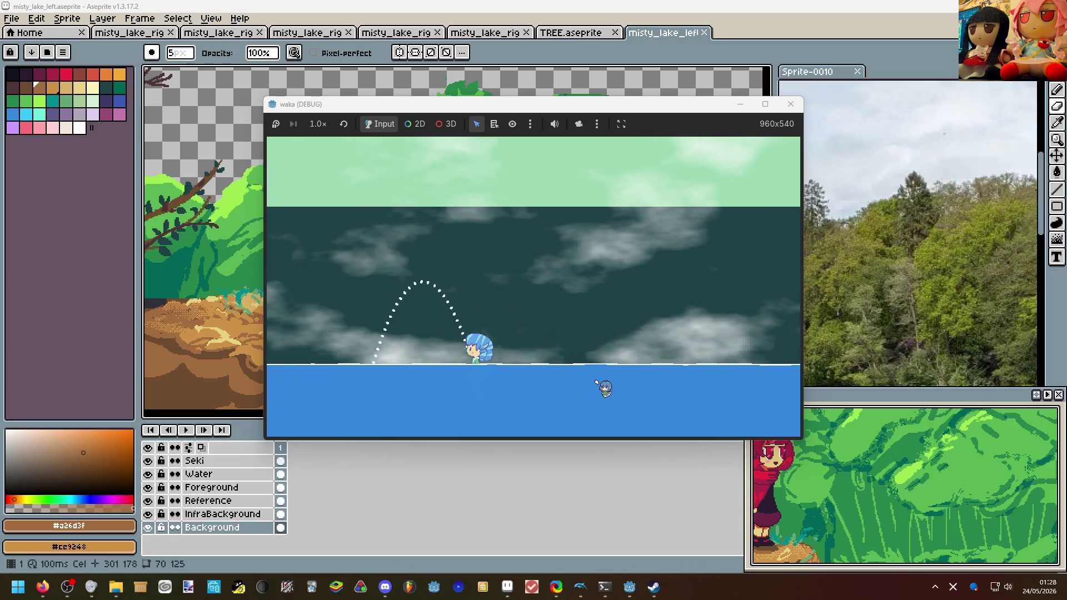
pyautogui.press('Right')
pyautogui.press('Left')
pyautogui.press('Right')
pyautogui.press('Left')
pyautogui.press('Right')
pyautogui.press('Right')
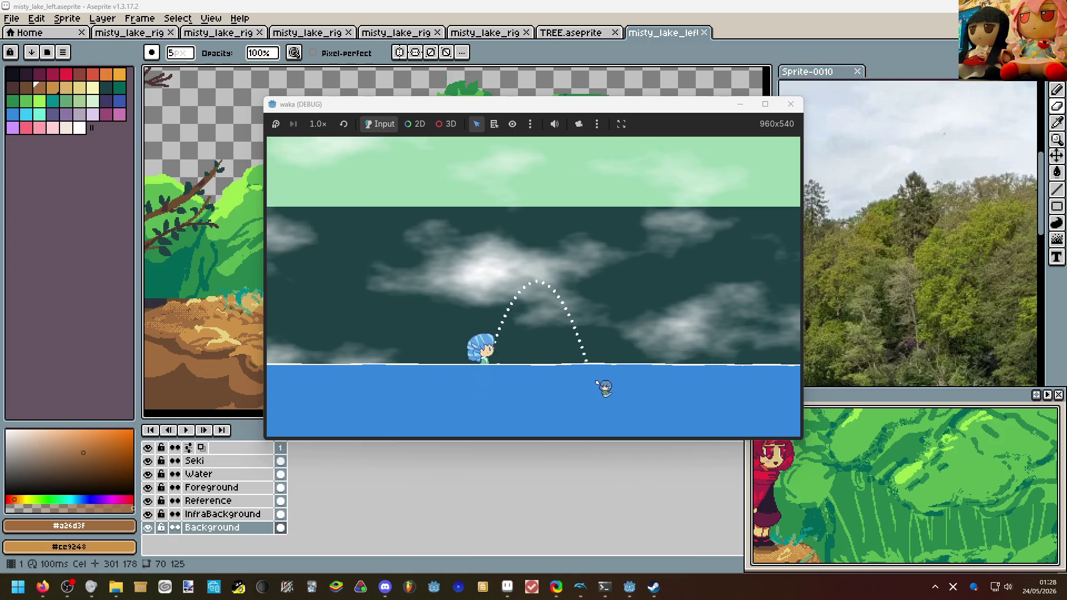
pyautogui.press('Left')
pyautogui.press('Right')
pyautogui.press('Left')
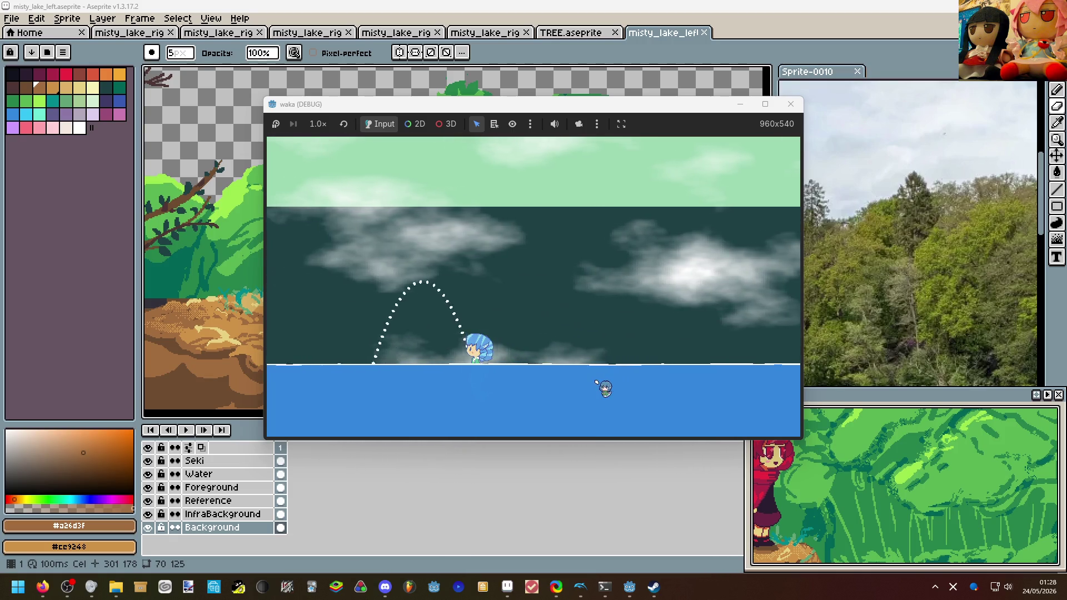
pyautogui.press('Right')
pyautogui.press('Left')
pyautogui.press('Right')
pyautogui.press('Left')
pyautogui.press('Right')
pyautogui.press('Right')
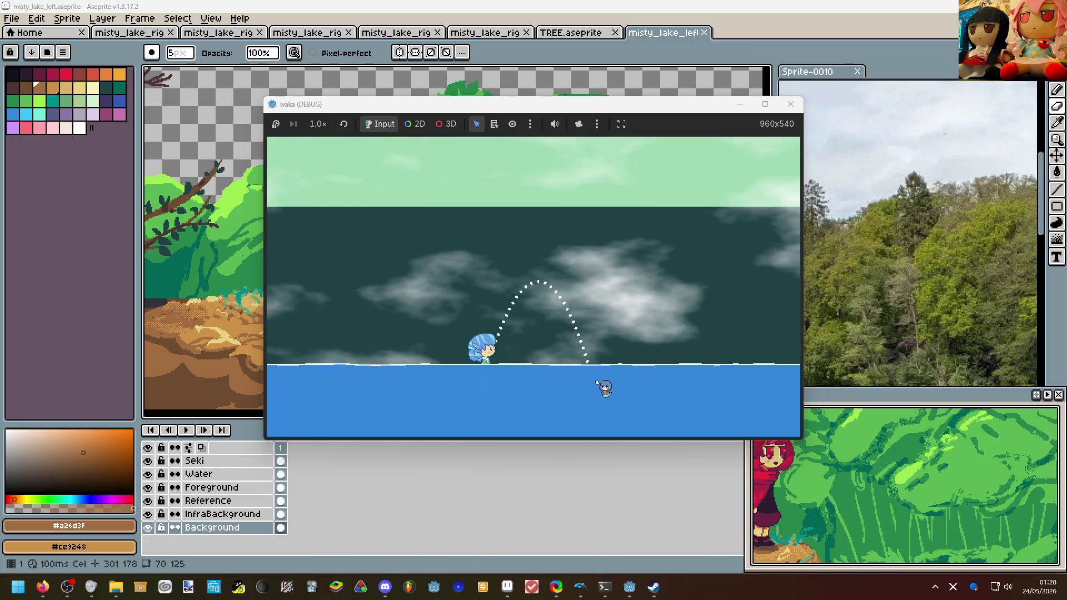
pyautogui.press('Left')
pyautogui.press('Right')
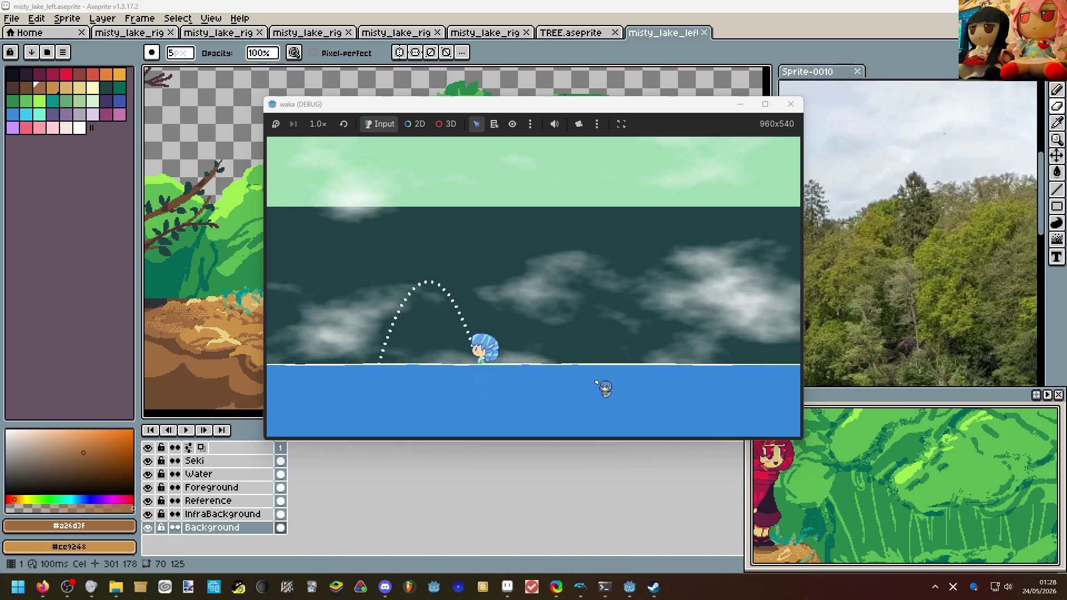
# Walk left to the cliff with the red-haired girl and close the game window.
pyautogui.press('Left')
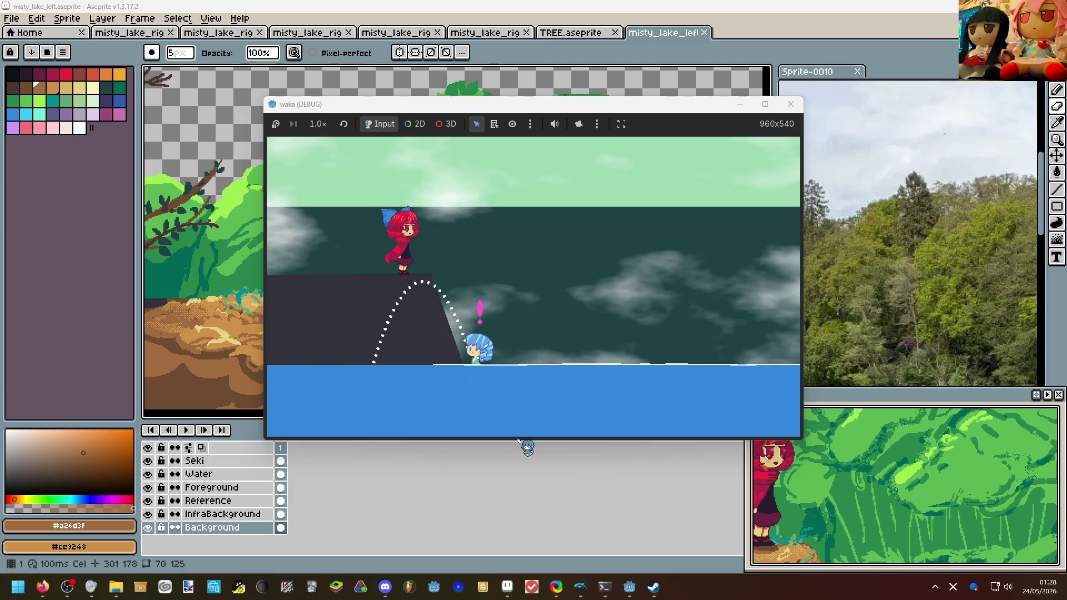
pyautogui.hotkey('alt', 'F4')
pyautogui.scroll(-3)
# Set the pencil to dark green #26854c and paint on the Foreground layer.
pyautogui.scroll(3)
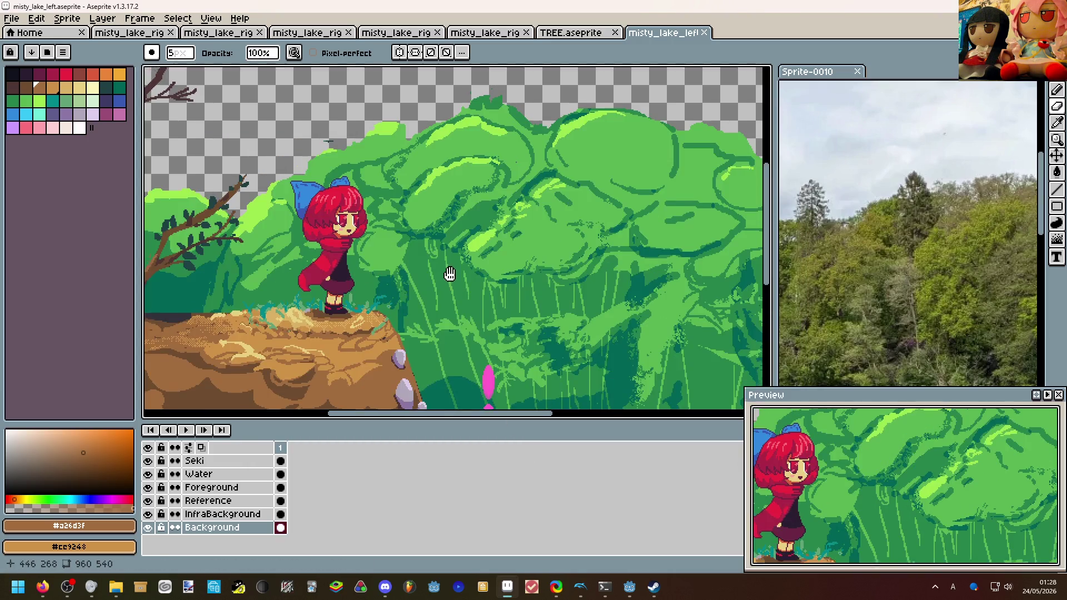
pyautogui.scroll(3)
pyautogui.click(285, 270)
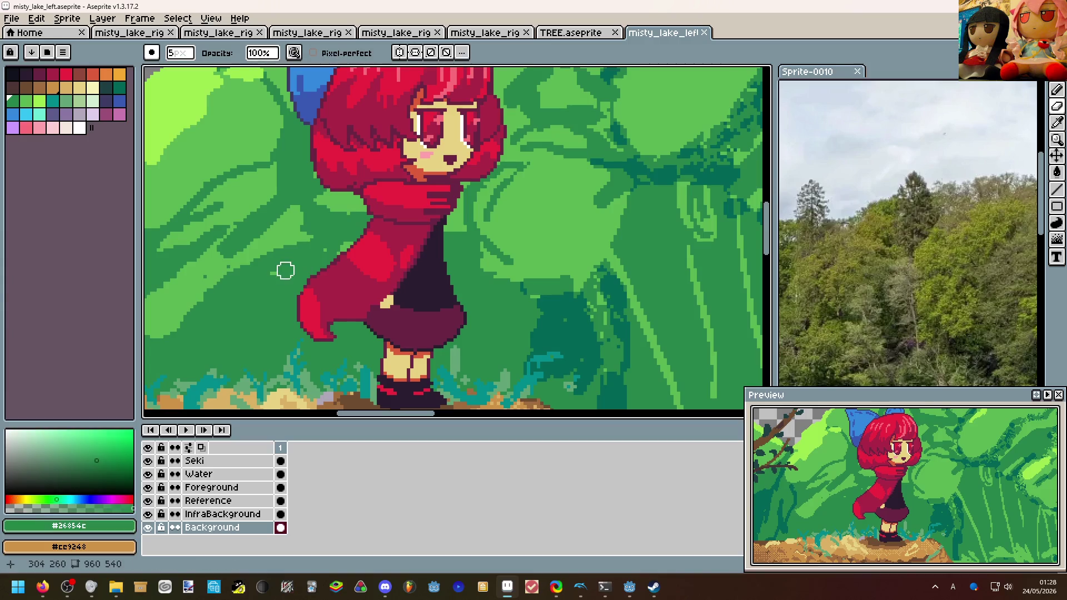
pyautogui.press('e')
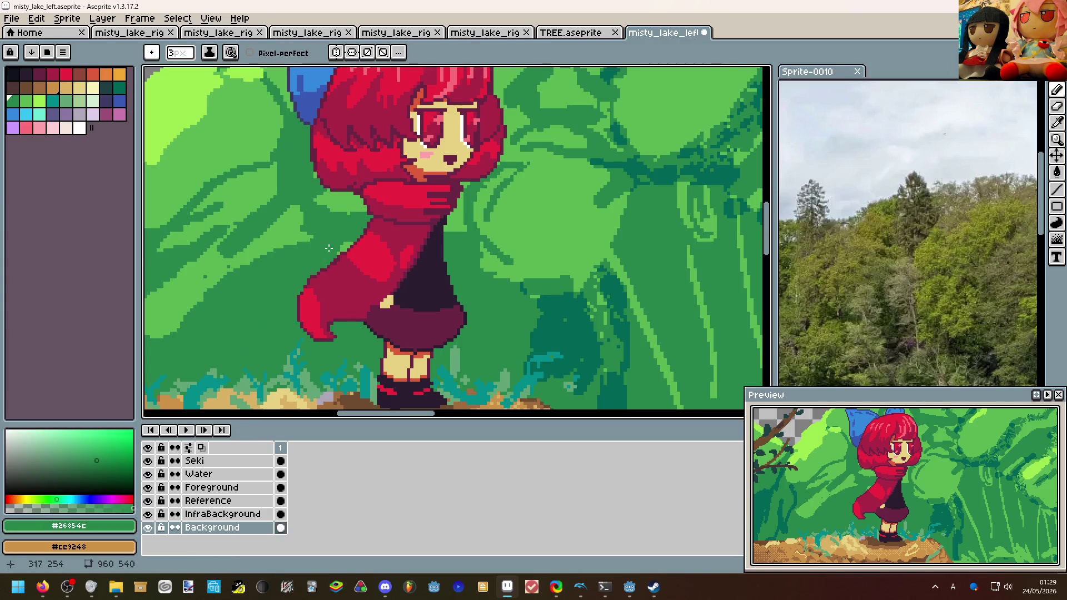
pyautogui.scroll(-3)
pyautogui.scroll(-3)
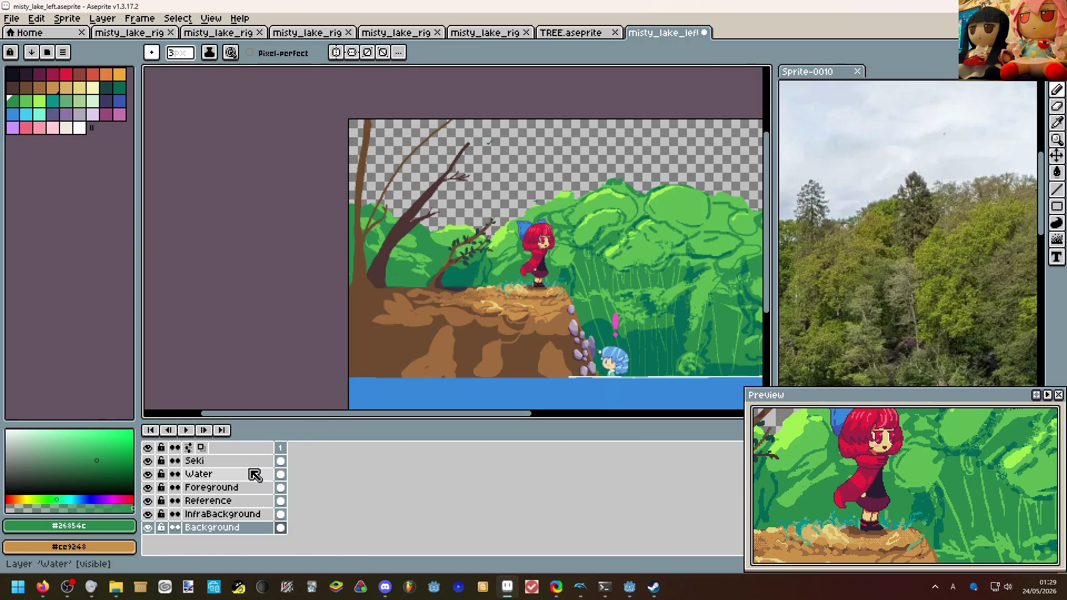
pyautogui.click(239, 488)
# Bring up the Sprite-0010 reference photo of the leaning tree trunk.
pyautogui.scroll(-3)
pyautogui.scroll(-3)
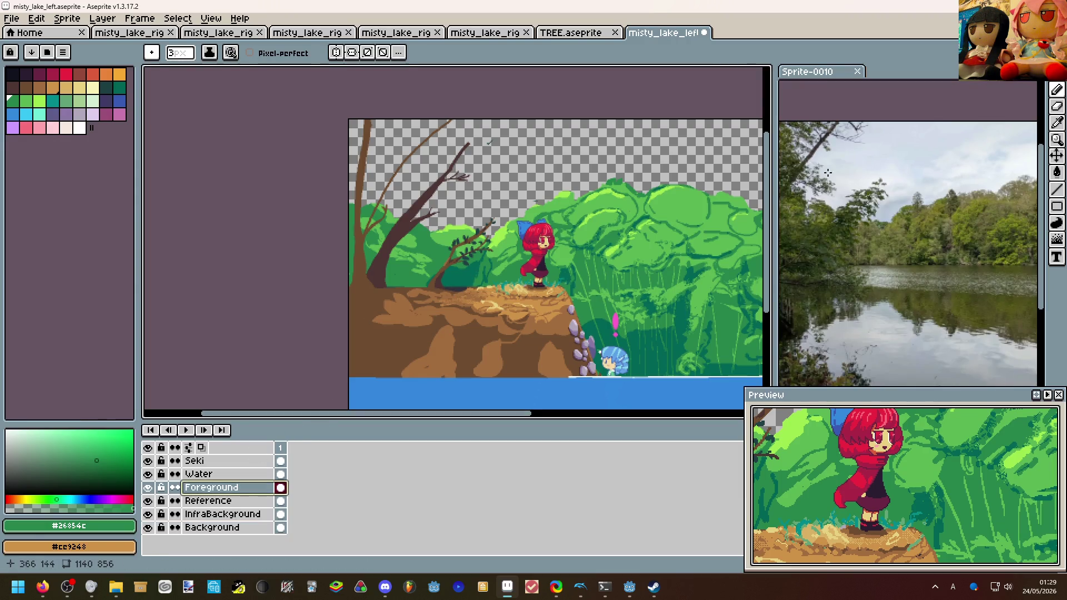
pyautogui.click(834, 170)
pyautogui.scroll(3)
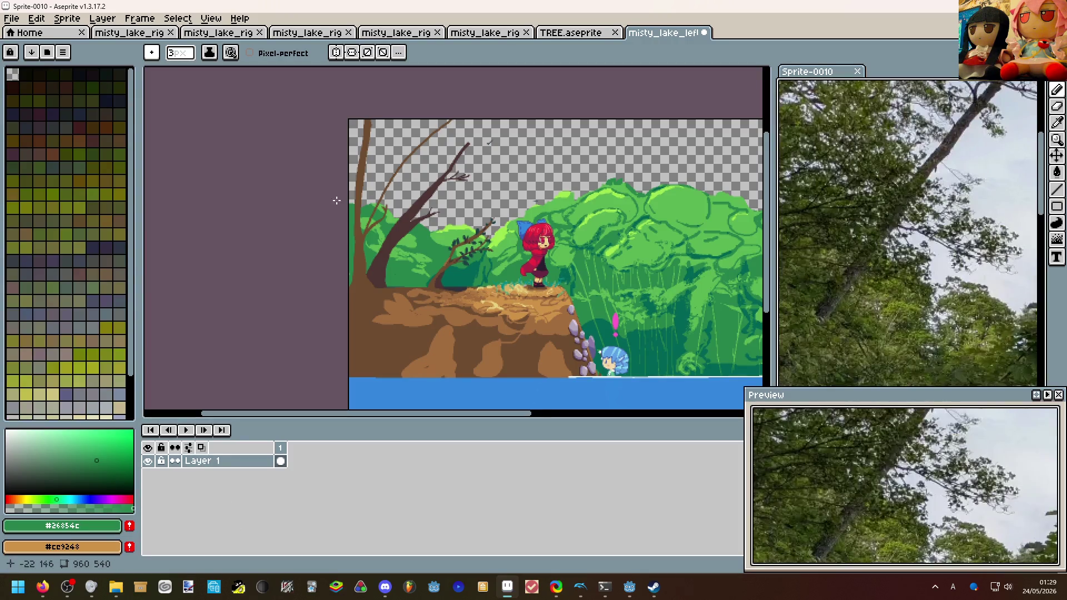
pyautogui.scroll(3)
pyautogui.scroll(3)
pyautogui.scroll(3)
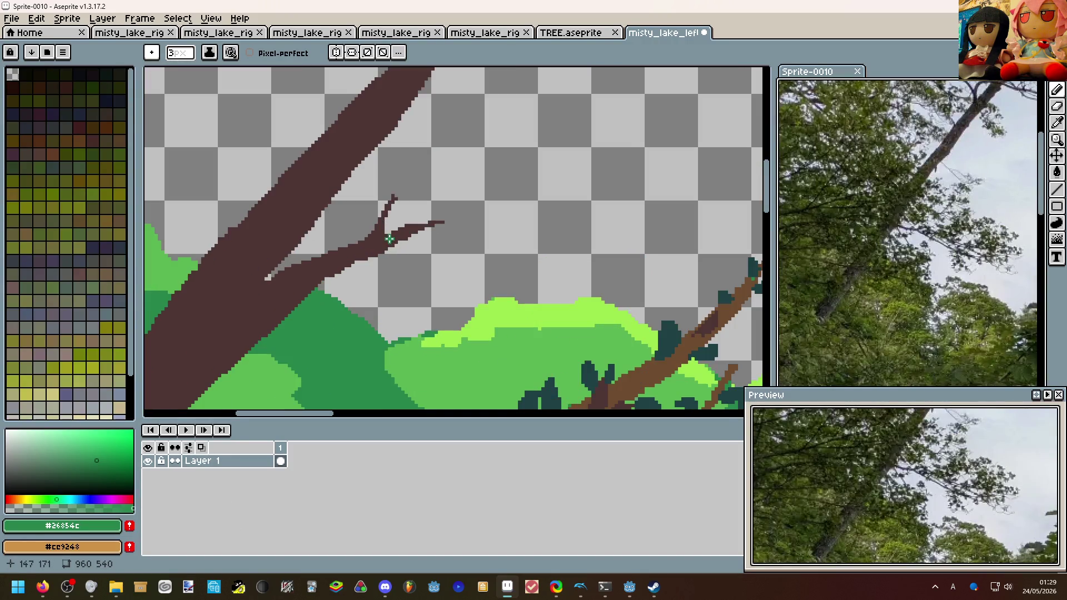
# In misty_lake_left, pencil a light green leaf cluster on the twig tip.
pyautogui.click(461, 268)
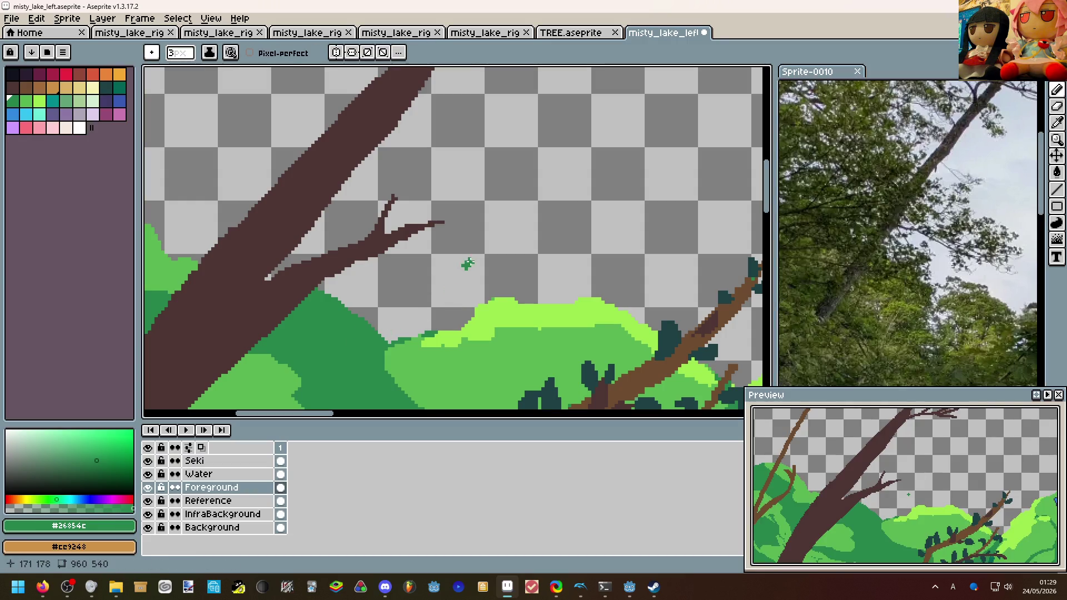
pyautogui.click(26, 100)
pyautogui.moveTo(350, 240); pyautogui.dragTo(453, 225)
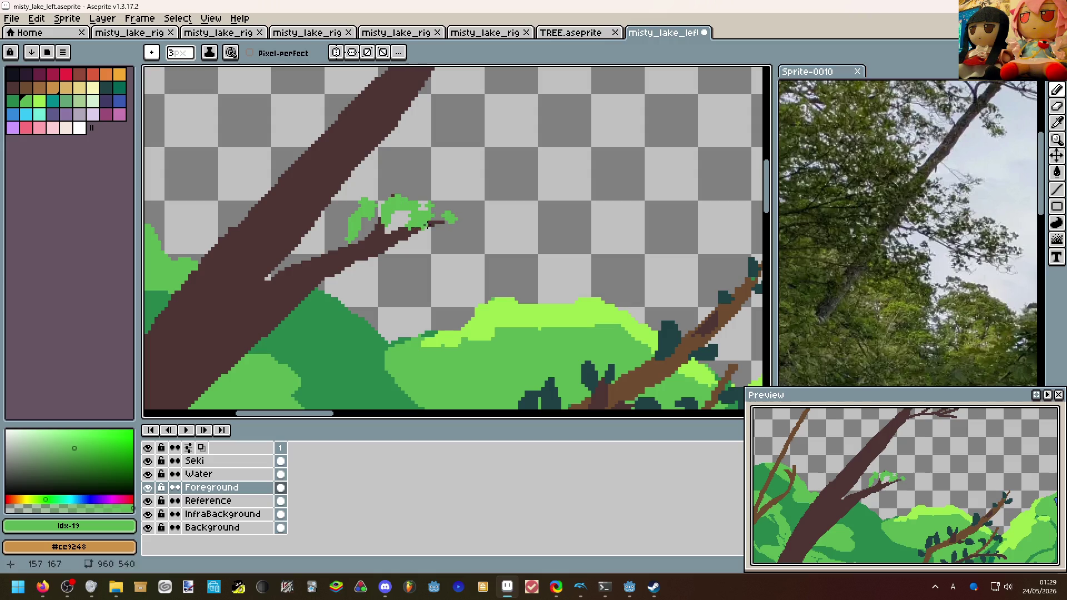
pyautogui.scroll(-3)
pyautogui.scroll(-3)
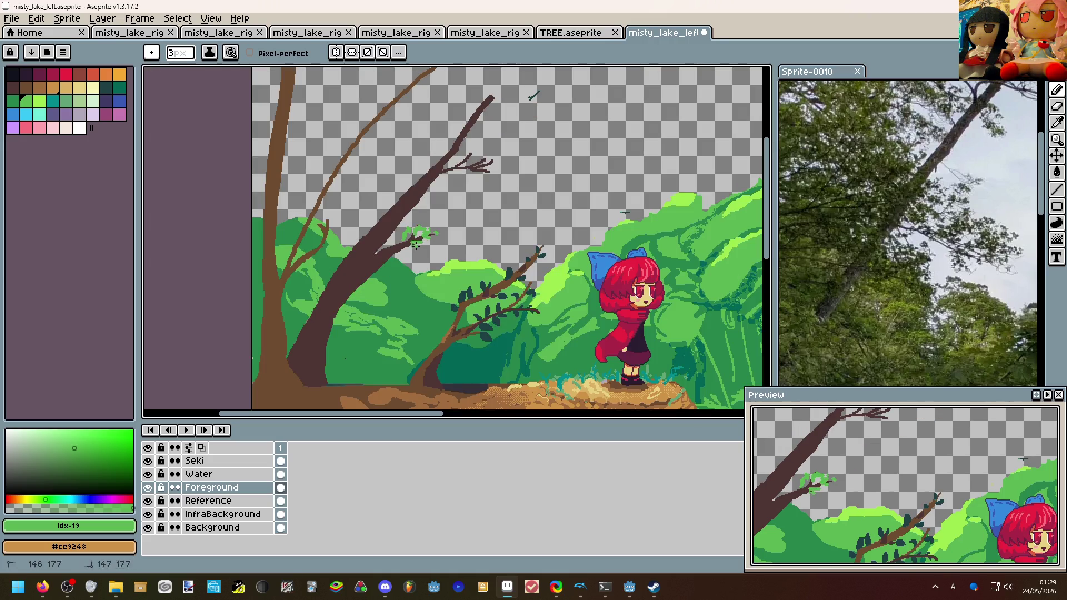
pyautogui.scroll(3)
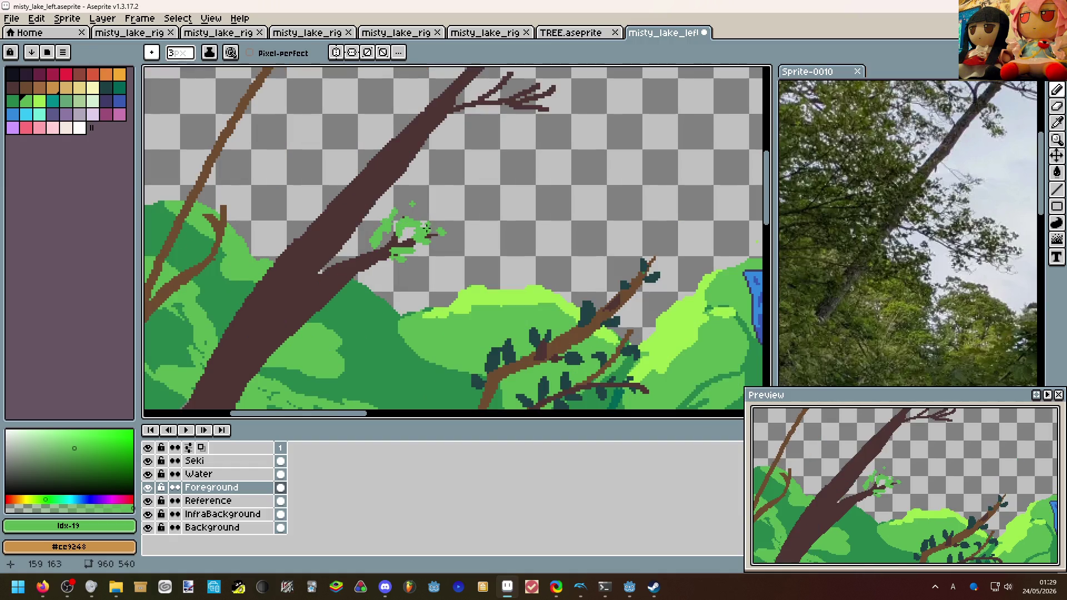
# Sample the trunk's dark brown and draw a short twig, undoing the stray strokes.
pyautogui.press('v')
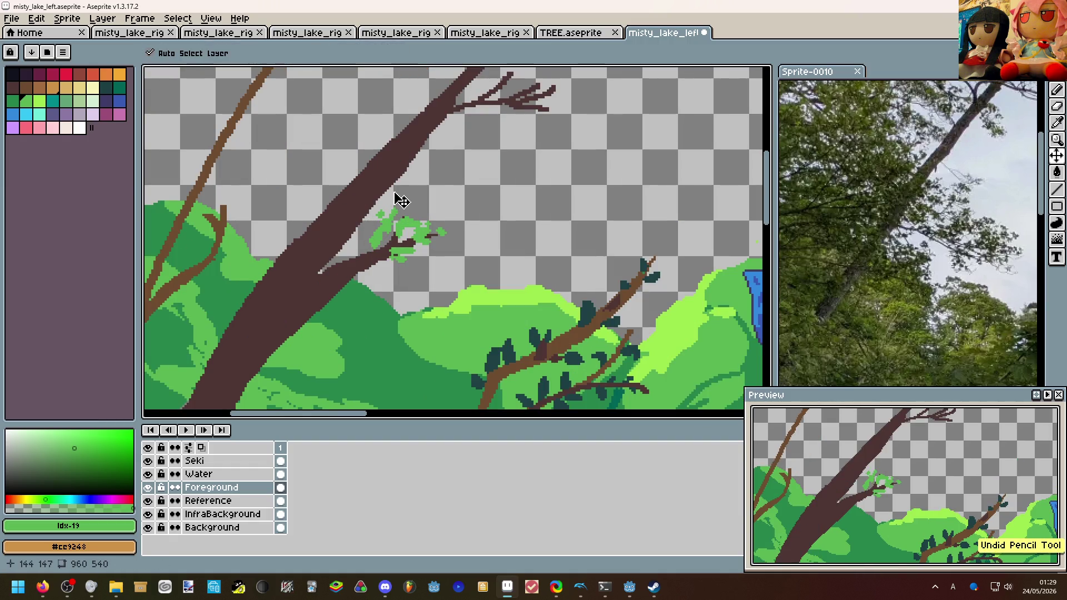
pyautogui.press('b')
pyautogui.click(383, 201)
pyautogui.moveTo(383, 201); pyautogui.dragTo(401, 211)
pyautogui.hotkey('ctrl', 'z')
pyautogui.hotkey('ctrl', 'z')
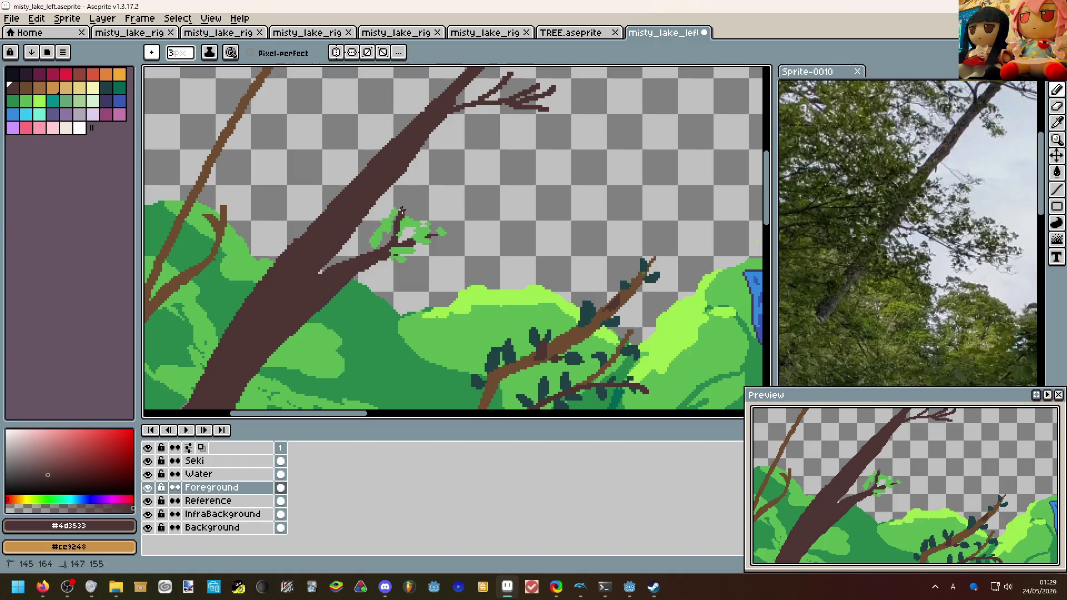
# Draw short dark brown twigs off the trunk, undoing one stroke.
pyautogui.moveTo(432, 172); pyautogui.dragTo(427, 162)
pyautogui.click(415, 172)
pyautogui.scroll(-3)
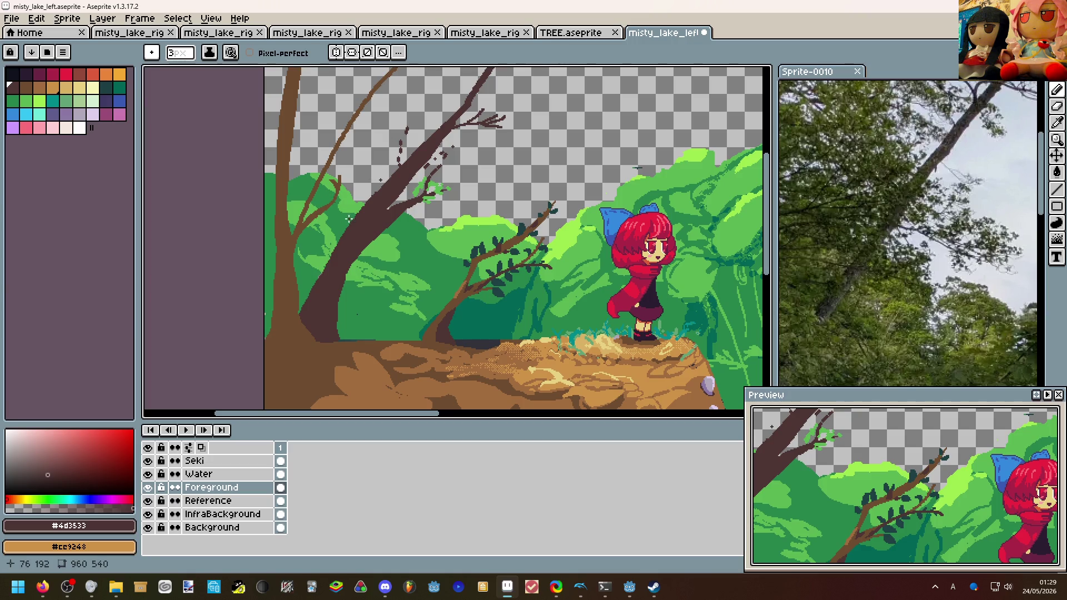
pyautogui.hotkey('ctrl', 'z')
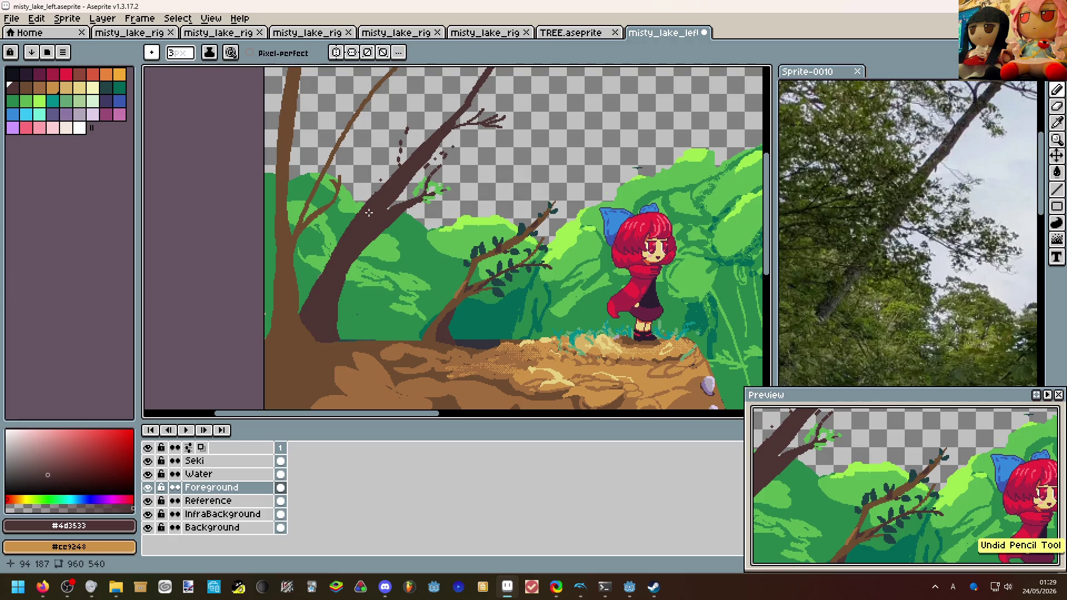
pyautogui.moveTo(382, 238); pyautogui.dragTo(384, 238)
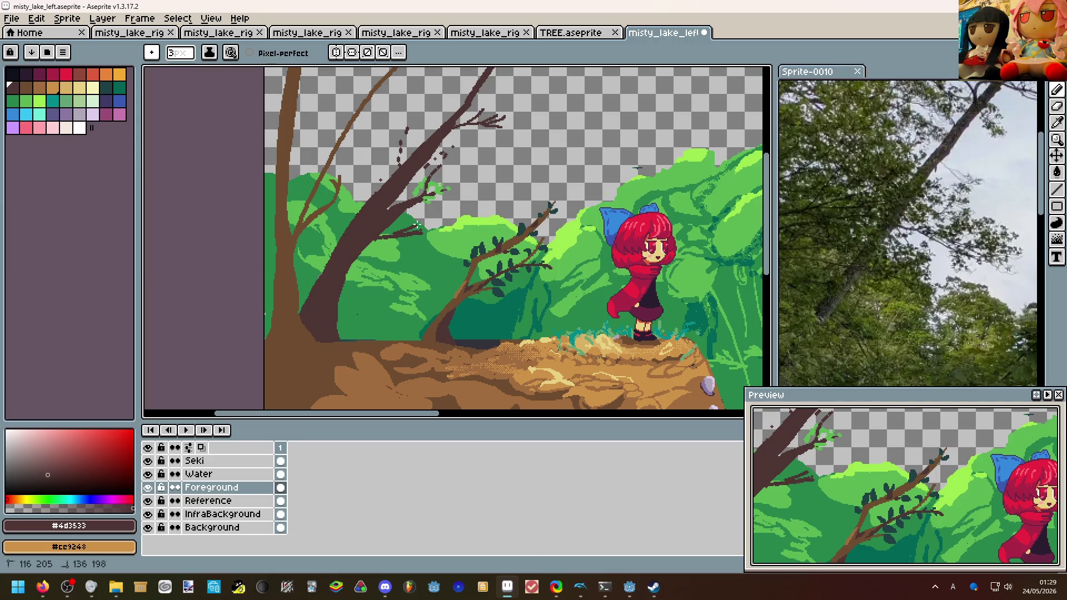
pyautogui.scroll(3)
# With a 2px brush, draw thin brown branches reaching up from the trunk.
pyautogui.press('-')
pyautogui.press('-')
pyautogui.press('+')
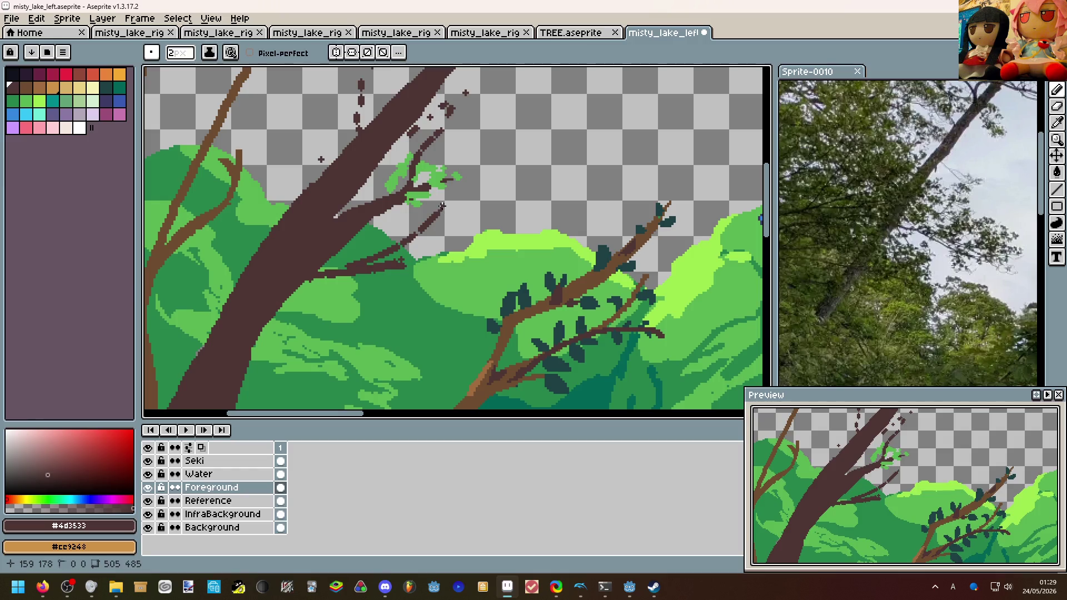
pyautogui.moveTo(436, 216); pyautogui.dragTo(462, 173)
pyautogui.scroll(-3)
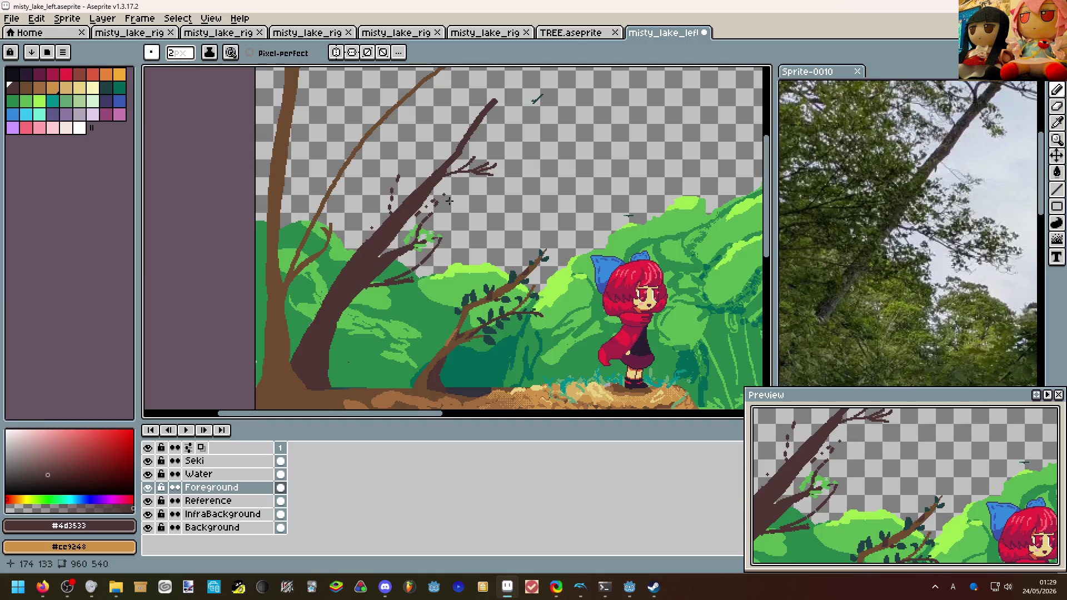
pyautogui.scroll(3)
pyautogui.moveTo(312, 279); pyautogui.dragTo(293, 289)
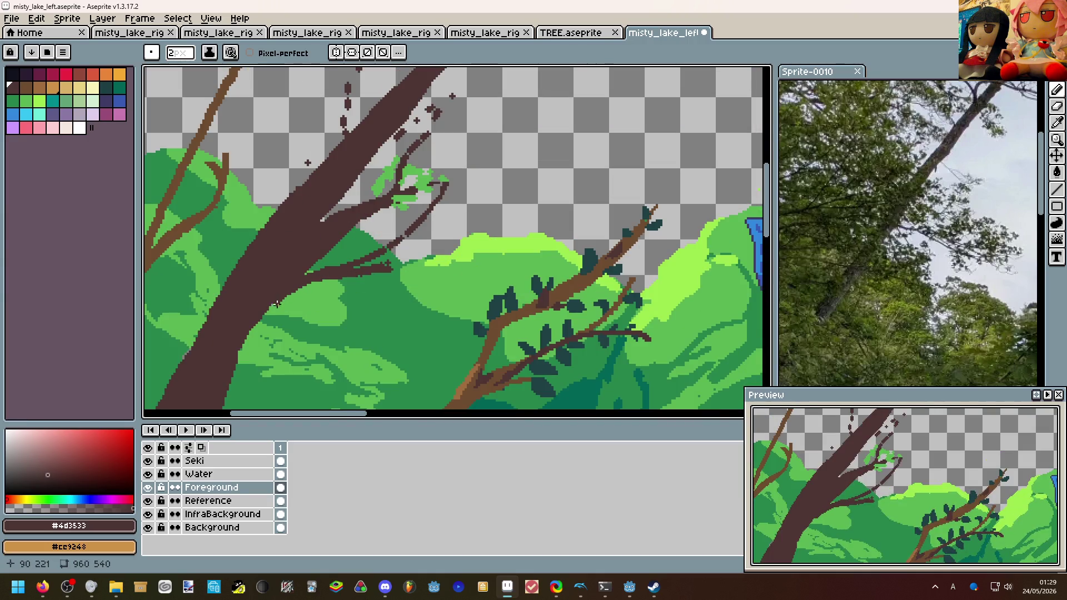
pyautogui.scroll(-3)
pyautogui.scroll(3)
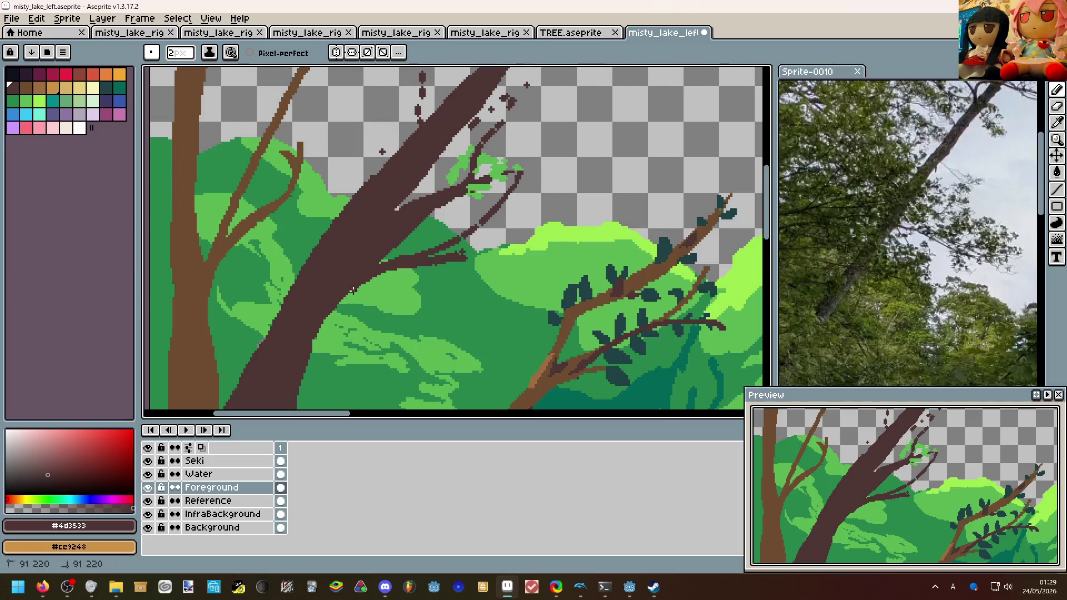
pyautogui.scroll(-3)
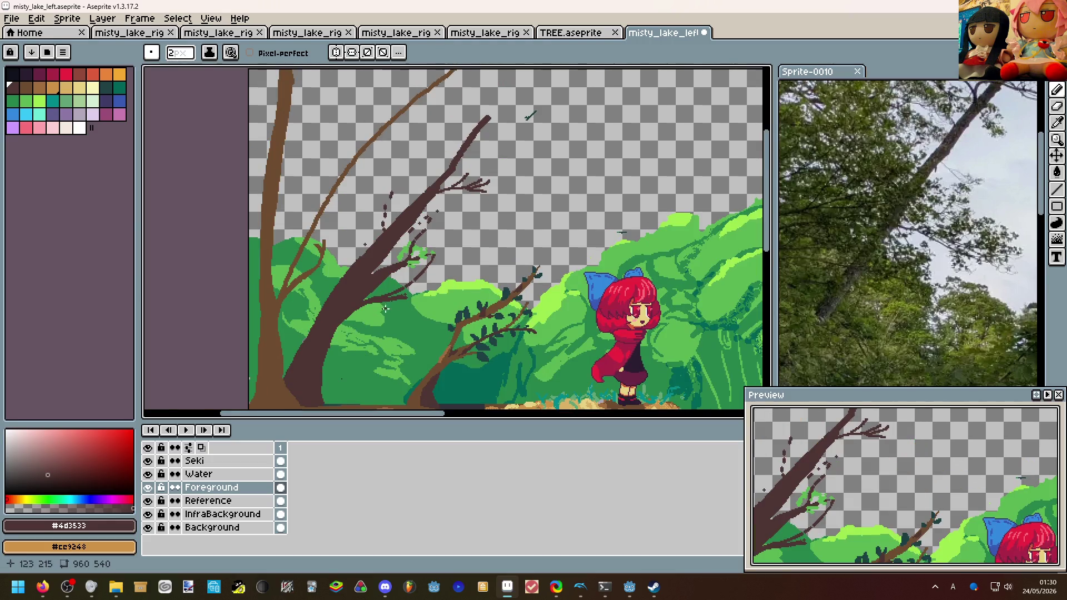
pyautogui.scroll(3)
pyautogui.scroll(-3)
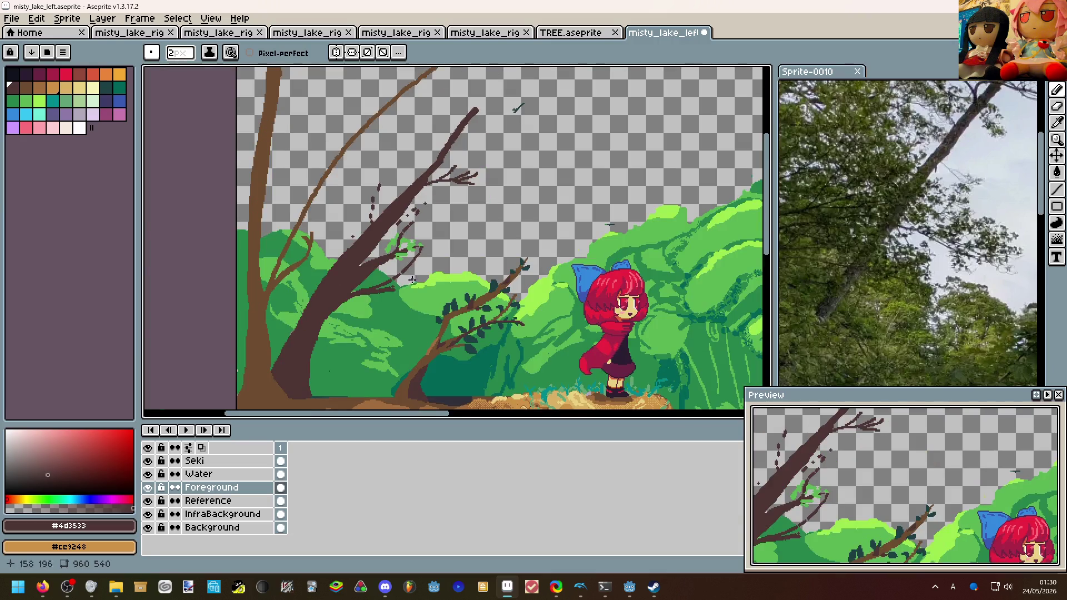
pyautogui.moveTo(432, 259); pyautogui.dragTo(365, 214)
pyautogui.scroll(-3)
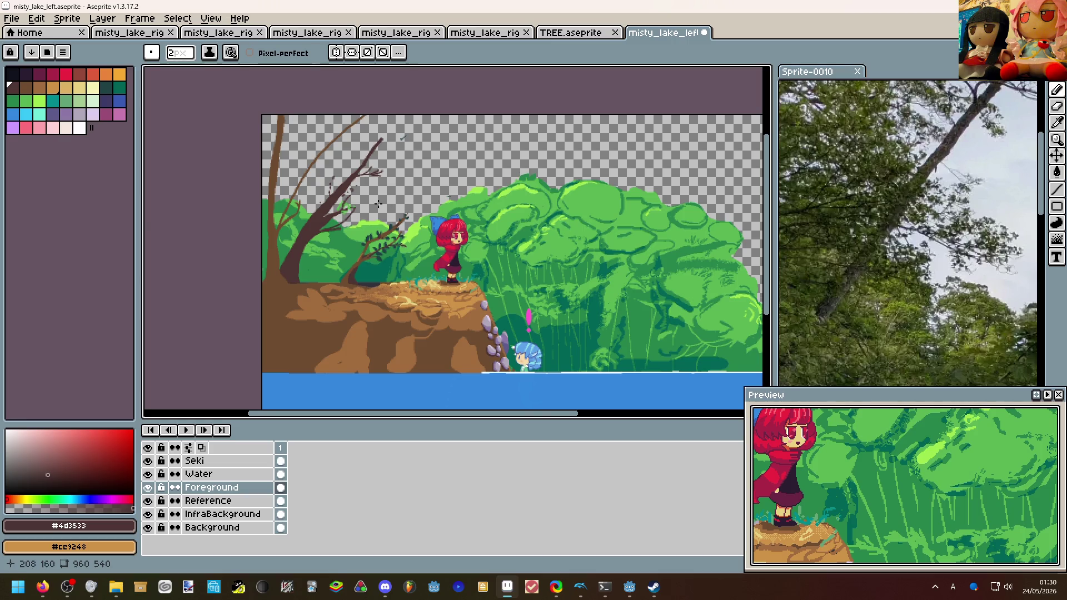
# Zoom around the cliff and eyedrop light brown #a26d3f from the dirt ledge.
pyautogui.scroll(3)
pyautogui.scroll(-3)
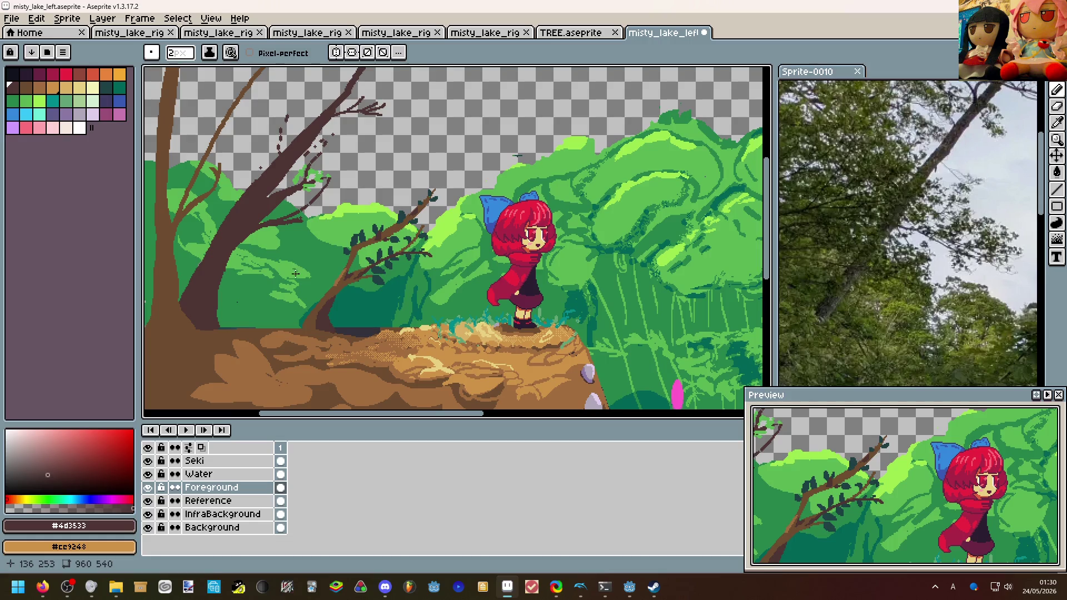
pyautogui.scroll(-3)
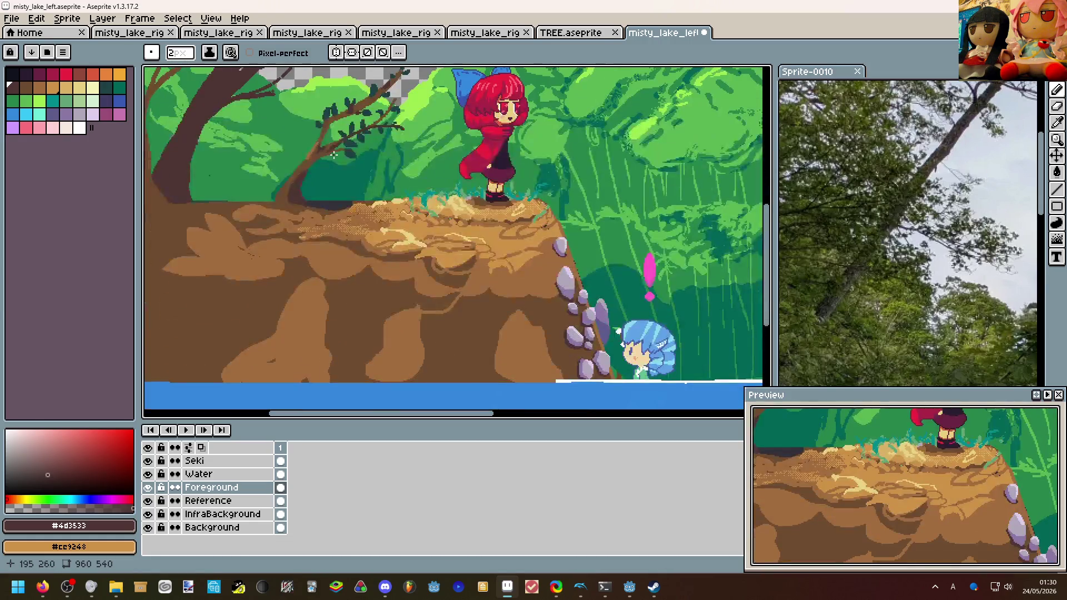
pyautogui.scroll(-3)
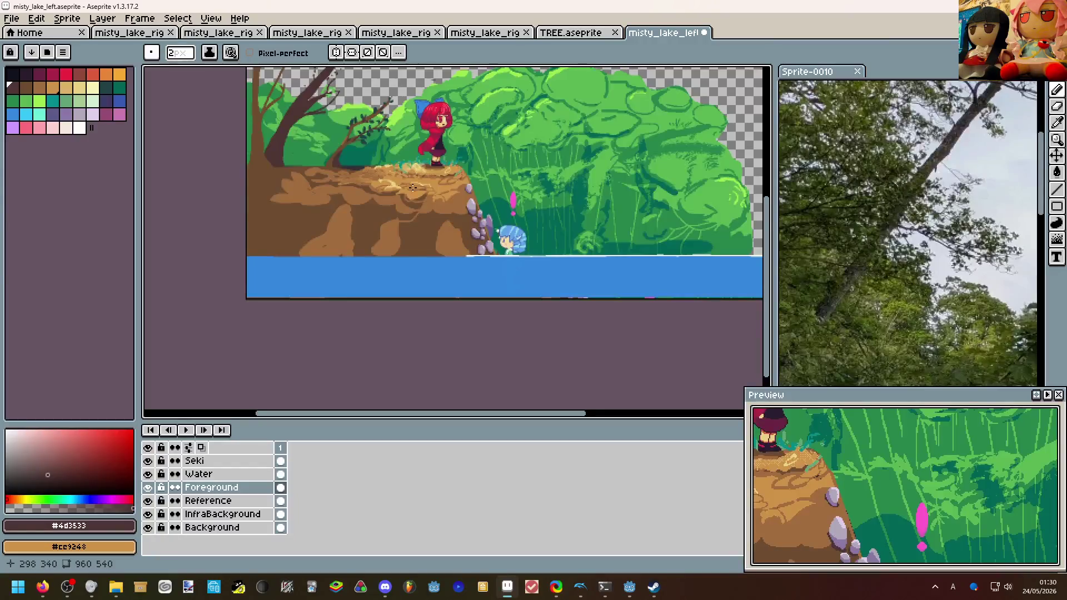
pyautogui.scroll(3)
pyautogui.scroll(-3)
pyautogui.scroll(3)
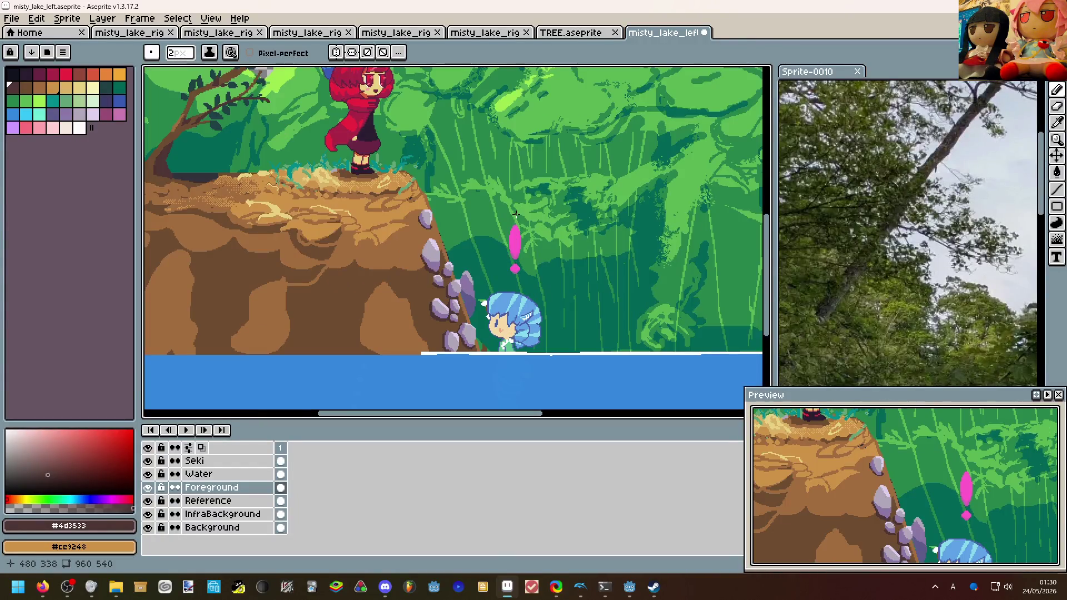
pyautogui.moveTo(445, 198); pyautogui.dragTo(481, 249)
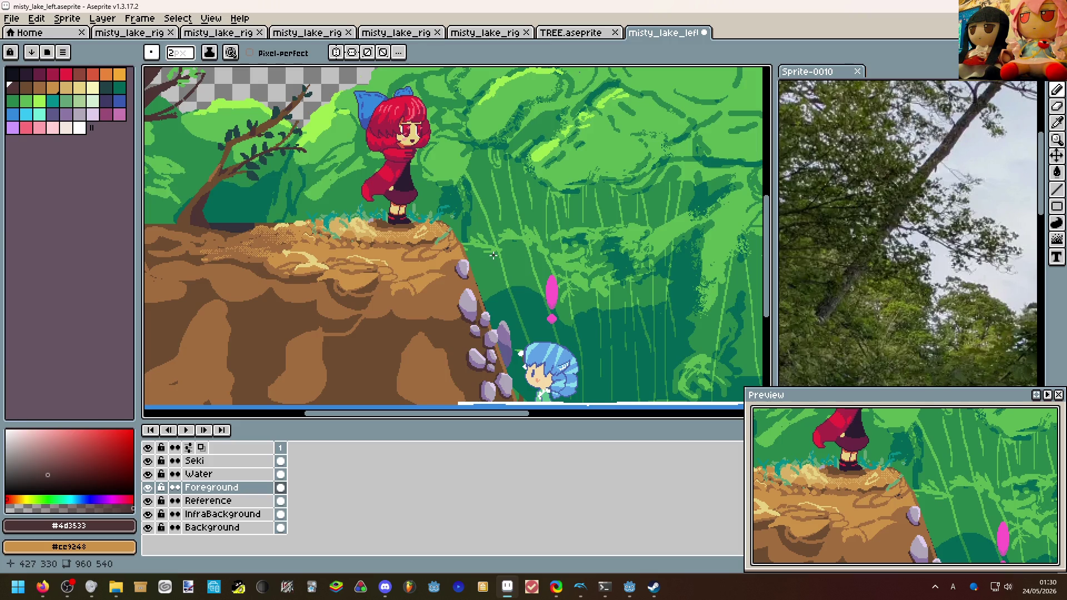
pyautogui.scroll(3)
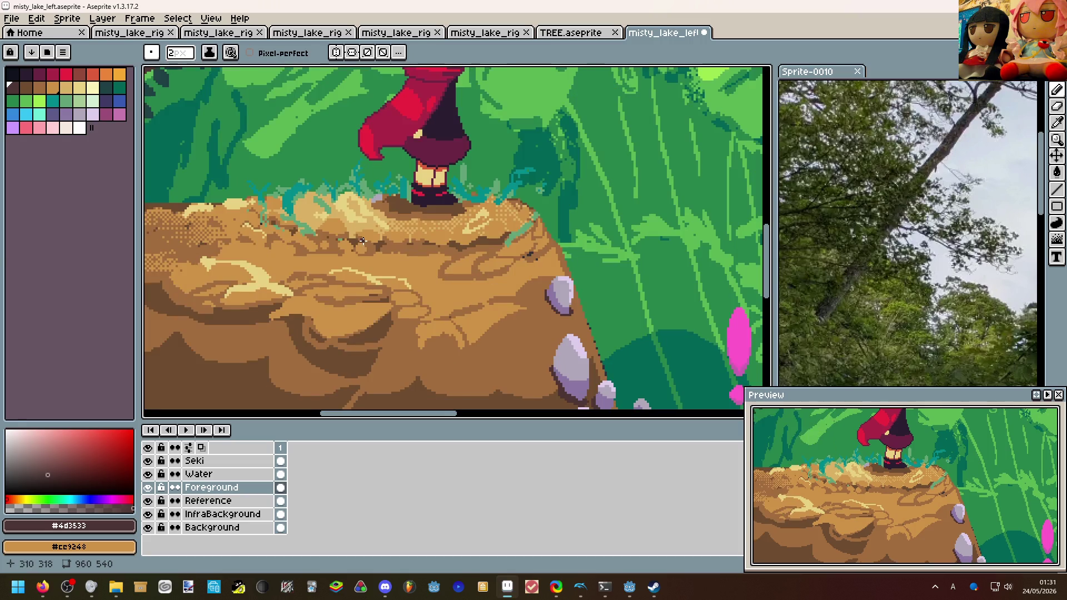
pyautogui.scroll(3)
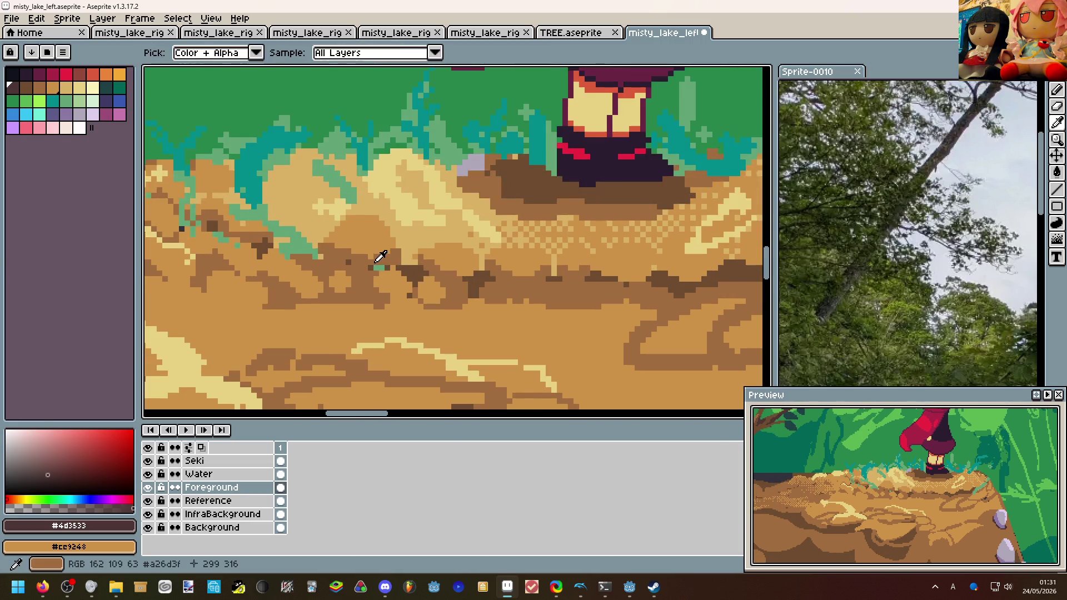
pyautogui.click(381, 268)
pyautogui.scroll(-3)
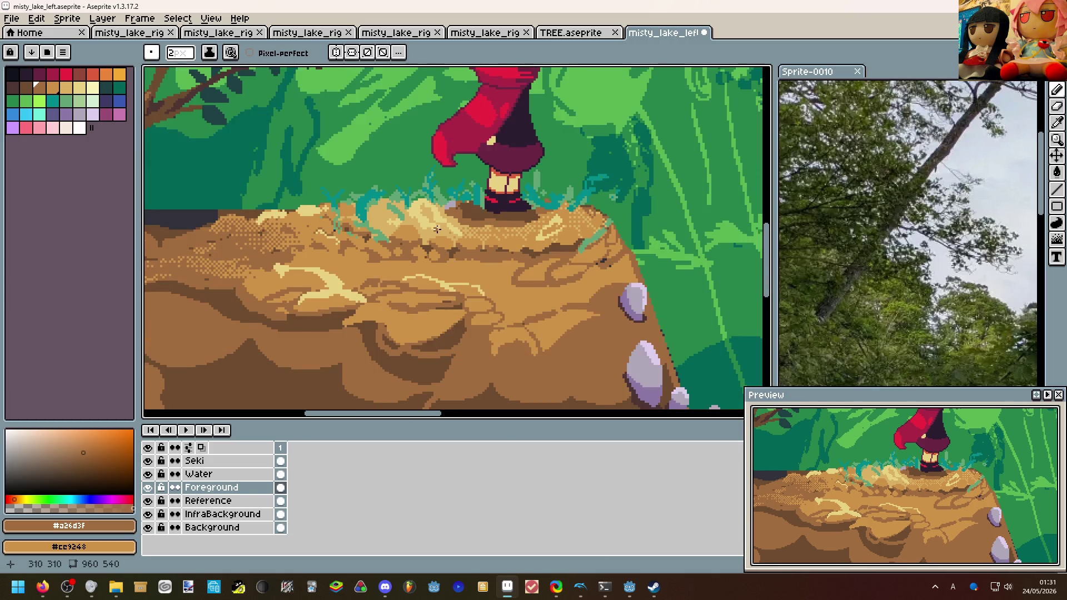
pyautogui.scroll(3)
pyautogui.scroll(-3)
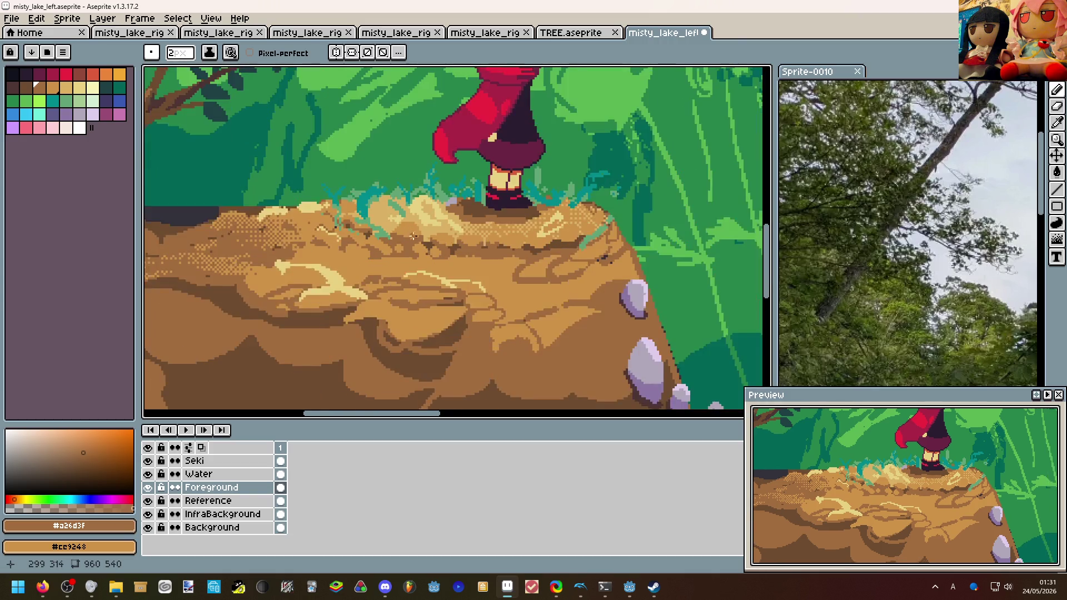
pyautogui.scroll(-3)
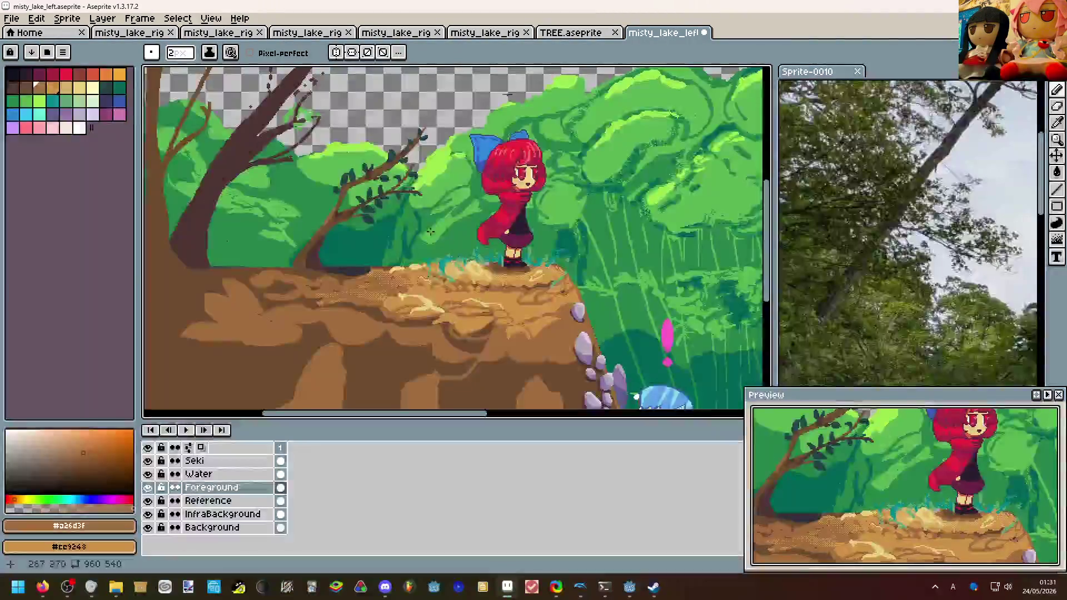
pyautogui.scroll(-3)
pyautogui.scroll(3)
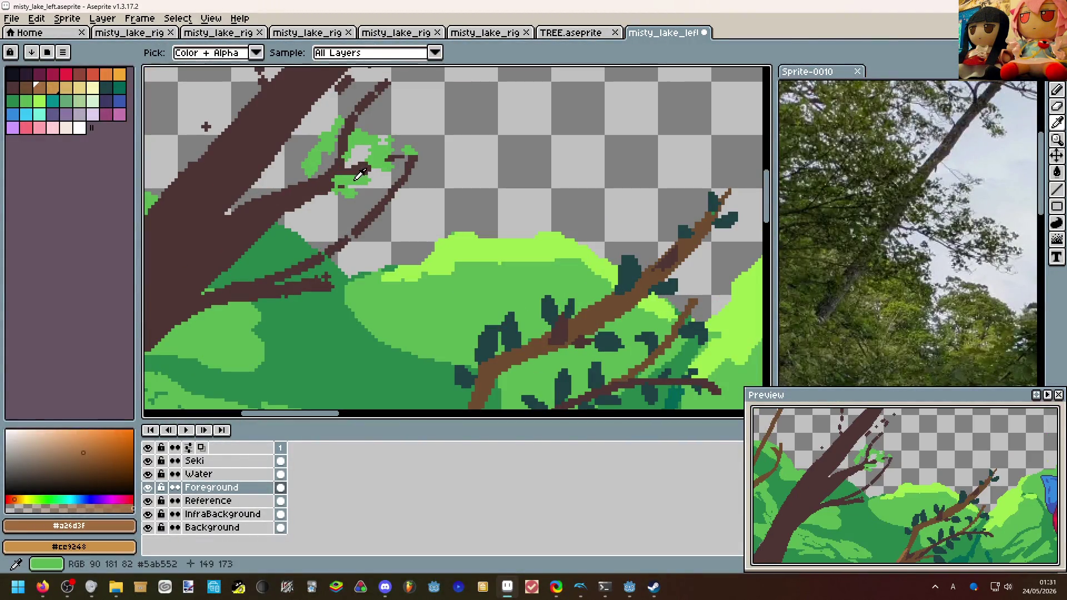
# Paint light green leaf clusters on both sides of the lower branch.
pyautogui.click(350, 177)
pyautogui.scroll(3)
pyautogui.click(416, 169)
pyautogui.hotkey('ctrl', 'z')
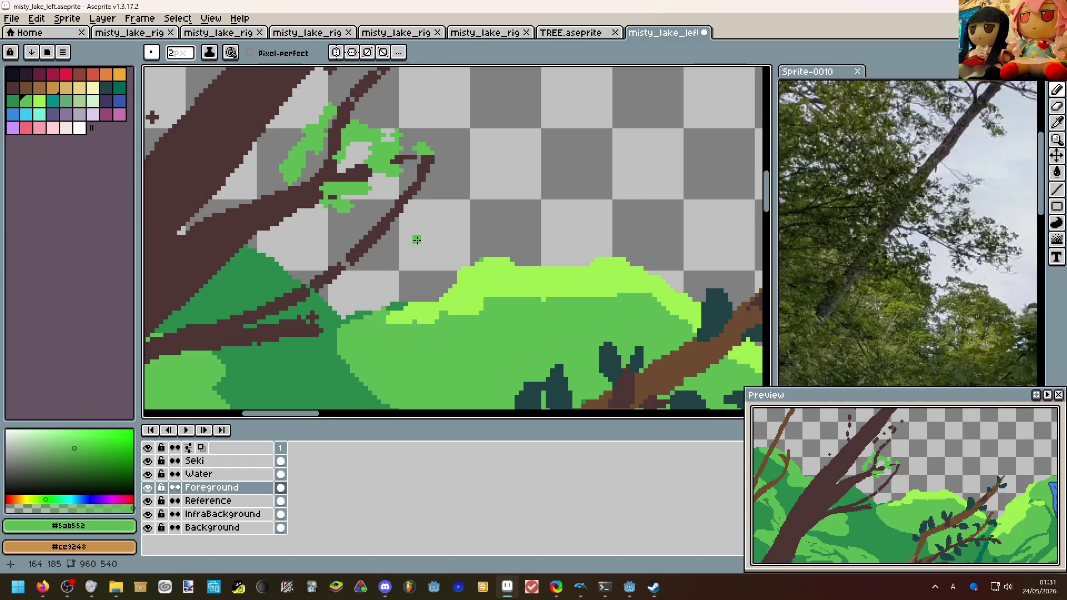
pyautogui.moveTo(395, 236); pyautogui.dragTo(423, 195)
pyautogui.moveTo(355, 257); pyautogui.dragTo(366, 266)
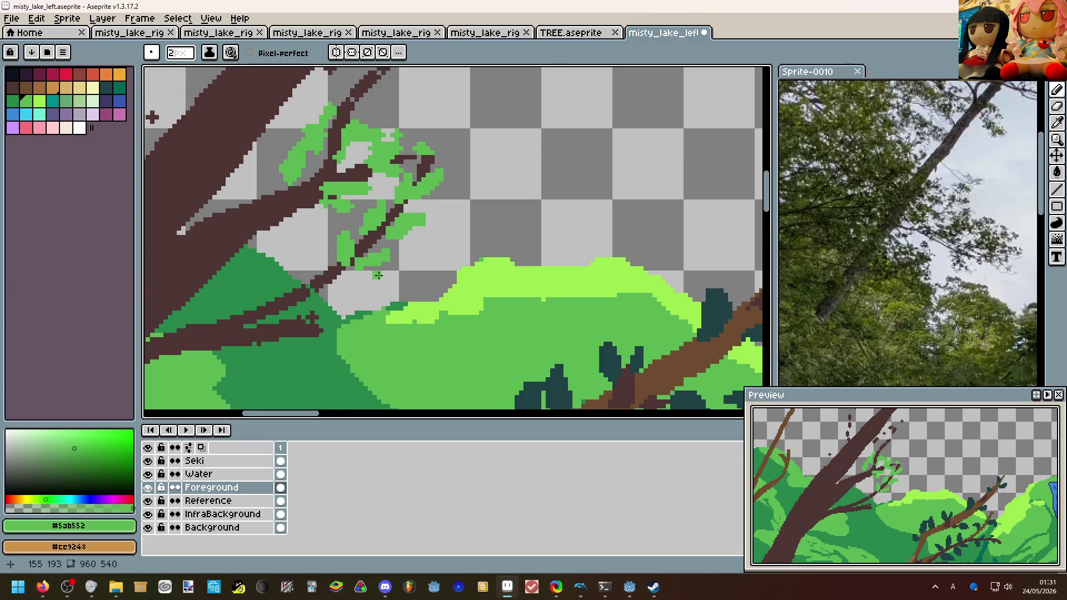
pyautogui.scroll(-3)
pyautogui.scroll(3)
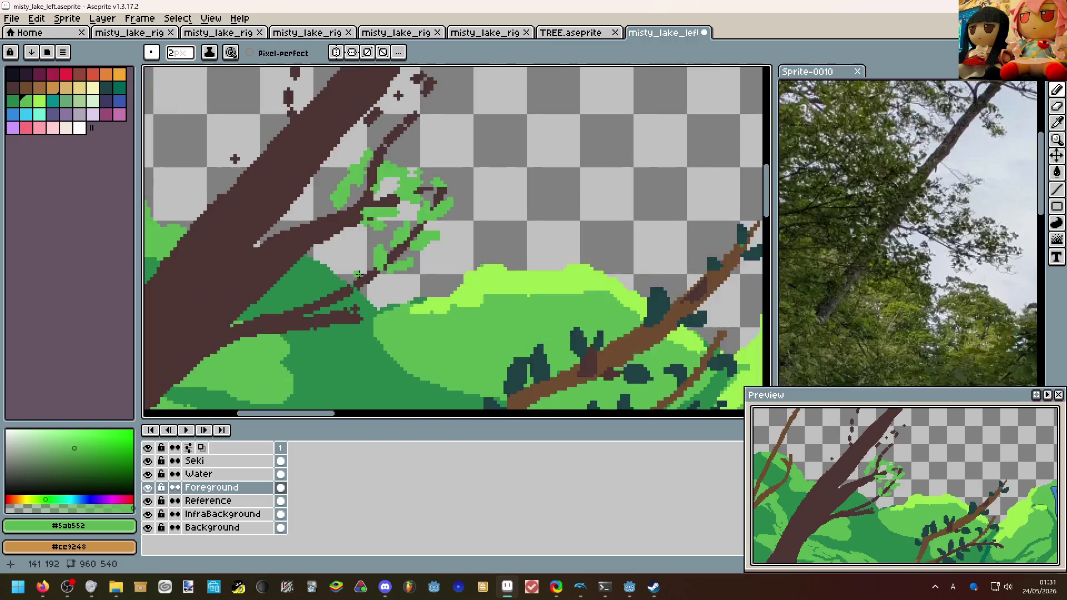
pyautogui.moveTo(391, 272); pyautogui.dragTo(410, 257)
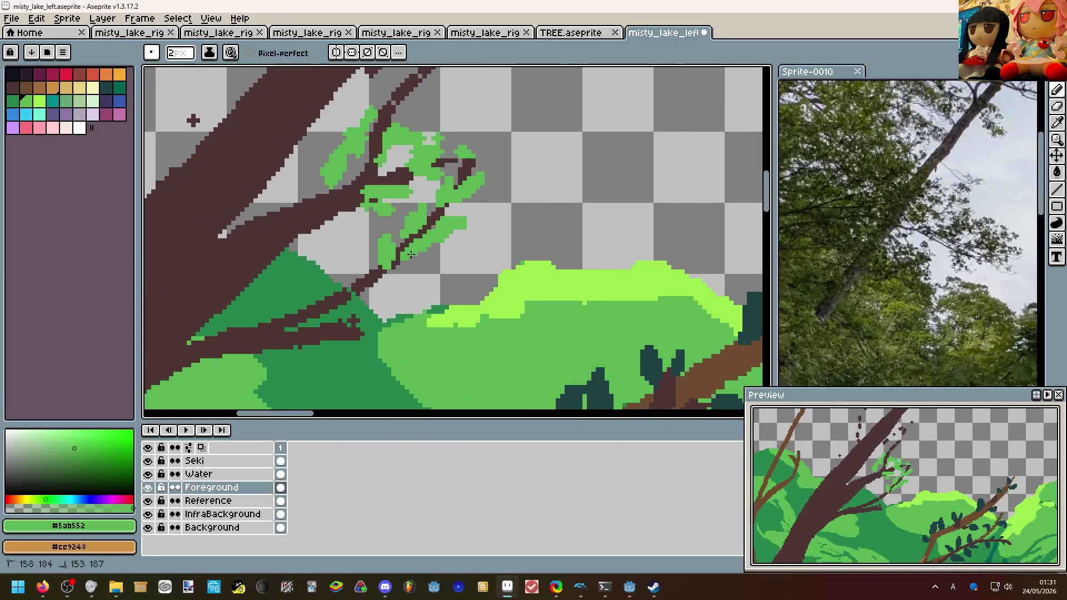
pyautogui.moveTo(411, 255); pyautogui.dragTo(365, 282)
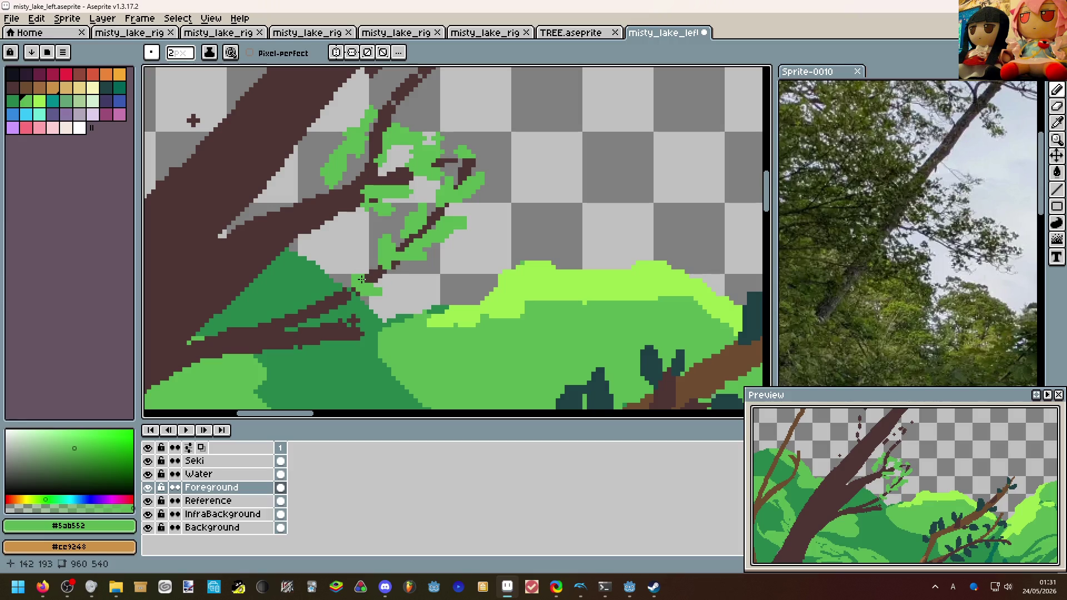
# Draw thin 1px dark brown twigs off the branch.
pyautogui.click(370, 271)
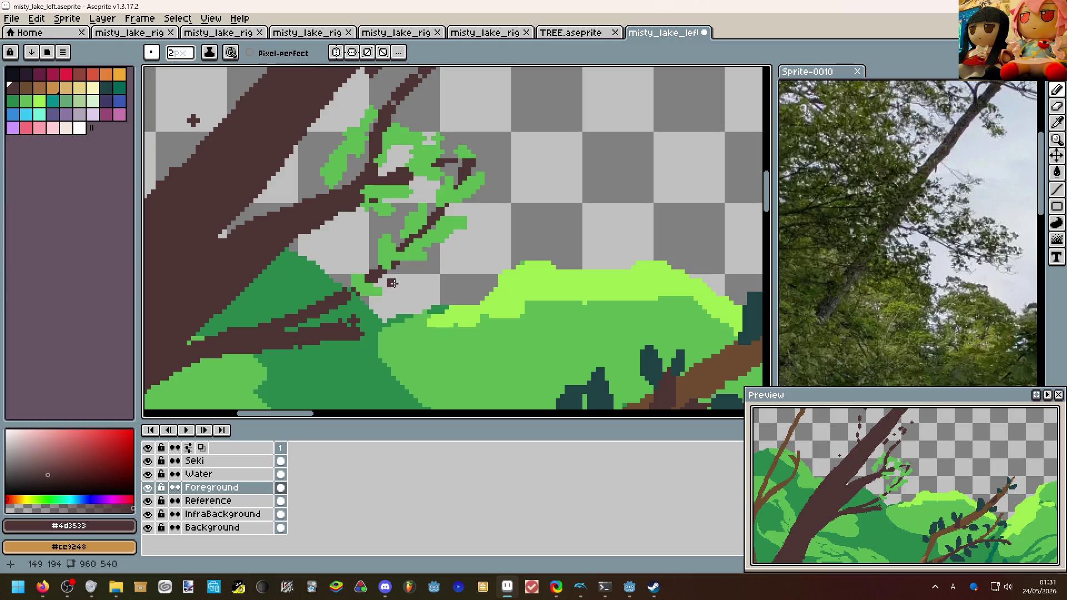
pyautogui.press('-')
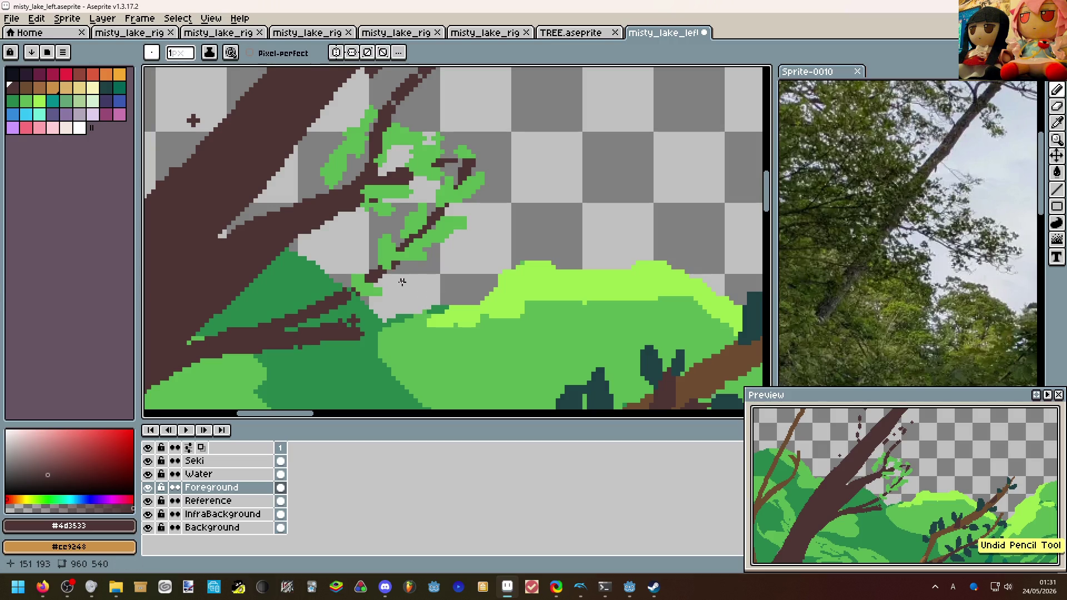
pyautogui.click(437, 278)
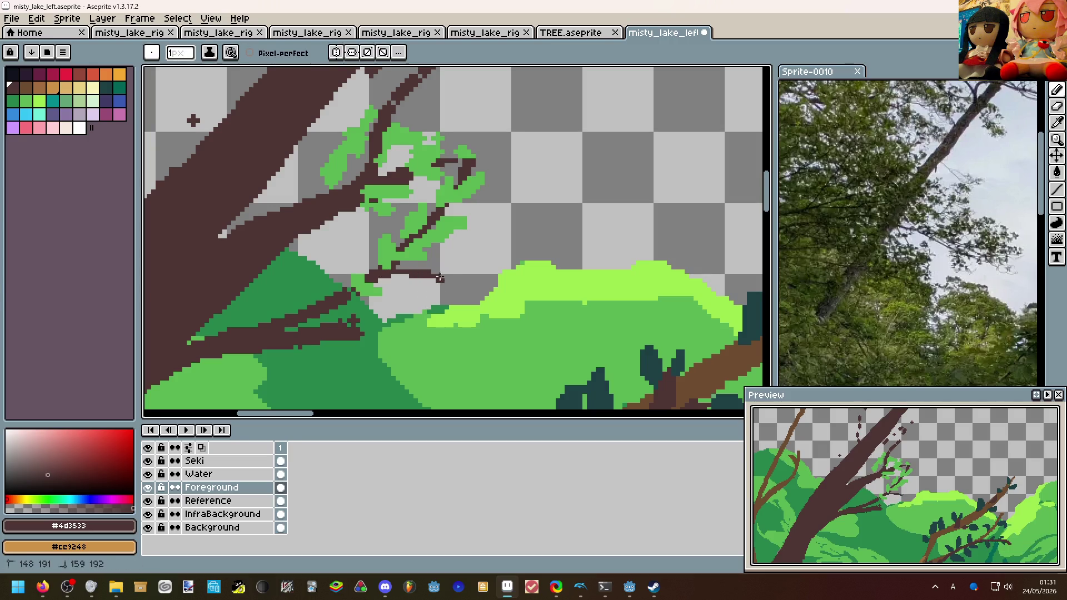
pyautogui.moveTo(430, 277); pyautogui.dragTo(505, 253)
pyautogui.scroll(3)
# Dot light green leaf pixels onto the new twig.
pyautogui.click(428, 252)
pyautogui.click(448, 269)
pyautogui.click(461, 261)
pyautogui.click(459, 276)
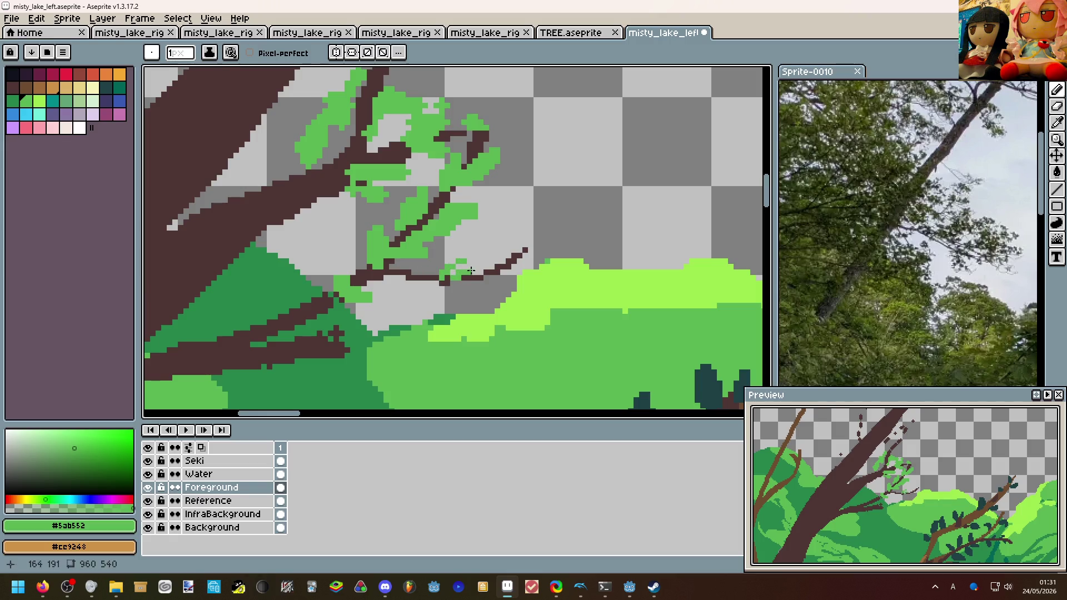
# Draw a brown twig running down to the right and erase its stray pixels.
pyautogui.click(470, 277)
pyautogui.moveTo(498, 312); pyautogui.dragTo(473, 282)
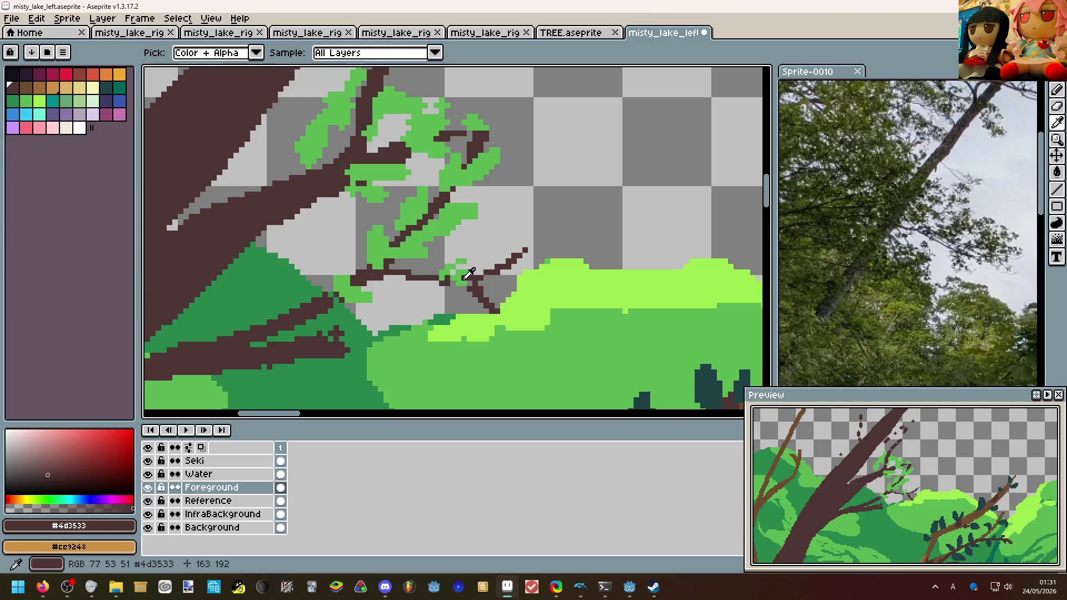
pyautogui.click(458, 289)
pyautogui.click(473, 295)
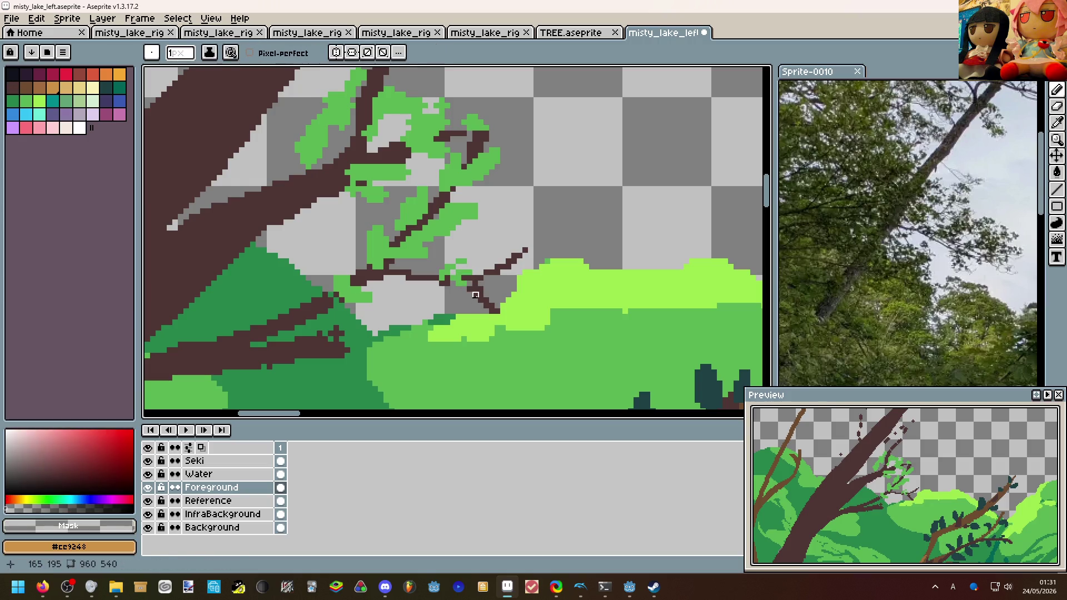
pyautogui.click(480, 298)
# Paint green leaves along the thin twig tip.
pyautogui.click(452, 277)
pyautogui.moveTo(478, 290); pyautogui.dragTo(510, 251)
pyautogui.click(513, 245)
pyautogui.scroll(-3)
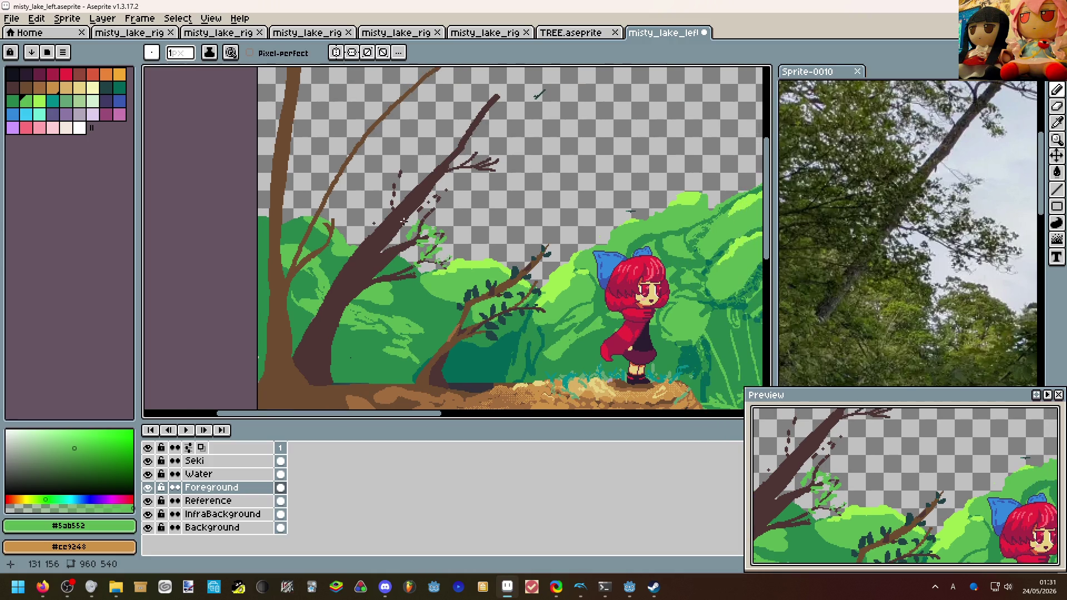
# Paint 3px #5ab552 leaf strokes up the trunk, undoing the thin and misplaced strokes.
pyautogui.scroll(3)
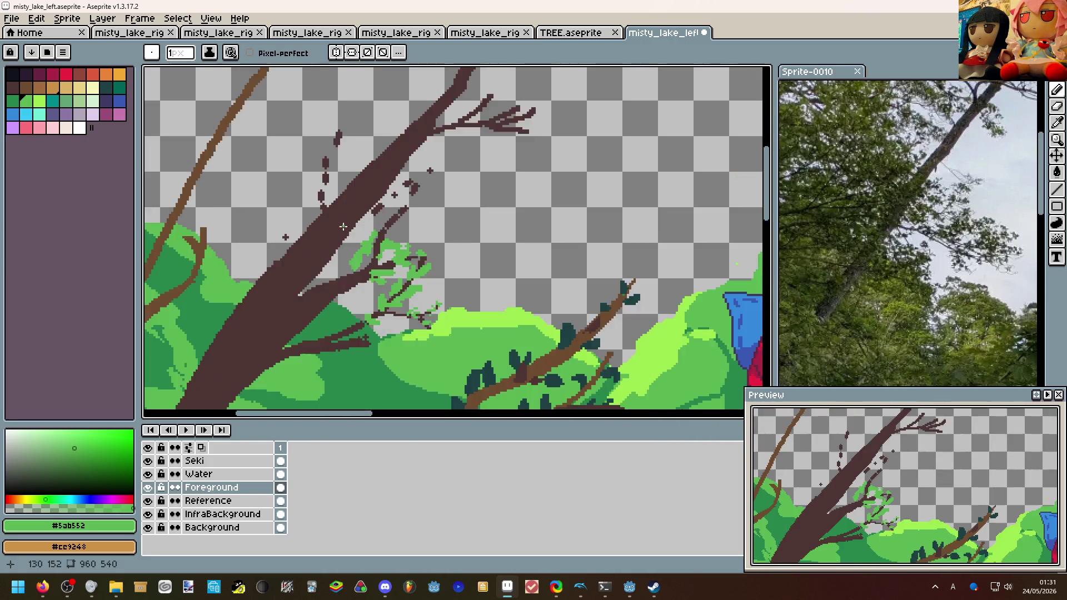
pyautogui.moveTo(400, 222); pyautogui.dragTo(443, 182)
pyautogui.hotkey('ctrl', 'z')
pyautogui.press('+')
pyautogui.press('+')
pyautogui.moveTo(403, 220); pyautogui.dragTo(399, 234)
pyautogui.scroll(-3)
pyautogui.hotkey('ctrl', 'z')
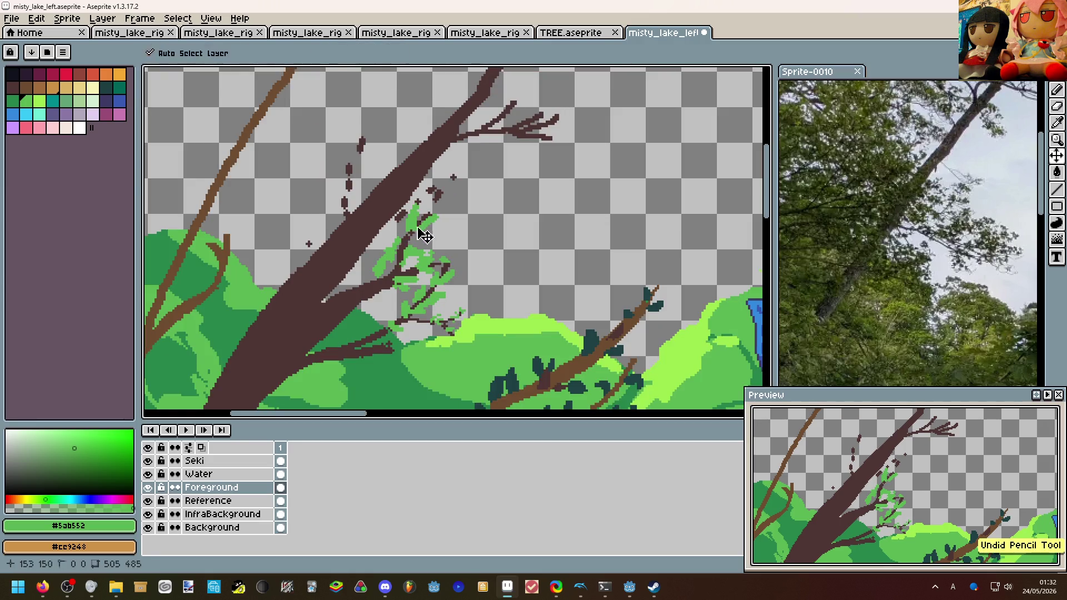
pyautogui.scroll(3)
pyautogui.moveTo(431, 208); pyautogui.dragTo(383, 147)
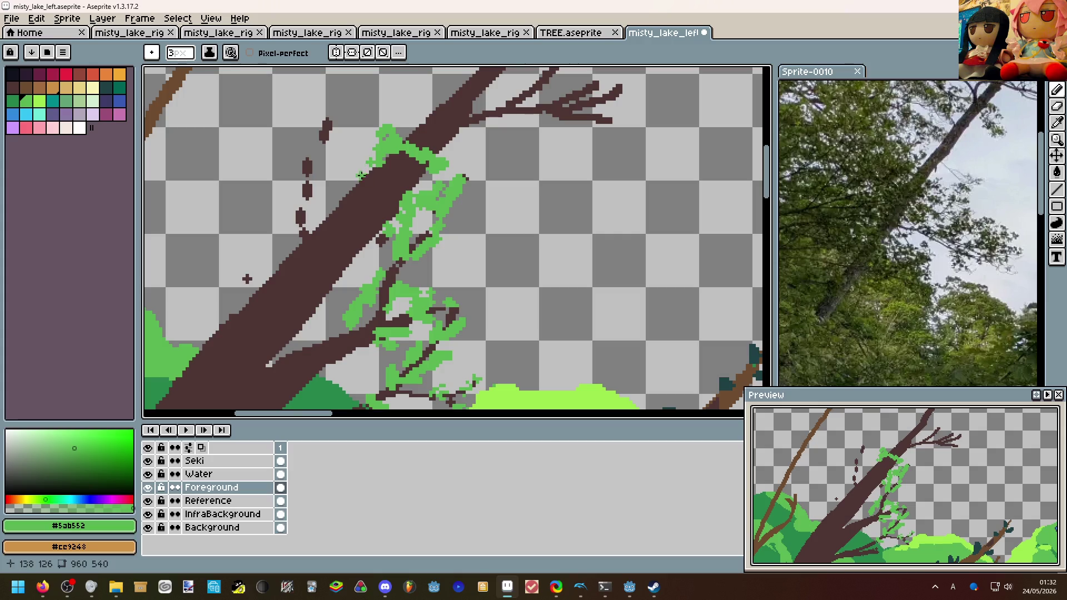
# Wrap light-green leaves around the trunk's column of dark dots.
pyautogui.scroll(-3)
pyautogui.scroll(-3)
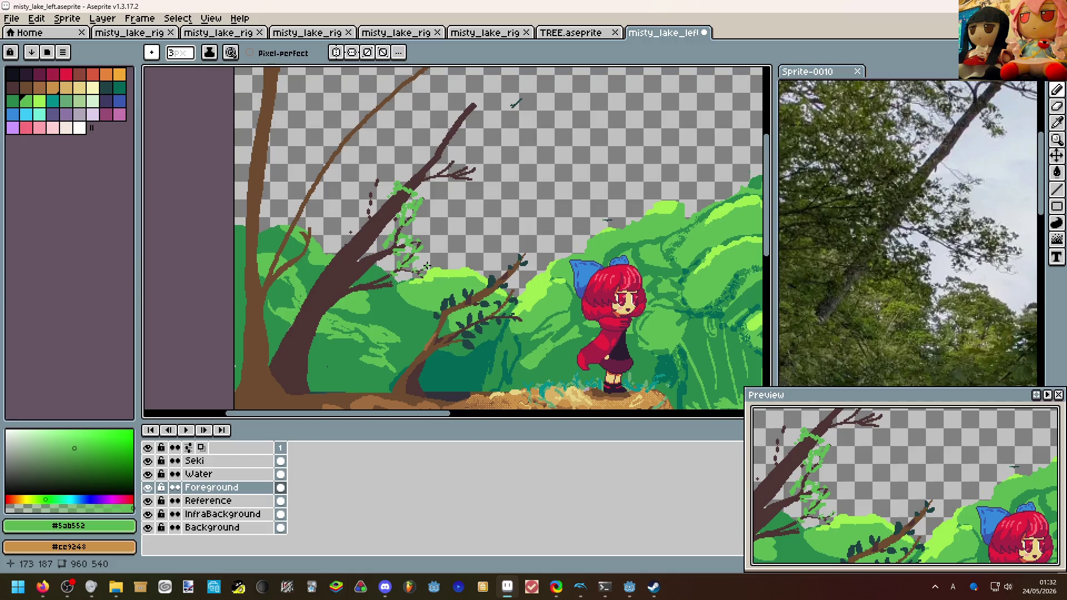
pyautogui.scroll(-3)
pyautogui.scroll(3)
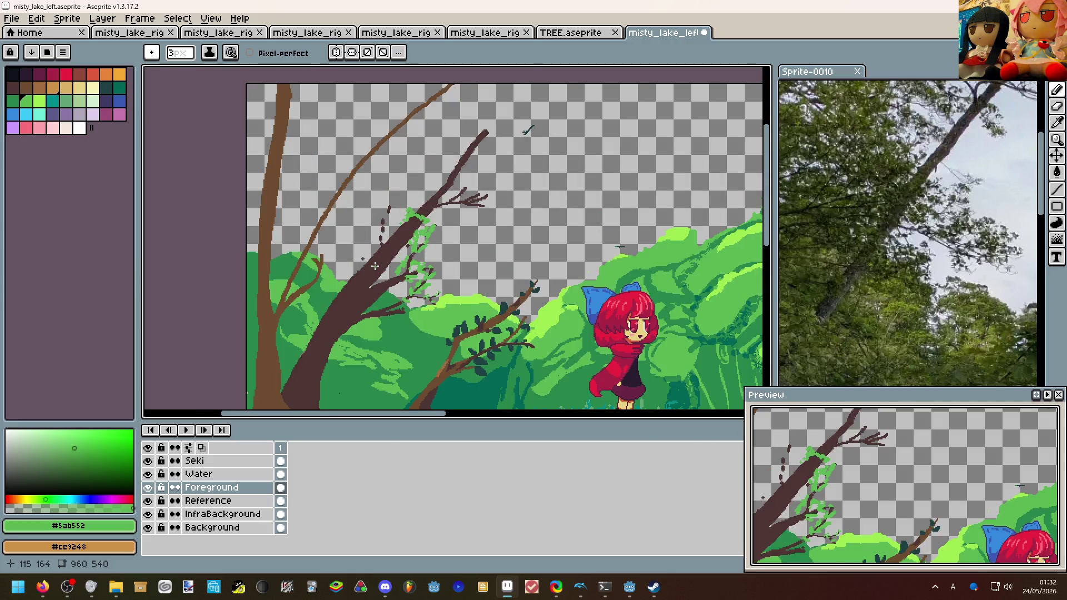
pyautogui.scroll(3)
pyautogui.scroll(3)
pyautogui.moveTo(391, 200); pyautogui.dragTo(472, 120)
pyautogui.moveTo(376, 190); pyautogui.dragTo(417, 170)
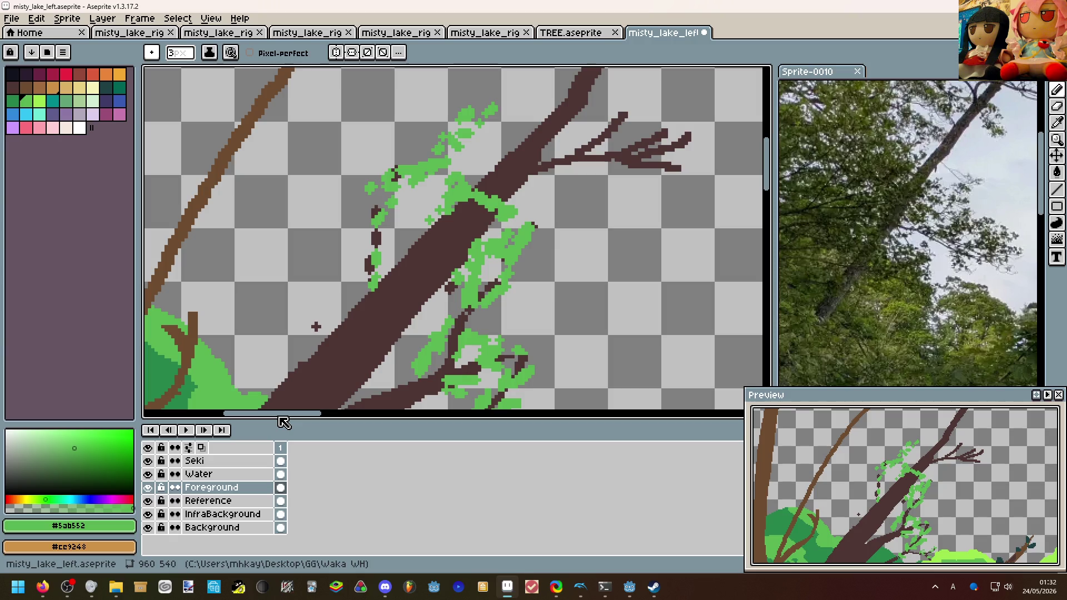
# Zoom and pan around the scene to review the leafy trunk.
pyautogui.scroll(-3)
pyautogui.scroll(3)
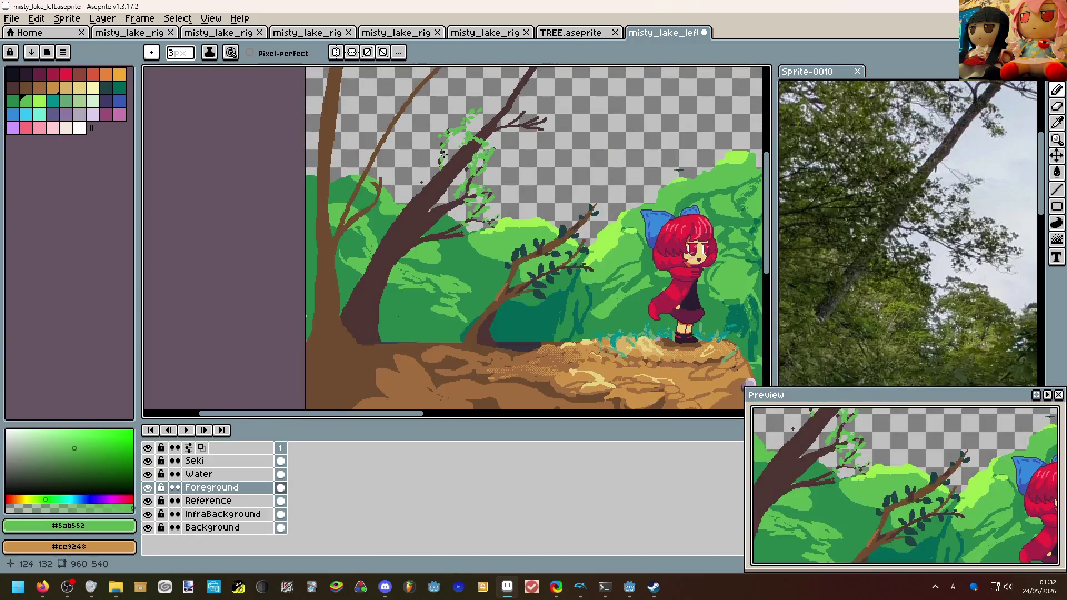
pyautogui.scroll(-3)
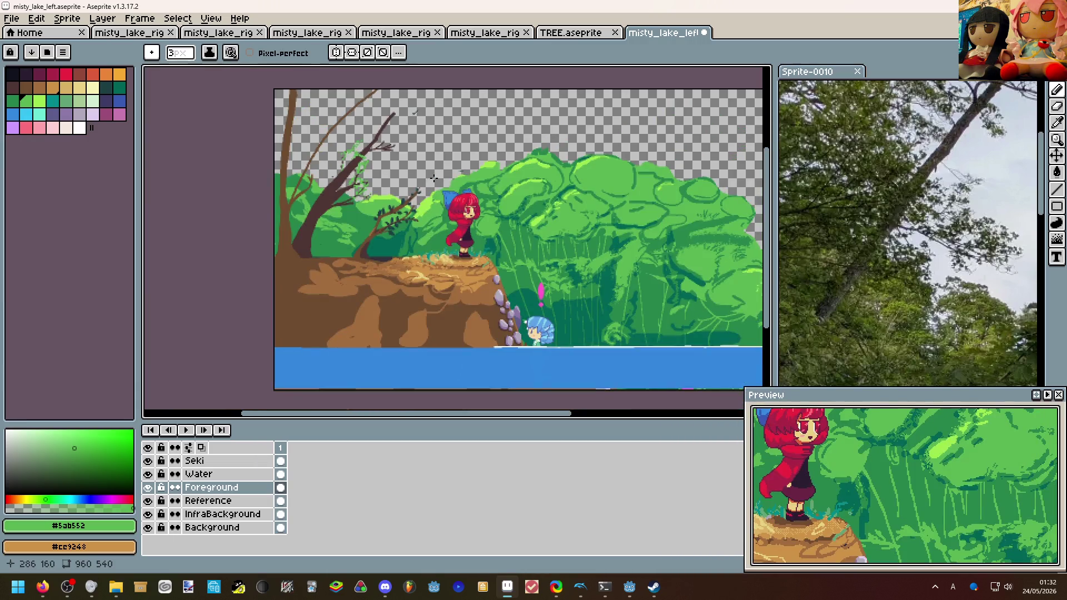
pyautogui.moveTo(604, 266); pyautogui.dragTo(451, 258)
pyautogui.scroll(3)
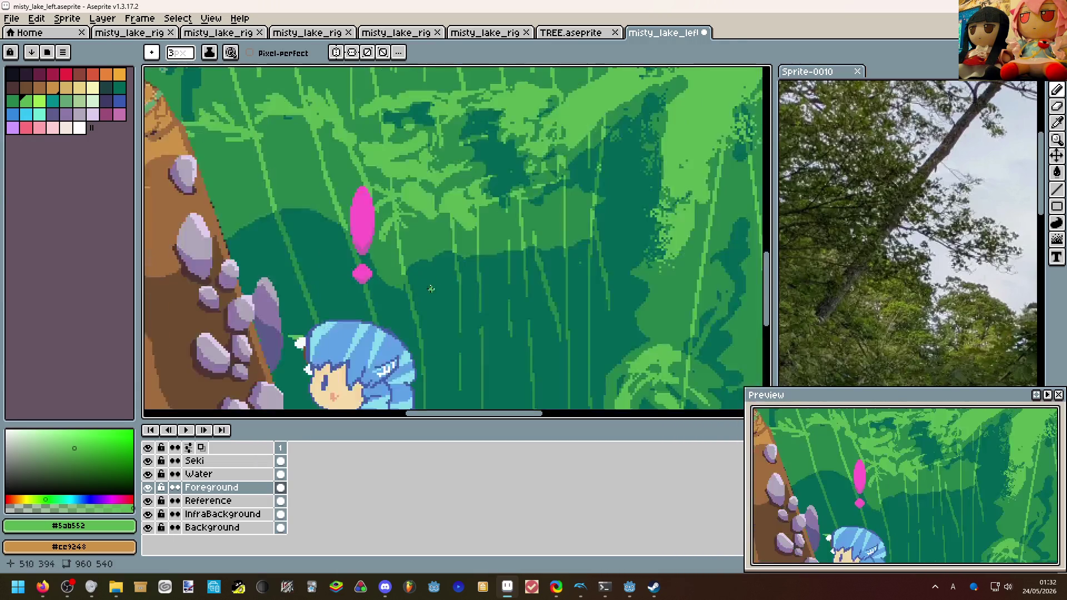
pyautogui.scroll(-3)
pyautogui.scroll(3)
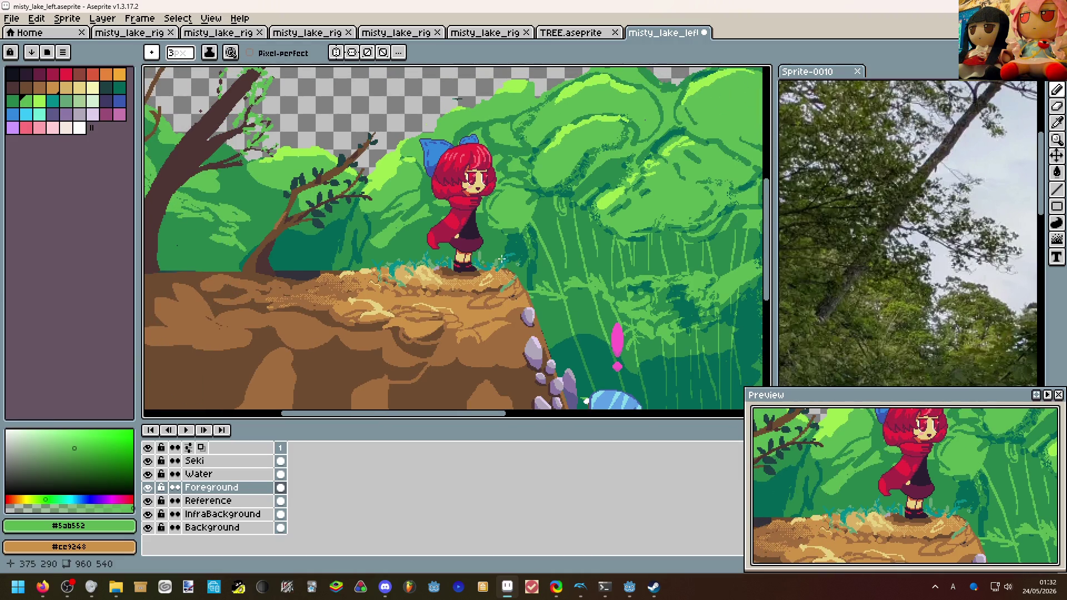
pyautogui.hscroll(3)
pyautogui.scroll(-3)
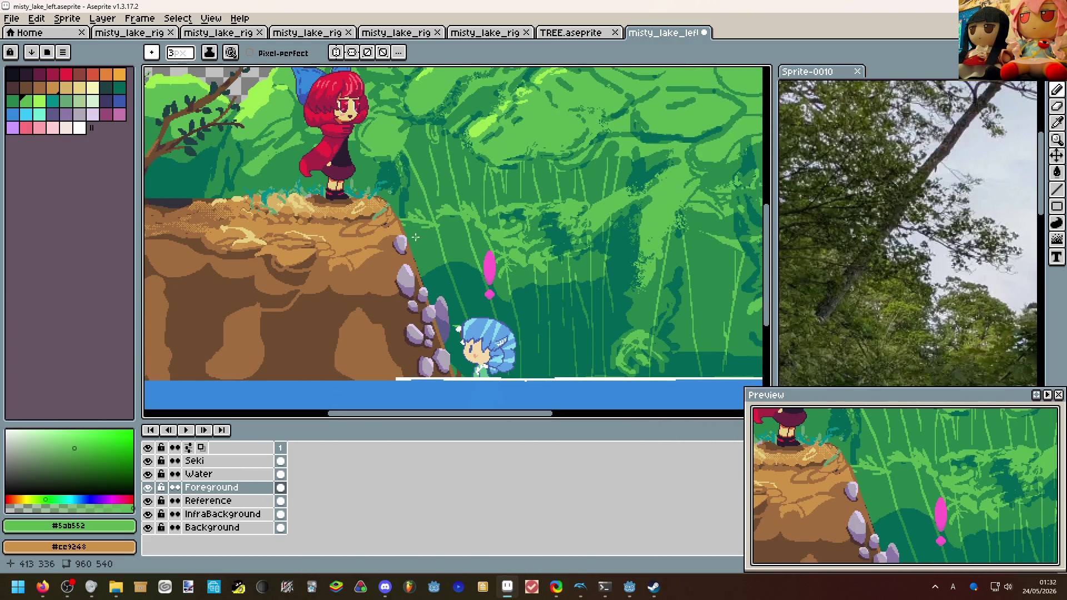
pyautogui.hscroll(3)
pyautogui.scroll(-3)
pyautogui.scroll(3)
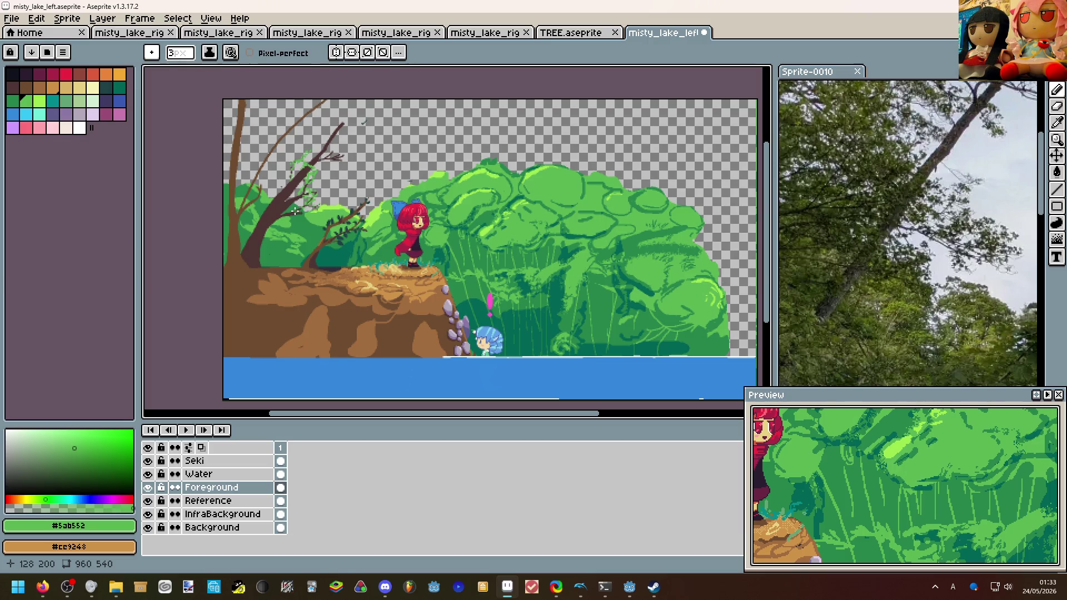
pyautogui.scroll(3)
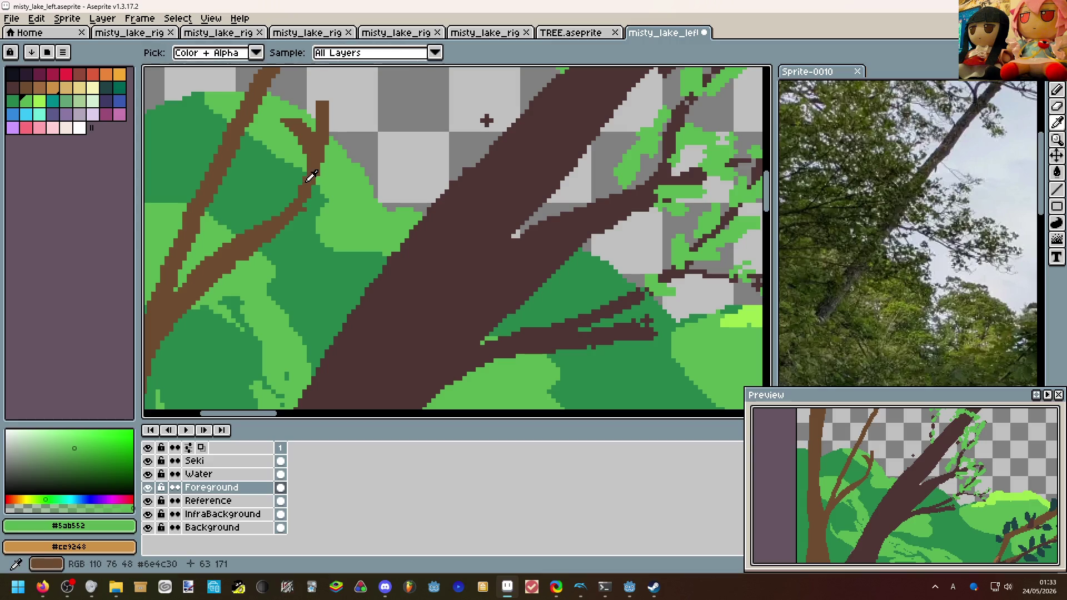
# Eyedrop dark green #26854c and shade the upper vine segments, undoing two misplaced strokes.
pyautogui.click(312, 192)
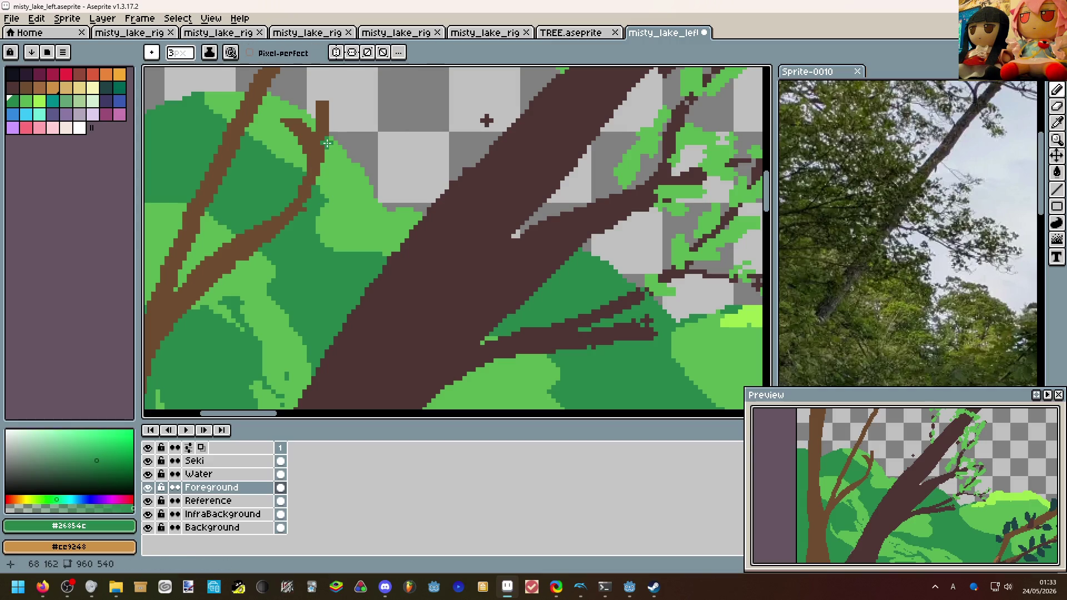
pyautogui.moveTo(383, 225); pyautogui.dragTo(407, 207)
pyautogui.hotkey('ctrl', 'z')
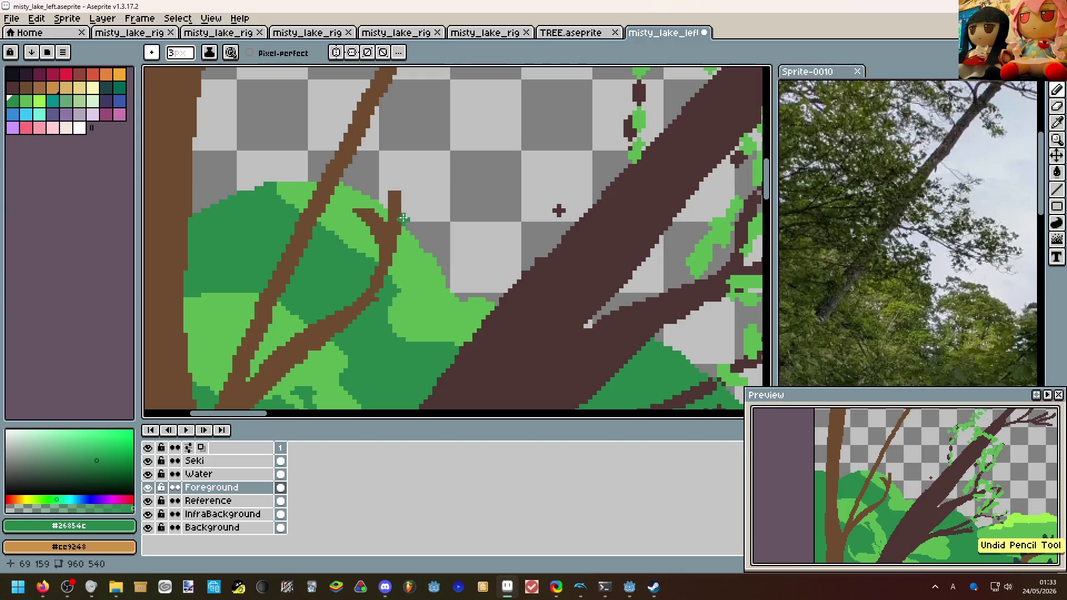
pyautogui.hotkey('ctrl', 'z')
pyautogui.moveTo(532, 262); pyautogui.dragTo(540, 165)
pyautogui.scroll(-3)
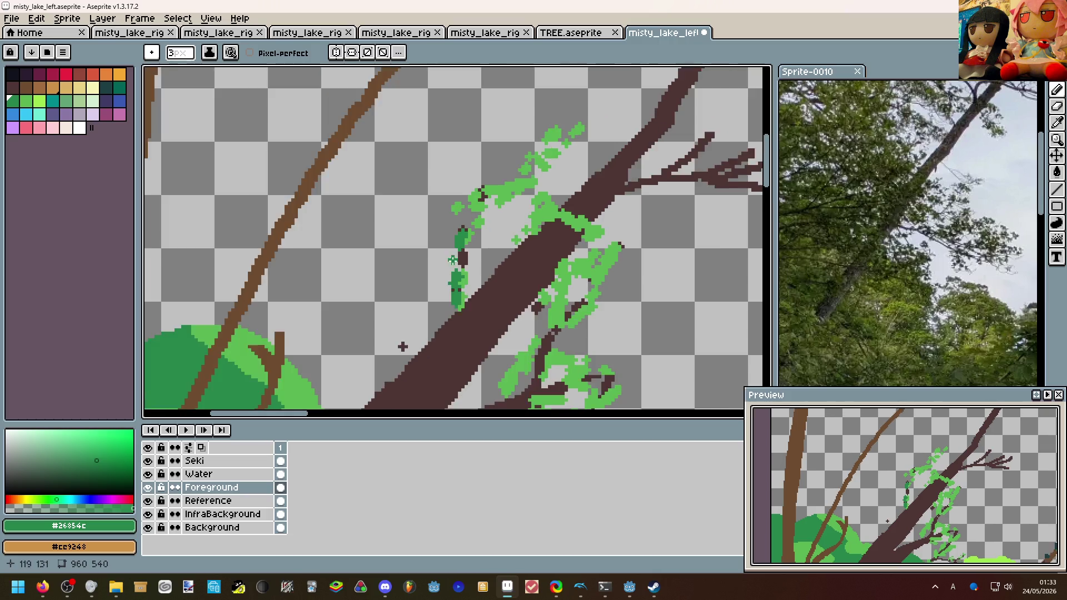
pyautogui.scroll(3)
pyautogui.scroll(3)
pyautogui.moveTo(507, 267); pyautogui.dragTo(566, 264)
# Add dark green shading to the lower vine and the lower branch's leaves.
pyautogui.scroll(-3)
pyautogui.moveTo(503, 329); pyautogui.dragTo(456, 367)
pyautogui.scroll(-3)
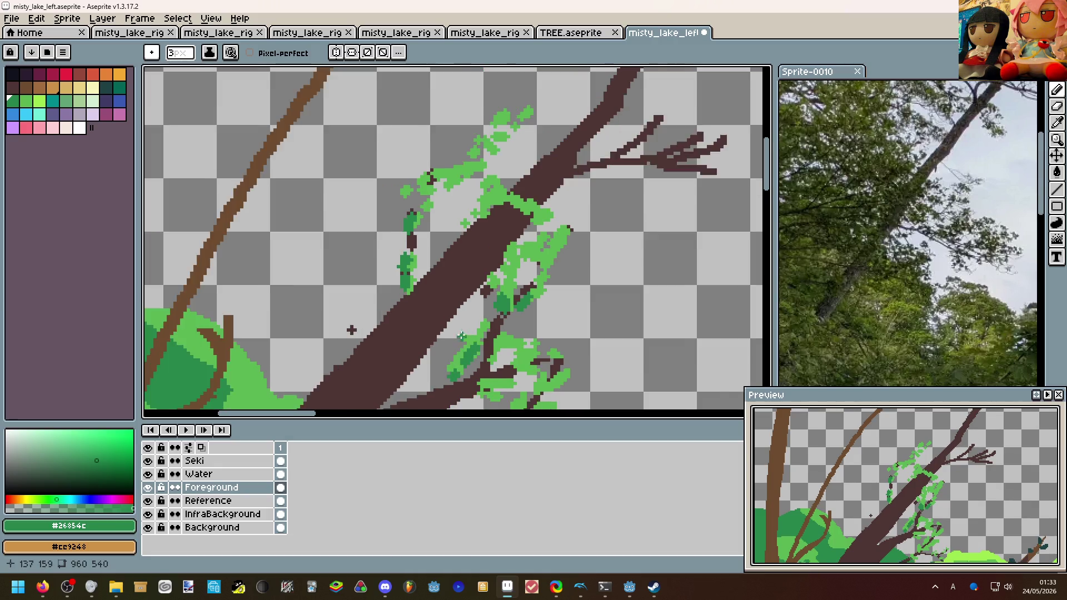
pyautogui.scroll(3)
pyautogui.moveTo(492, 307); pyautogui.dragTo(448, 199)
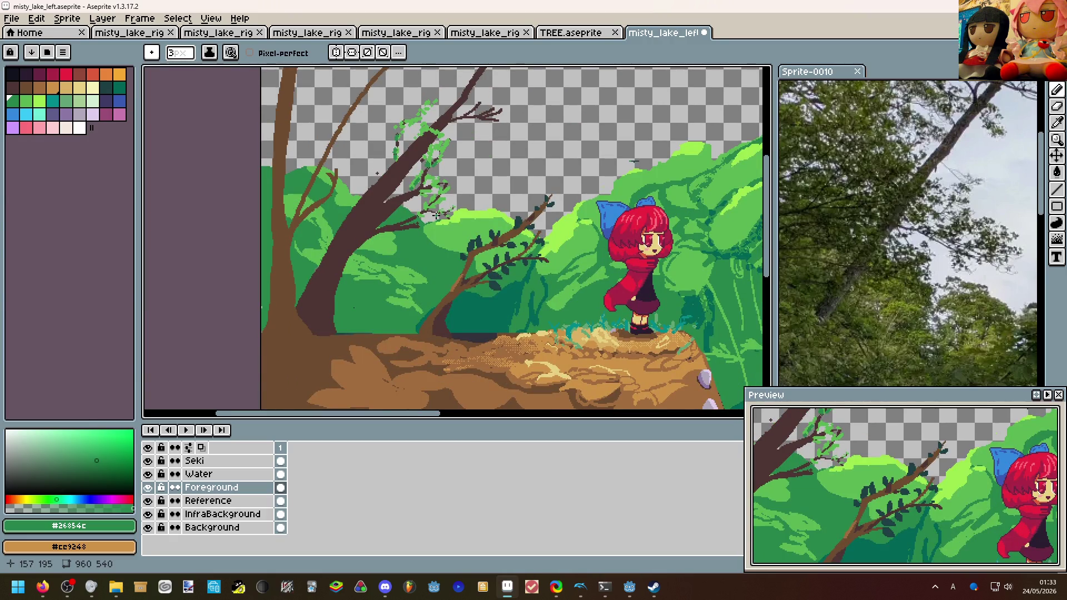
pyautogui.scroll(3)
pyautogui.scroll(3)
pyautogui.moveTo(413, 207); pyautogui.dragTo(390, 206)
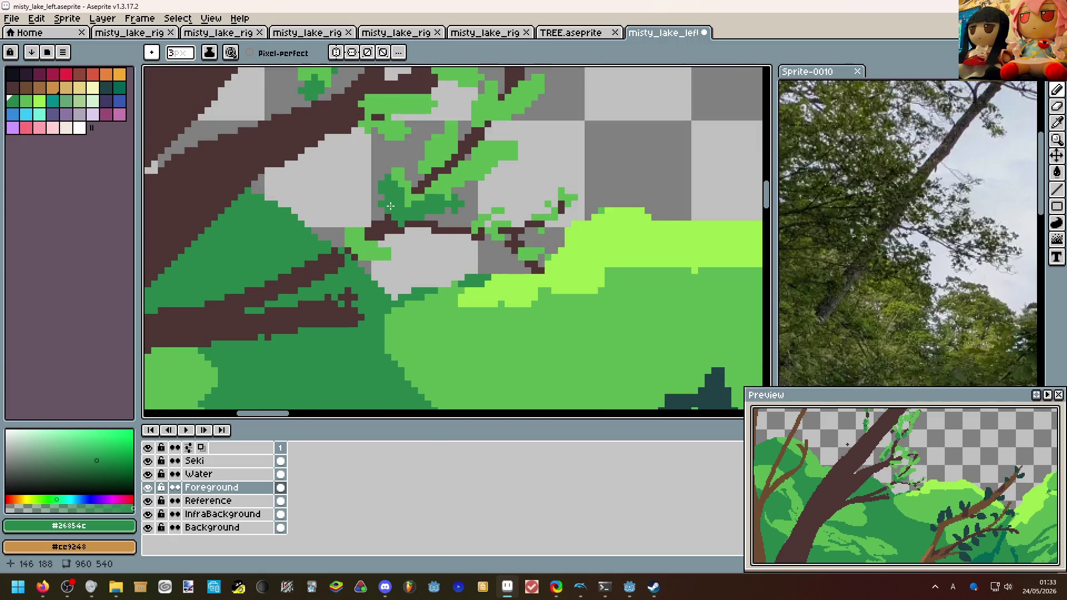
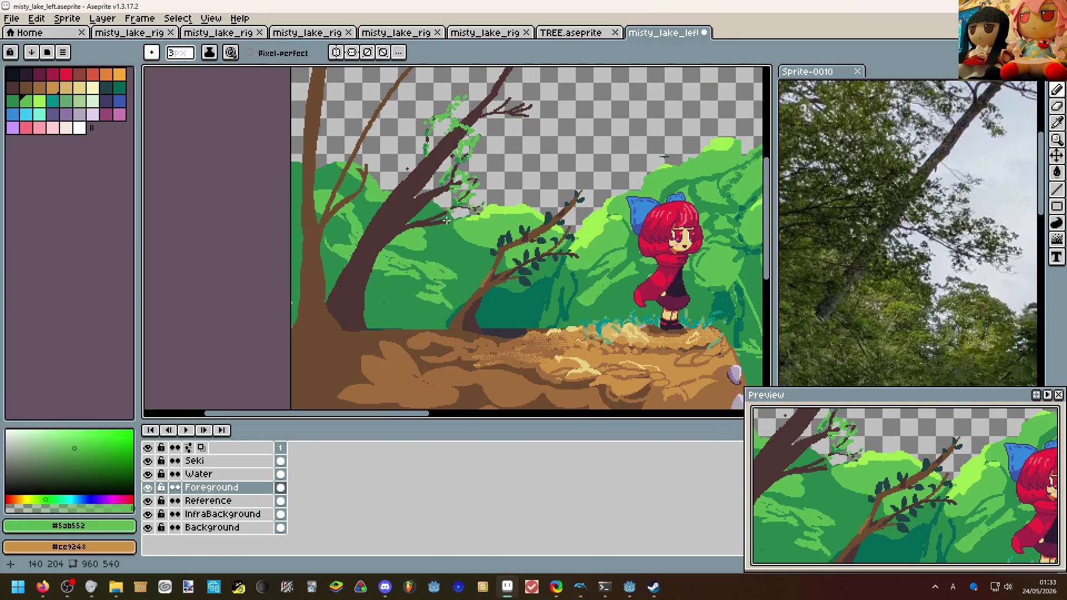
# Sample the green #5ab552 from the vine leaves, passing over the branch brown first.
pyautogui.scroll(3)
pyautogui.moveTo(449, 189); pyautogui.dragTo(400, 225)
pyautogui.scroll(-3)
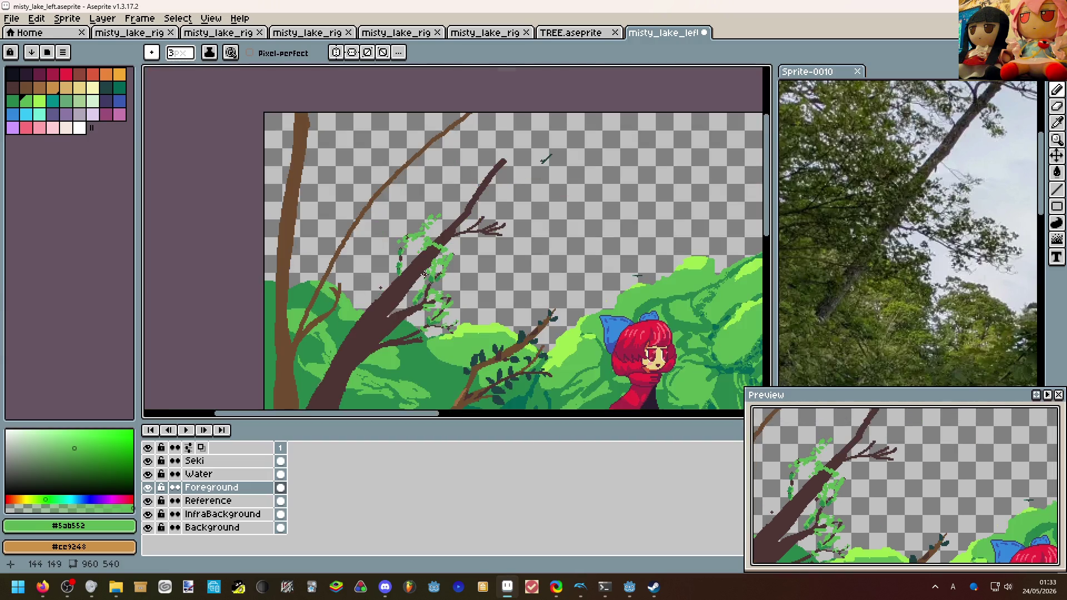
pyautogui.scroll(-3)
pyautogui.scroll(3)
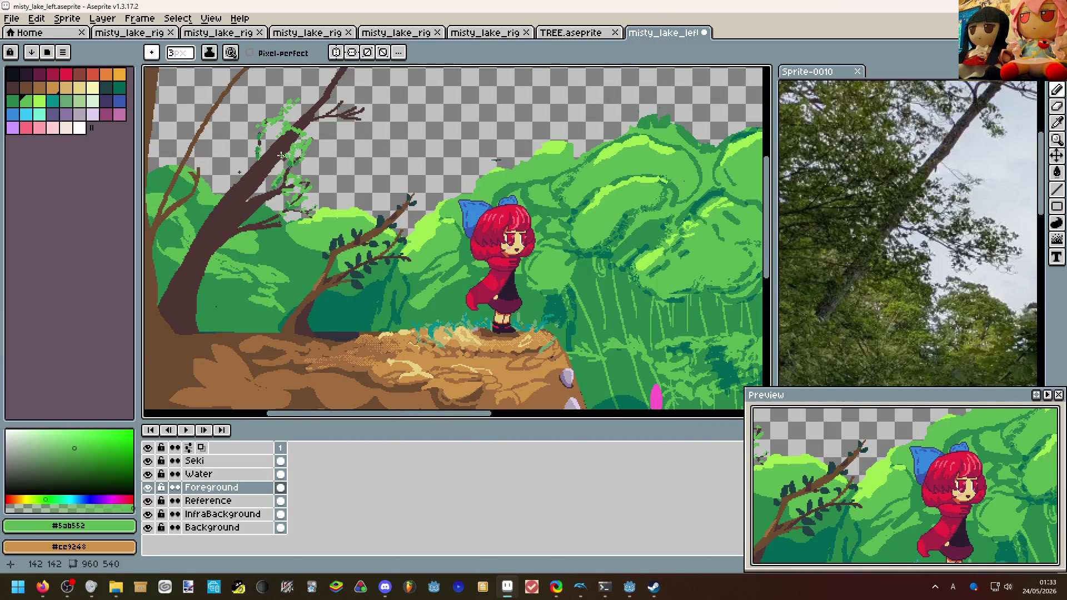
pyautogui.scroll(3)
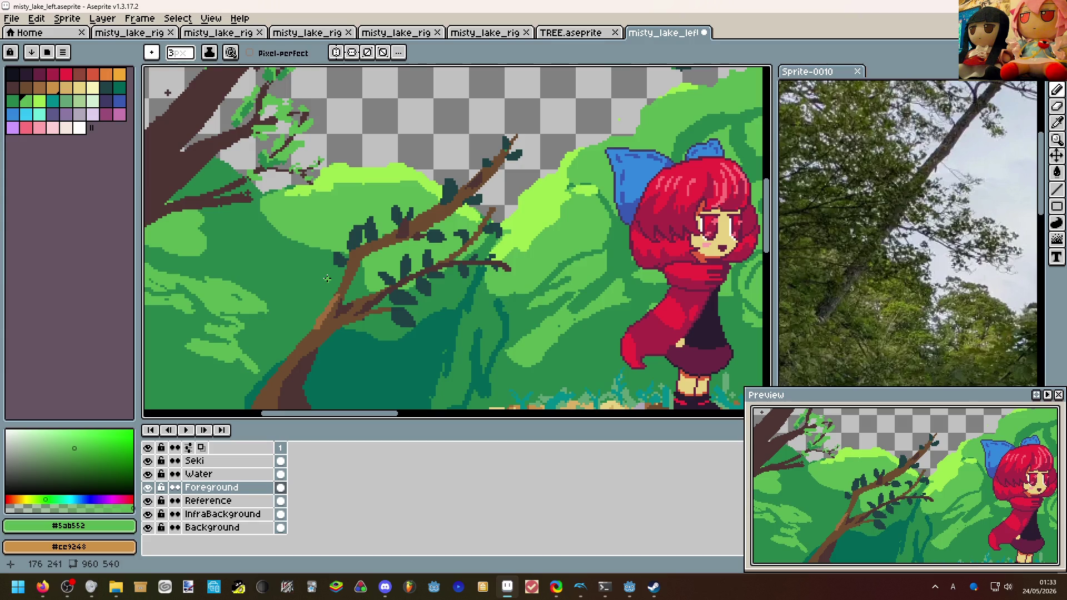
pyautogui.scroll(-3)
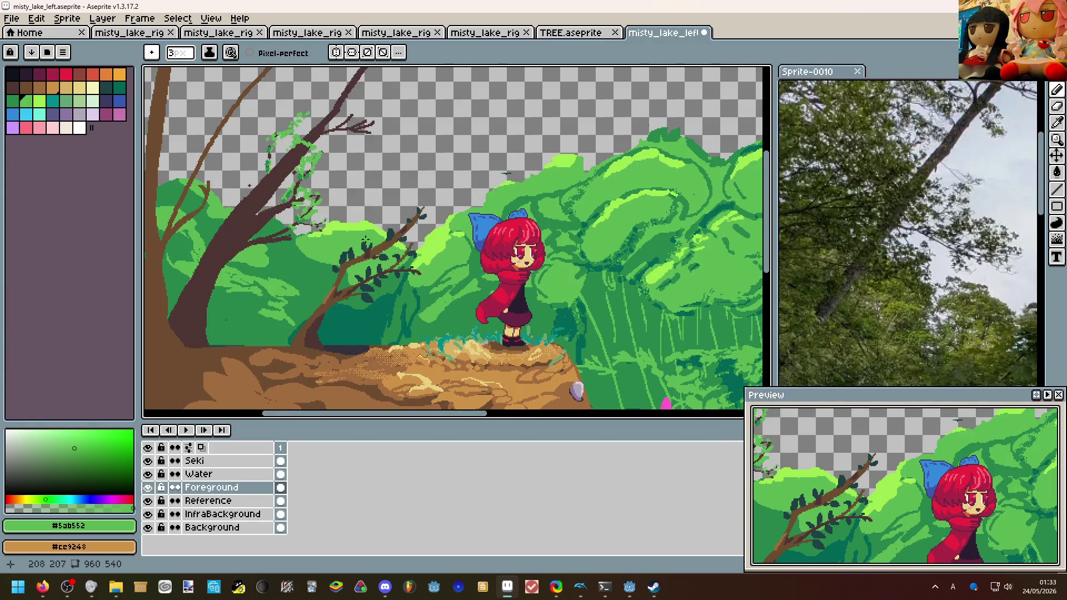
pyautogui.scroll(3)
pyautogui.press('super')
pyautogui.press('super')
pyautogui.press('-')
pyautogui.press('-')
pyautogui.click(517, 147)
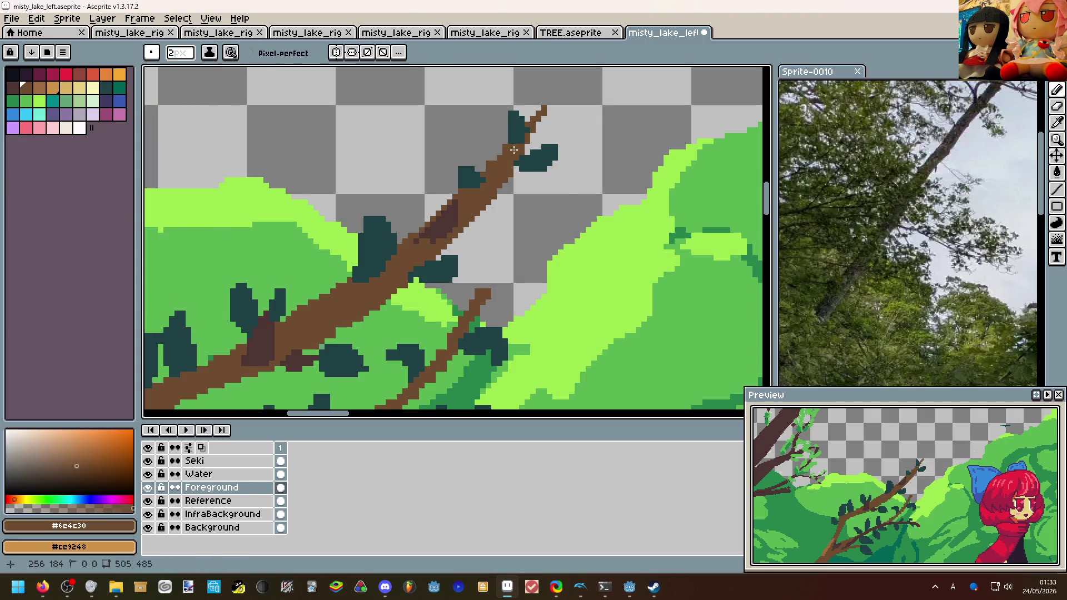
pyautogui.scroll(-3)
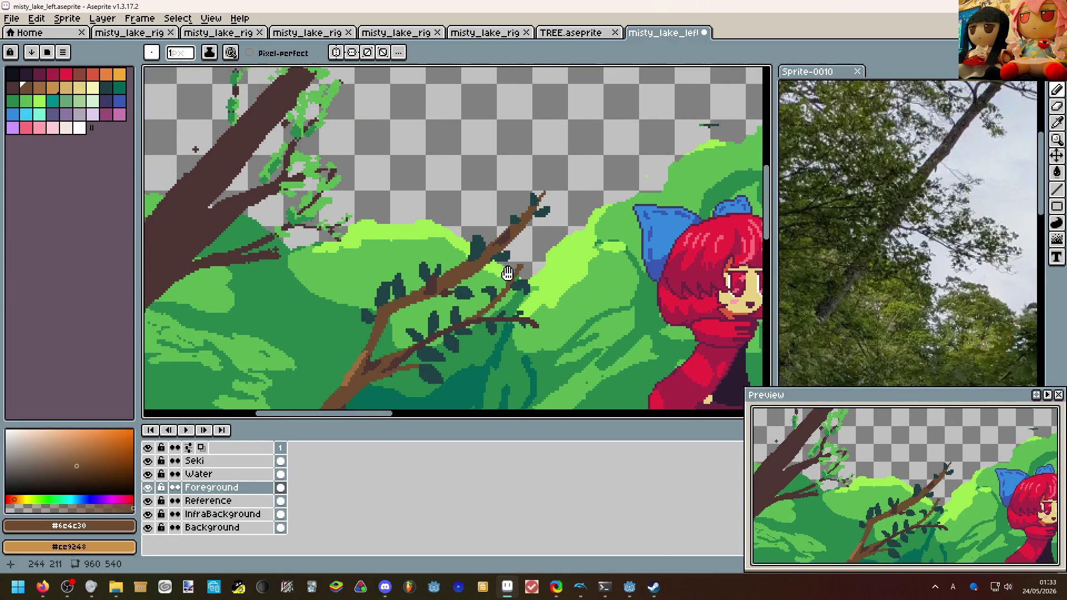
pyautogui.scroll(3)
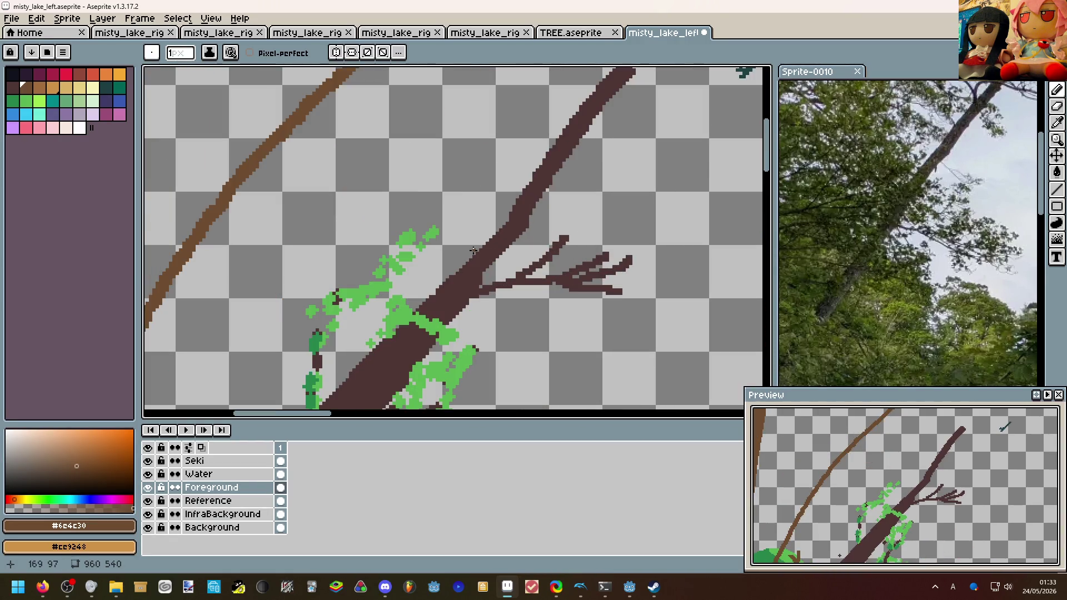
pyautogui.click(359, 246)
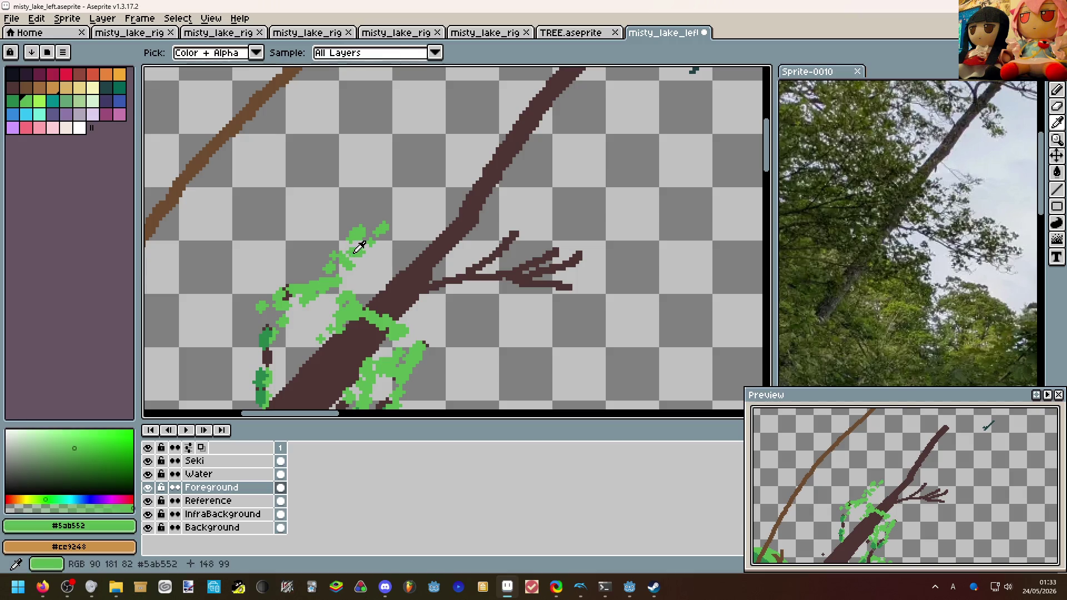
# Undo two stray strokes and paint a small green leaf on the twig tip.
pyautogui.scroll(3)
pyautogui.hotkey('ctrl', 'z')
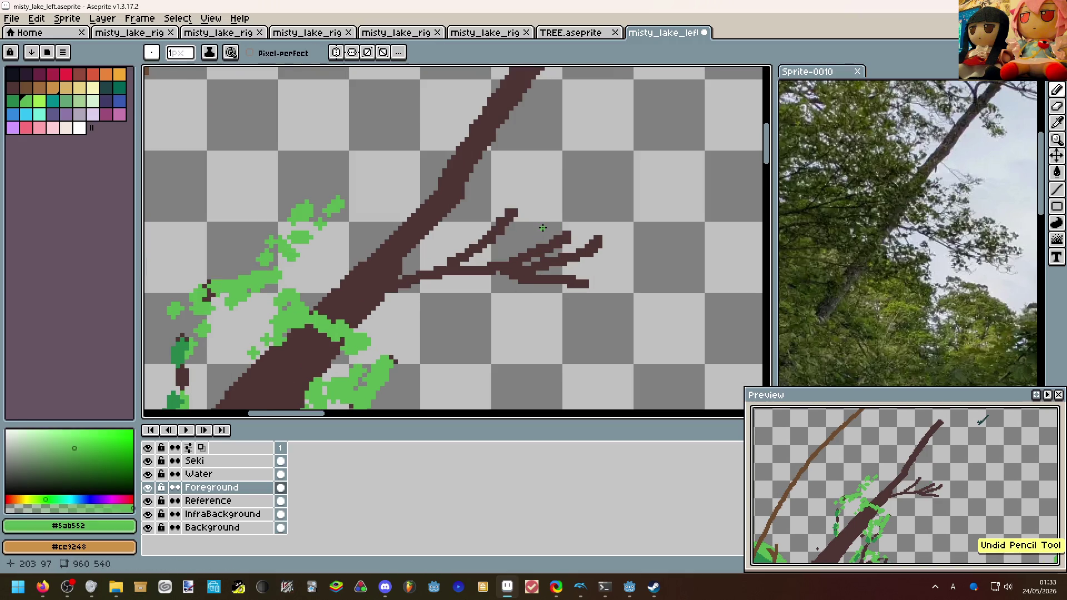
pyautogui.hotkey('ctrl', 'z')
pyautogui.moveTo(499, 225); pyautogui.dragTo(504, 208)
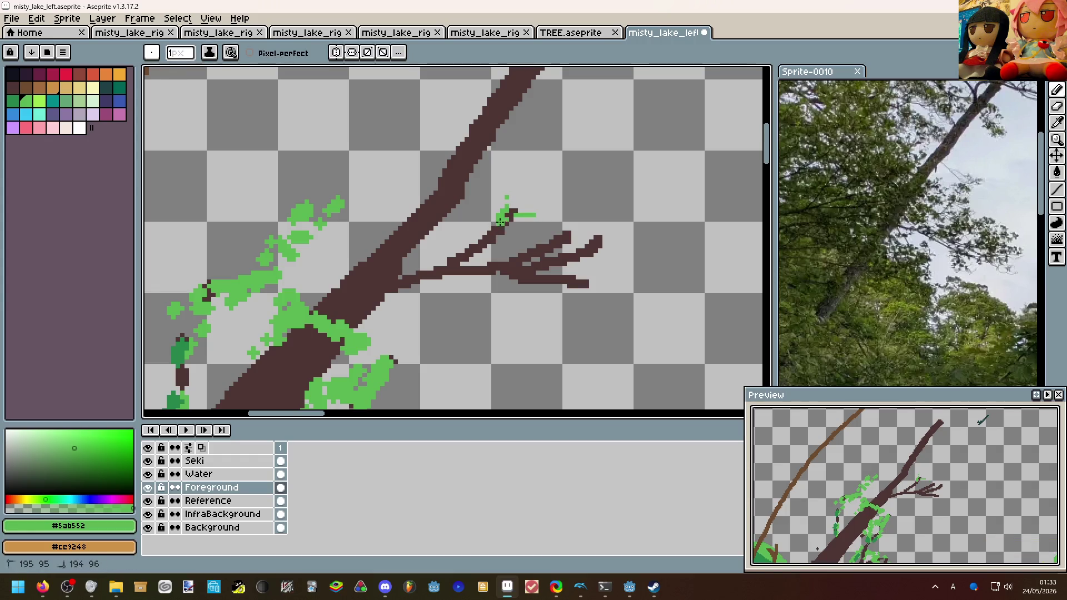
pyautogui.scroll(-3)
pyautogui.scroll(3)
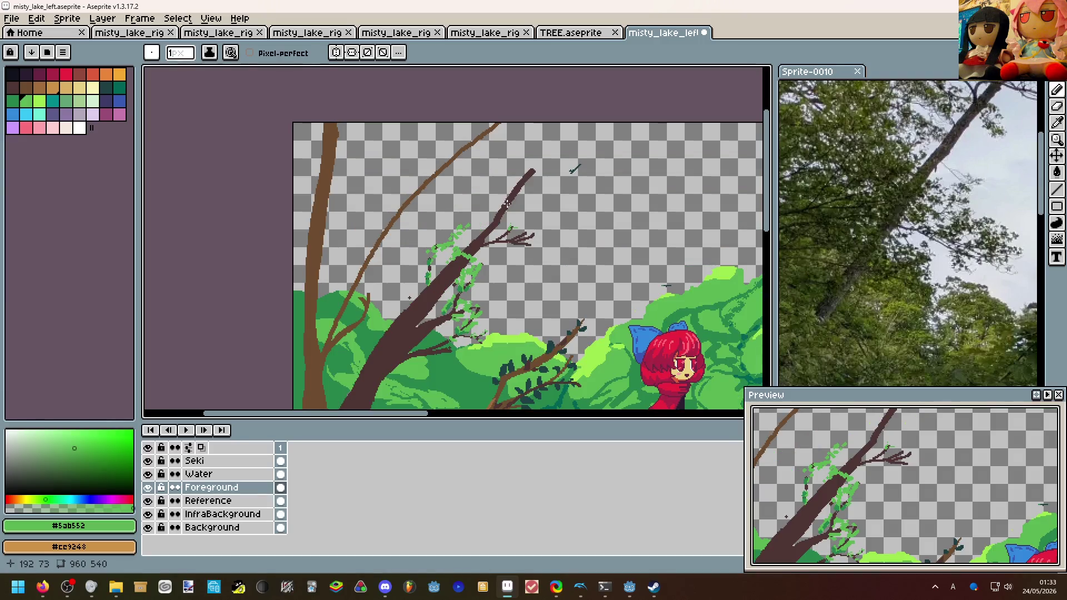
# Add a short green stroke along the branch.
pyautogui.scroll(3)
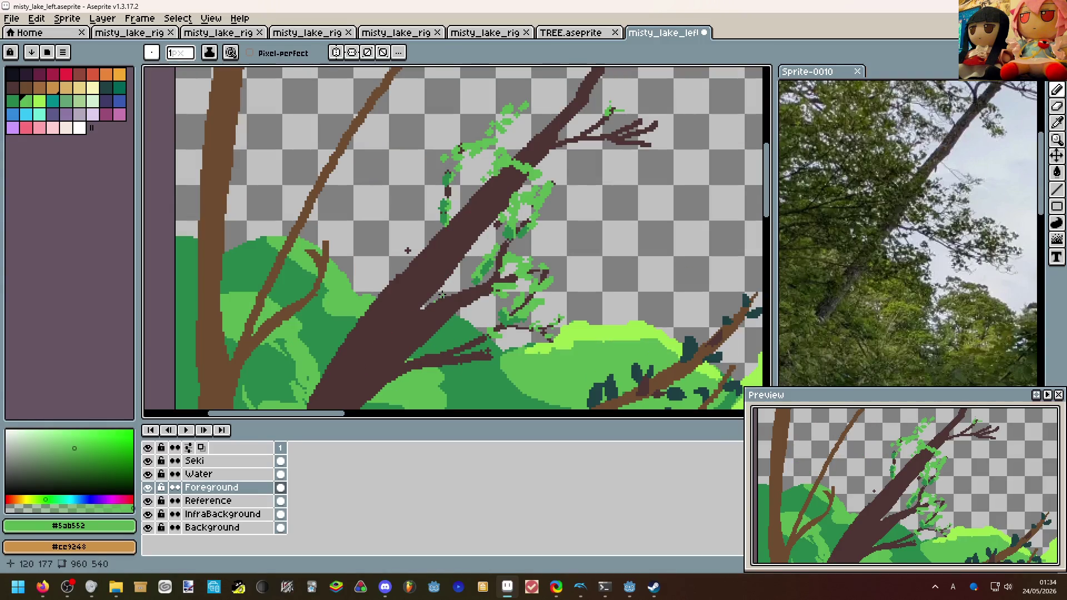
pyautogui.scroll(3)
pyautogui.moveTo(433, 303); pyautogui.dragTo(469, 307)
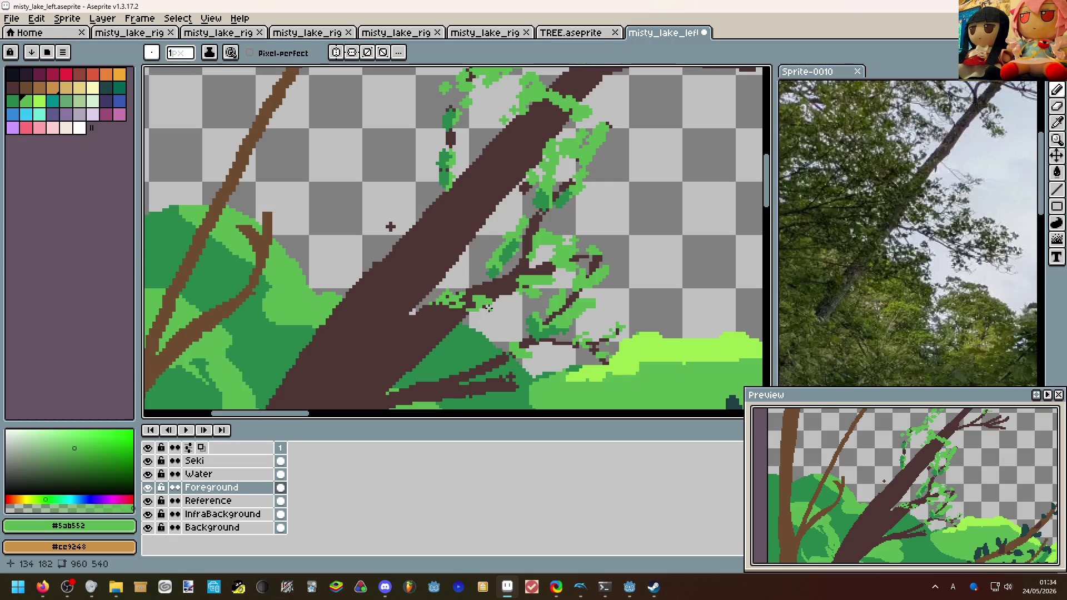
pyautogui.scroll(-3)
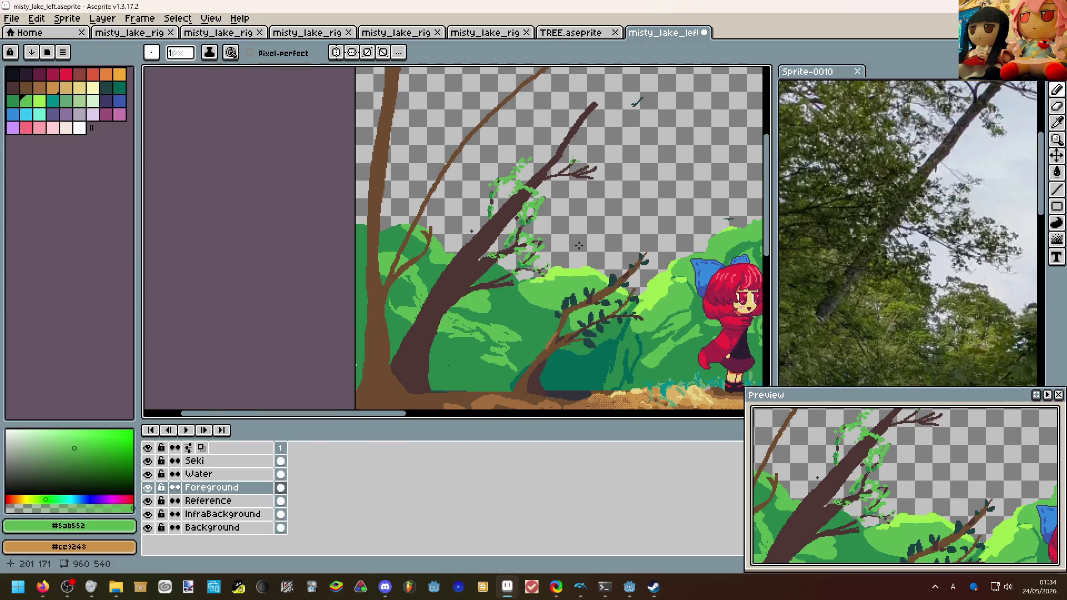
pyautogui.moveTo(549, 244); pyautogui.dragTo(471, 225)
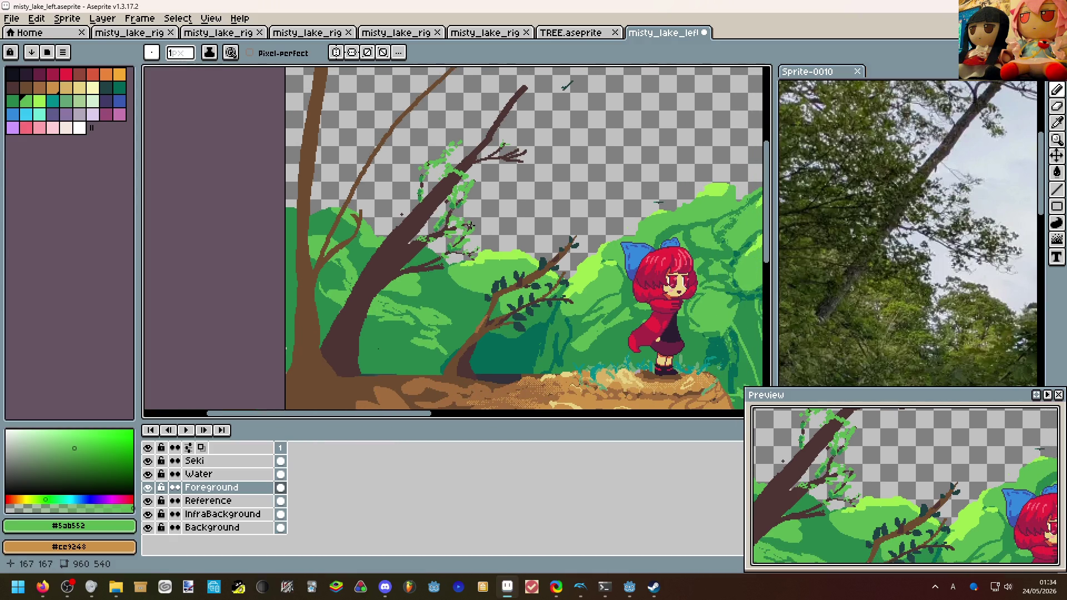
# Sketch a green leaf outline left of the trunk, redrawing it after an undo.
pyautogui.scroll(-3)
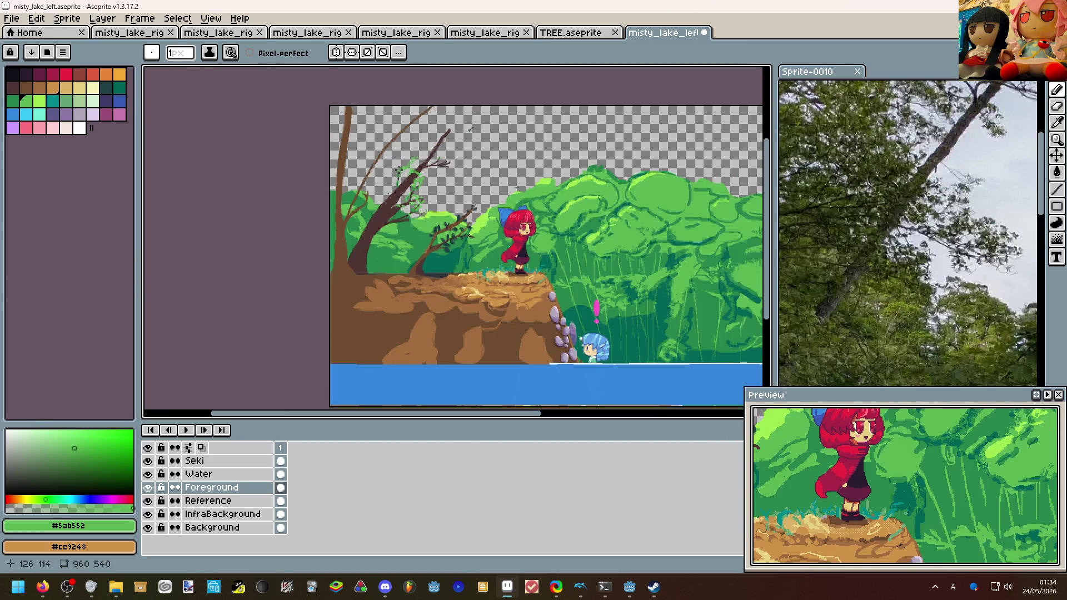
pyautogui.scroll(3)
pyautogui.scroll(3)
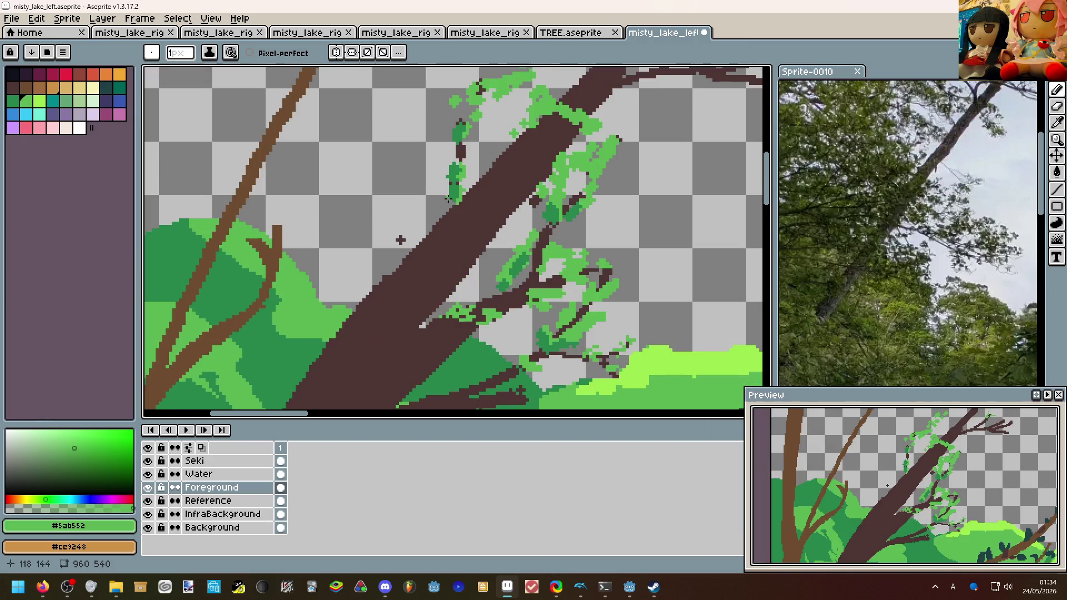
pyautogui.moveTo(450, 197); pyautogui.dragTo(453, 208)
pyautogui.hotkey('ctrl', 'z')
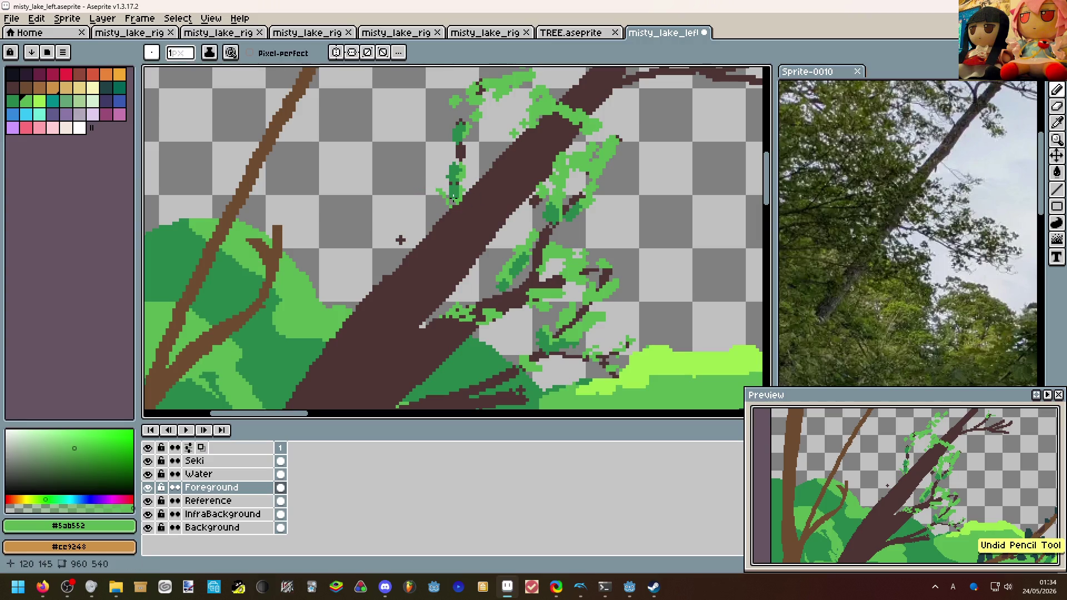
pyautogui.moveTo(416, 190); pyautogui.dragTo(445, 192)
# Add small green vine leaves beside the trunk, undoing the last stroke.
pyautogui.scroll(-3)
pyautogui.scroll(-3)
pyautogui.scroll(3)
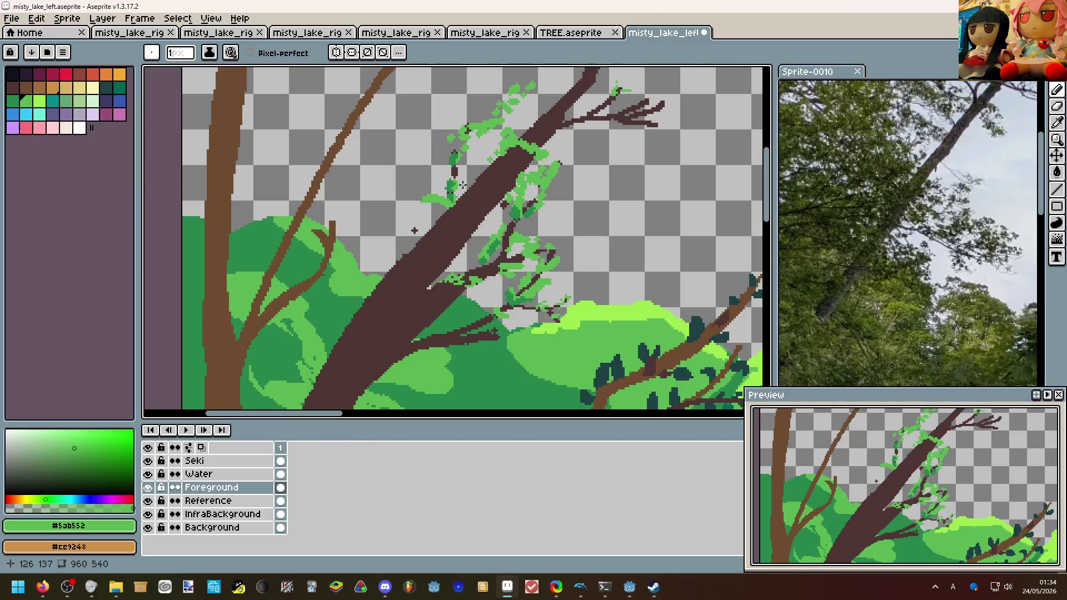
pyautogui.scroll(-3)
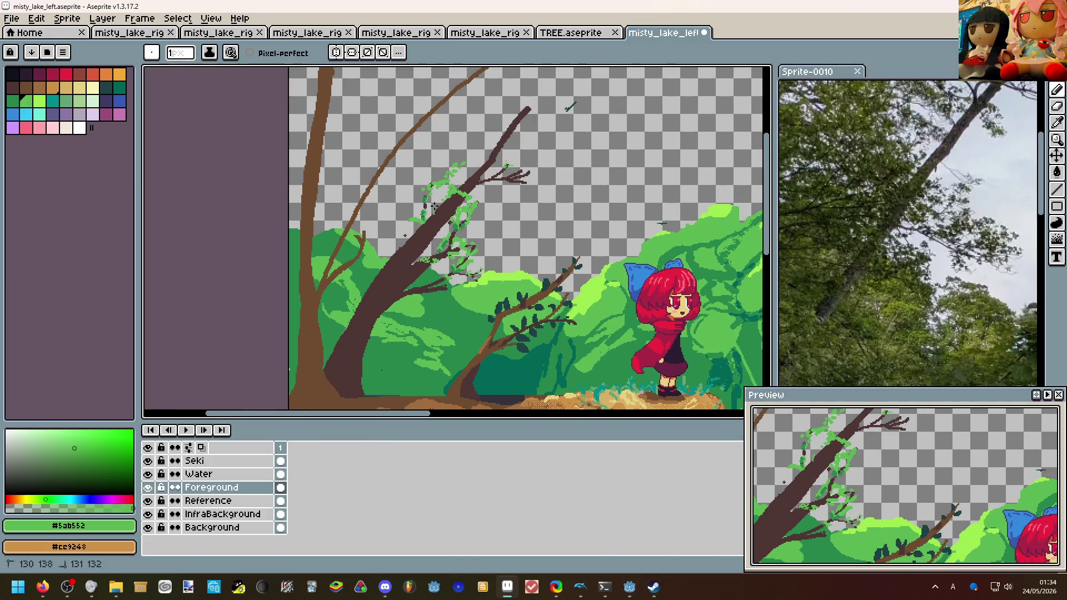
pyautogui.moveTo(434, 207); pyautogui.dragTo(437, 212)
pyautogui.moveTo(452, 210); pyautogui.dragTo(475, 177)
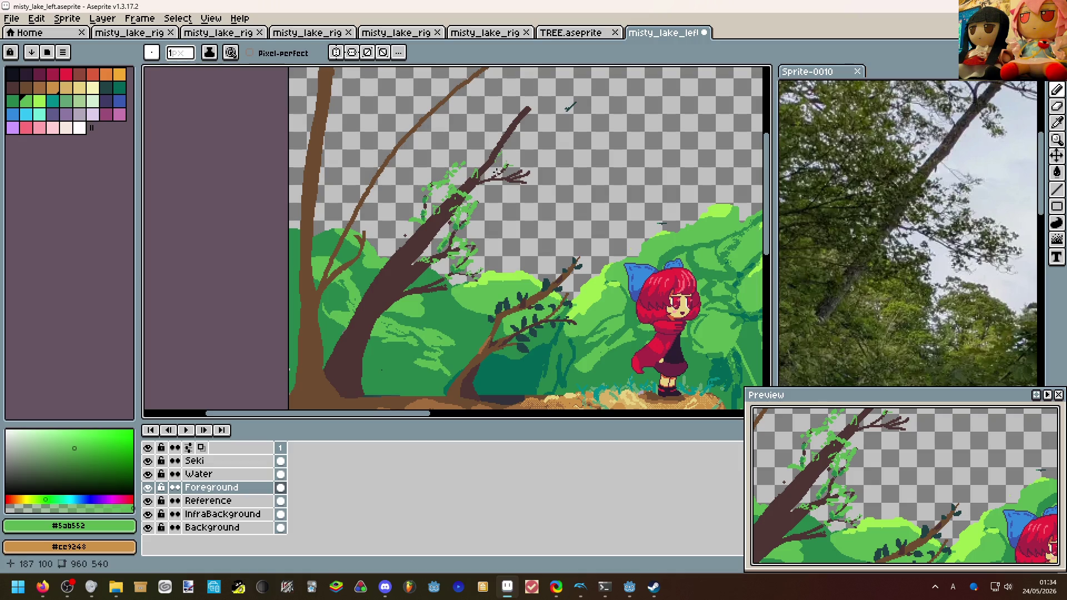
pyautogui.hotkey('ctrl', 'z')
# Pick the trunk's dark brown #4d3533 and undo the previous stroke.
pyautogui.scroll(3)
pyautogui.click(388, 270)
pyautogui.scroll(-3)
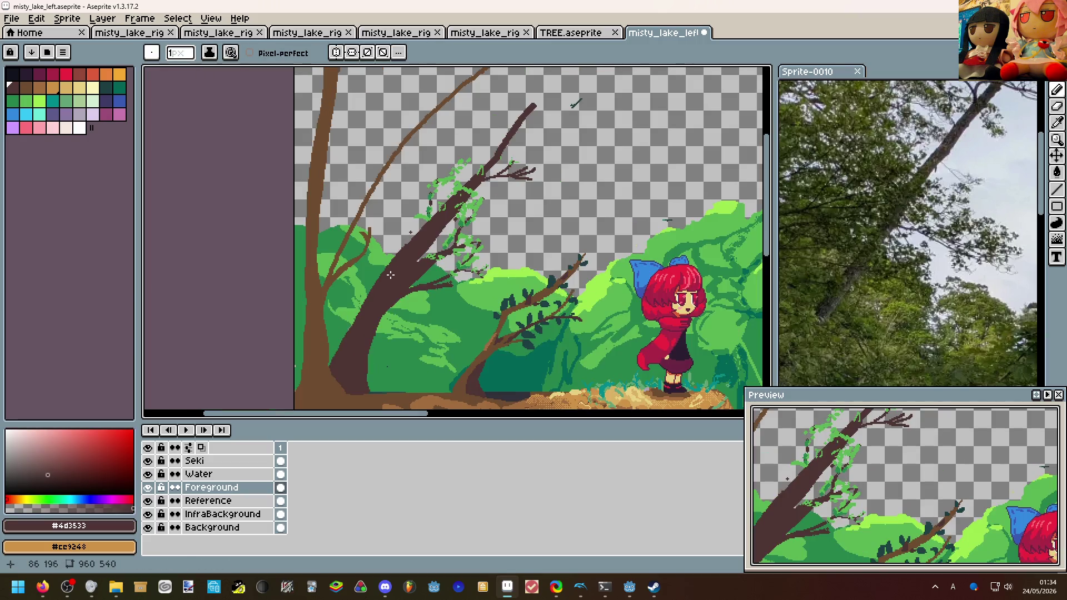
pyautogui.hotkey('ctrl', 'z')
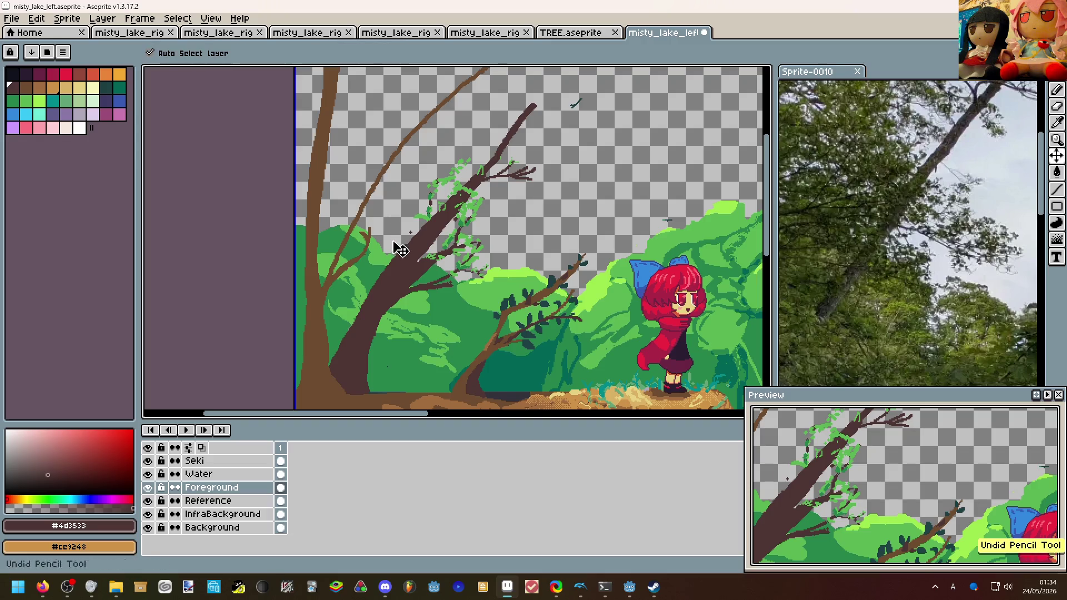
# Draw a thin 2px bare twig rising upward from the leaning trunk.
pyautogui.moveTo(396, 260); pyautogui.dragTo(413, 176)
pyautogui.press('-')
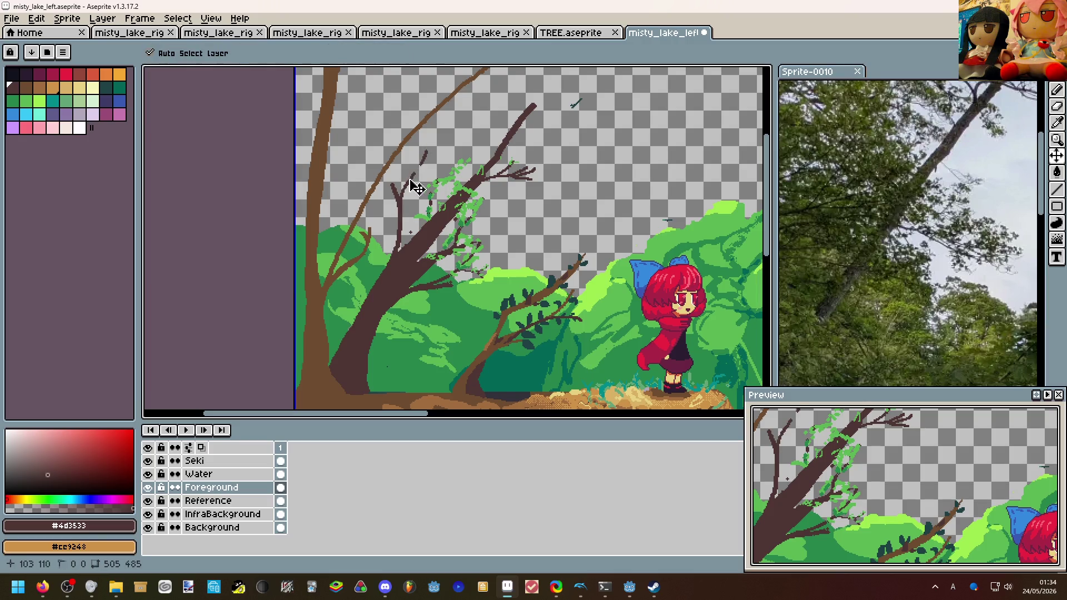
pyautogui.hotkey('ctrl', 'z')
pyautogui.press('-')
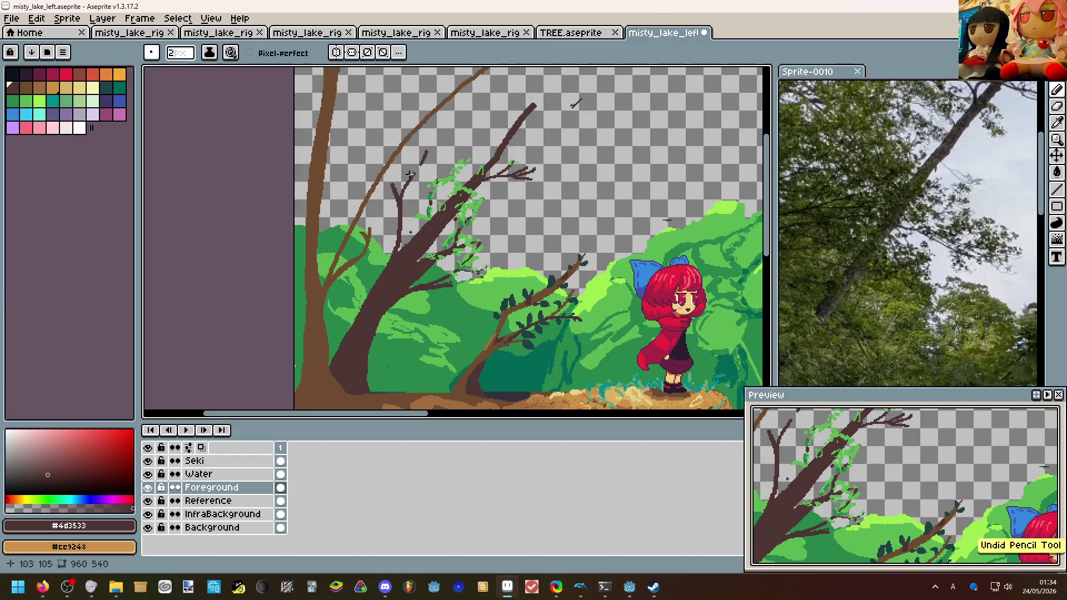
pyautogui.moveTo(414, 177); pyautogui.dragTo(423, 164)
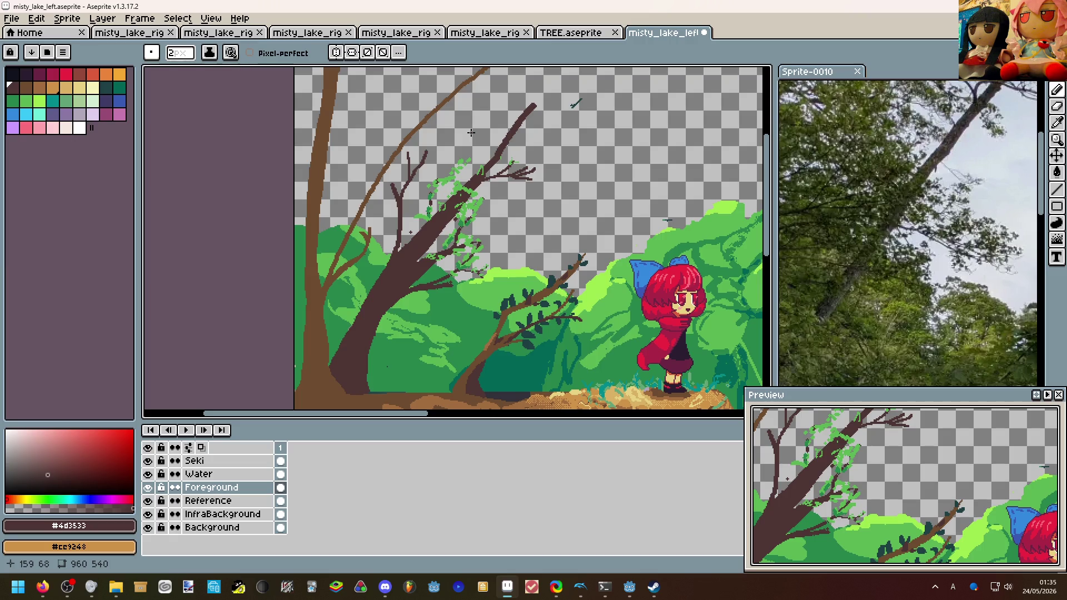
pyautogui.scroll(-3)
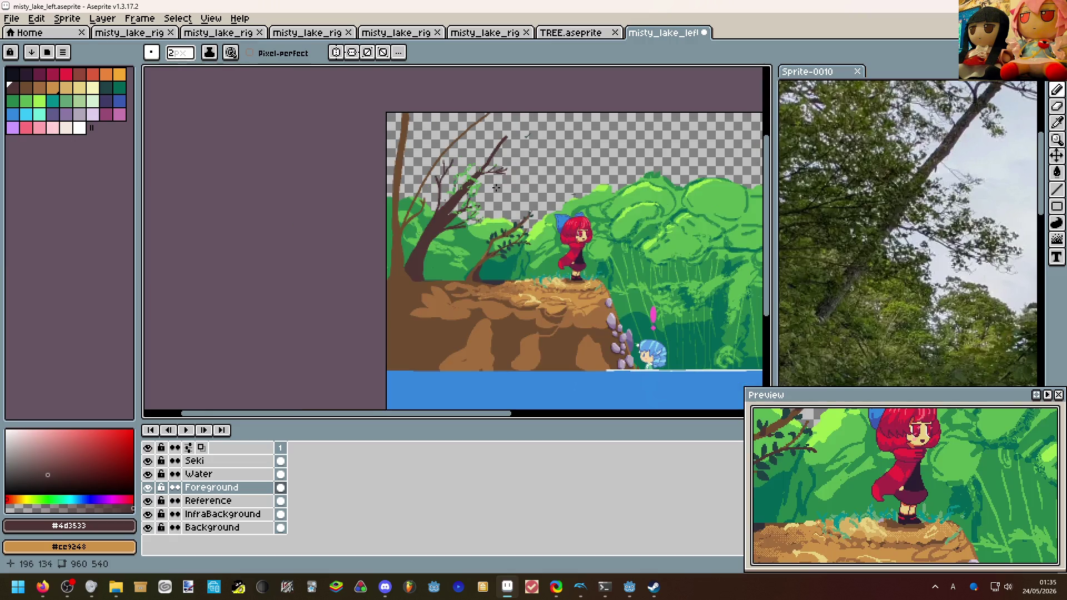
pyautogui.hscroll(3)
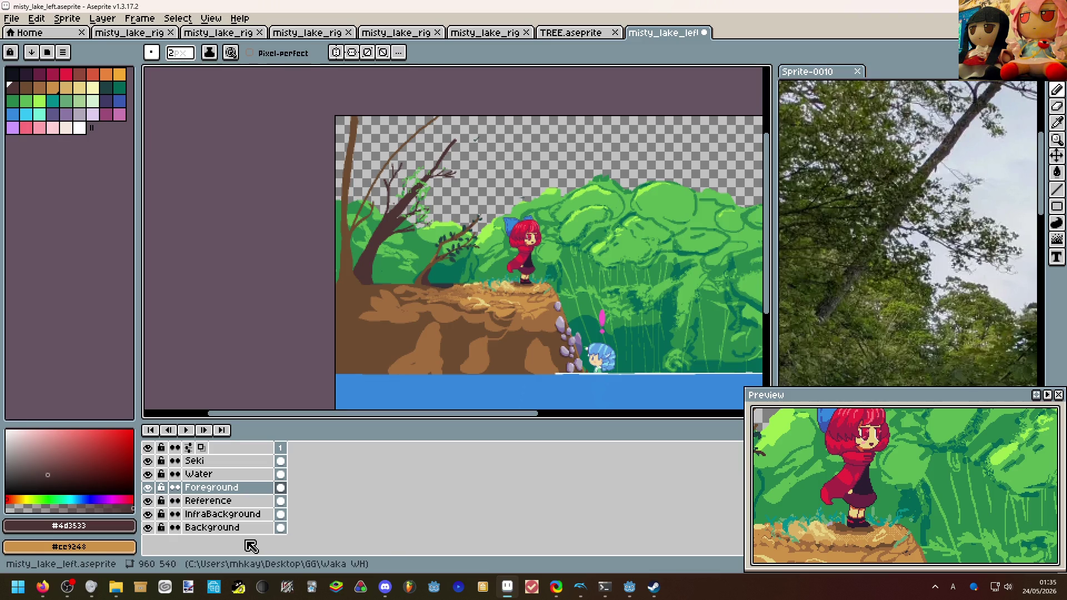
pyautogui.moveTo(554, 192); pyautogui.dragTo(453, 159)
# Sample the vine's green and fill the gaps in the vine loop.
pyautogui.scroll(3)
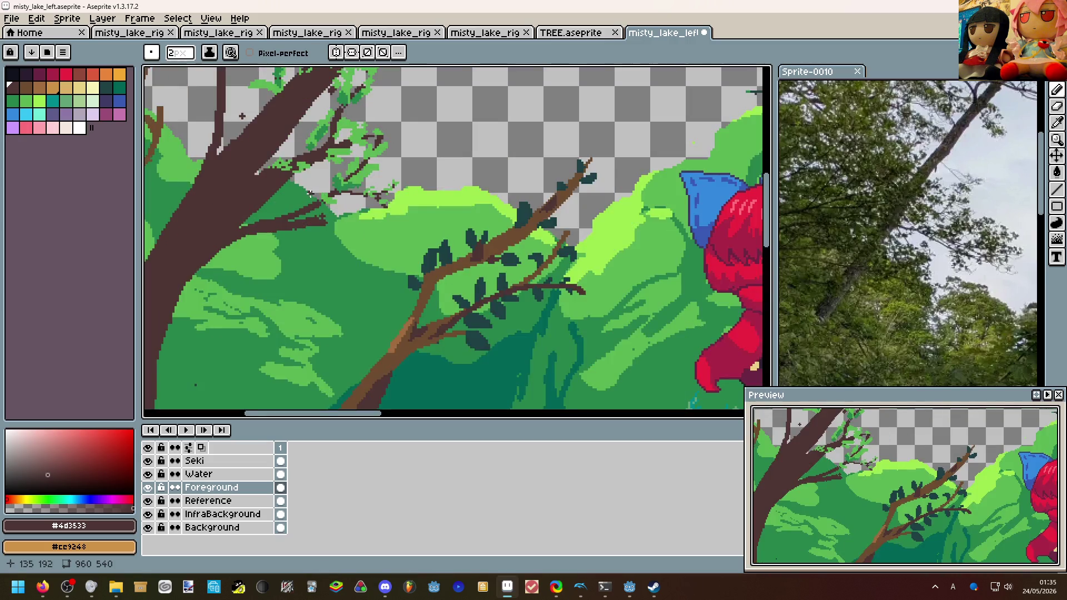
pyautogui.moveTo(369, 328); pyautogui.dragTo(402, 326)
pyautogui.scroll(3)
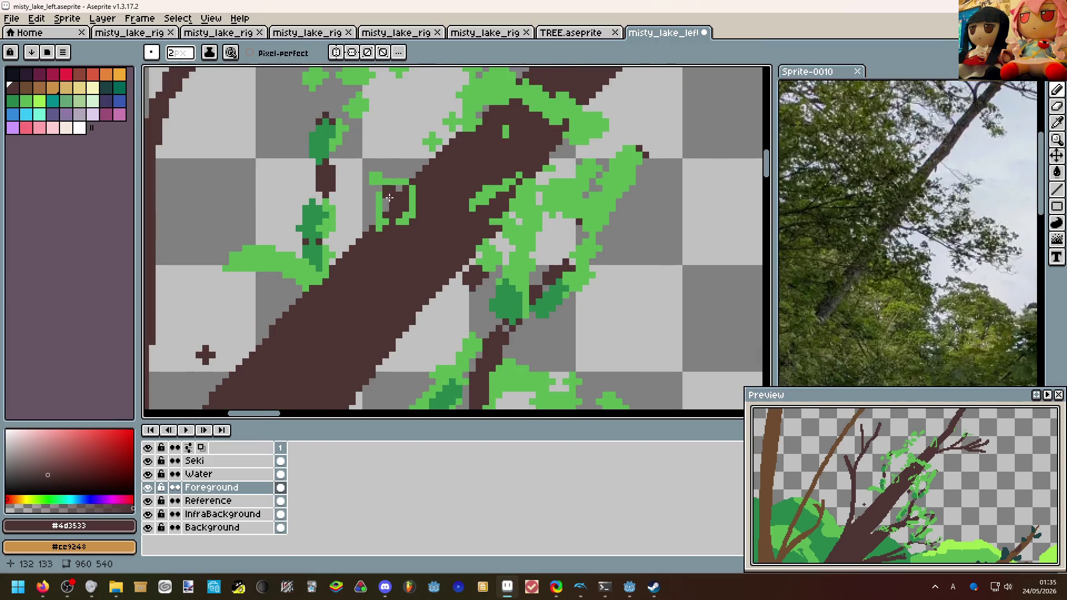
pyautogui.click(392, 217)
pyautogui.moveTo(393, 216); pyautogui.dragTo(389, 158)
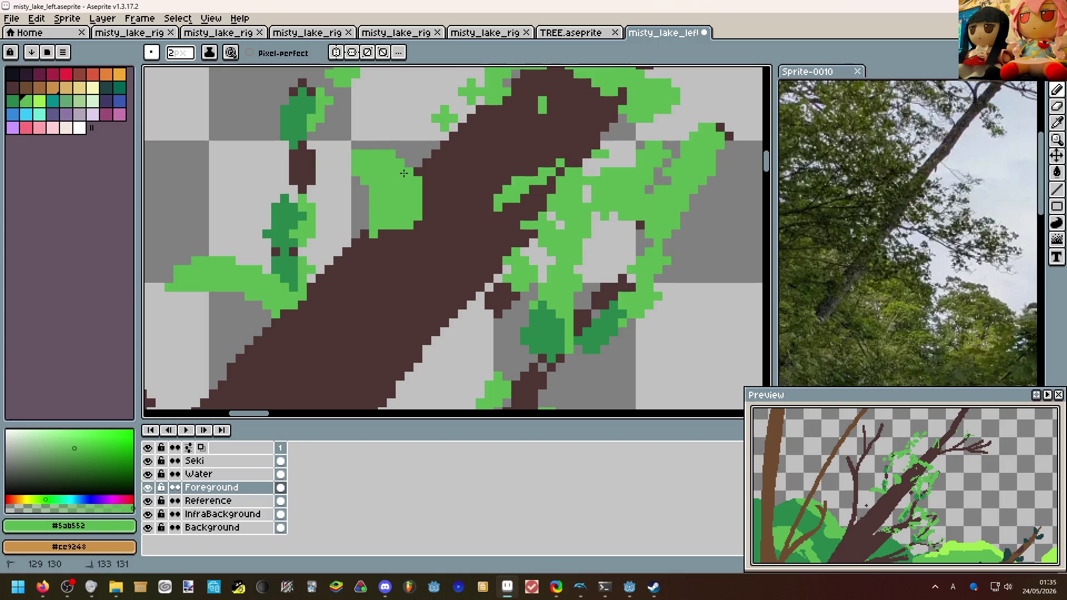
pyautogui.scroll(-3)
pyautogui.scroll(3)
pyautogui.scroll(-3)
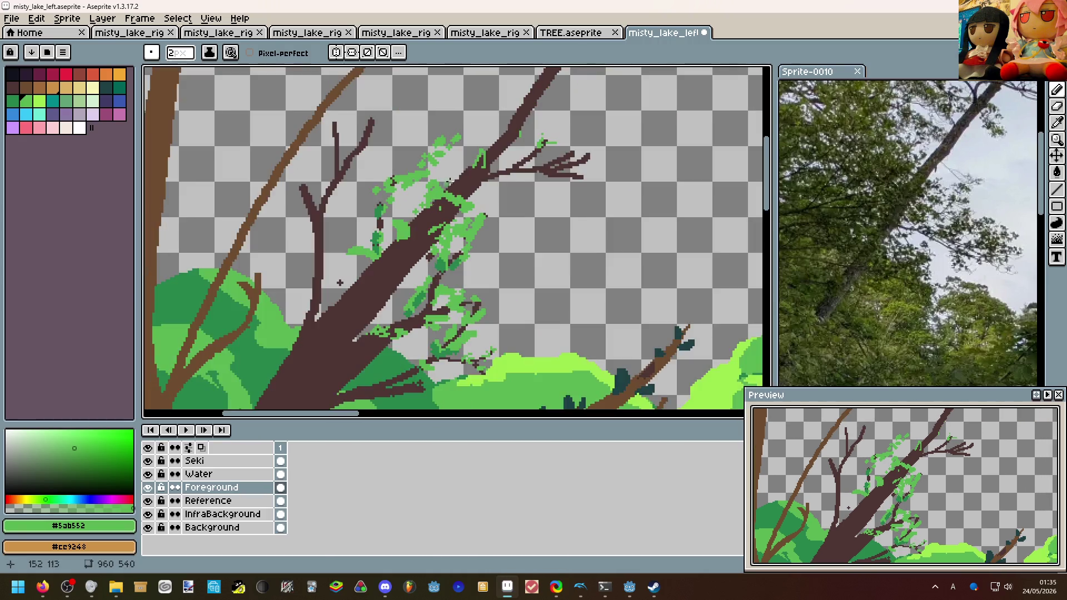
pyautogui.scroll(3)
pyautogui.moveTo(444, 201); pyautogui.dragTo(468, 172)
# With a 1px pencil, outline a leaf beside the thin twig.
pyautogui.scroll(-3)
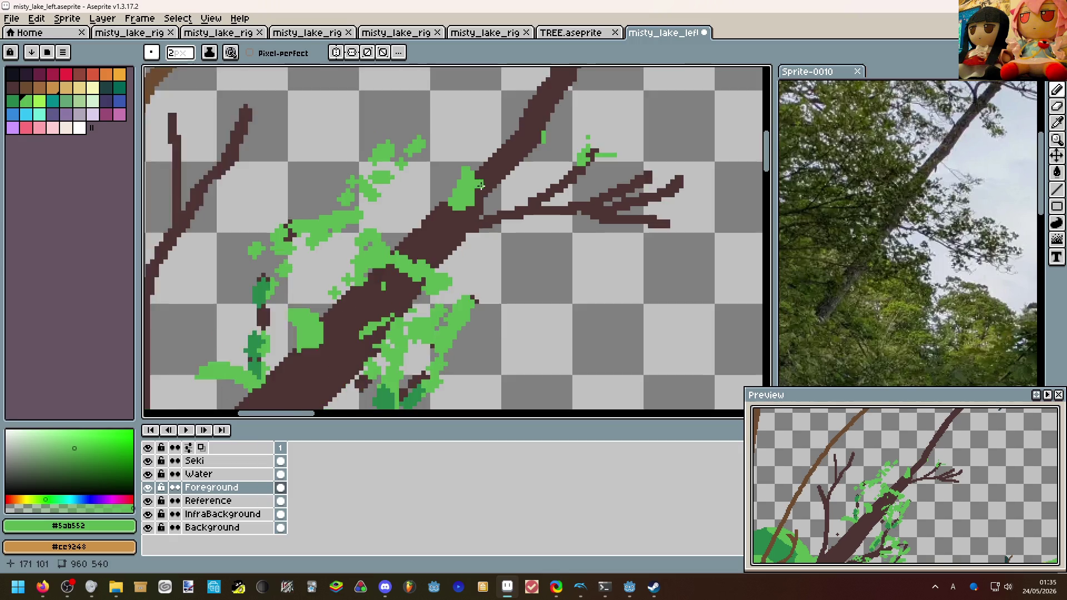
pyautogui.scroll(-3)
pyautogui.scroll(3)
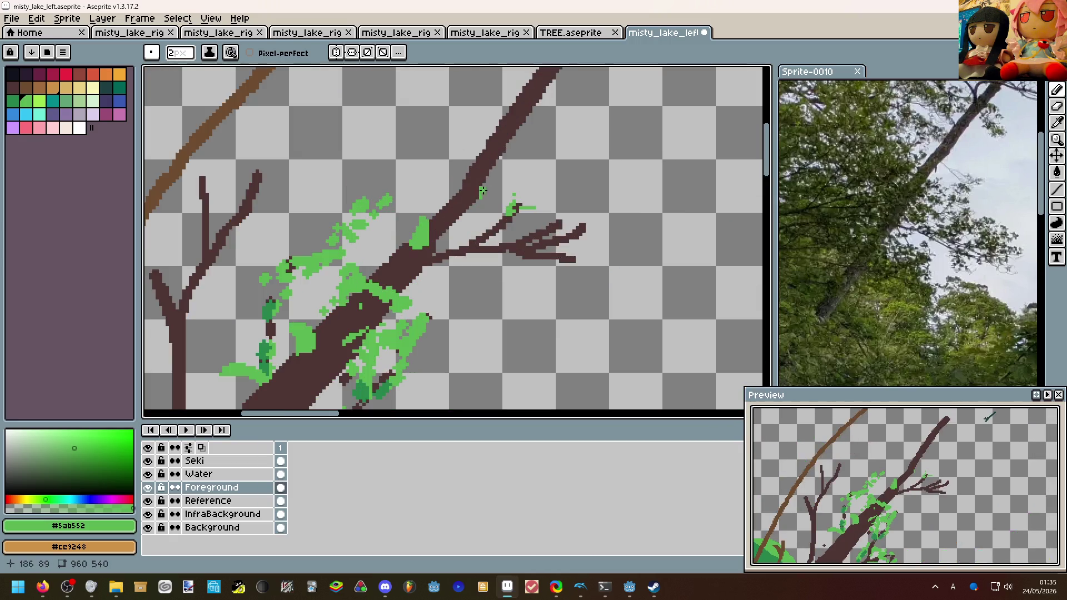
pyautogui.press('-')
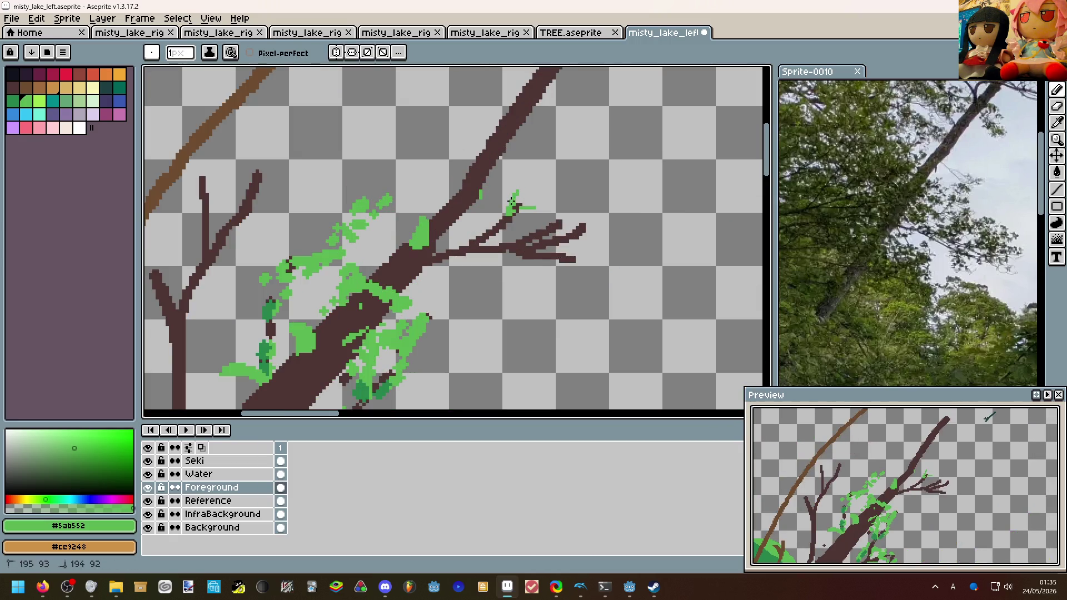
pyautogui.scroll(-3)
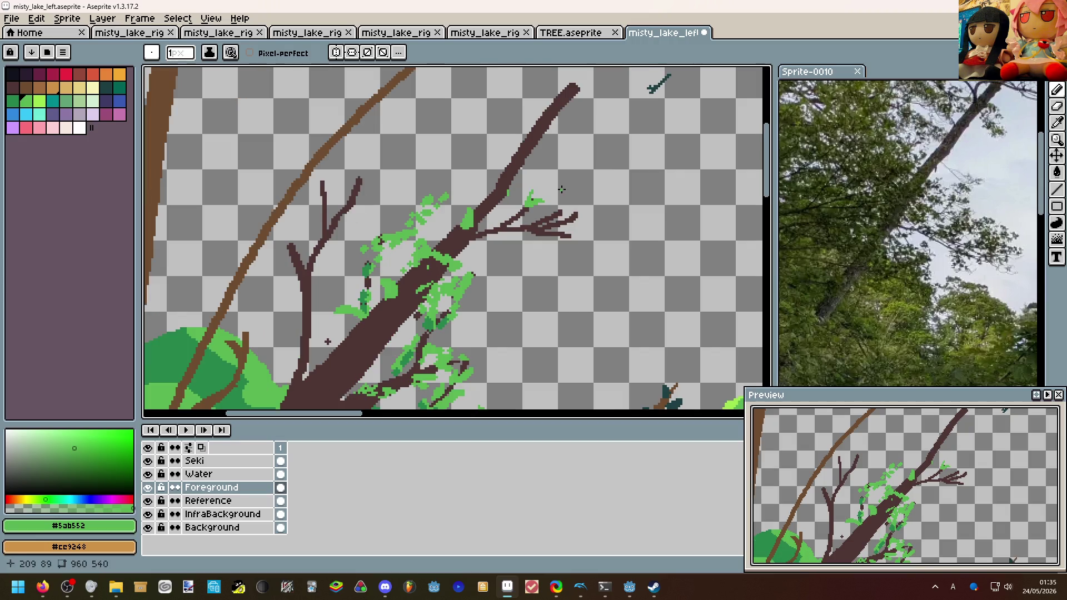
pyautogui.scroll(3)
pyautogui.scroll(3)
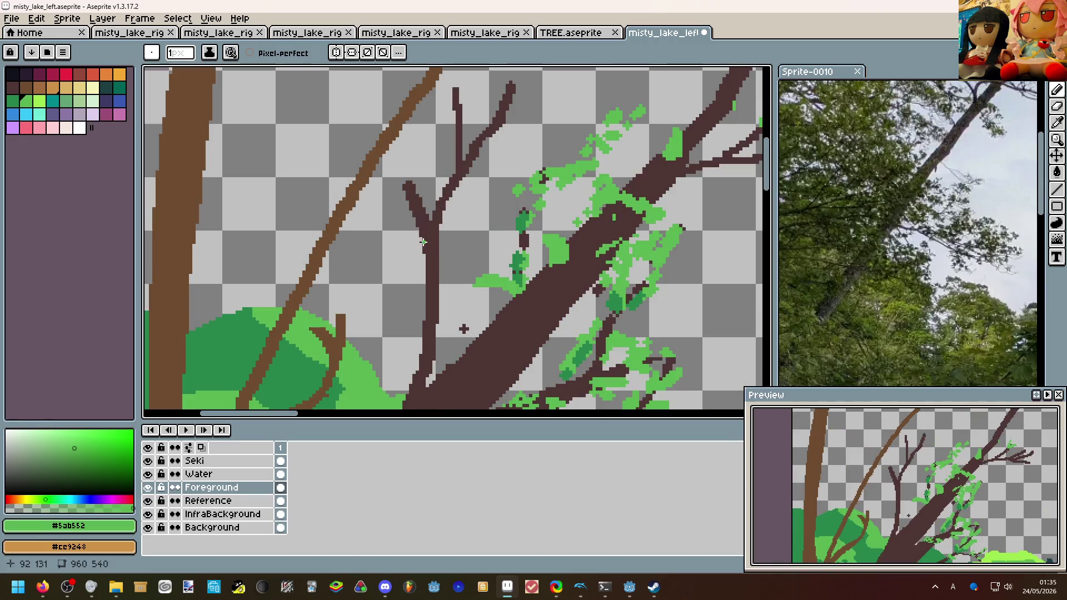
pyautogui.scroll(3)
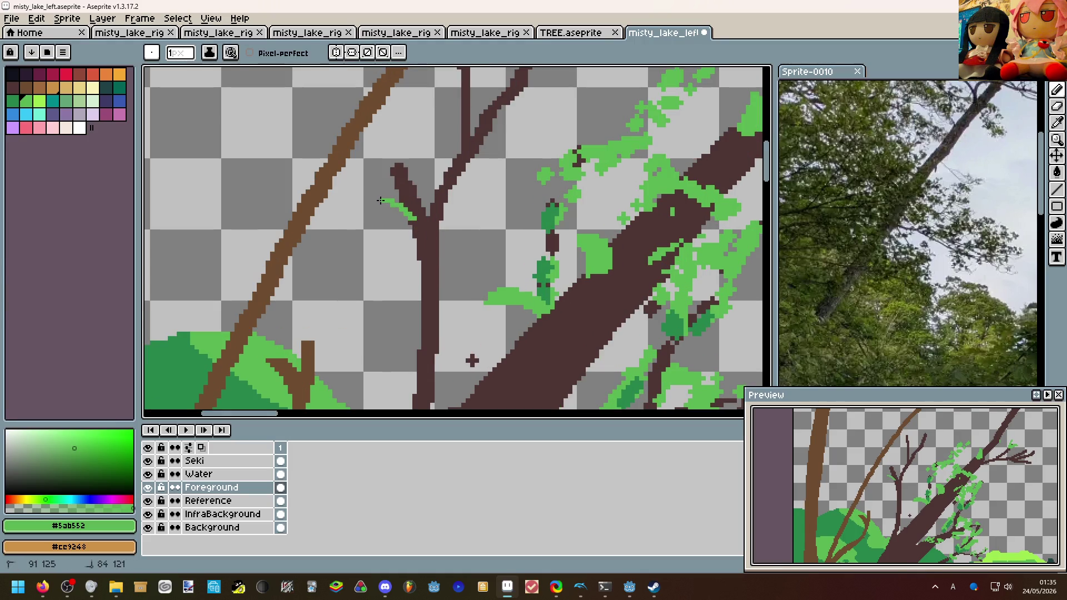
pyautogui.click(405, 231)
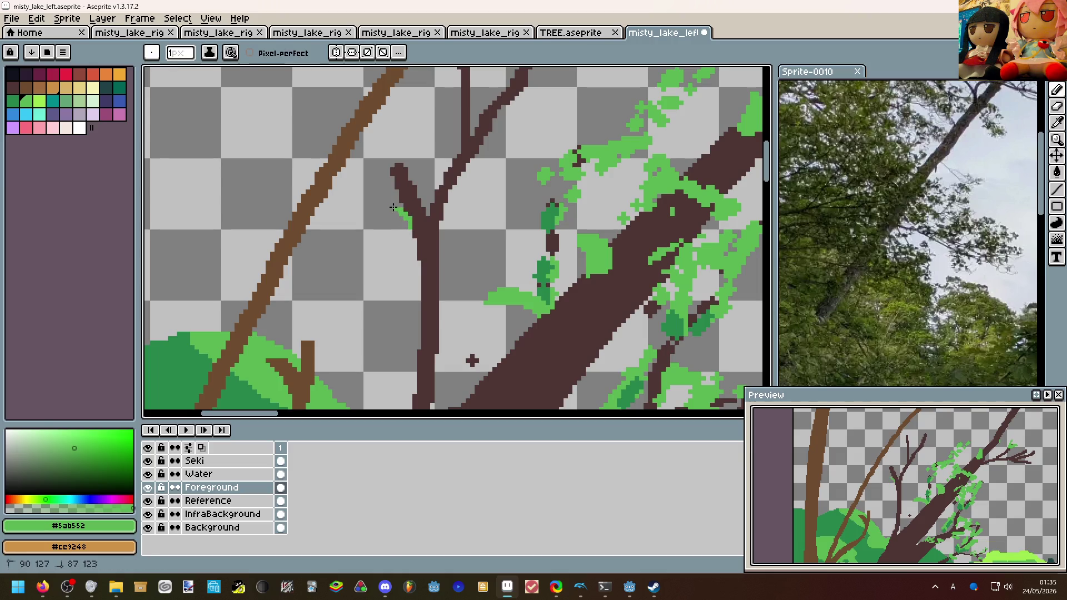
pyautogui.click(397, 241)
# Flood-fill the leaf solid green, undo a stray fill, and draw a short green line off the twig.
pyautogui.press('g')
pyautogui.click(395, 232)
pyautogui.press('b')
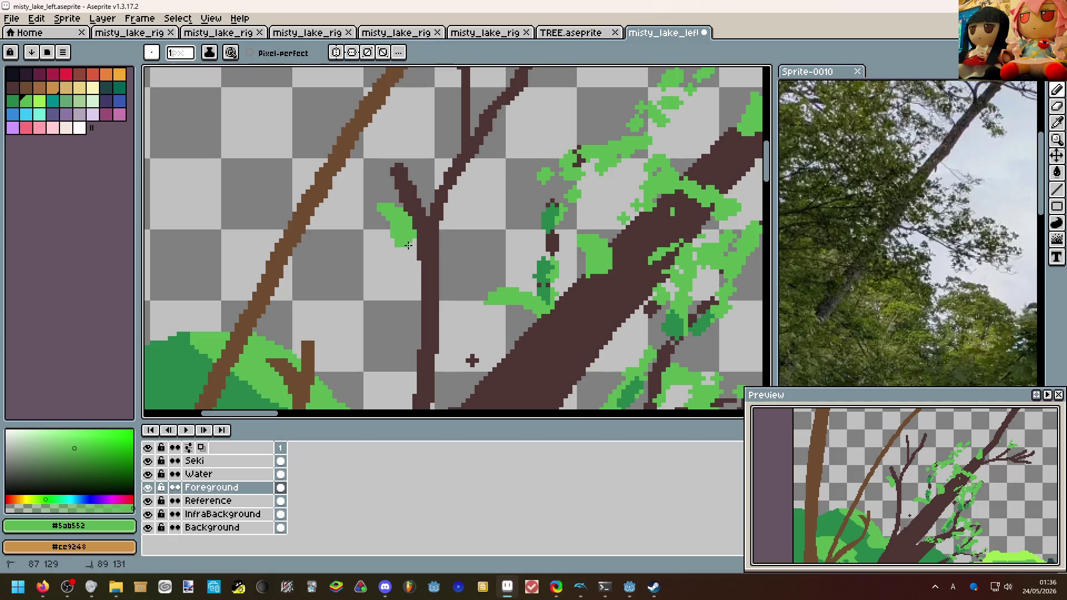
pyautogui.press('g')
pyautogui.click(424, 175)
pyautogui.hotkey('ctrl', 'z')
pyautogui.press('b')
pyautogui.moveTo(413, 191); pyautogui.dragTo(418, 193)
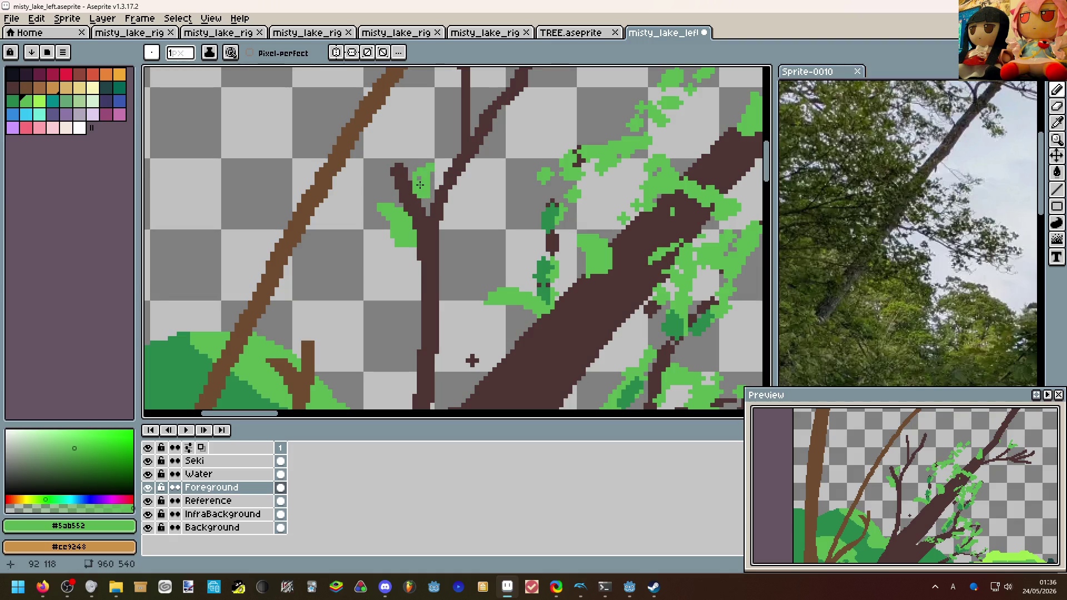
# Flood-fill the new leaf outline on the twig with green.
pyautogui.scroll(-3)
pyautogui.scroll(3)
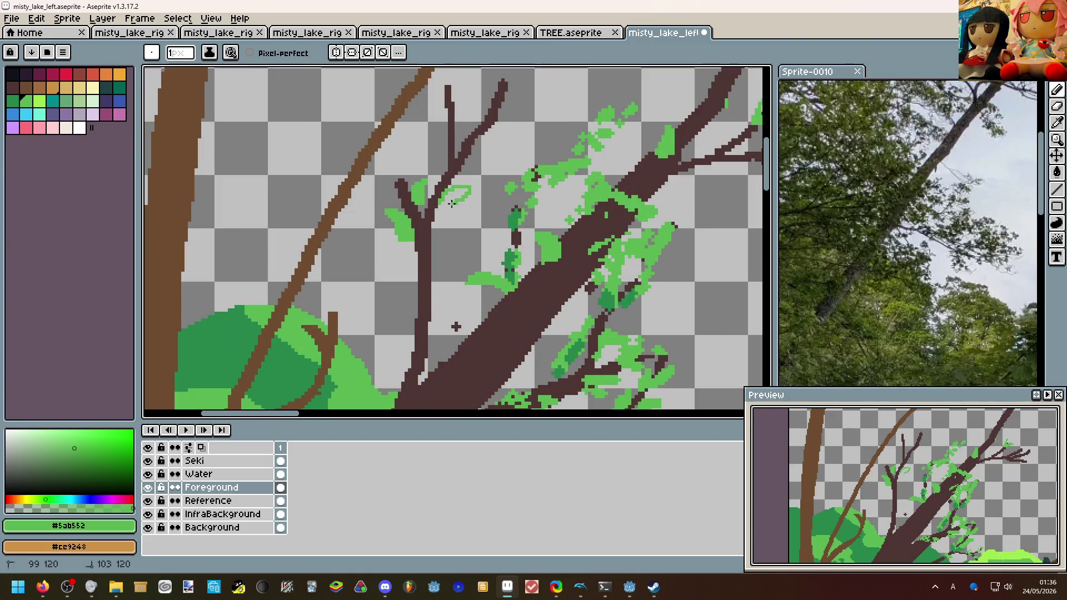
pyautogui.press('g')
pyautogui.click(457, 195)
pyautogui.press('b')
# Pick the lighter branch brown #6e4c30 from the palette.
pyautogui.scroll(-3)
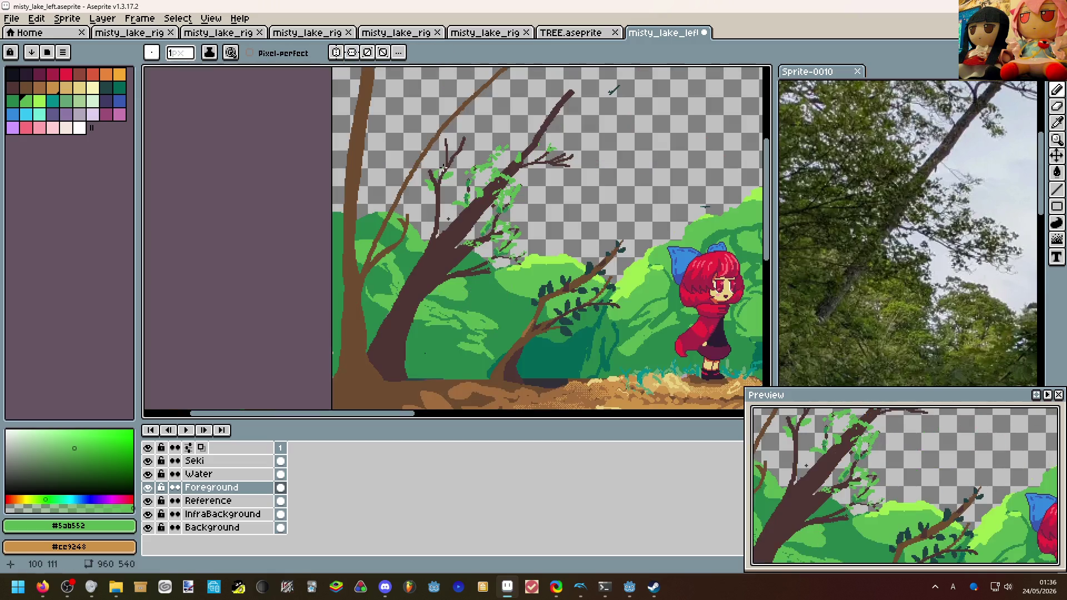
pyautogui.scroll(3)
pyautogui.scroll(3)
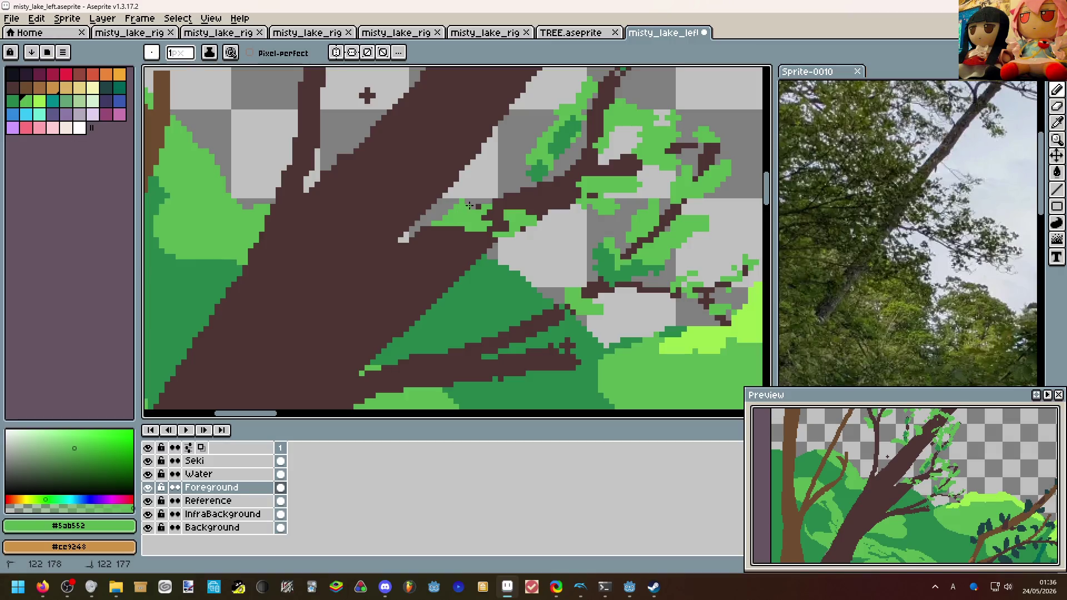
pyautogui.scroll(-3)
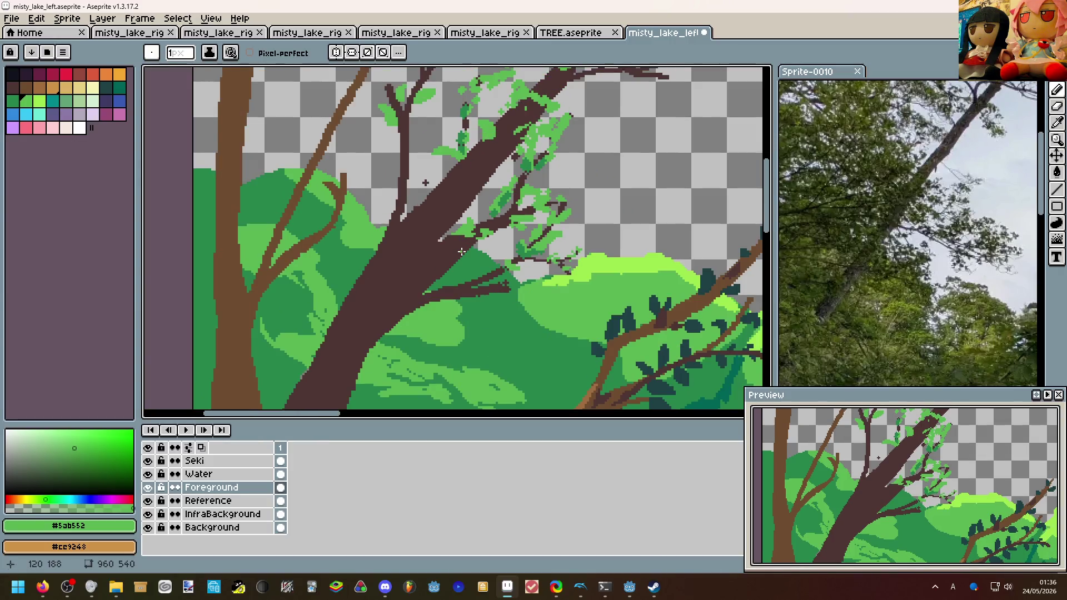
pyautogui.scroll(-3)
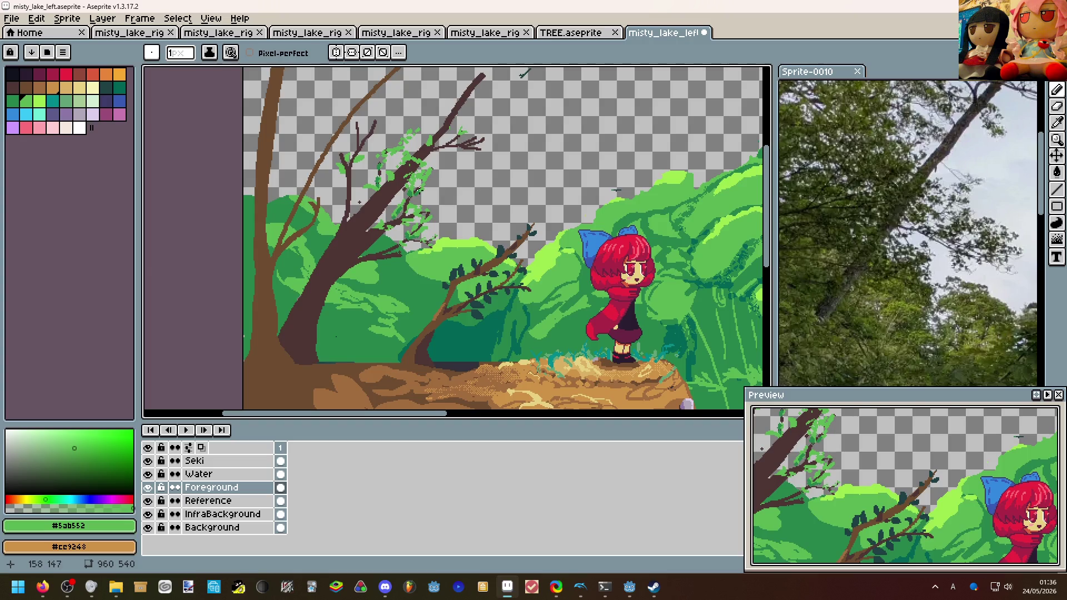
pyautogui.scroll(3)
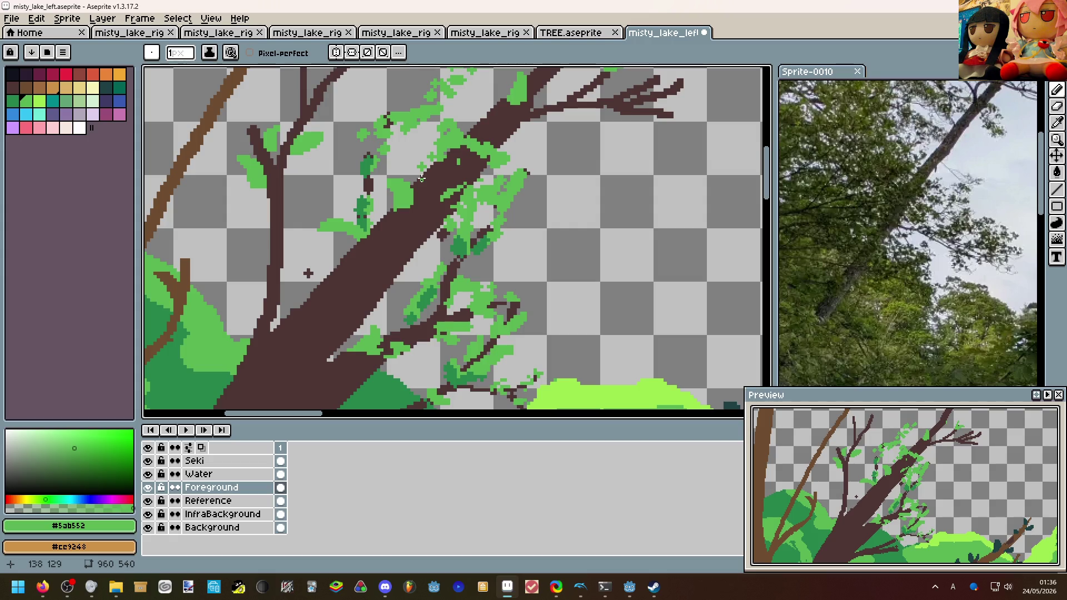
pyautogui.scroll(-3)
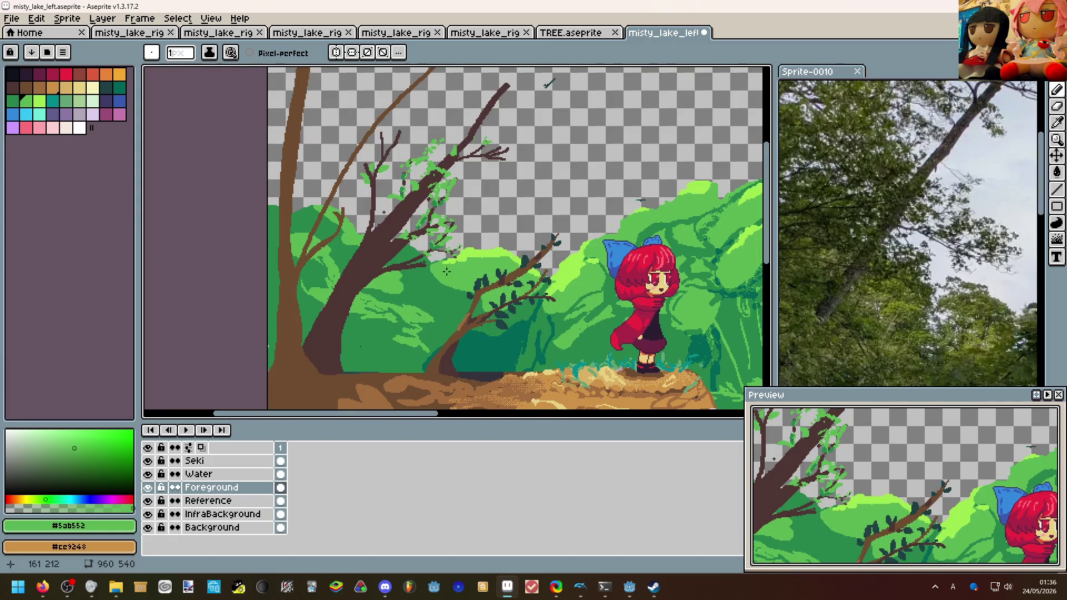
pyautogui.scroll(3)
pyautogui.click(472, 304)
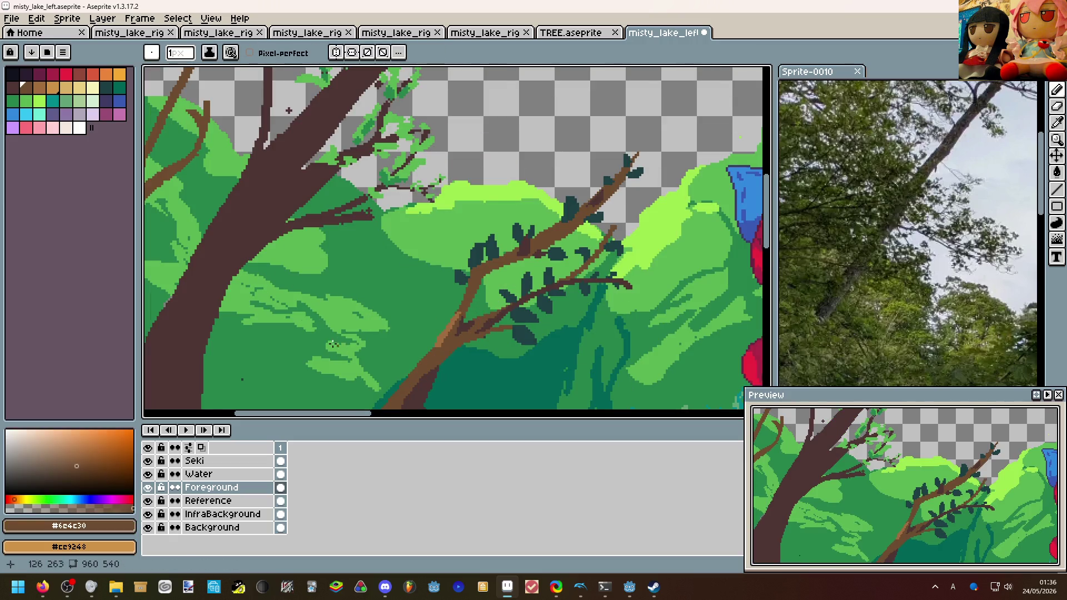
# Draw a short lighter-brown line on the trunk.
pyautogui.scroll(3)
pyautogui.scroll(3)
pyautogui.scroll(-3)
pyautogui.moveTo(269, 280); pyautogui.dragTo(291, 254)
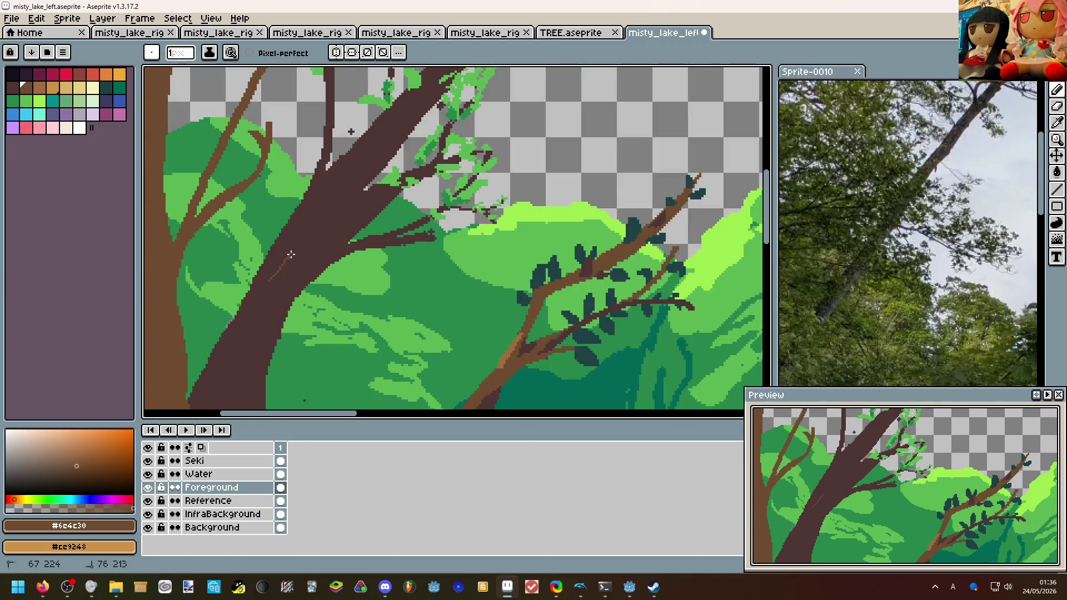
pyautogui.scroll(3)
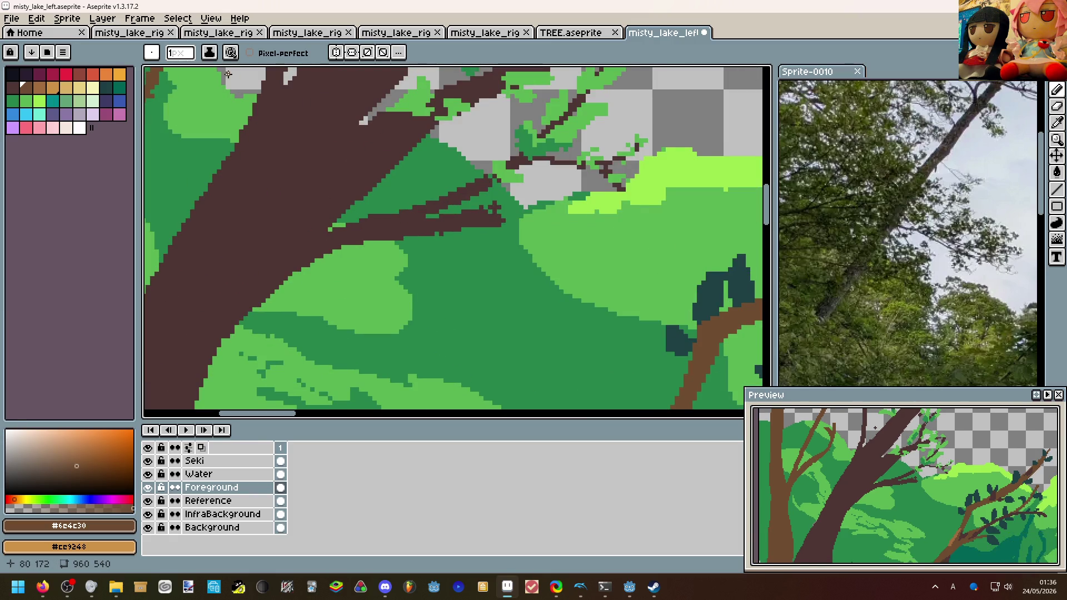
# Change the ink mode and switch to the spray tool.
pyautogui.click(209, 52)
pyautogui.click(247, 105)
pyautogui.scroll(3)
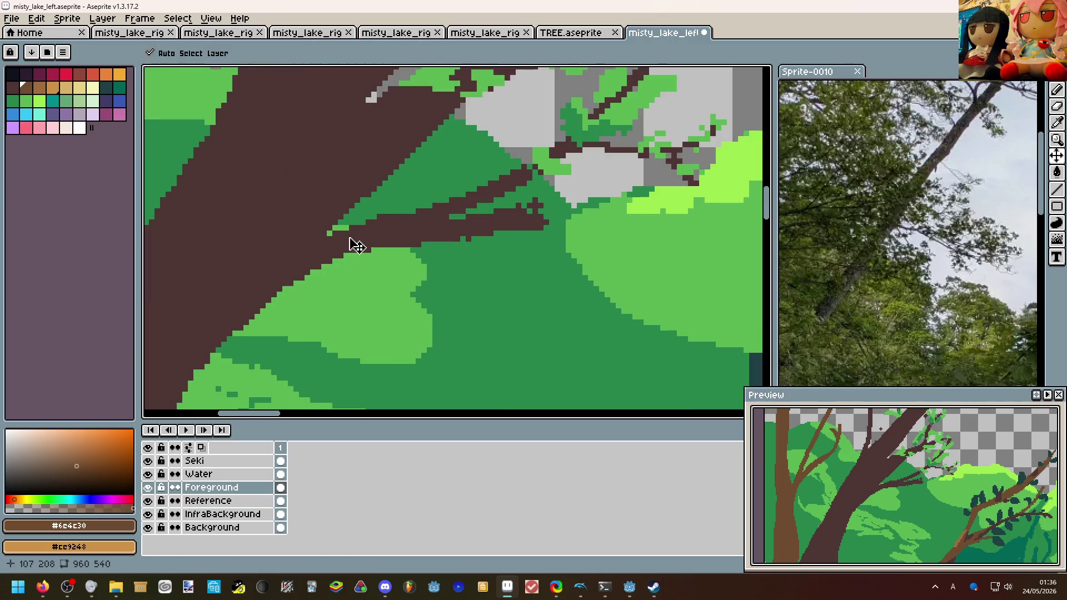
pyautogui.click(1055, 89)
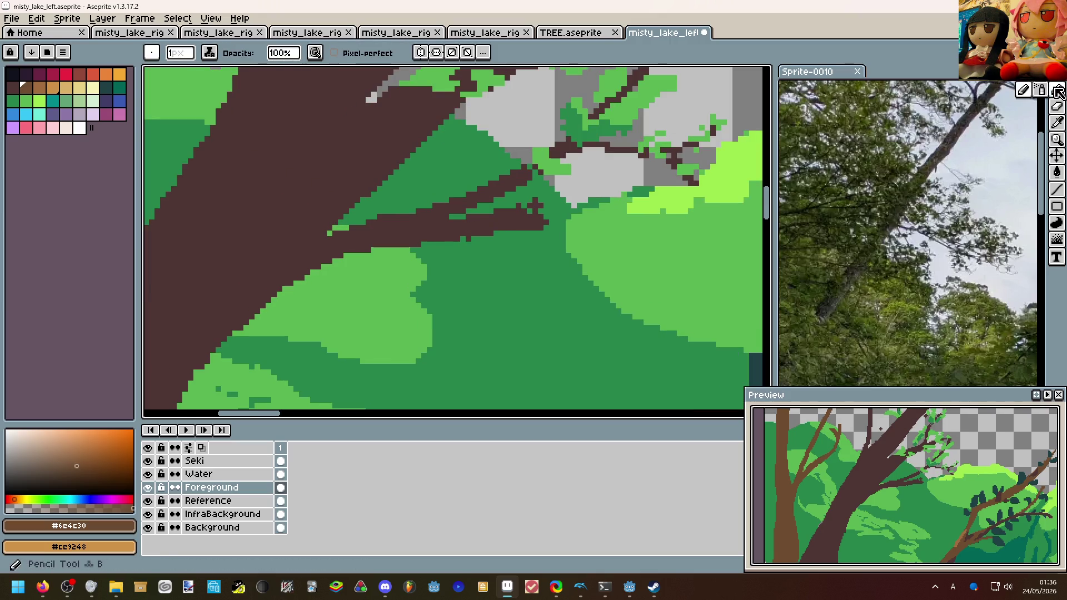
pyautogui.click(1039, 89)
# Magic-wand select the dark trunk and branches, undoing an oversized brown patch.
pyautogui.press('w')
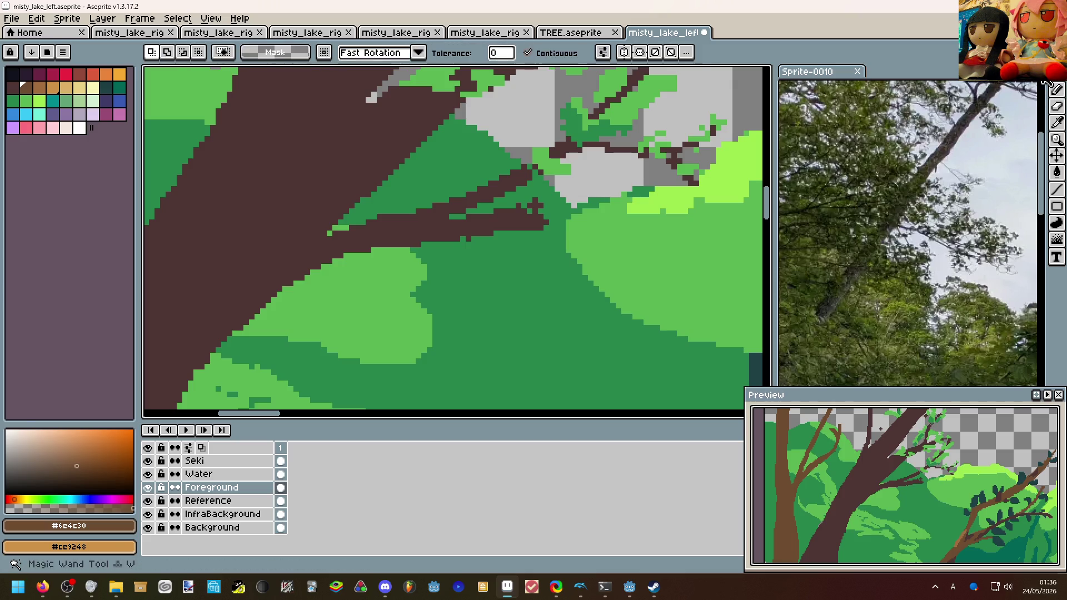
pyautogui.click(435, 225)
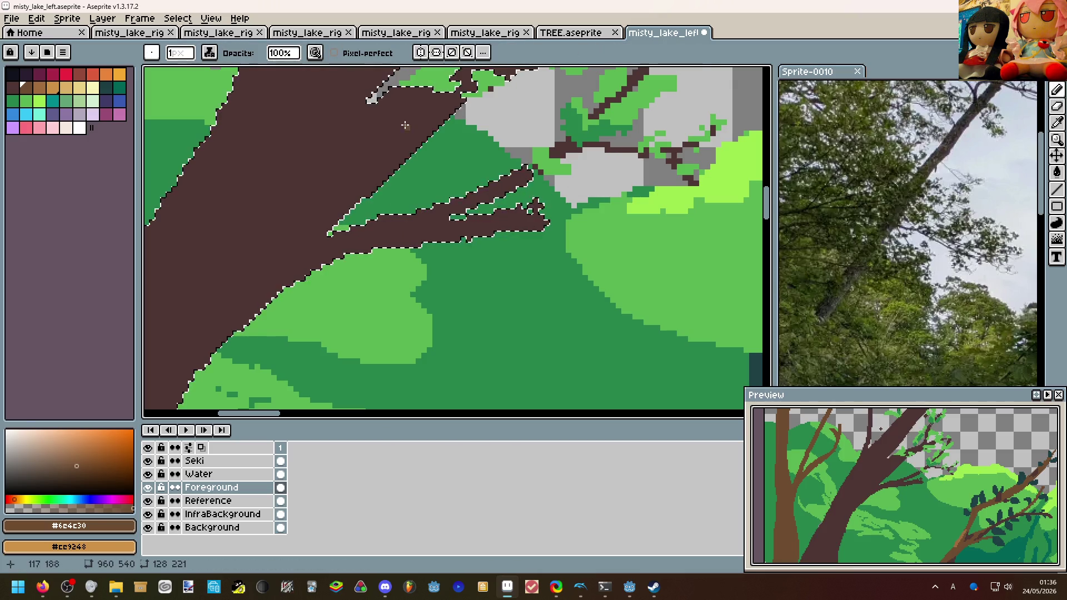
pyautogui.hotkey('ctrl', 'z')
pyautogui.click(1058, 89)
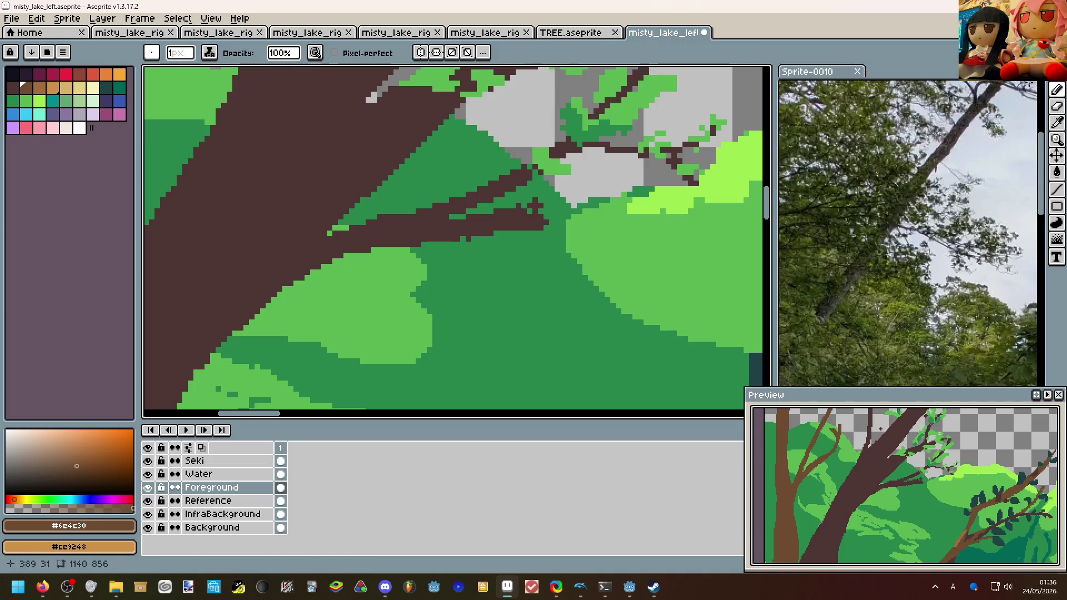
pyautogui.press('w')
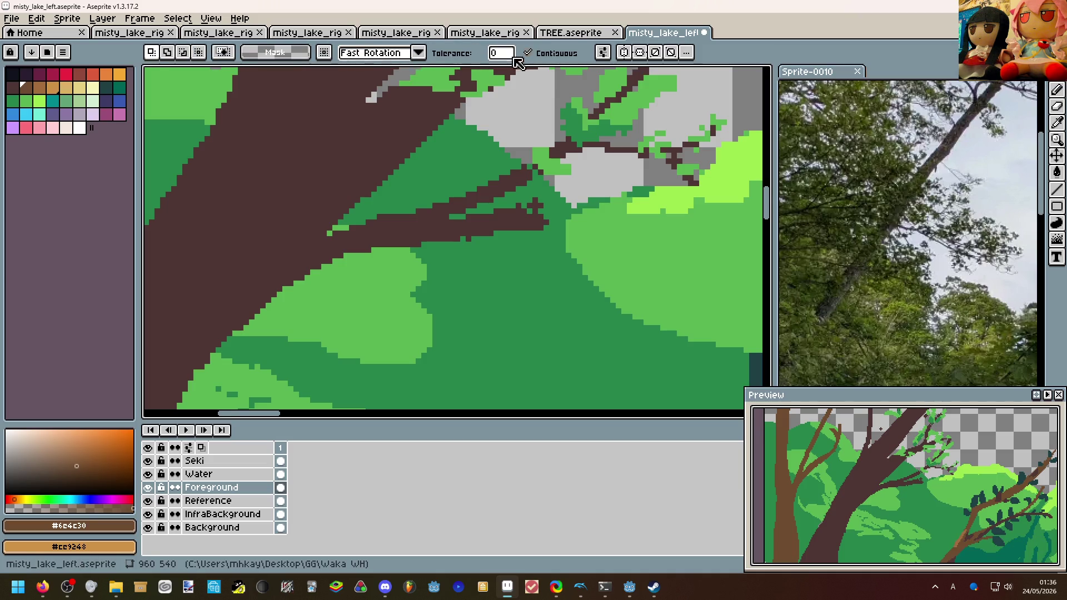
pyautogui.click(401, 222)
pyautogui.press('b')
pyautogui.moveTo(355, 236); pyautogui.dragTo(531, 170)
pyautogui.hotkey('ctrl', 'z')
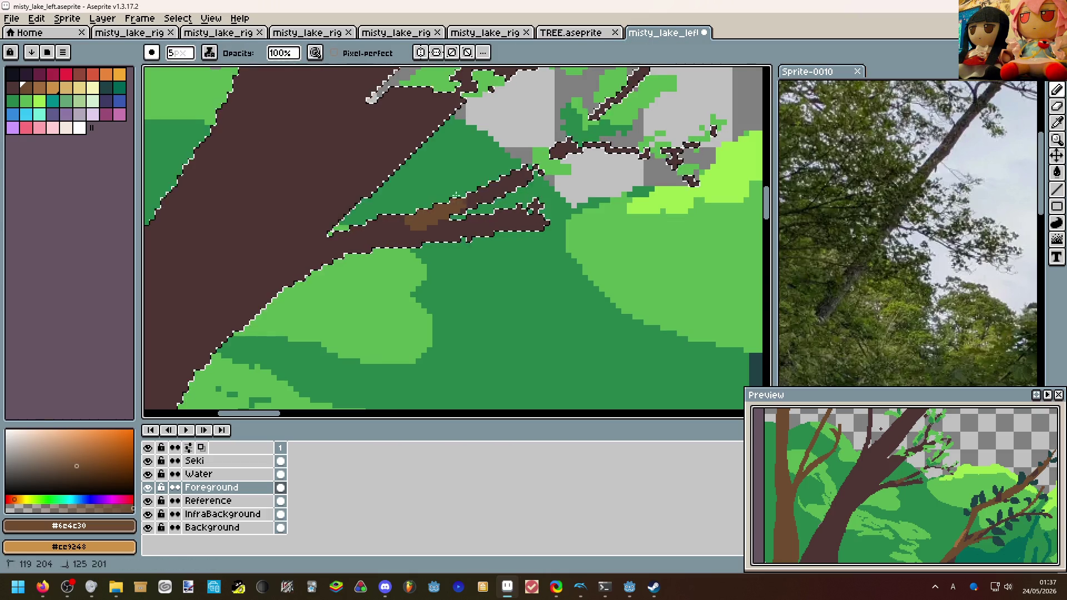
# Shade the trunk's lower edge and upper-right branch with lighter brown #6e4c30.
pyautogui.scroll(-3)
pyautogui.scroll(3)
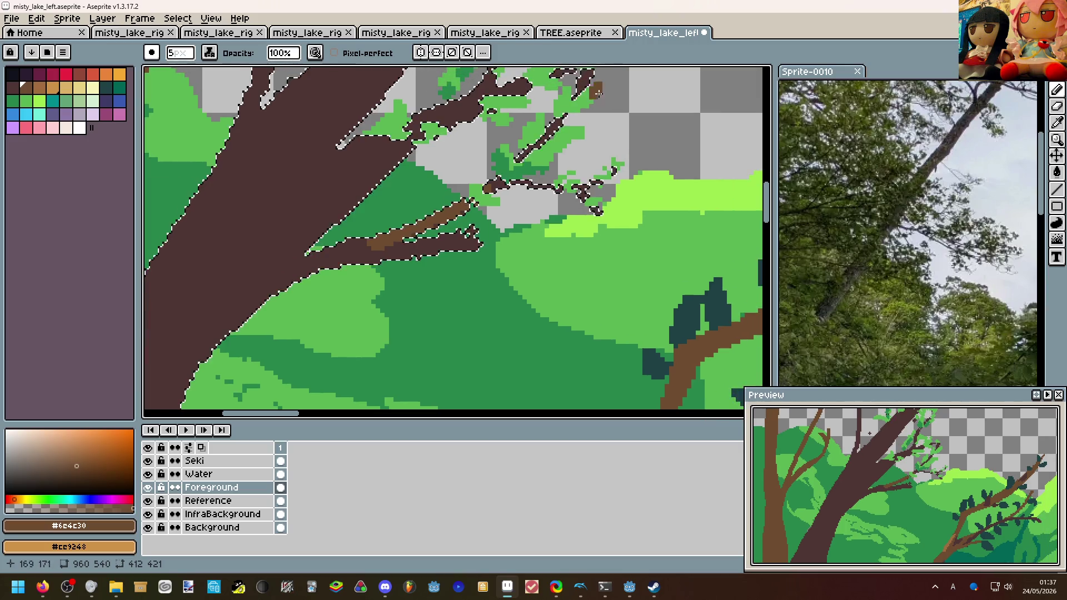
pyautogui.hscroll(3)
pyautogui.scroll(3)
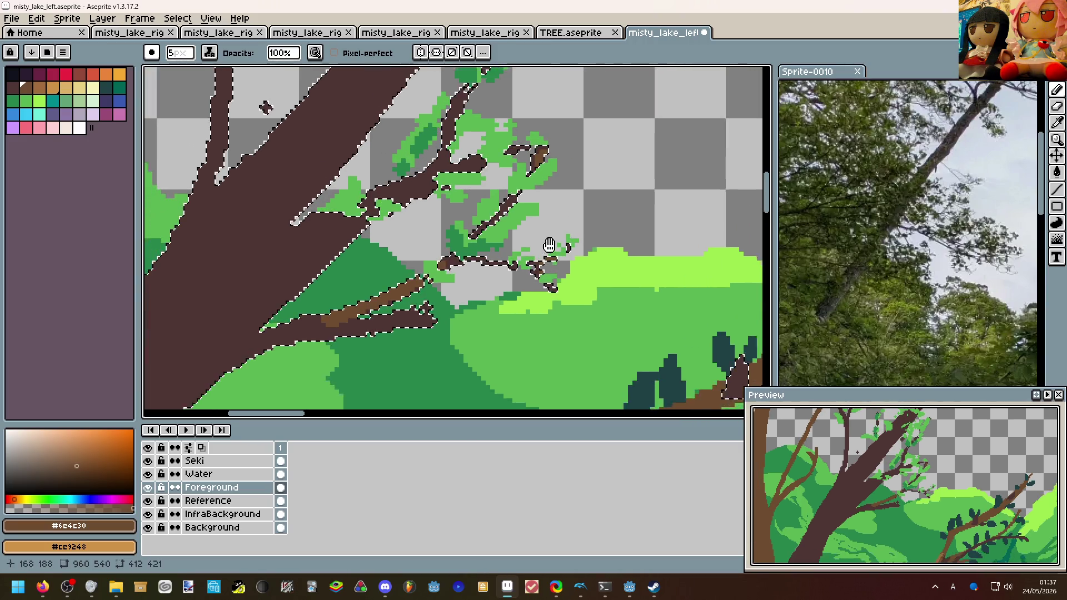
pyautogui.scroll(-3)
pyautogui.moveTo(419, 193); pyautogui.dragTo(340, 315)
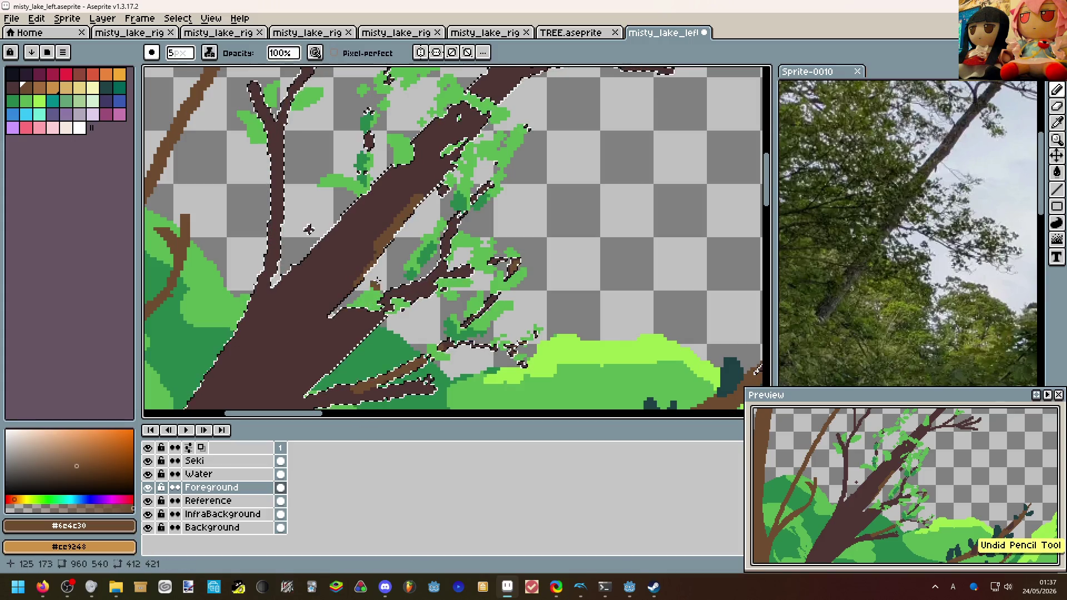
pyautogui.scroll(3)
pyautogui.hscroll(3)
pyautogui.moveTo(382, 259); pyautogui.dragTo(608, 152)
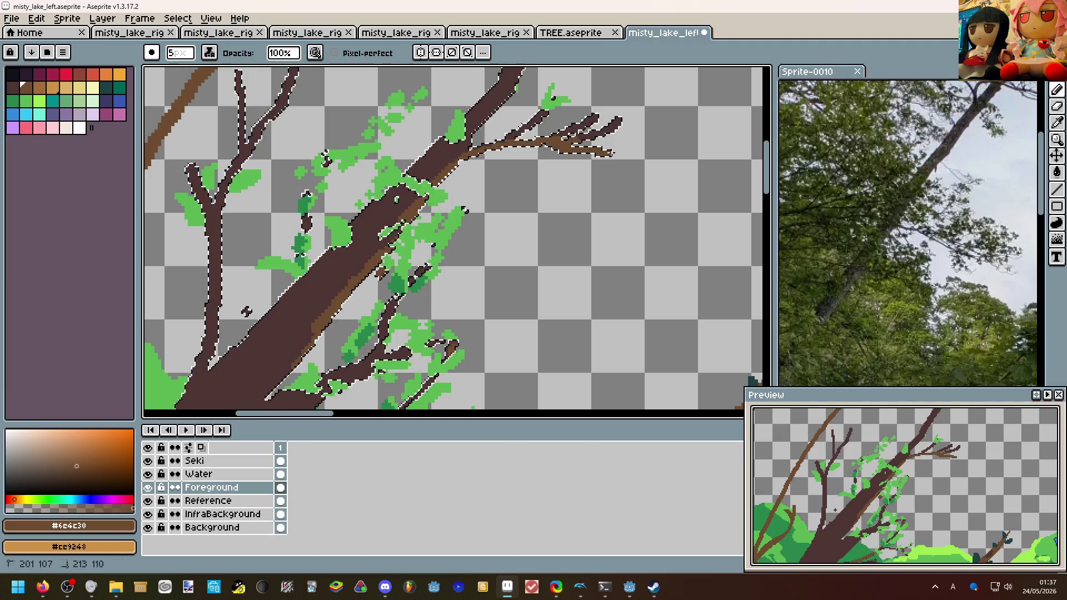
pyautogui.scroll(3)
pyautogui.hscroll(3)
pyautogui.scroll(3)
pyautogui.hscroll(3)
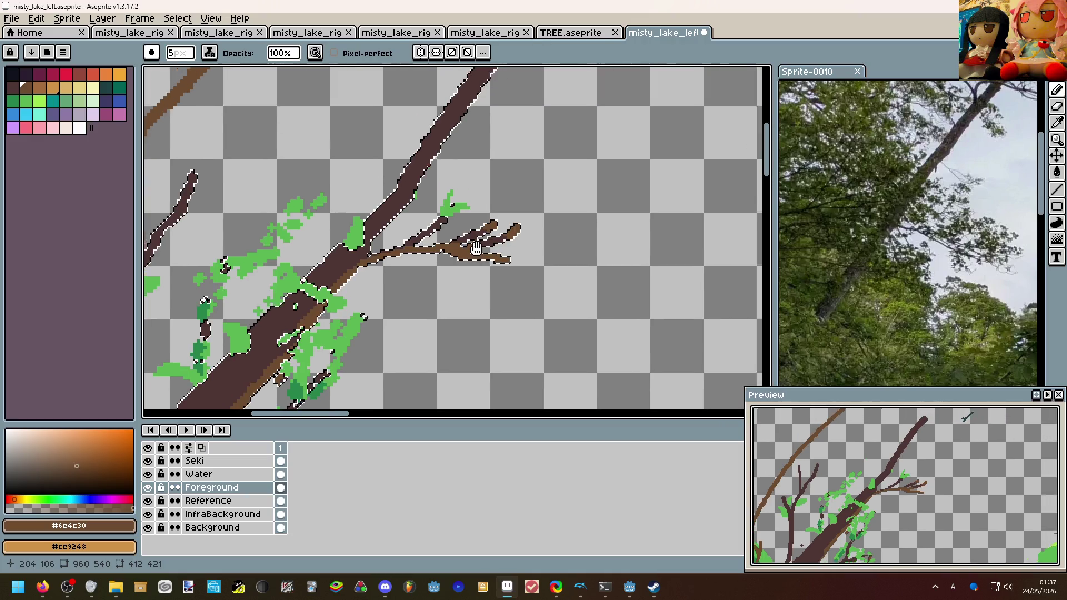
pyautogui.scroll(3)
pyautogui.hscroll(3)
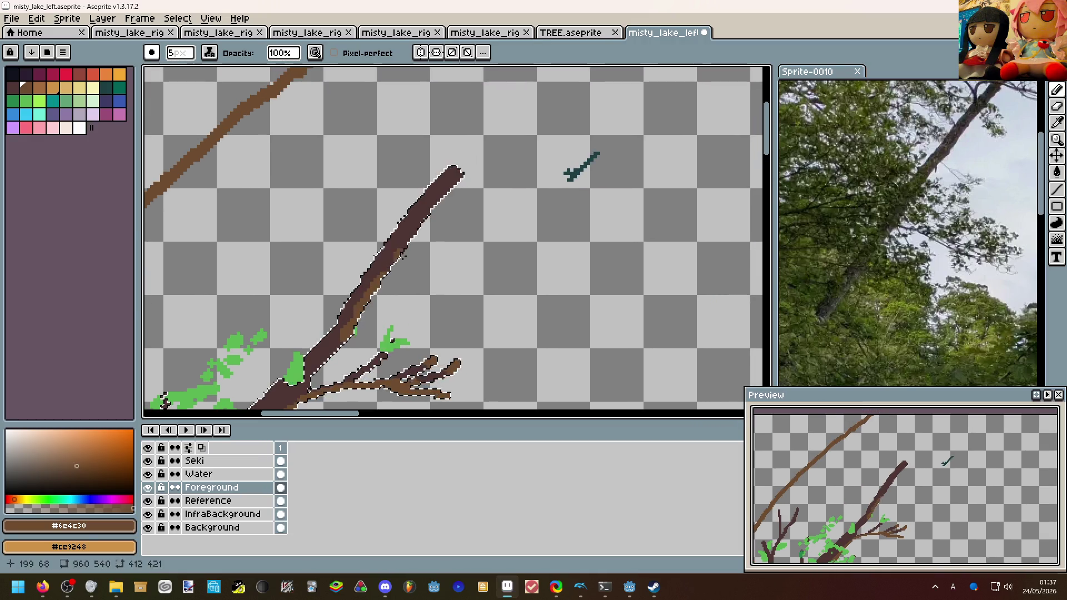
pyautogui.scroll(3)
pyautogui.scroll(-3)
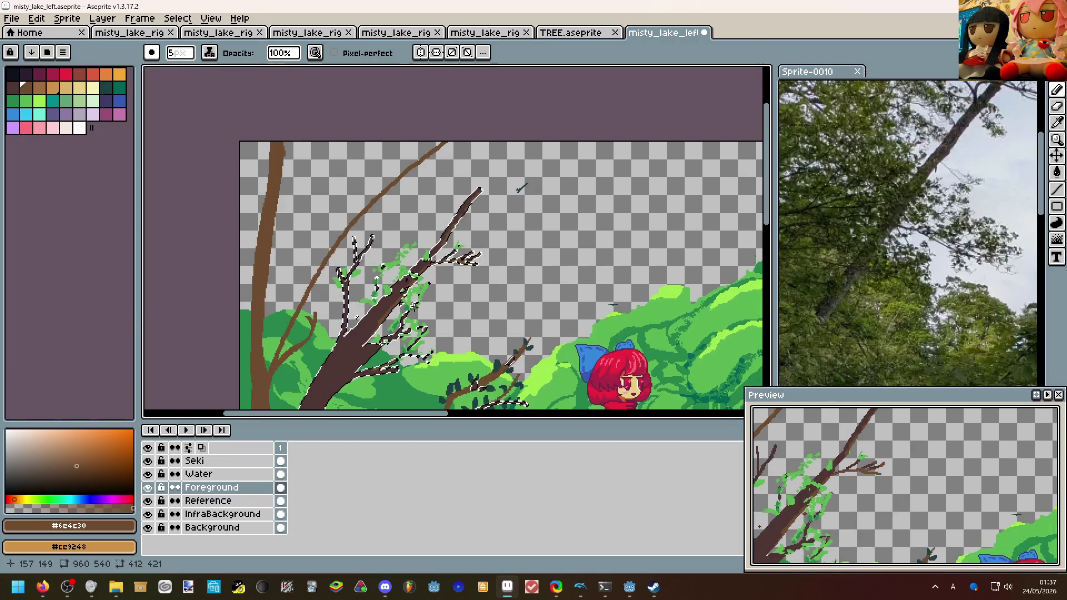
pyautogui.scroll(3)
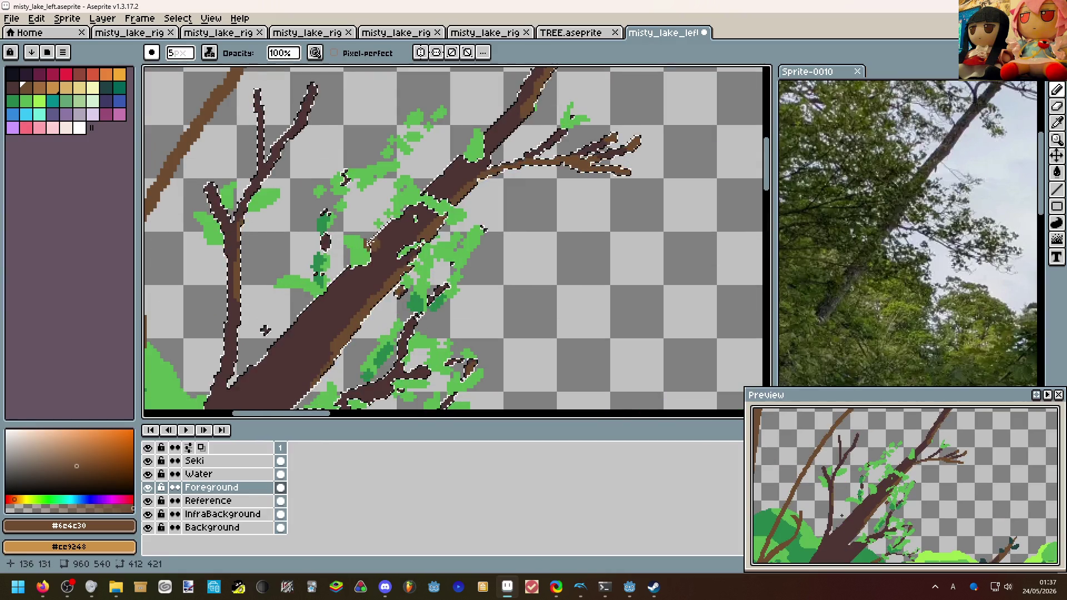
pyautogui.scroll(-3)
pyautogui.hscroll(-3)
pyautogui.scroll(-3)
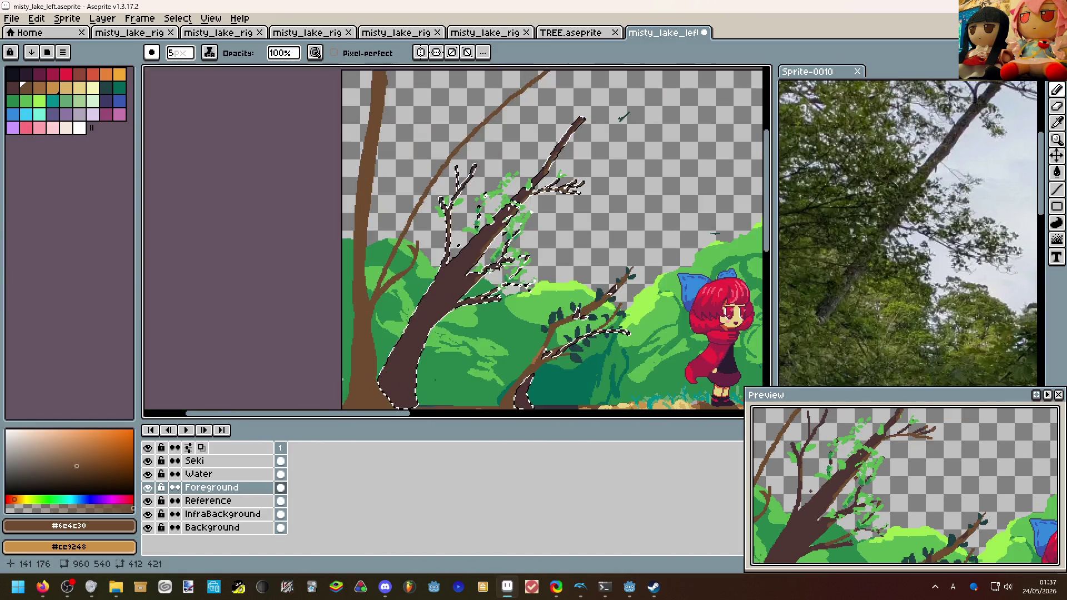
pyautogui.scroll(3)
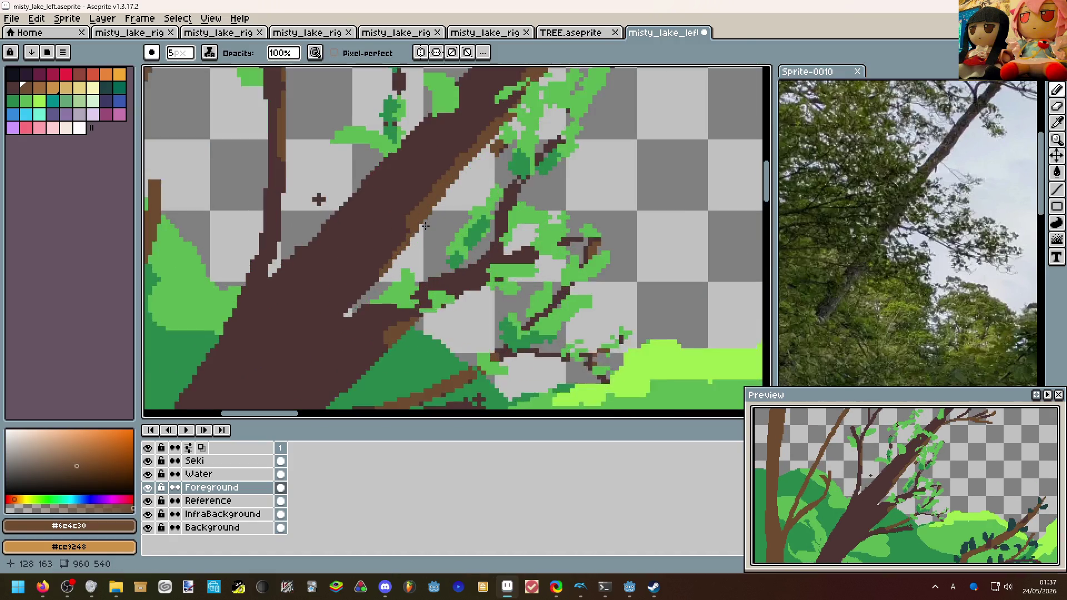
# Eyedrop the trunk's dark brown #4d3533 and zoom in and out to check it.
pyautogui.click(386, 219)
pyautogui.scroll(-3)
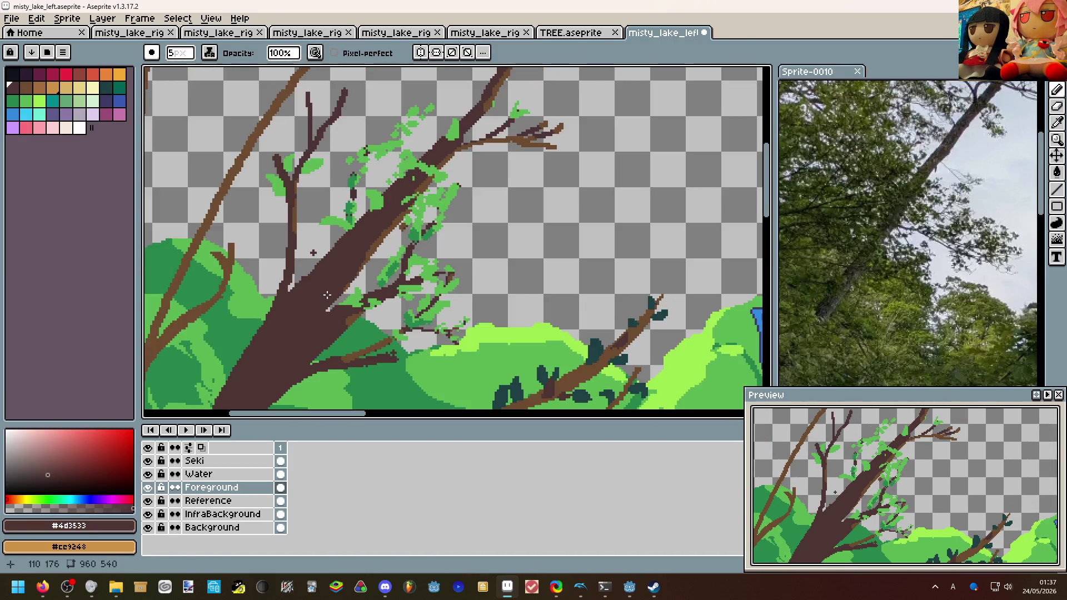
pyautogui.scroll(3)
pyautogui.scroll(-3)
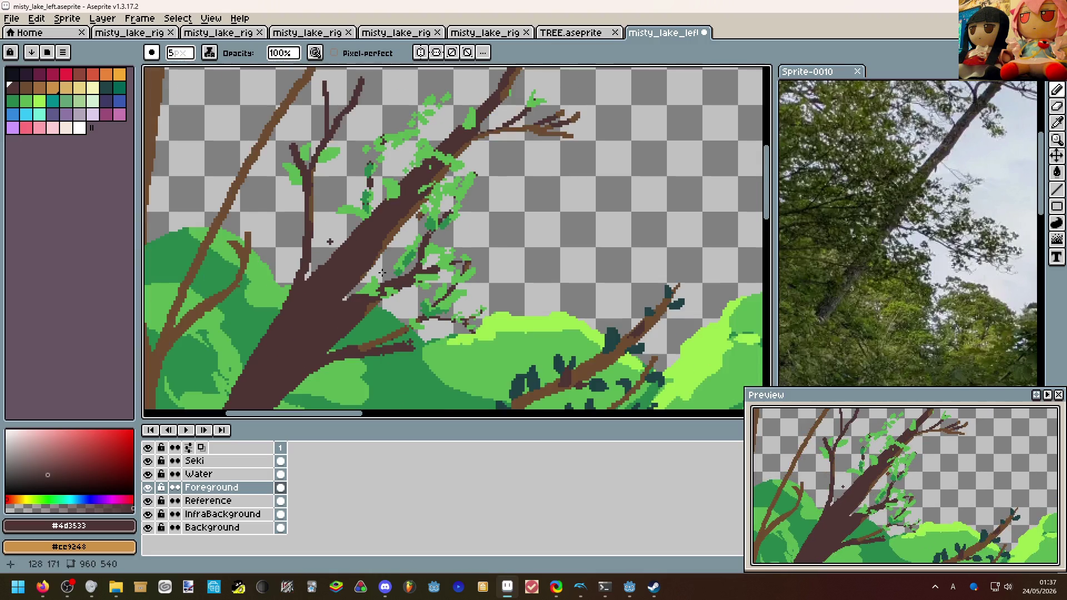
pyautogui.scroll(3)
pyautogui.scroll(-3)
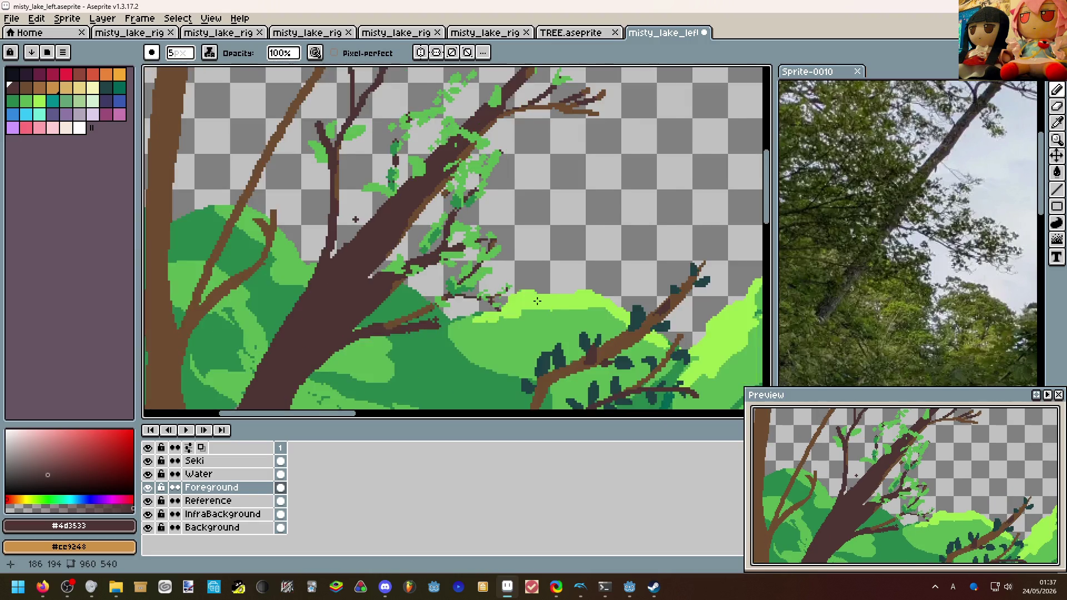
pyautogui.scroll(-3)
pyautogui.scroll(3)
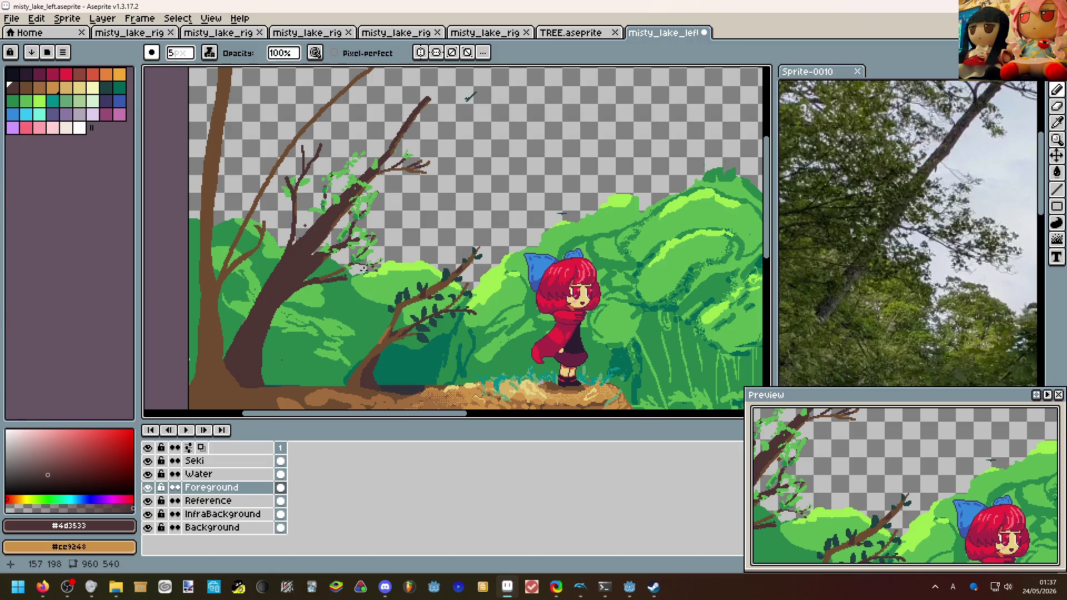
pyautogui.scroll(3)
pyautogui.scroll(-3)
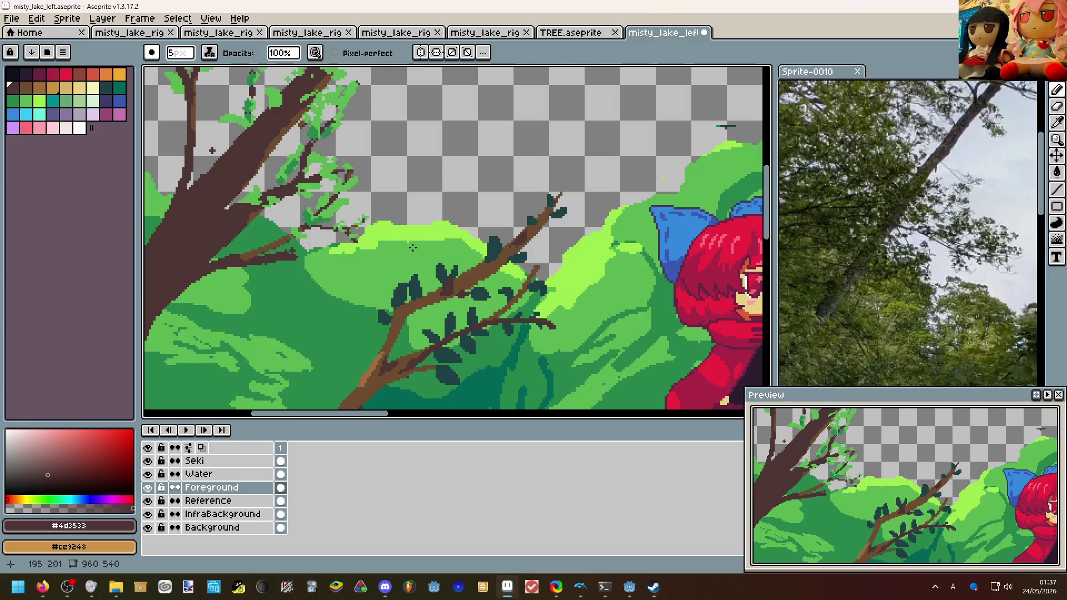
pyautogui.scroll(-3)
pyautogui.scroll(3)
# Pan across the scene to review the red-haired girl, bushes and left tree's branches.
pyautogui.moveTo(442, 280); pyautogui.dragTo(387, 255)
pyautogui.scroll(-3)
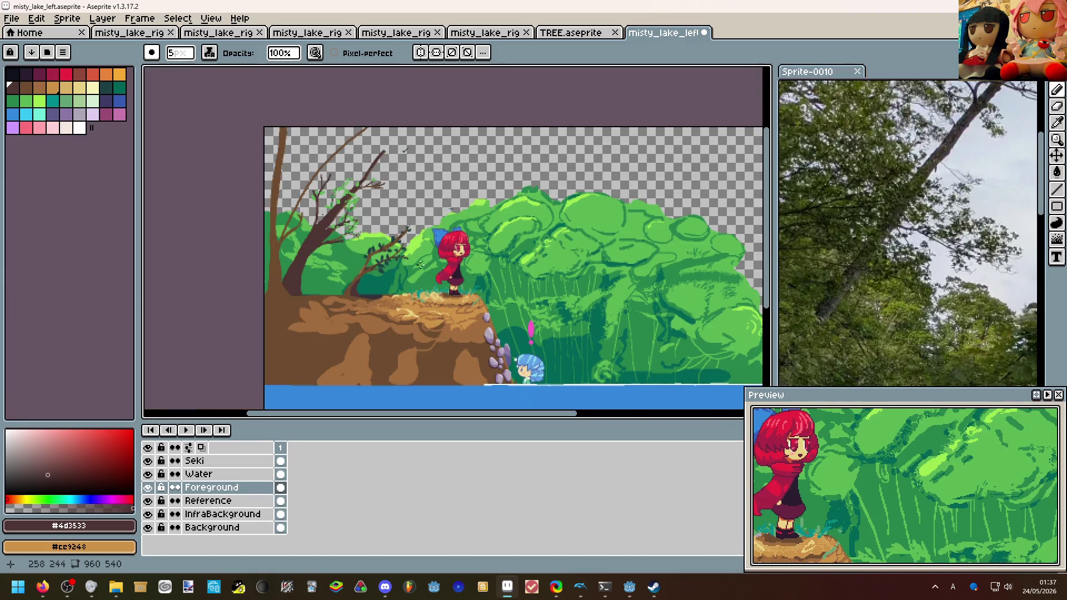
pyautogui.scroll(3)
pyautogui.scroll(-3)
pyautogui.scroll(3)
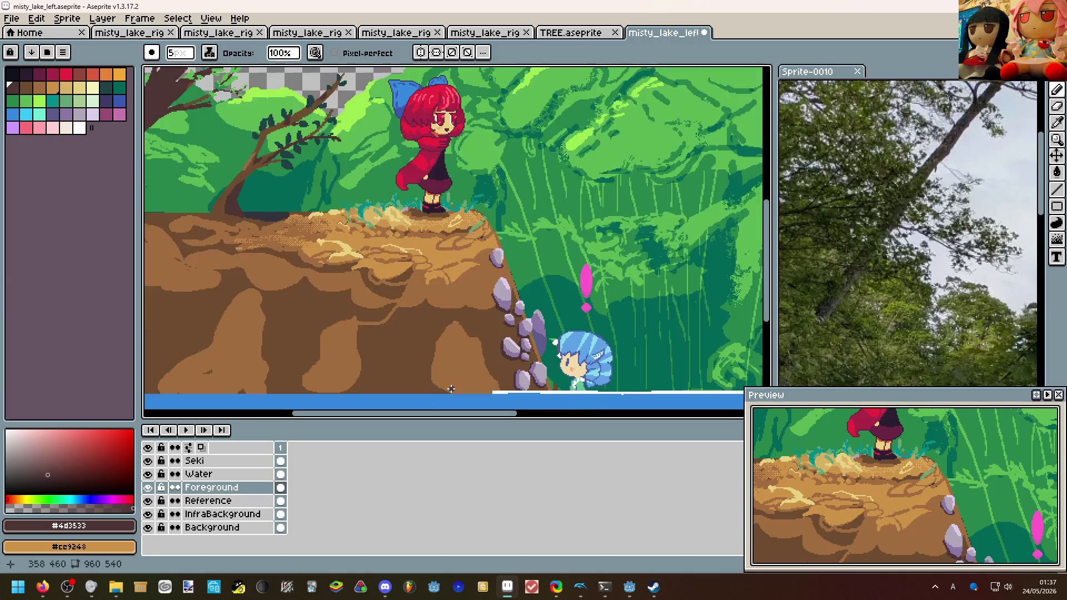
pyautogui.scroll(-3)
pyautogui.scroll(3)
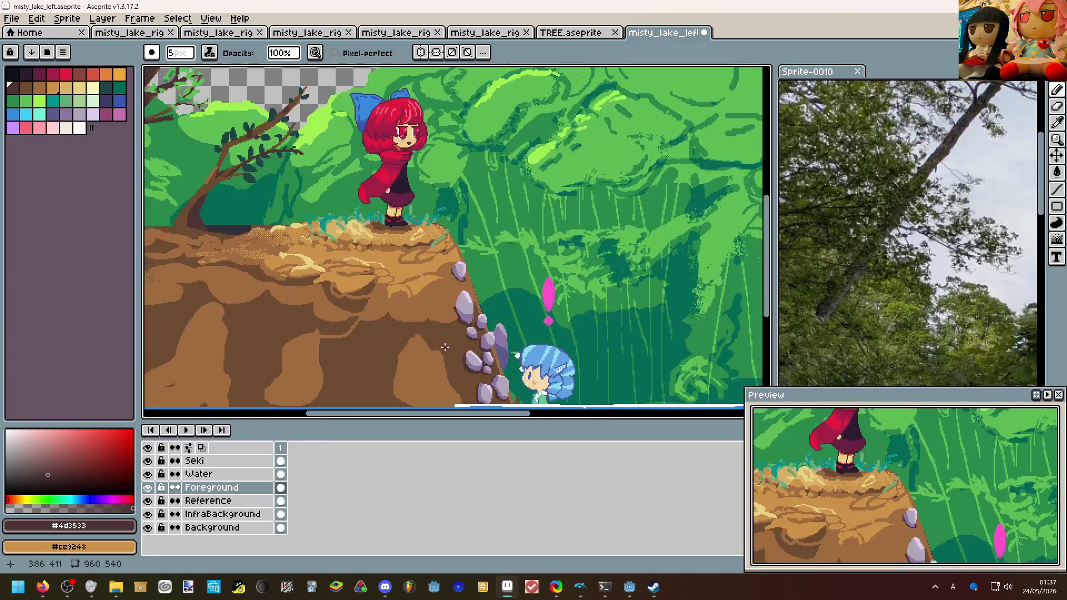
pyautogui.scroll(-3)
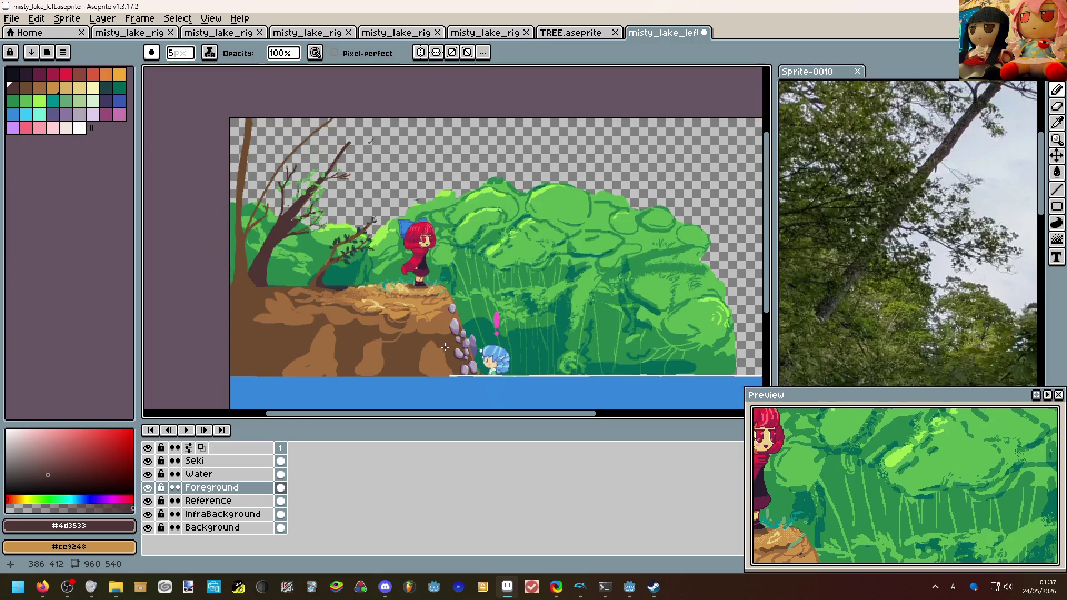
pyautogui.scroll(3)
pyautogui.moveTo(401, 222); pyautogui.dragTo(344, 177)
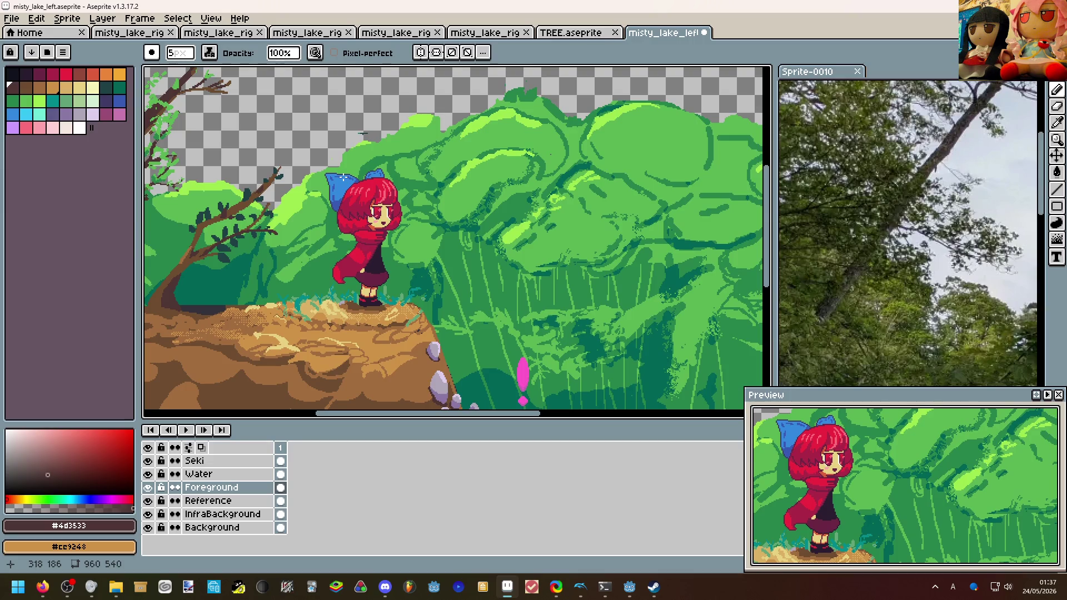
pyautogui.scroll(-3)
pyautogui.moveTo(409, 136); pyautogui.dragTo(355, 219)
pyautogui.scroll(3)
# Pick the foliage green #5ab552, change the ink type and shrink the brush to 1px.
pyautogui.click(429, 170)
pyautogui.press('-')
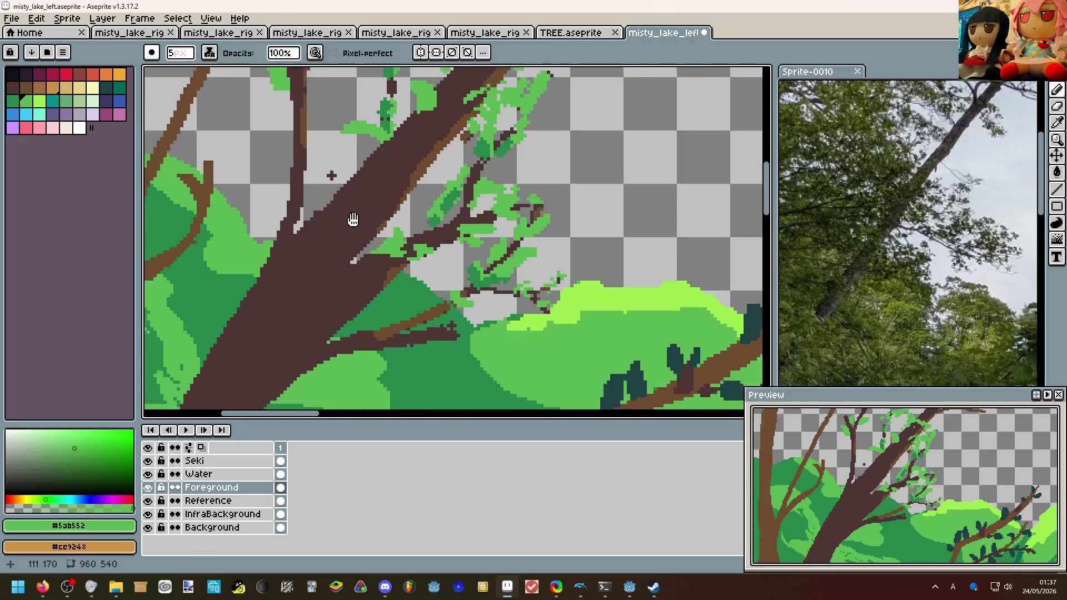
pyautogui.scroll(3)
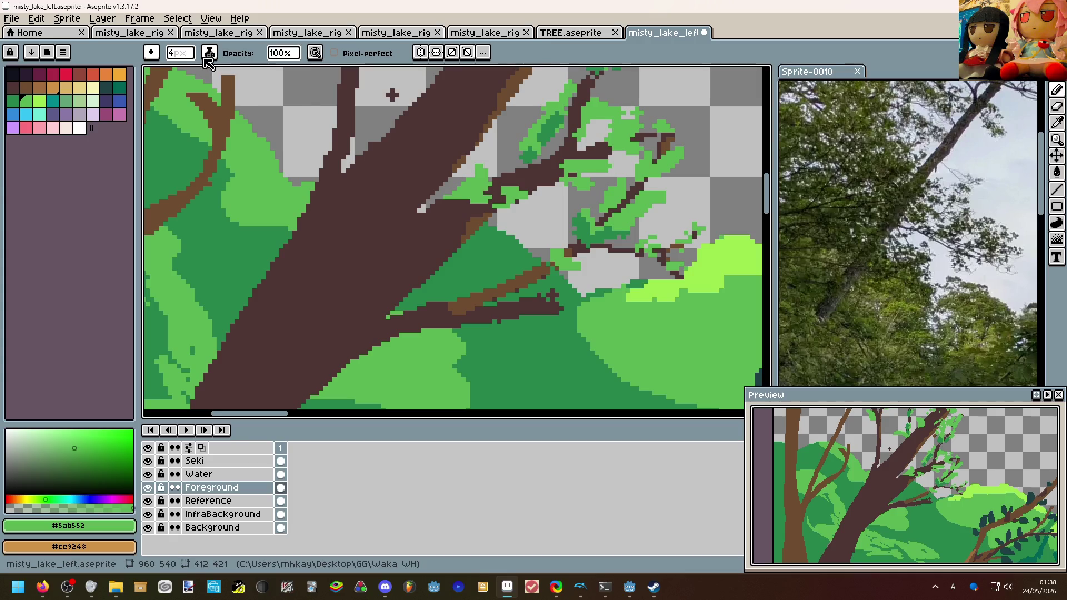
pyautogui.click(209, 52)
pyautogui.click(239, 95)
pyautogui.scroll(3)
pyautogui.press('-')
pyautogui.press('-')
pyautogui.press('-')
# Draw a green leaf stroke on the trunk, undo it, and switch to the Paint Bucket.
pyautogui.moveTo(439, 256); pyautogui.dragTo(379, 254)
pyautogui.hotkey('ctrl', 'z')
pyautogui.press('g')
pyautogui.scroll(-3)
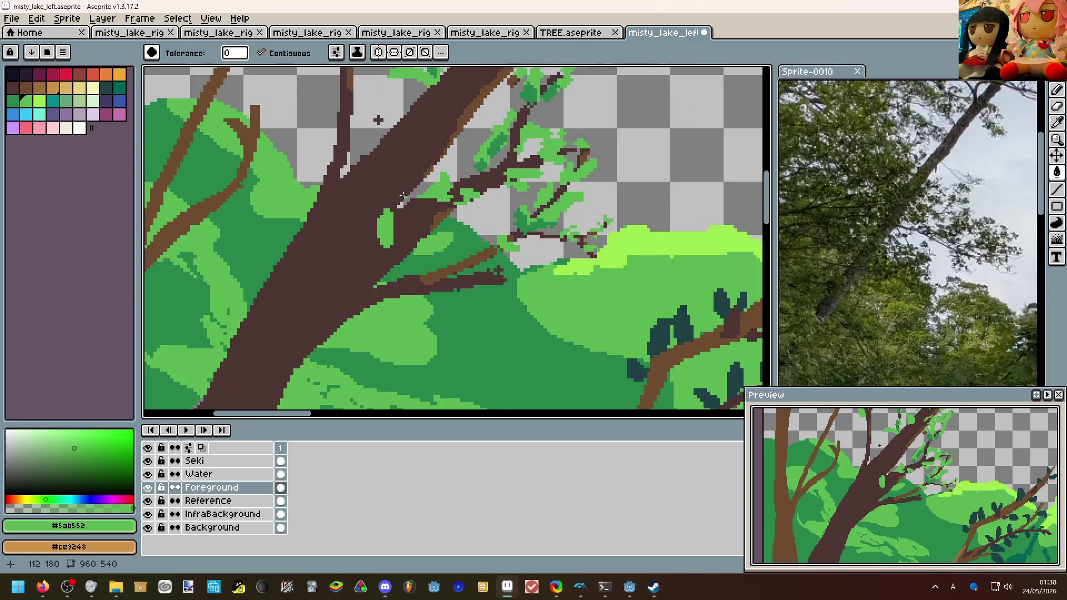
pyautogui.scroll(3)
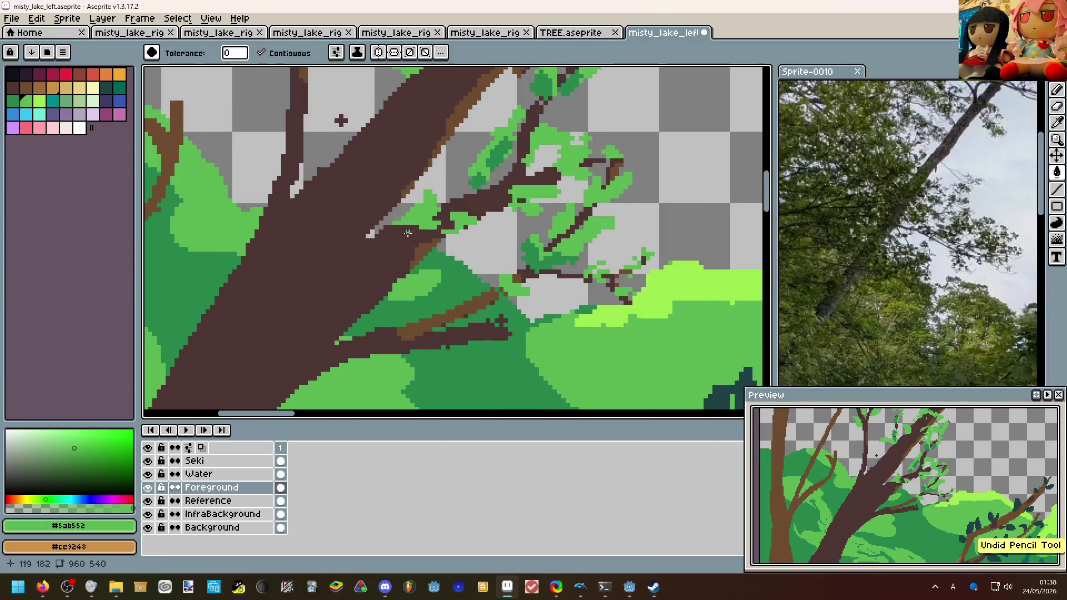
# Sample the branch brown #6c4c30 from the canvas and switch to the Pencil.
pyautogui.click(400, 271)
pyautogui.scroll(-3)
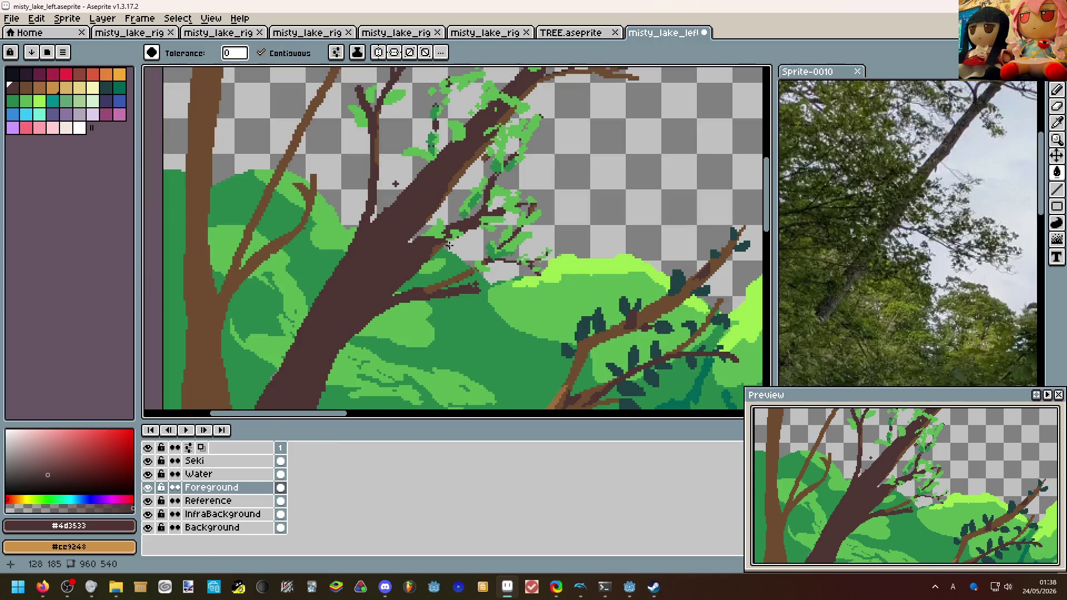
pyautogui.scroll(-3)
pyautogui.scroll(3)
pyautogui.click(333, 285)
pyautogui.press('b')
# Draw a thin curved brown twig across the bushes, redrawing it and extending it rightward.
pyautogui.moveTo(352, 269); pyautogui.dragTo(441, 261)
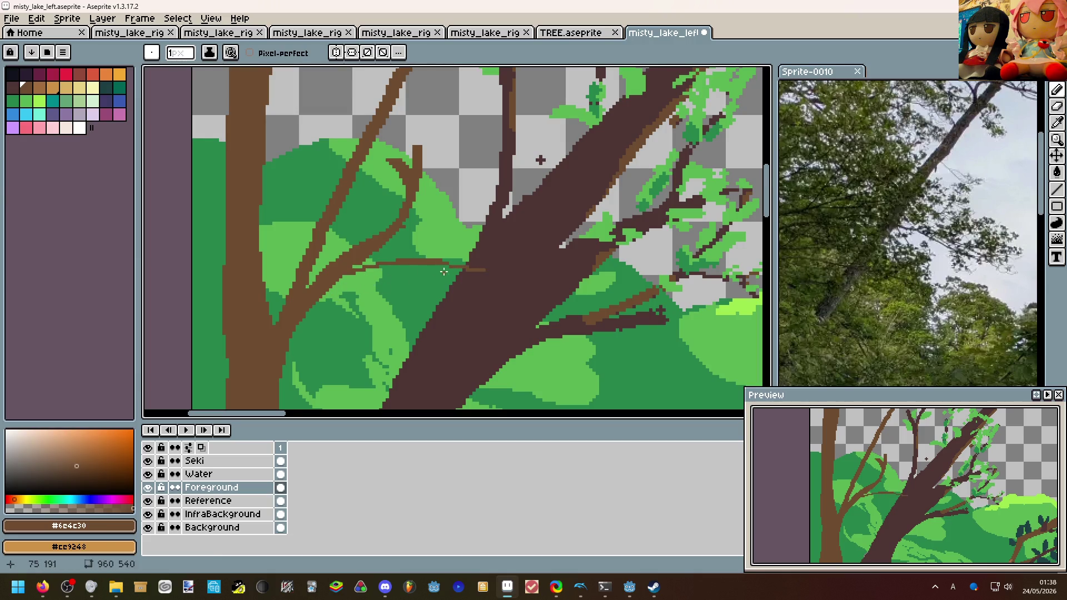
pyautogui.press('+')
pyautogui.hotkey('ctrl', 'z')
pyautogui.moveTo(353, 271); pyautogui.dragTo(633, 271)
pyautogui.press('-')
pyautogui.moveTo(537, 290); pyautogui.dragTo(643, 306)
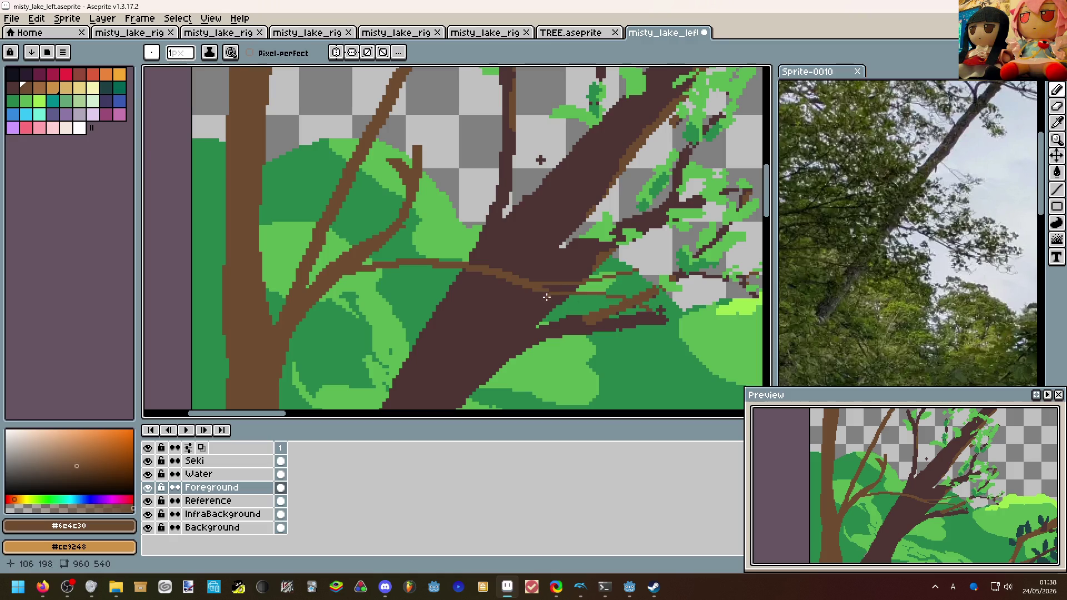
pyautogui.scroll(-3)
pyautogui.scroll(3)
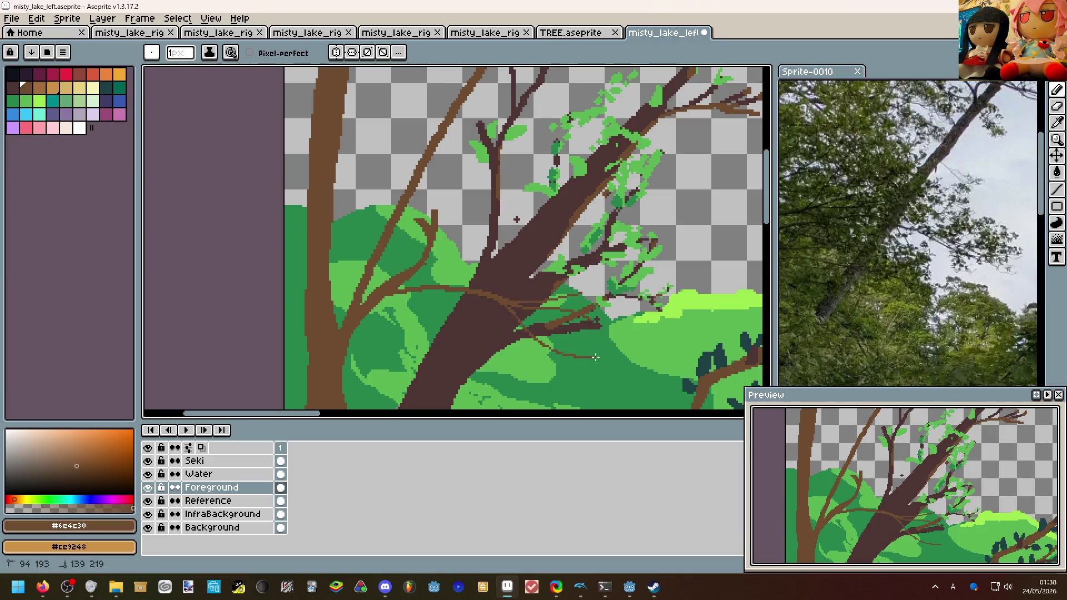
pyautogui.scroll(-3)
pyautogui.scroll(3)
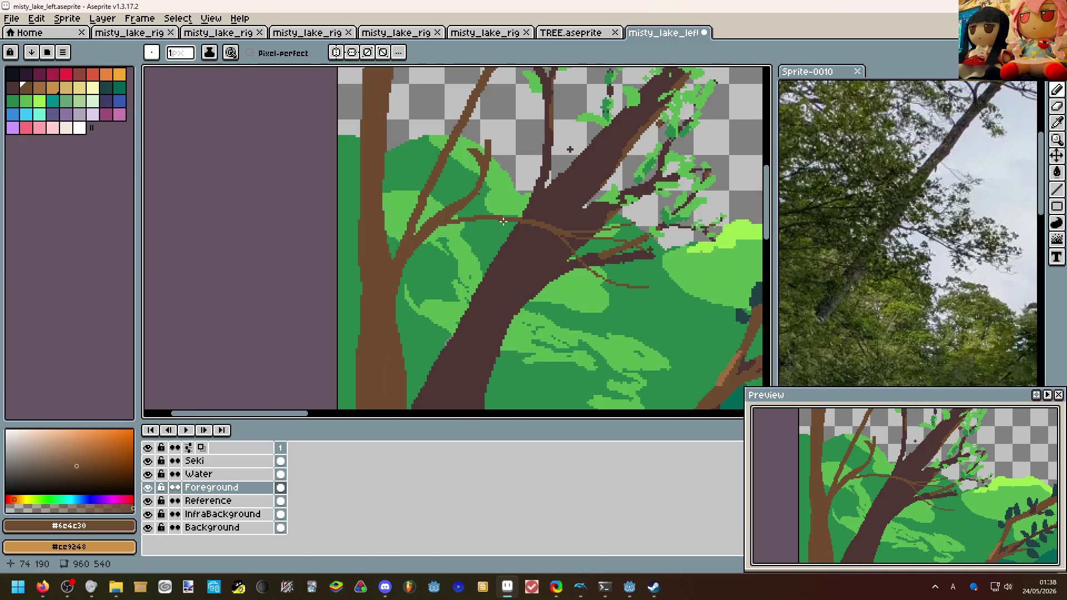
pyautogui.scroll(-3)
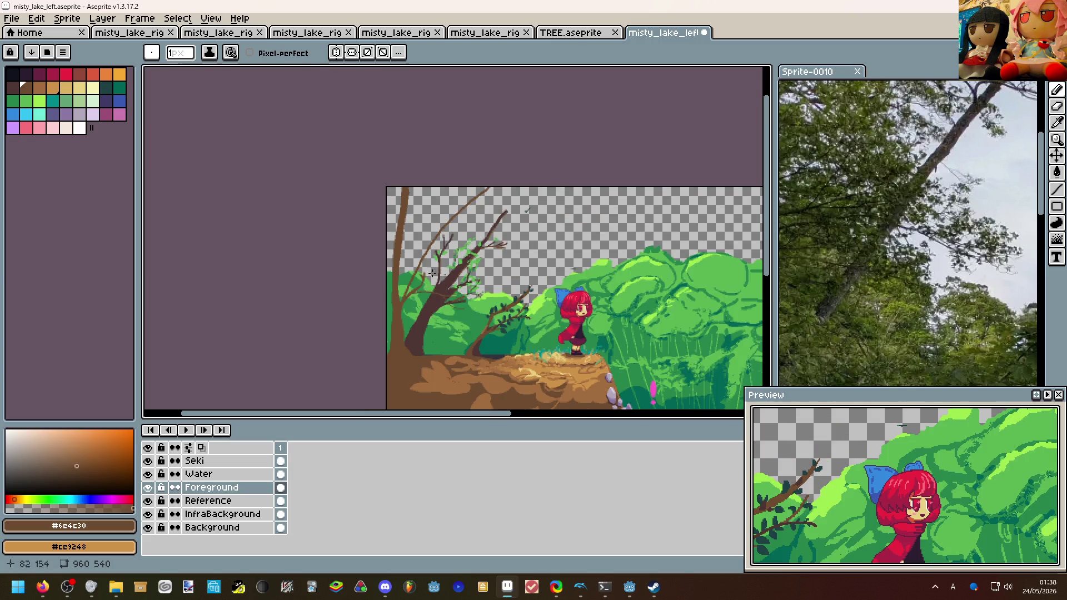
pyautogui.scroll(3)
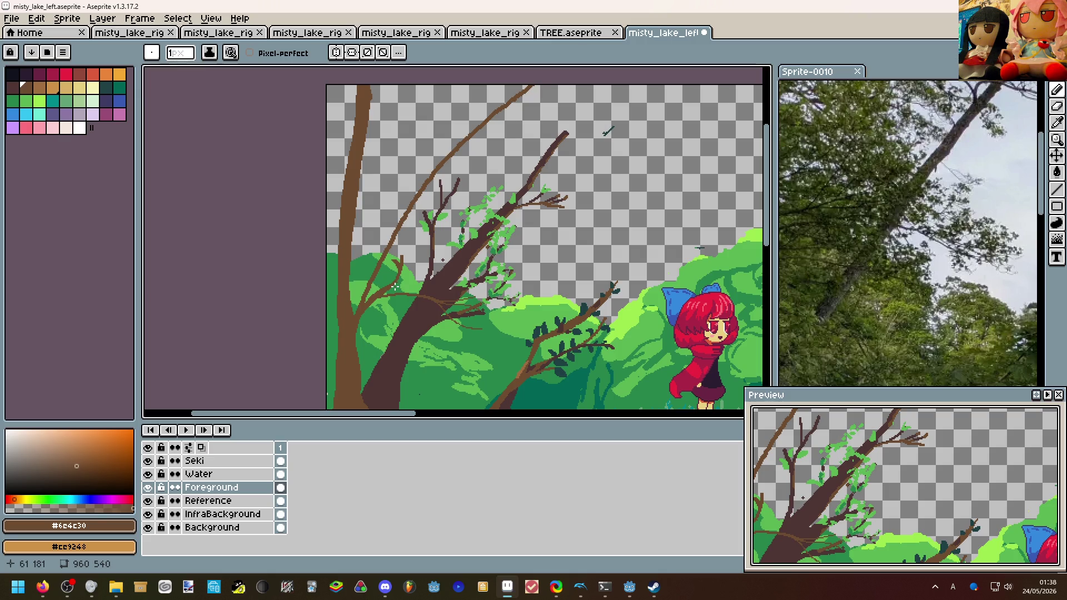
pyautogui.scroll(-3)
pyautogui.scroll(3)
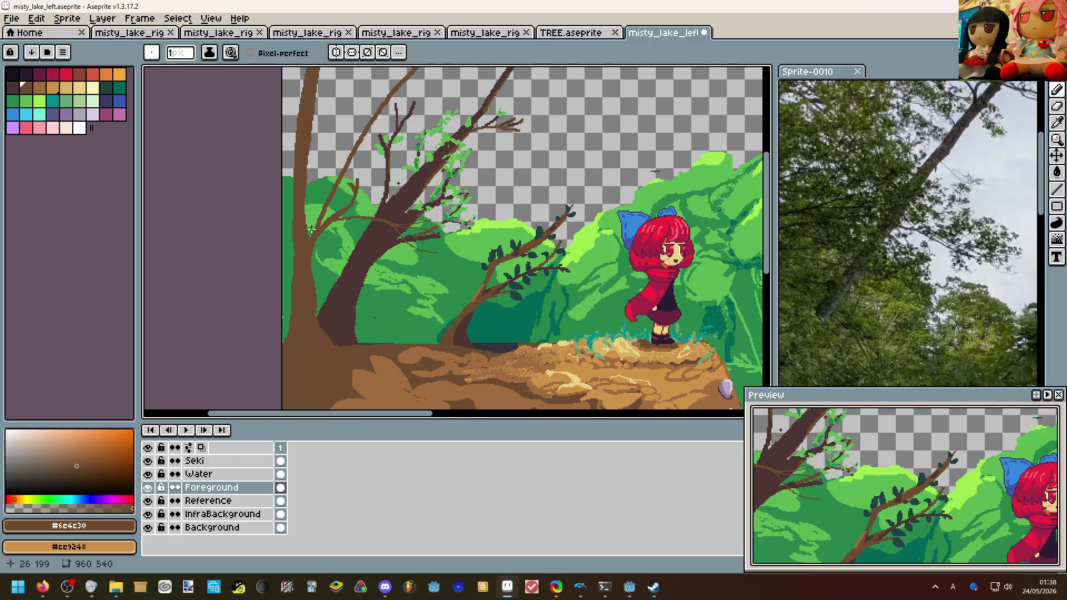
pyautogui.scroll(-3)
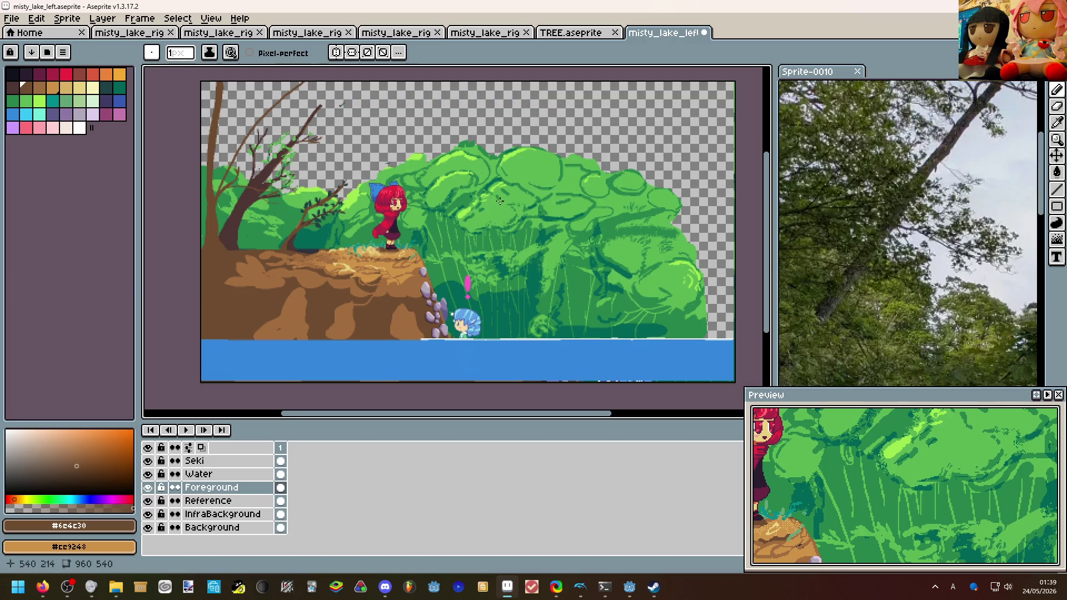
# Sample the darker green from the artwork and undo a stray green stroke on the branch.
pyautogui.scroll(3)
pyautogui.click(369, 219)
pyautogui.click(354, 220)
pyautogui.scroll(-3)
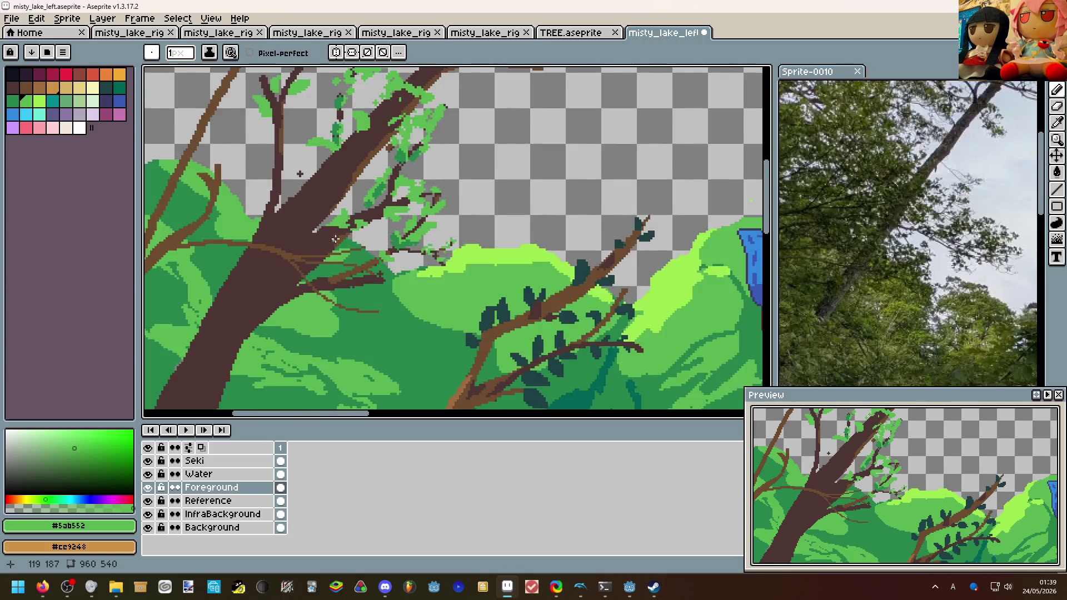
pyautogui.scroll(3)
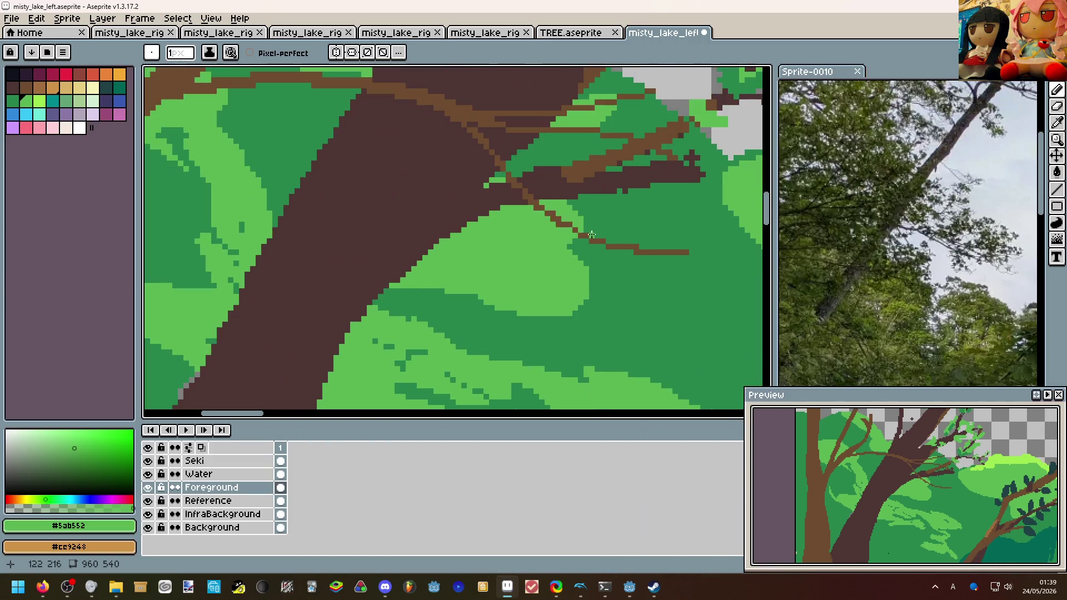
pyautogui.press('i')
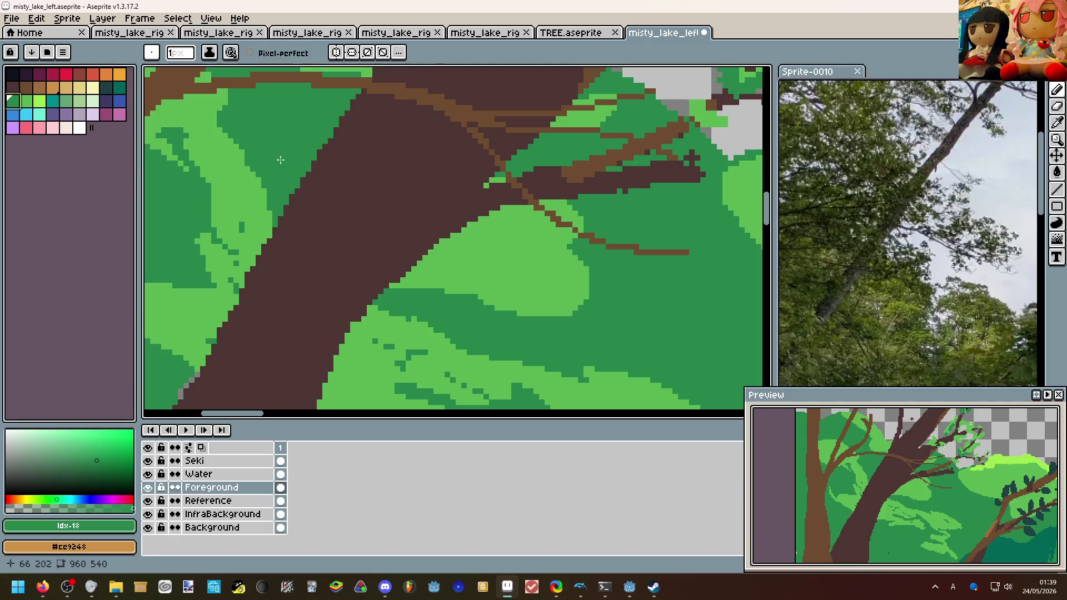
pyautogui.scroll(3)
pyautogui.click(589, 230)
pyautogui.hotkey('ctrl', 'z')
# Draw a dark-green leaf outline at the tip of the thin branch.
pyautogui.scroll(-3)
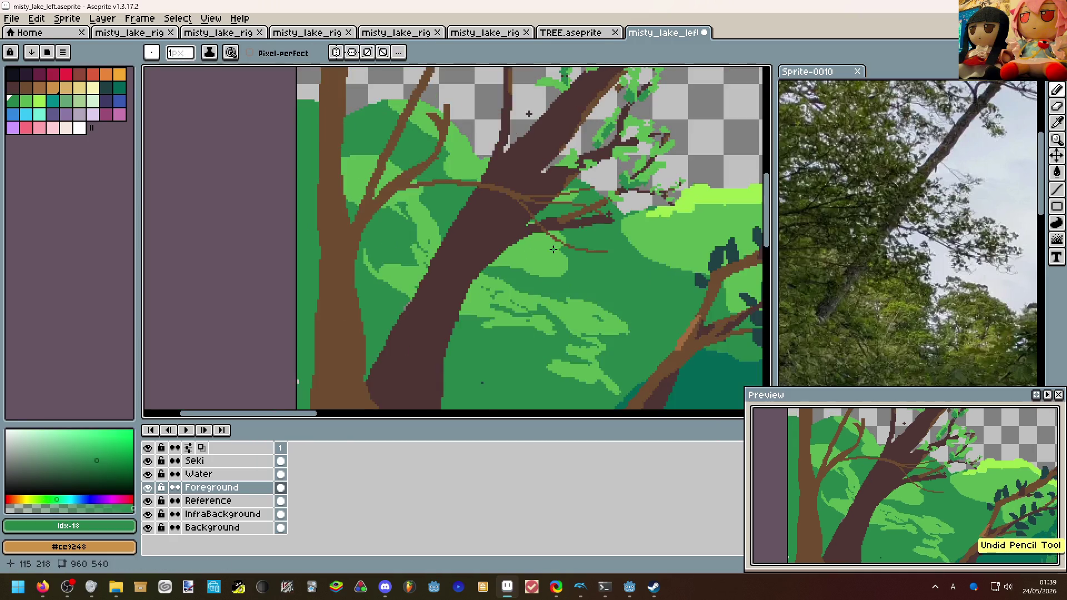
pyautogui.scroll(-3)
pyautogui.scroll(3)
pyautogui.scroll(3)
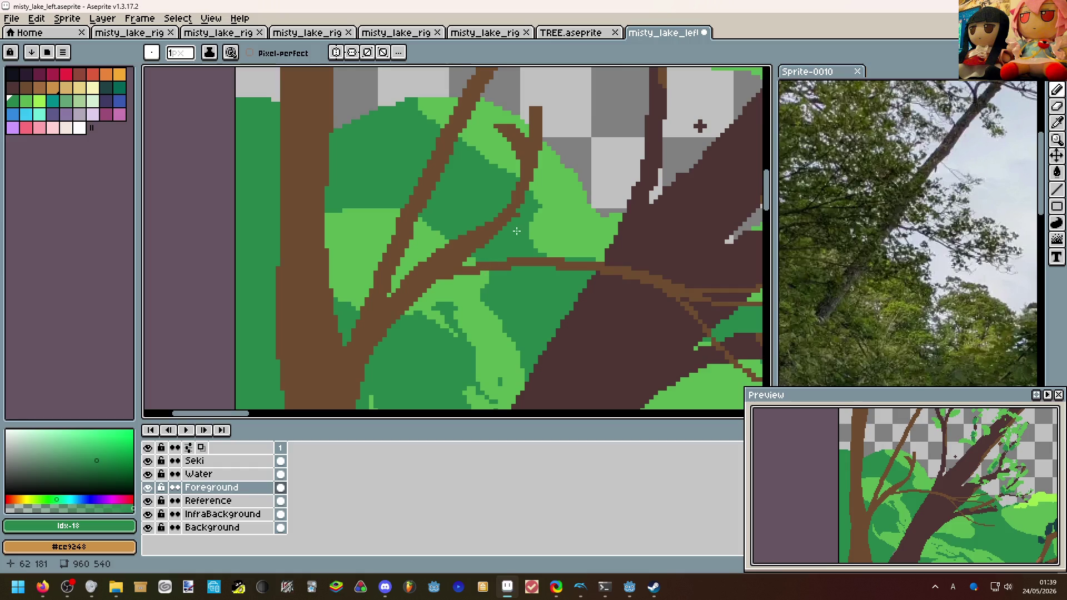
pyautogui.scroll(3)
pyautogui.scroll(3)
pyautogui.moveTo(538, 154); pyautogui.dragTo(536, 170)
# Fill part of the leaf with the Paint Bucket and add a short dark-green Pencil stroke.
pyautogui.press('g')
pyautogui.scroll(-3)
pyautogui.press('b')
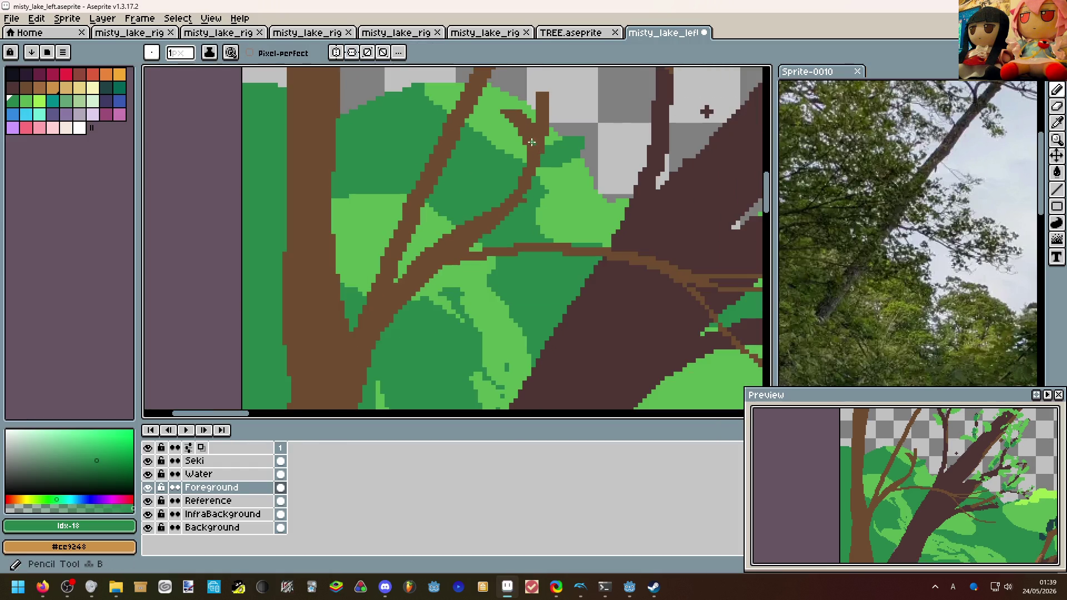
pyautogui.press('g')
pyautogui.click(507, 142)
pyautogui.scroll(3)
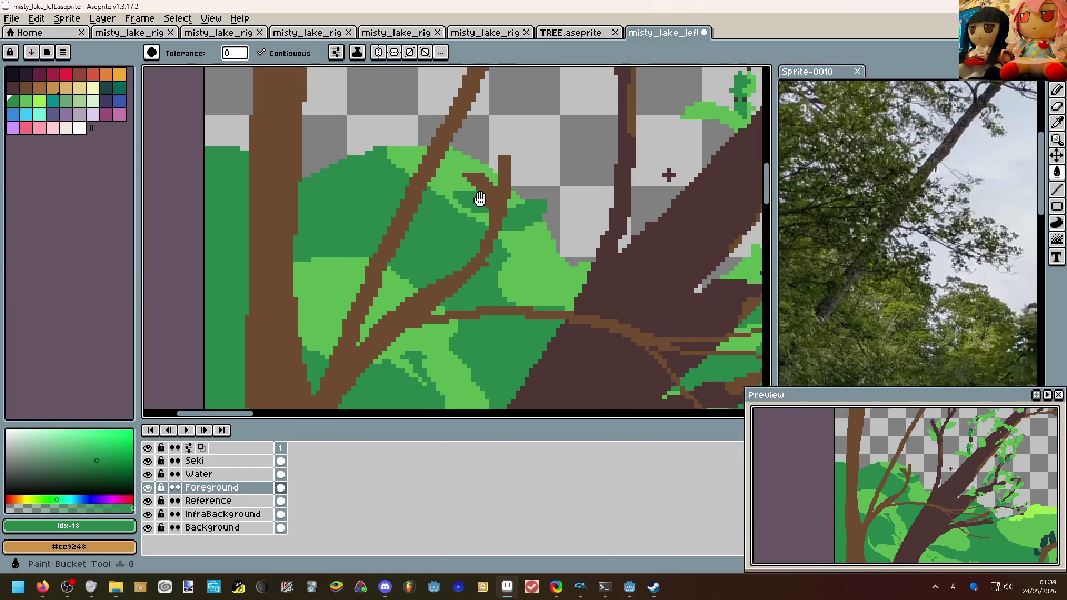
pyautogui.press('b')
pyautogui.moveTo(475, 184); pyautogui.dragTo(554, 139)
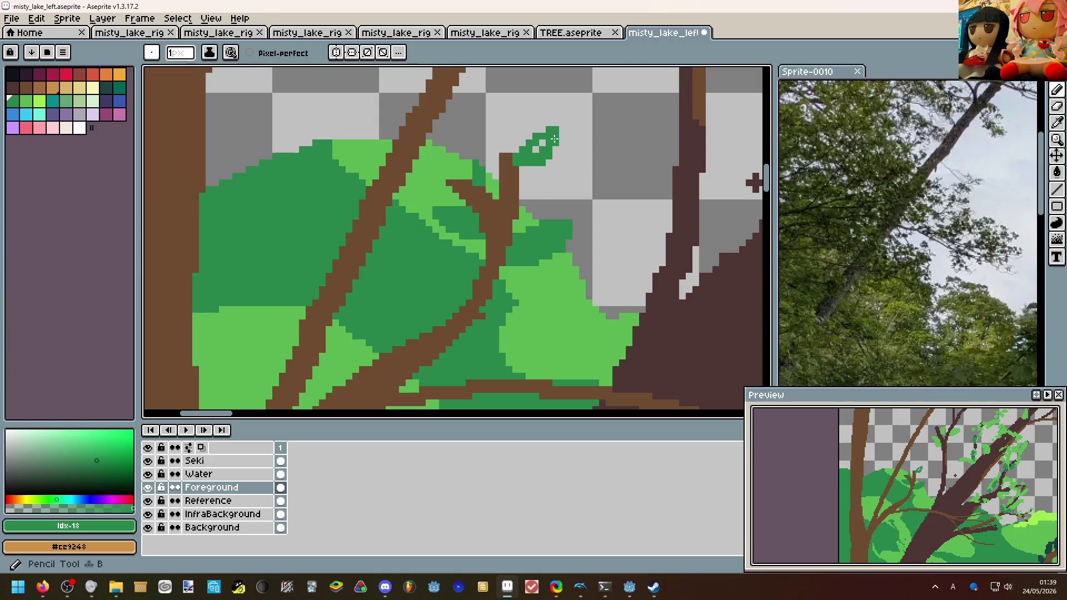
# Zoom out and pan to review the new leaf with the left tree and cliff.
pyautogui.scroll(-3)
pyautogui.scroll(-3)
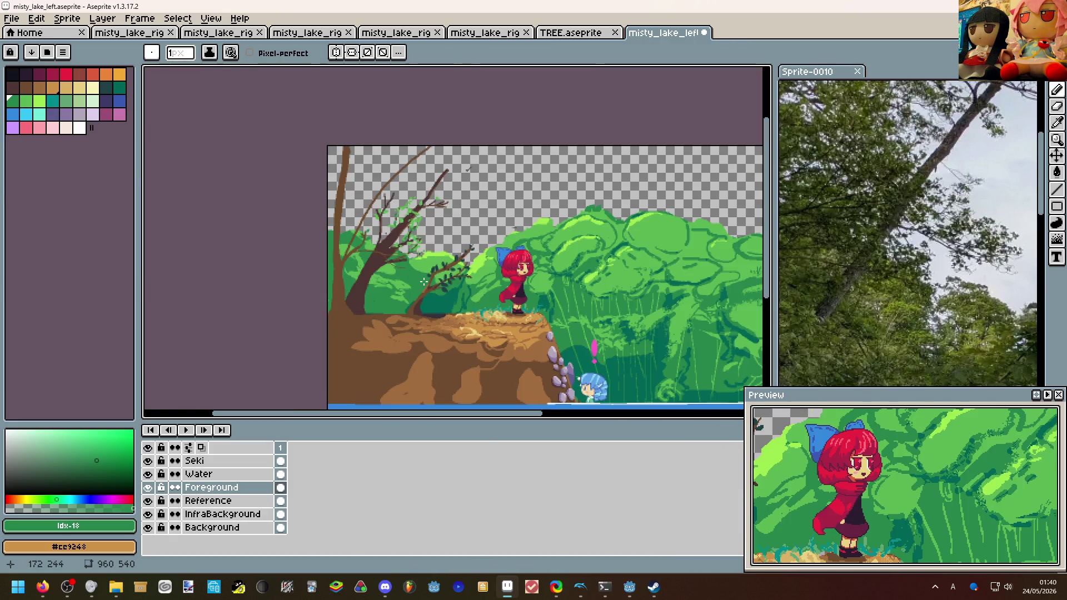
pyautogui.scroll(3)
pyautogui.scroll(-3)
pyautogui.scroll(3)
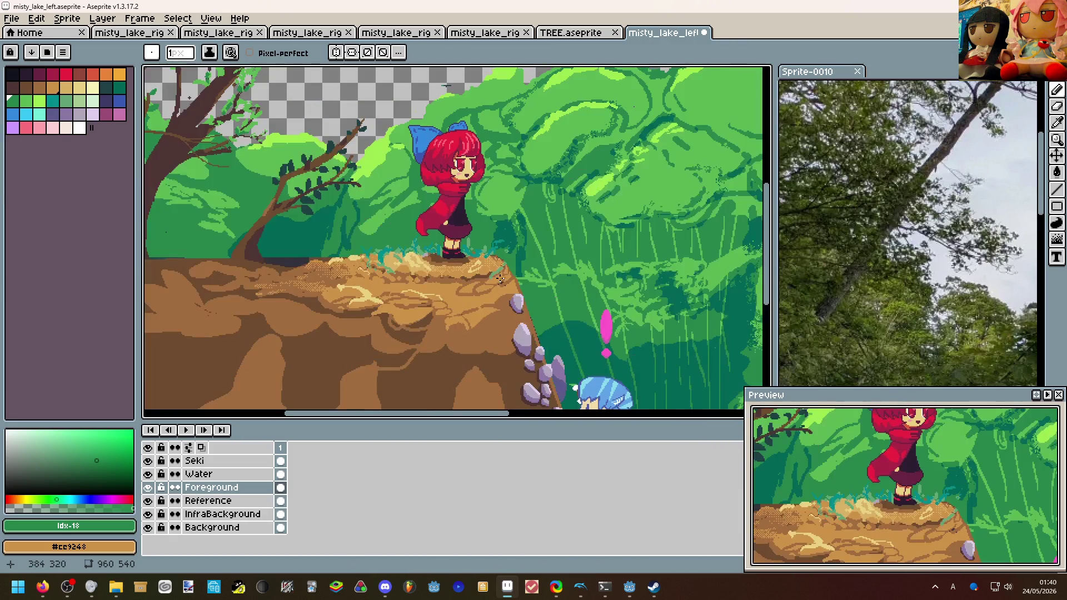
pyautogui.moveTo(387, 243); pyautogui.dragTo(534, 329)
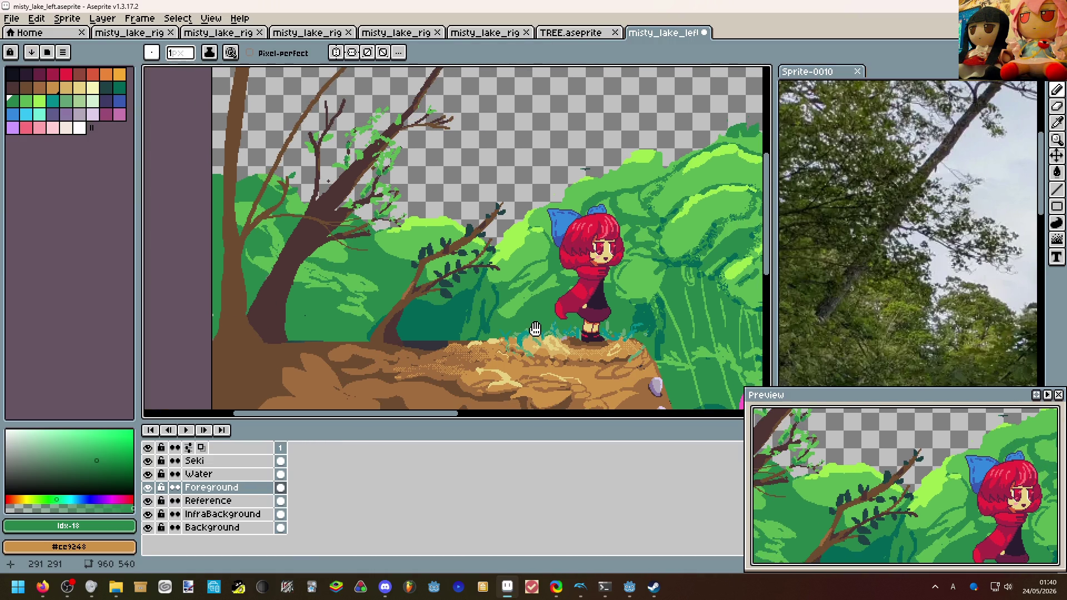
pyautogui.scroll(3)
pyautogui.scroll(3)
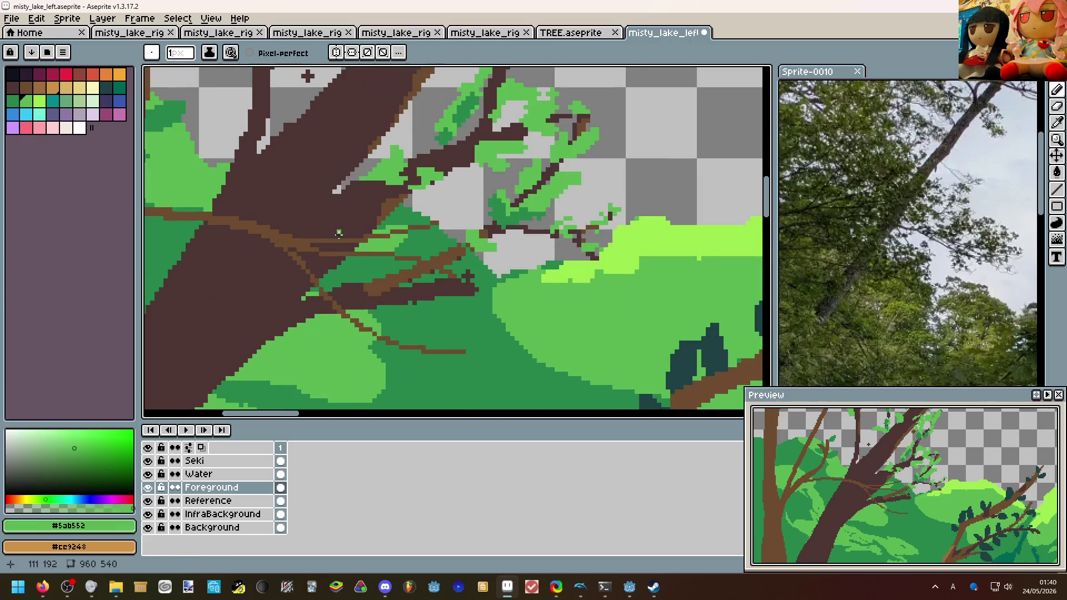
# Paint light-green #5ab552 leaf pixels between the branches after undoing two stray strokes.
pyautogui.moveTo(288, 236); pyautogui.dragTo(320, 221)
pyautogui.hotkey('ctrl', 'z')
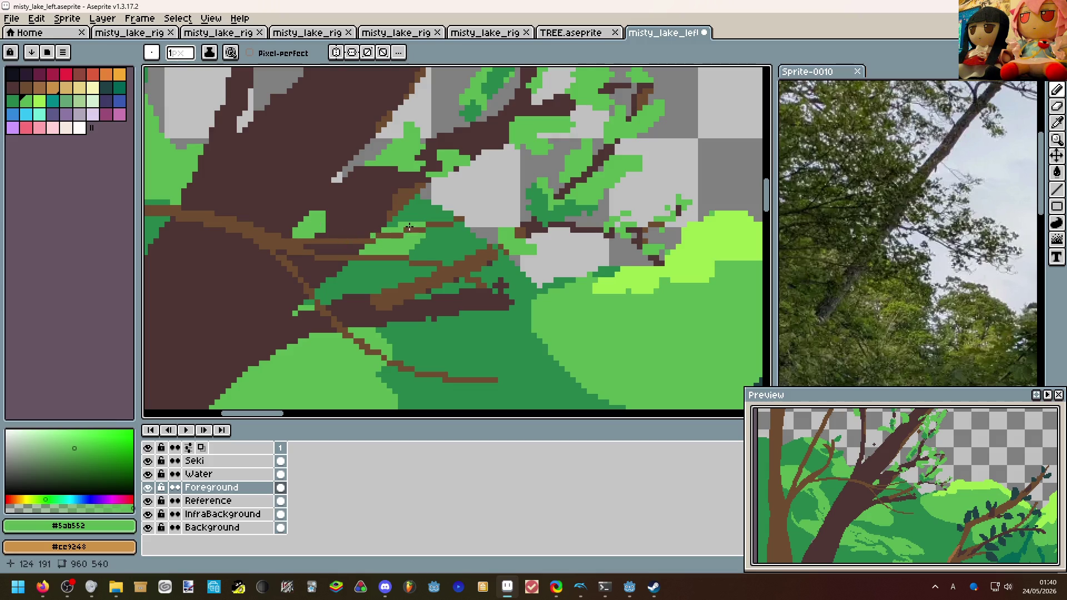
pyautogui.hotkey('ctrl', 'z')
pyautogui.click(432, 232)
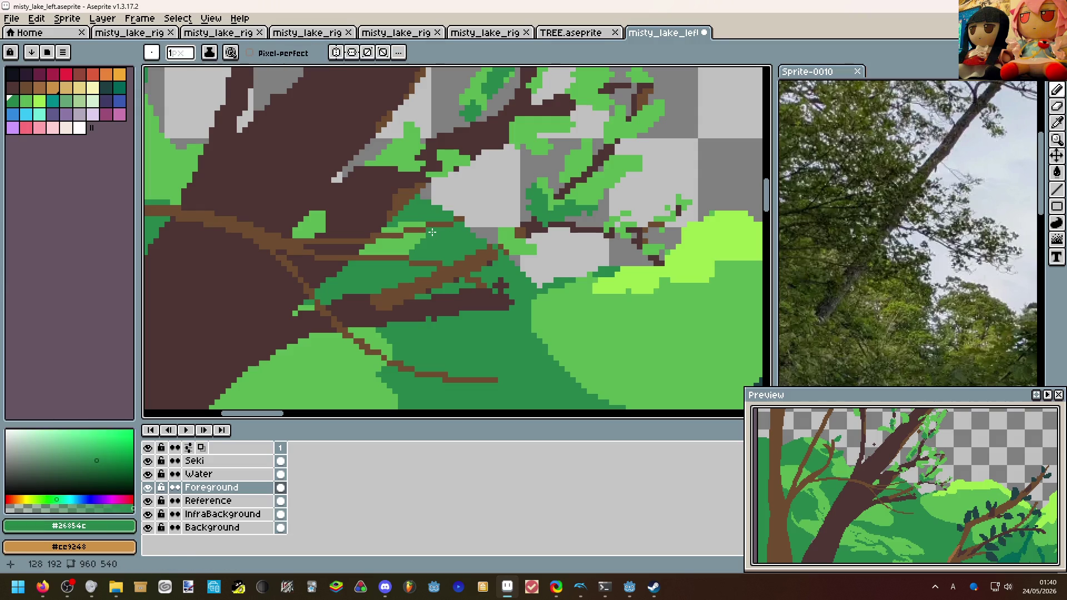
pyautogui.click(421, 238)
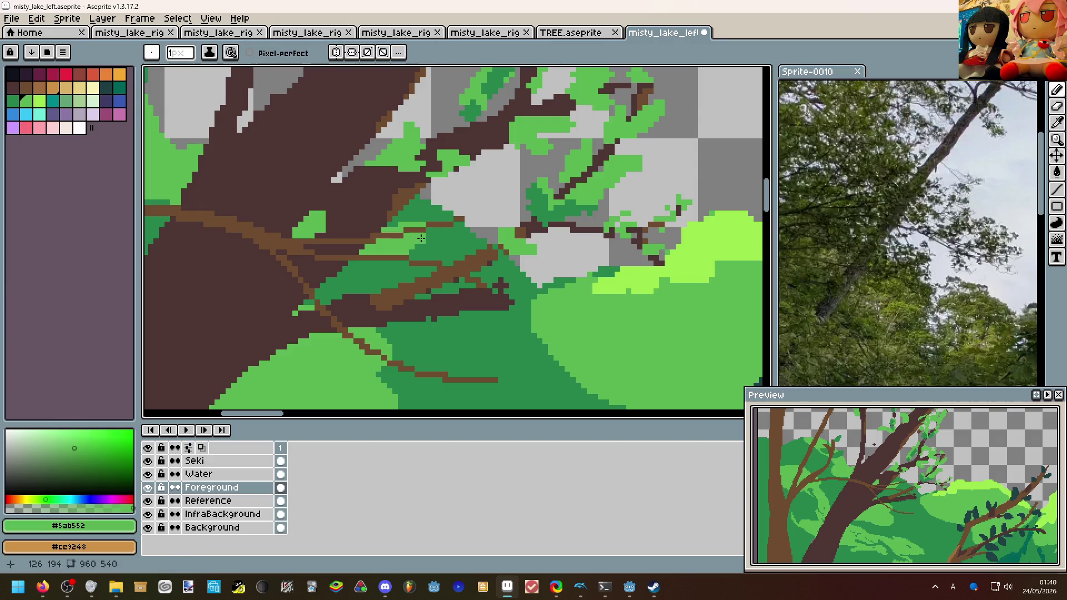
pyautogui.moveTo(440, 230); pyautogui.dragTo(461, 242)
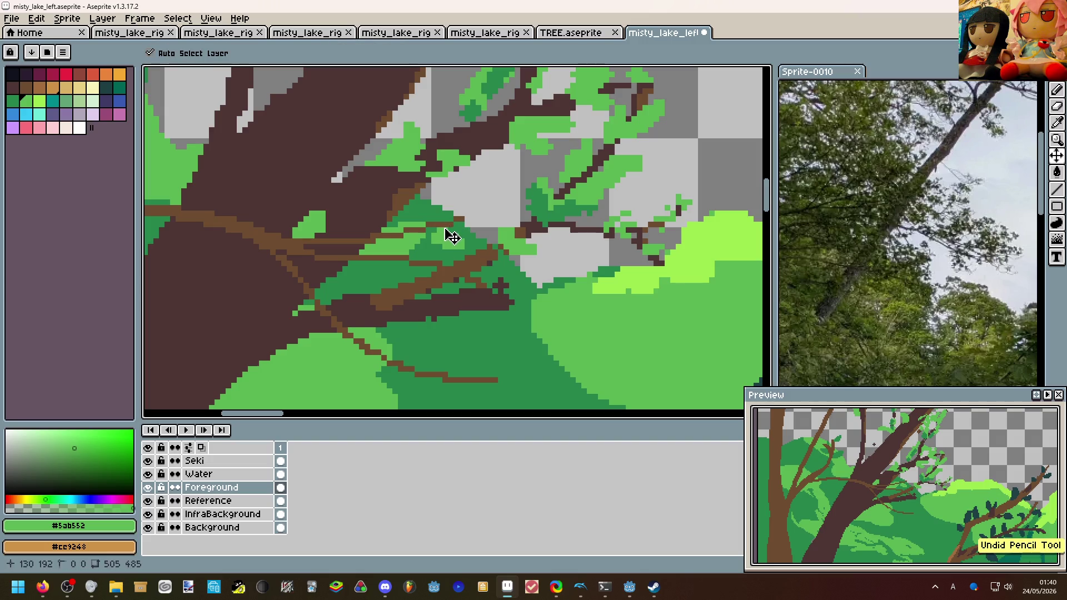
pyautogui.click(449, 230)
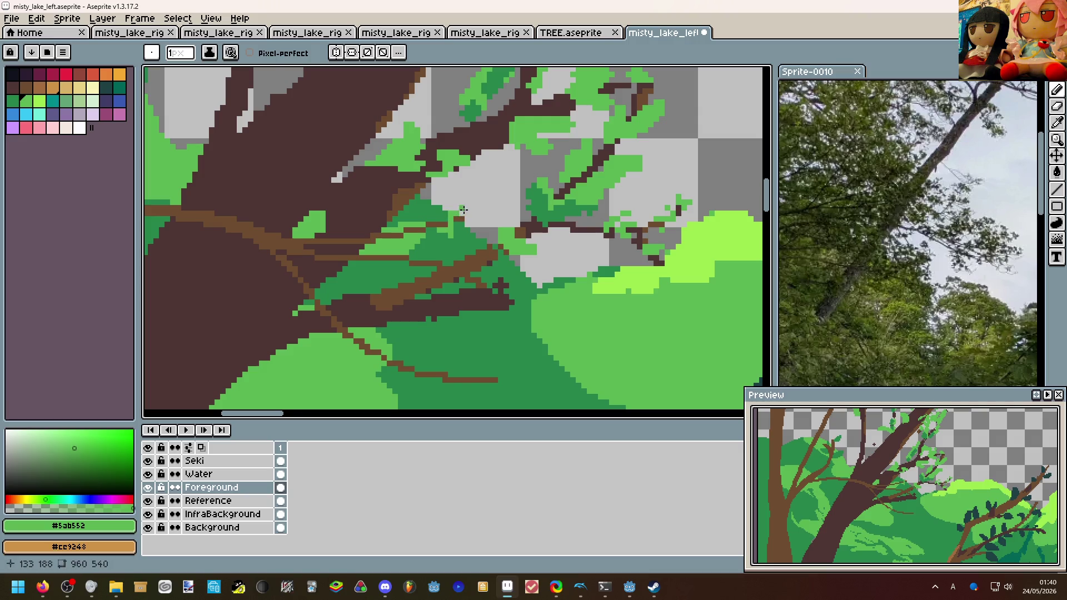
# Dot dark-green #26854c leaf pixels along the thin branch crossing the trunk, redoing a misplaced patch.
pyautogui.click(435, 239)
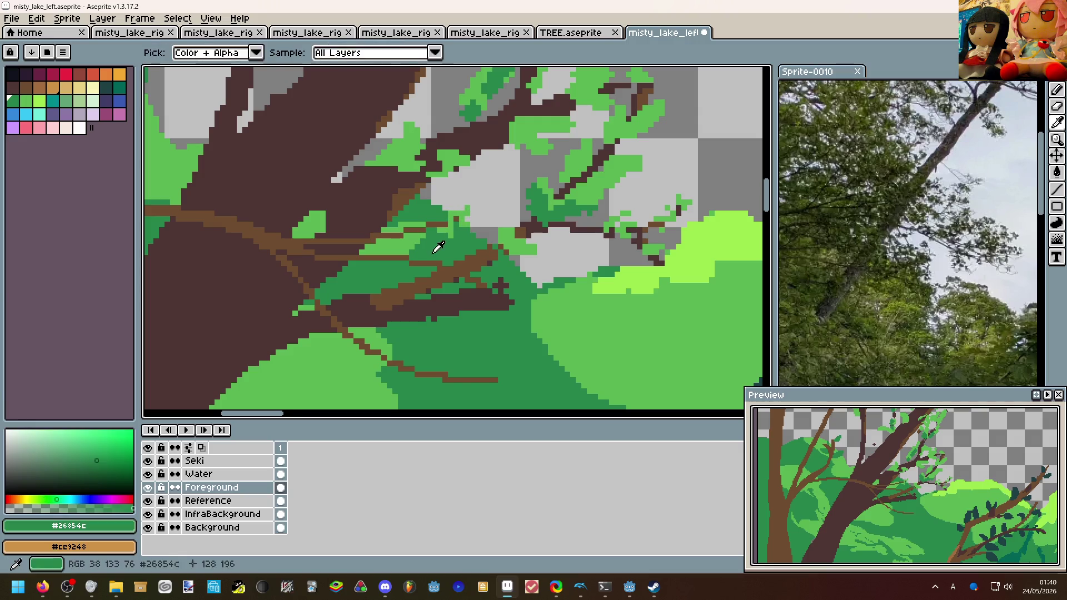
pyautogui.scroll(-3)
pyautogui.scroll(-3)
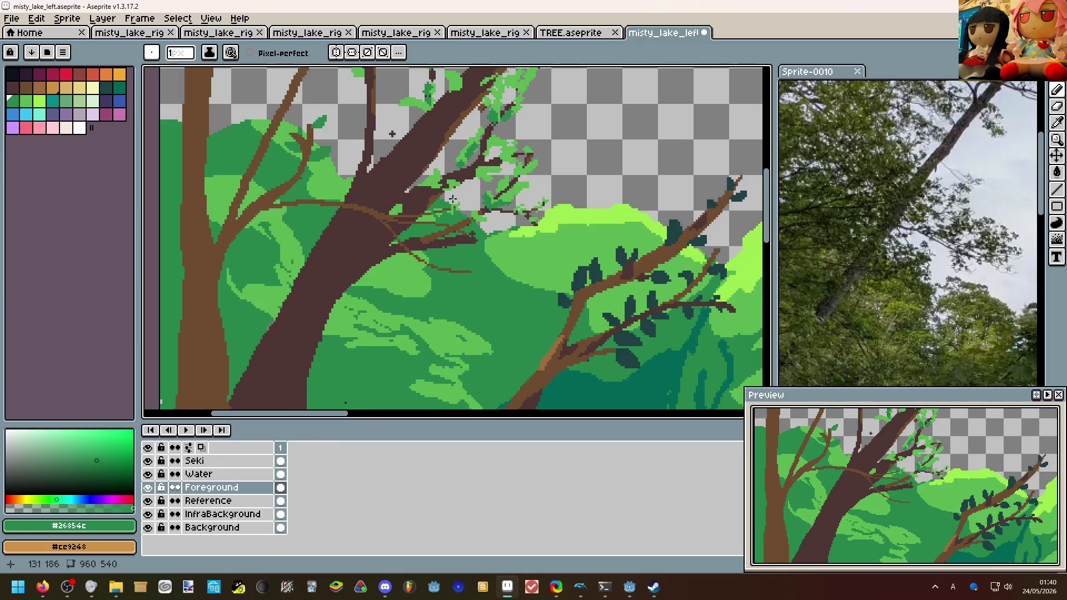
pyautogui.scroll(3)
pyautogui.moveTo(445, 216); pyautogui.dragTo(424, 229)
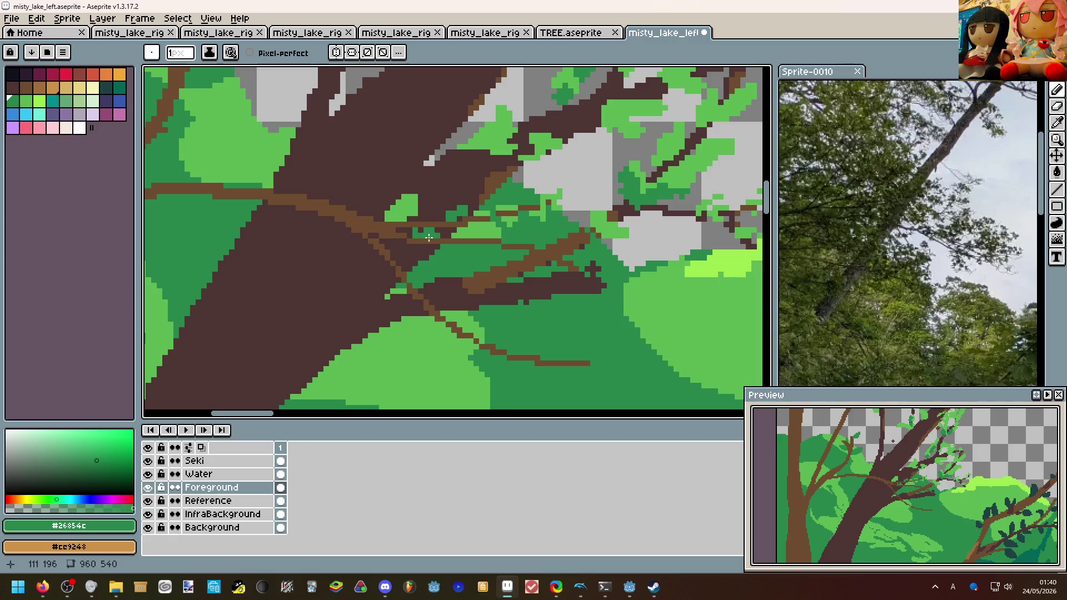
pyautogui.scroll(-3)
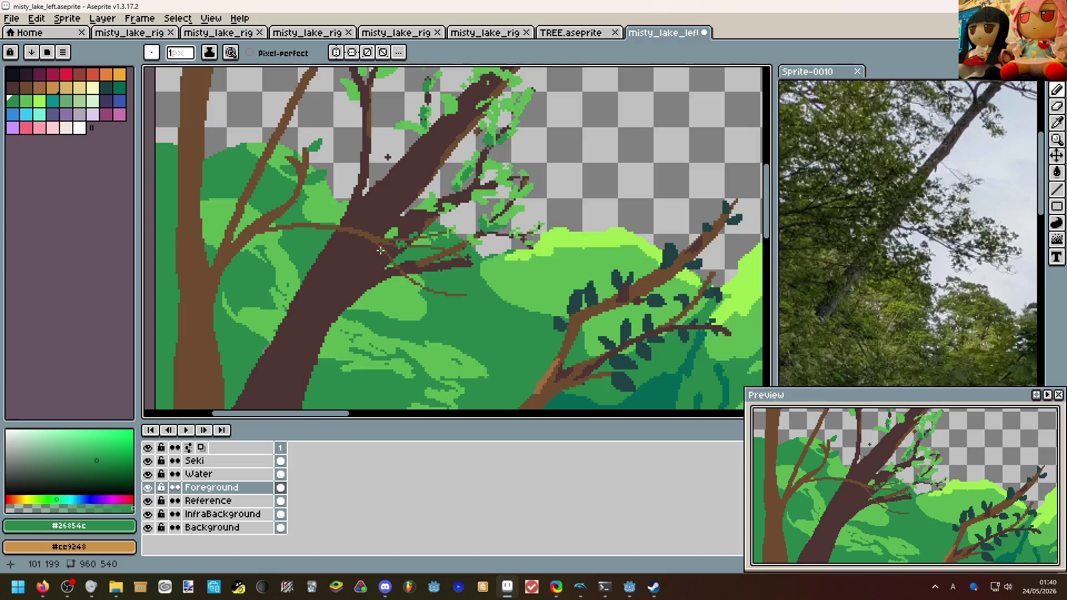
pyautogui.scroll(3)
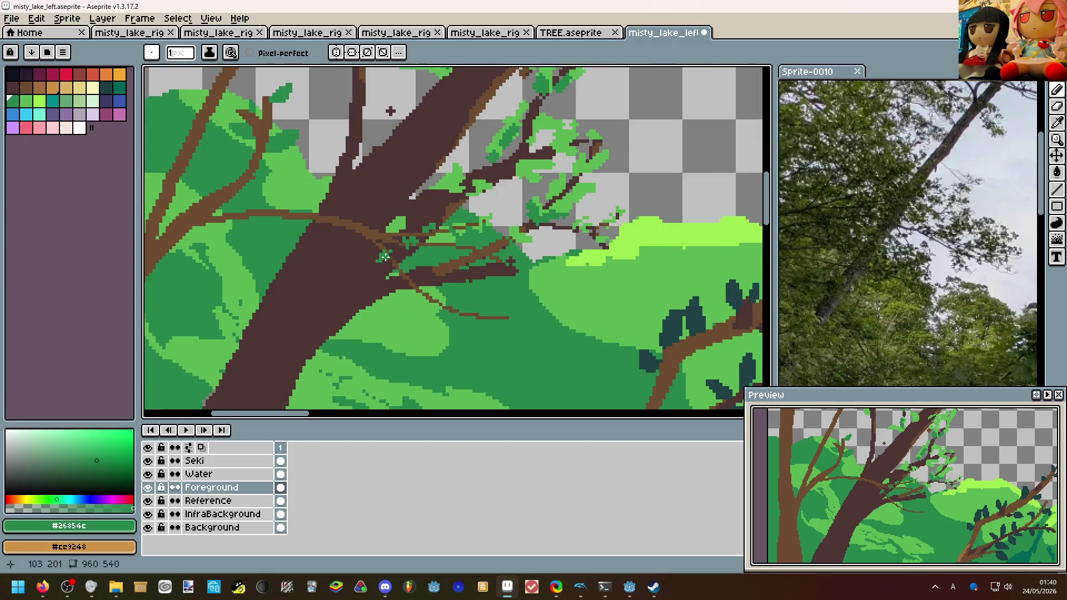
pyautogui.hotkey('ctrl', 'z')
pyautogui.scroll(3)
pyautogui.moveTo(384, 257); pyautogui.dragTo(387, 259)
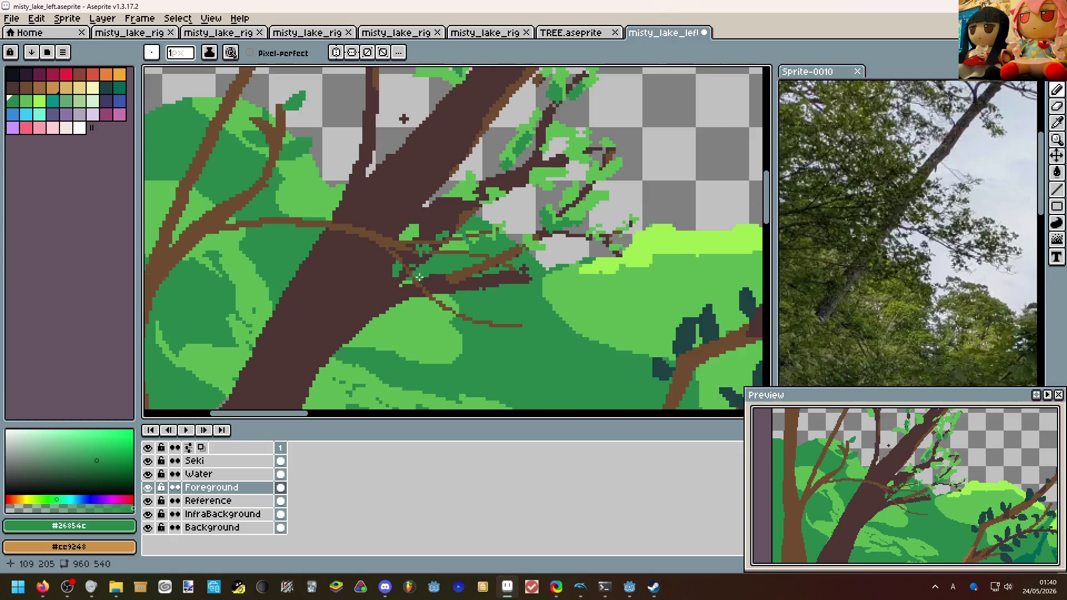
pyautogui.scroll(-3)
pyautogui.moveTo(457, 270); pyautogui.dragTo(384, 219)
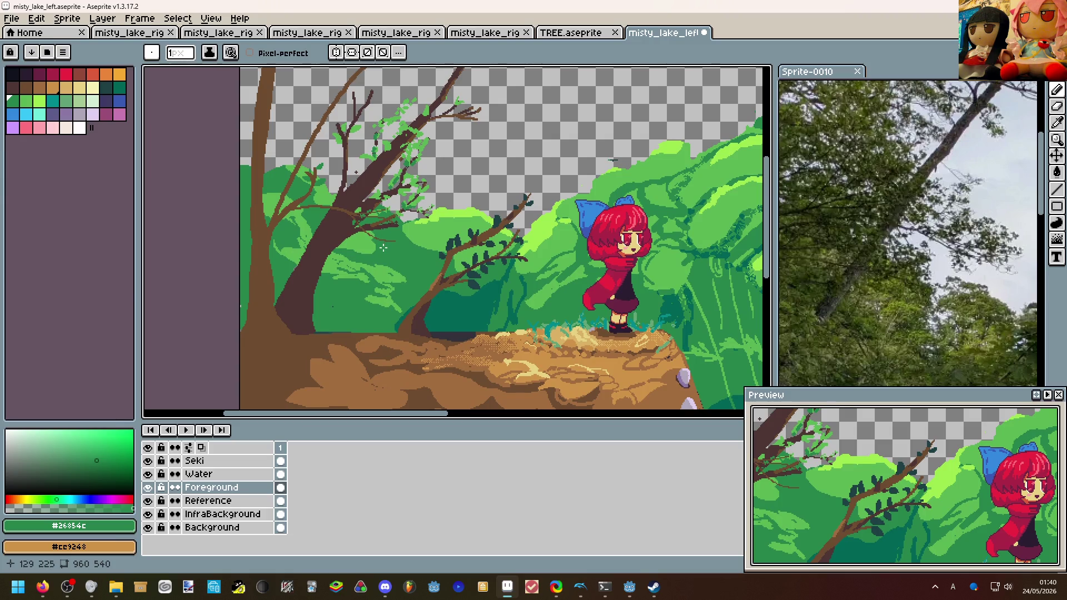
# Sample the cliff's brown #6e4c30 with the eyedropper.
pyautogui.scroll(-3)
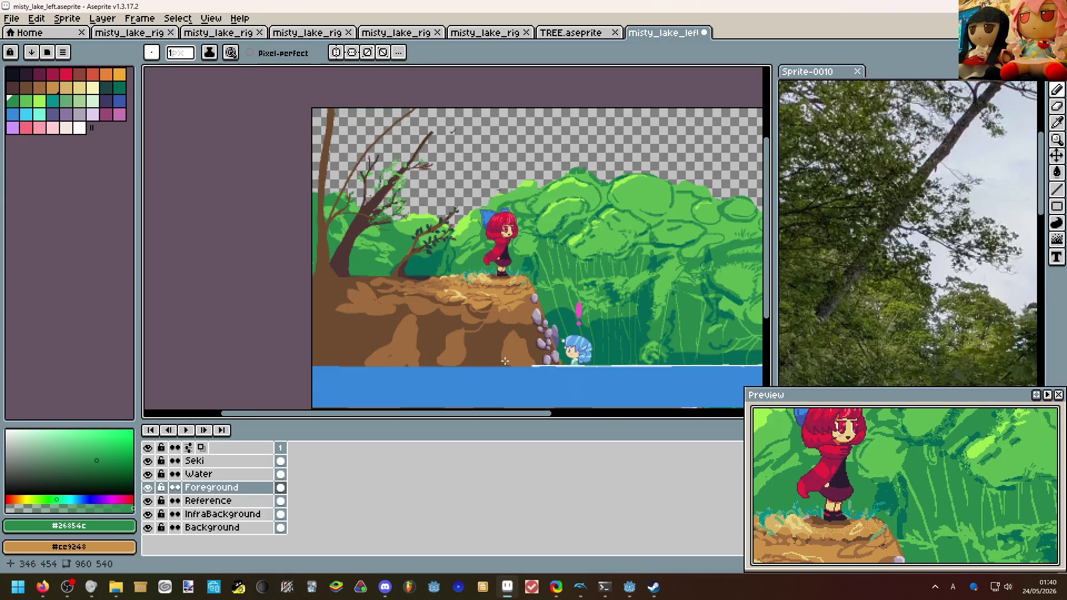
pyautogui.moveTo(483, 360); pyautogui.dragTo(314, 335)
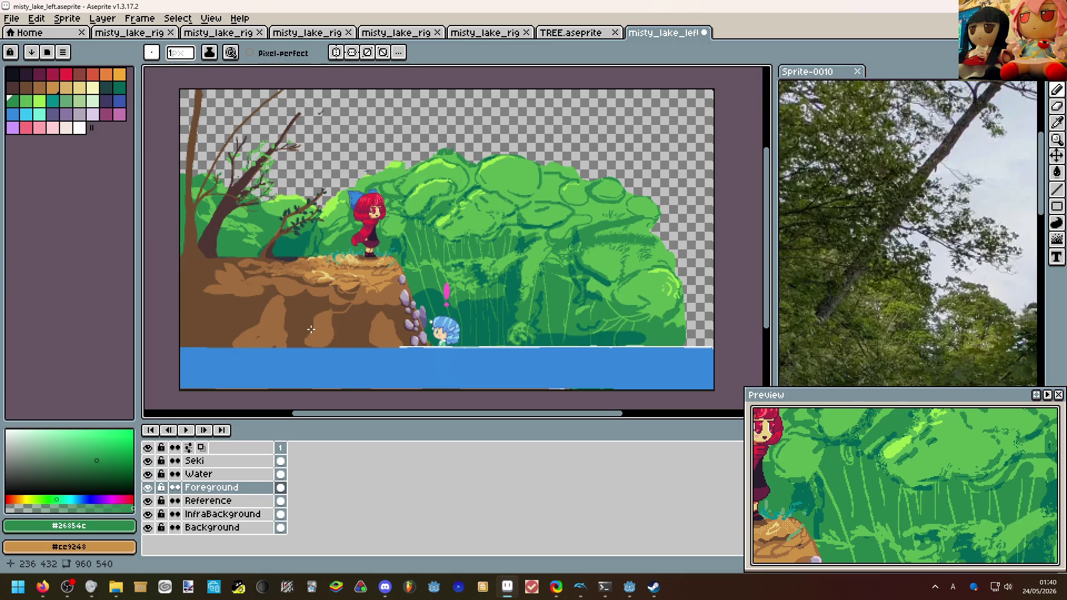
pyautogui.scroll(3)
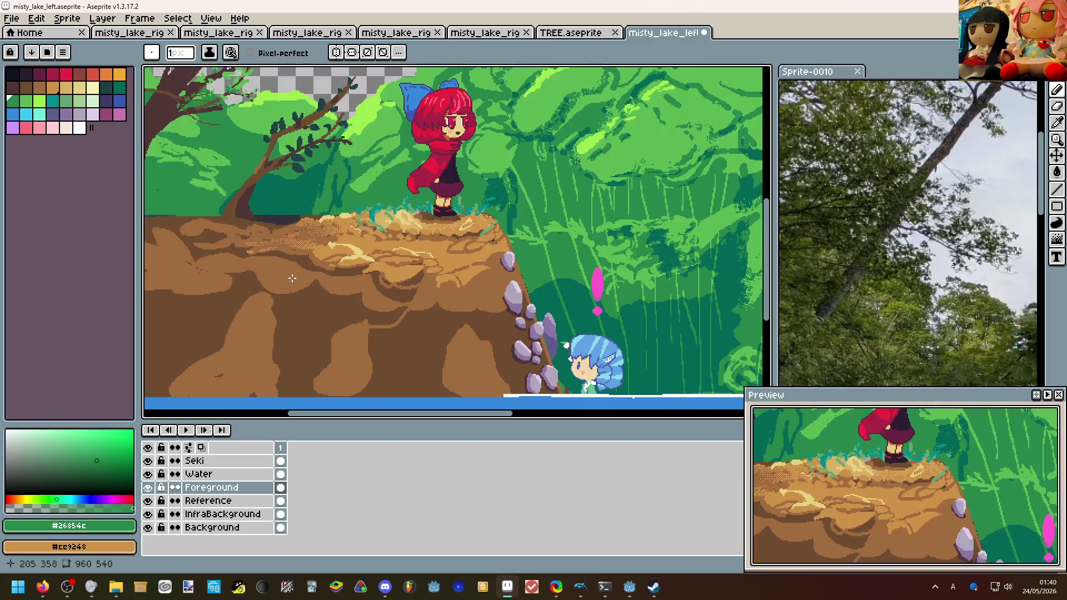
pyautogui.scroll(-3)
pyautogui.scroll(3)
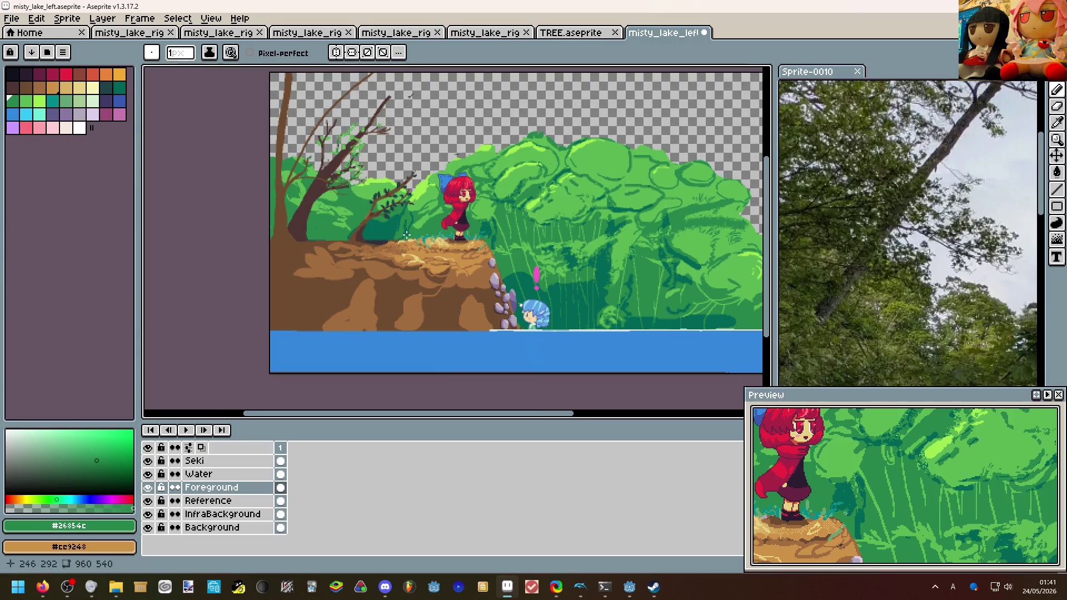
pyautogui.scroll(3)
pyautogui.press('i')
pyautogui.scroll(-3)
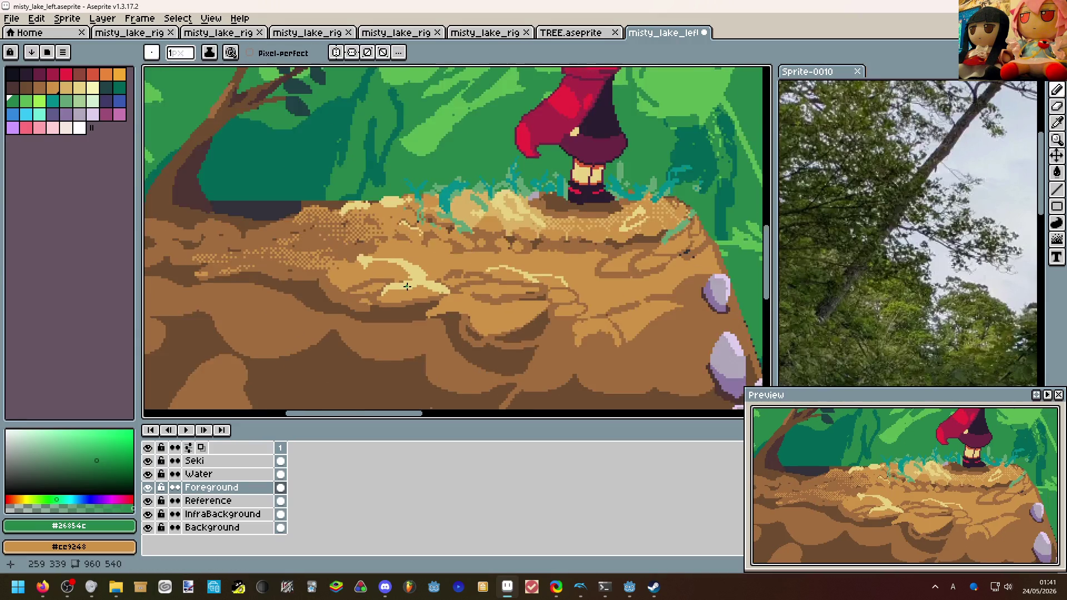
pyautogui.scroll(3)
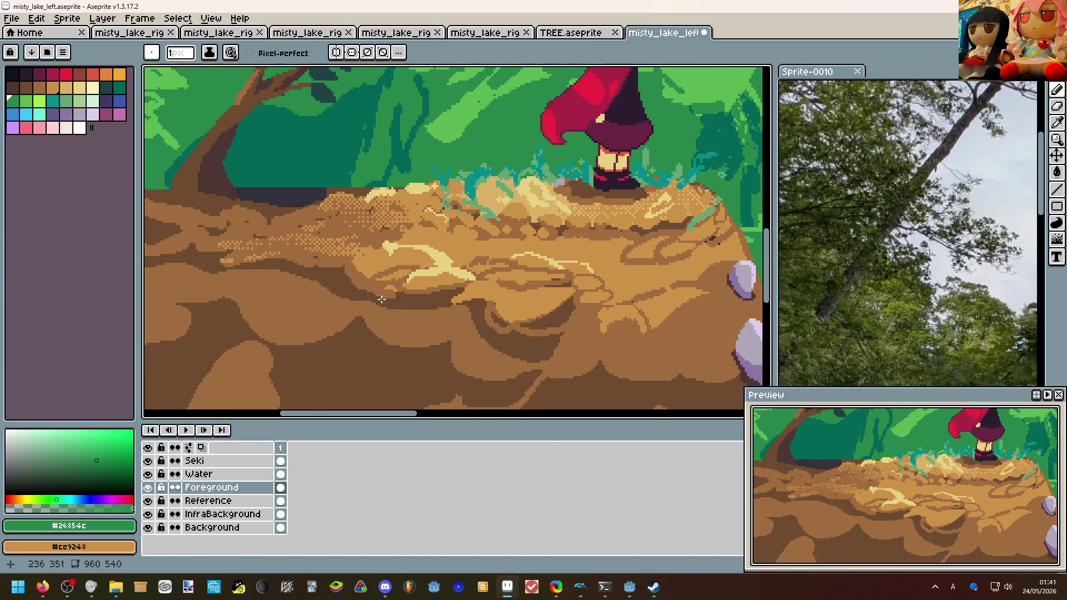
pyautogui.click(328, 309)
# Draw a freehand pencil stroke across the cliff in the sampled brown.
pyautogui.scroll(3)
pyautogui.press('b')
pyautogui.scroll(-3)
pyautogui.scroll(-3)
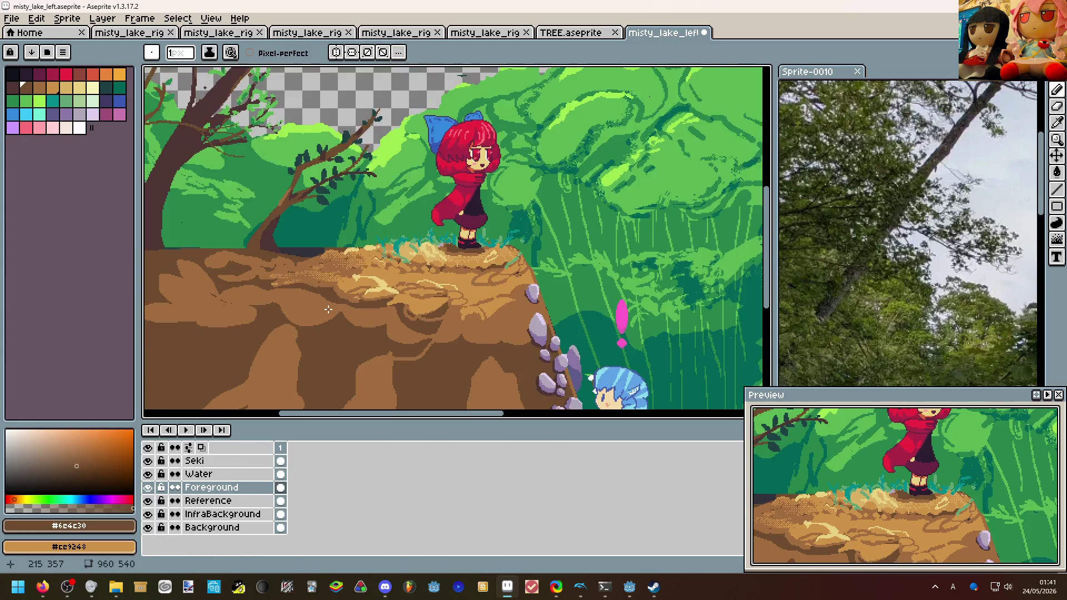
pyautogui.scroll(3)
pyautogui.moveTo(346, 315); pyautogui.dragTo(261, 294)
pyautogui.scroll(-3)
pyautogui.scroll(-3)
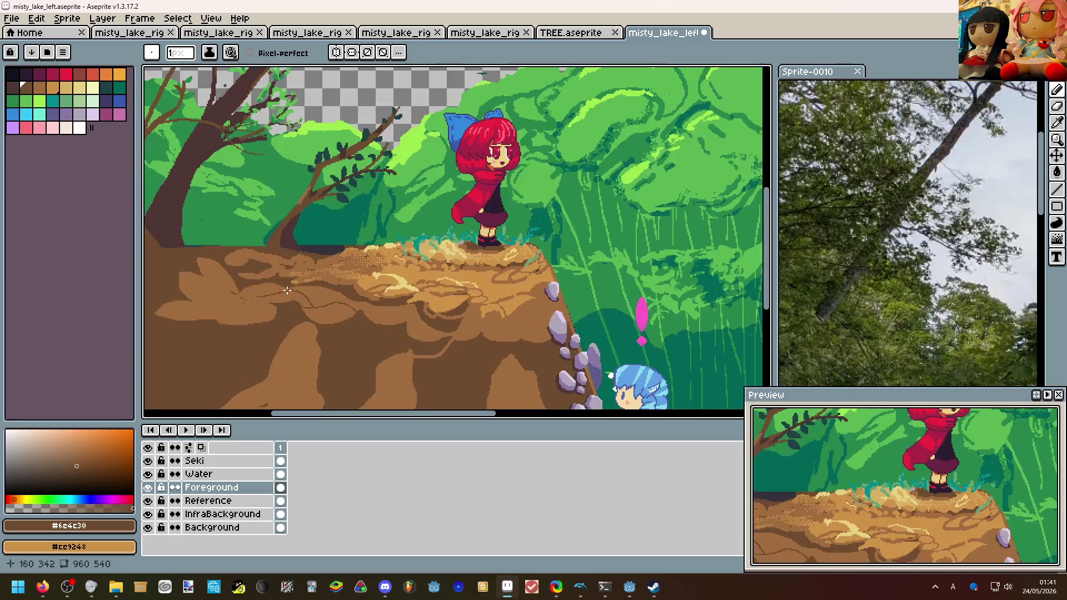
# Undo that stroke and draw a thick 3px brown line across the cliff ground.
pyautogui.hotkey('ctrl', 'z')
pyautogui.scroll(3)
pyautogui.press('+')
pyautogui.press('+')
pyautogui.moveTo(361, 335); pyautogui.dragTo(200, 265)
# Undo the thick line, thin the pencil, and redraw a small dark crack on the rock face.
pyautogui.scroll(-3)
pyautogui.scroll(-3)
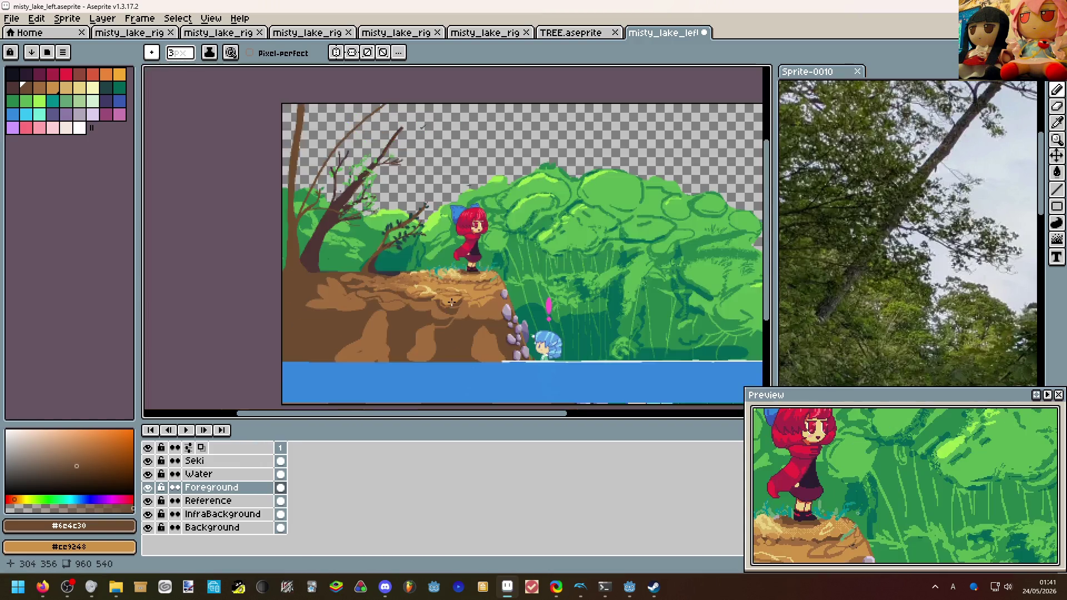
pyautogui.scroll(3)
pyautogui.hotkey('ctrl', 'z')
pyautogui.press('-')
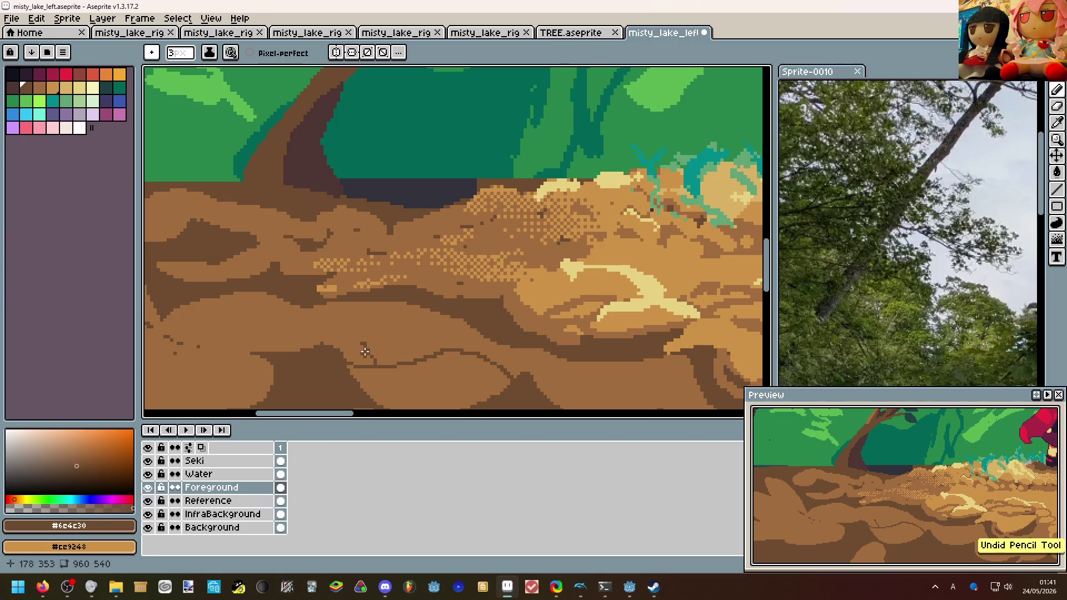
pyautogui.moveTo(366, 352); pyautogui.dragTo(185, 307)
# Bring the cliff and girl into view and sample the dark brown #4d3533.
pyautogui.scroll(-3)
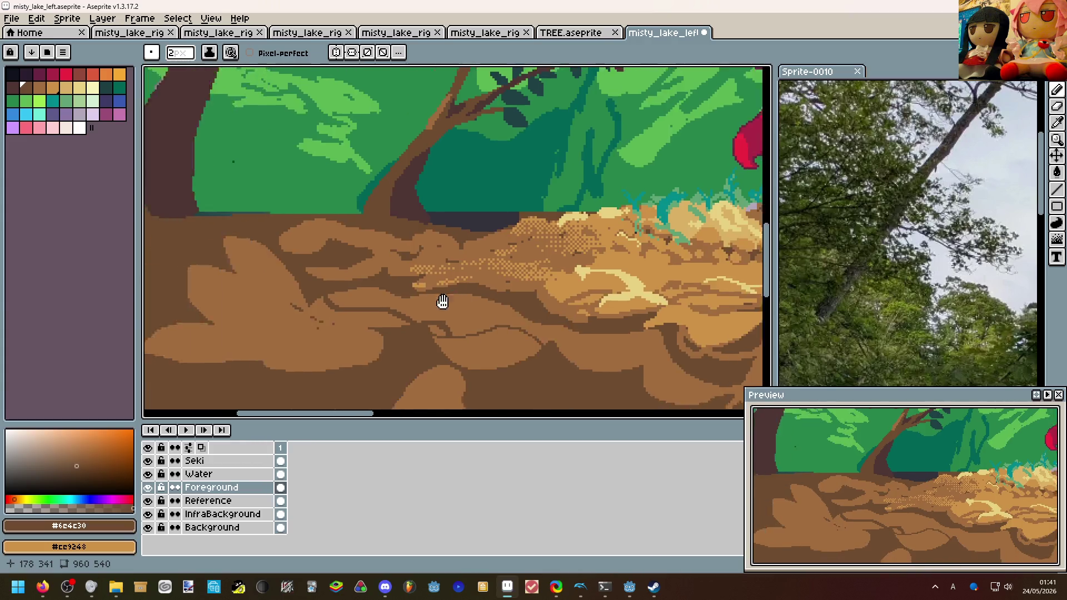
pyautogui.scroll(3)
pyautogui.moveTo(515, 289); pyautogui.dragTo(473, 259)
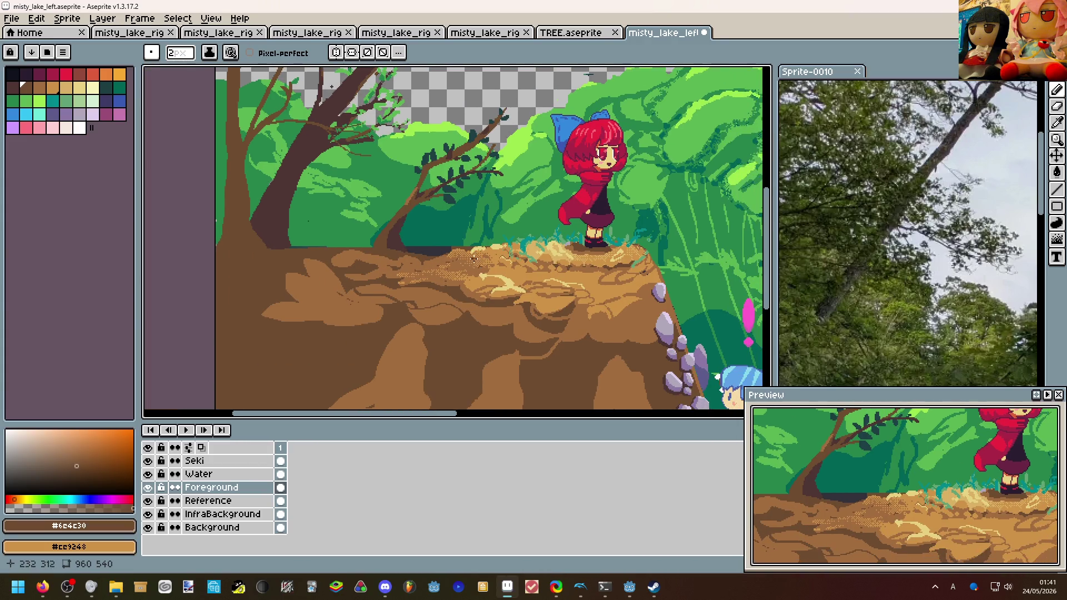
pyautogui.scroll(-3)
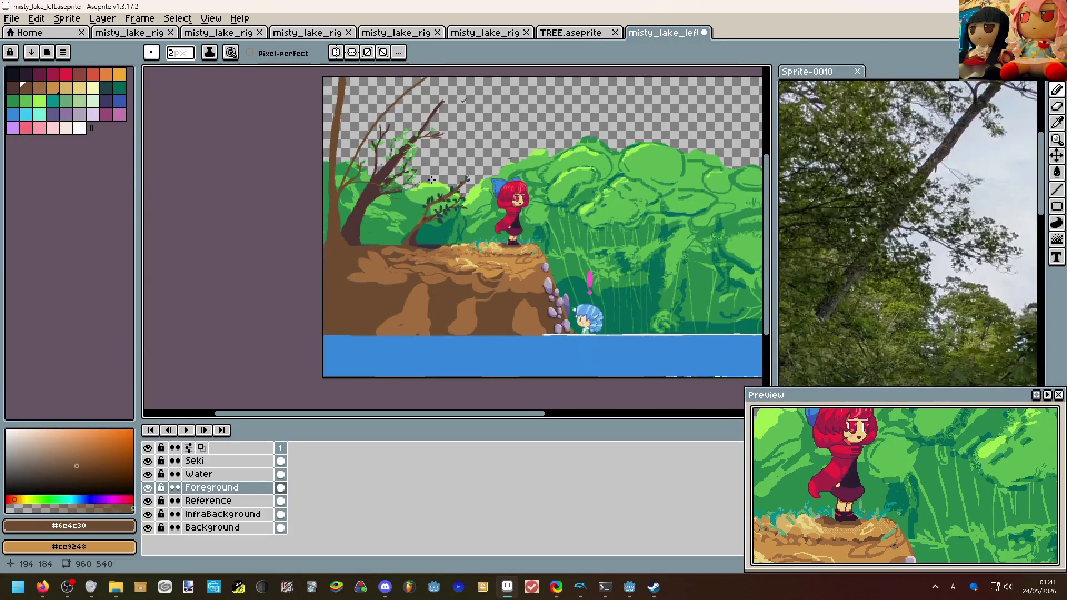
pyautogui.scroll(3)
pyautogui.click(295, 174)
pyautogui.scroll(3)
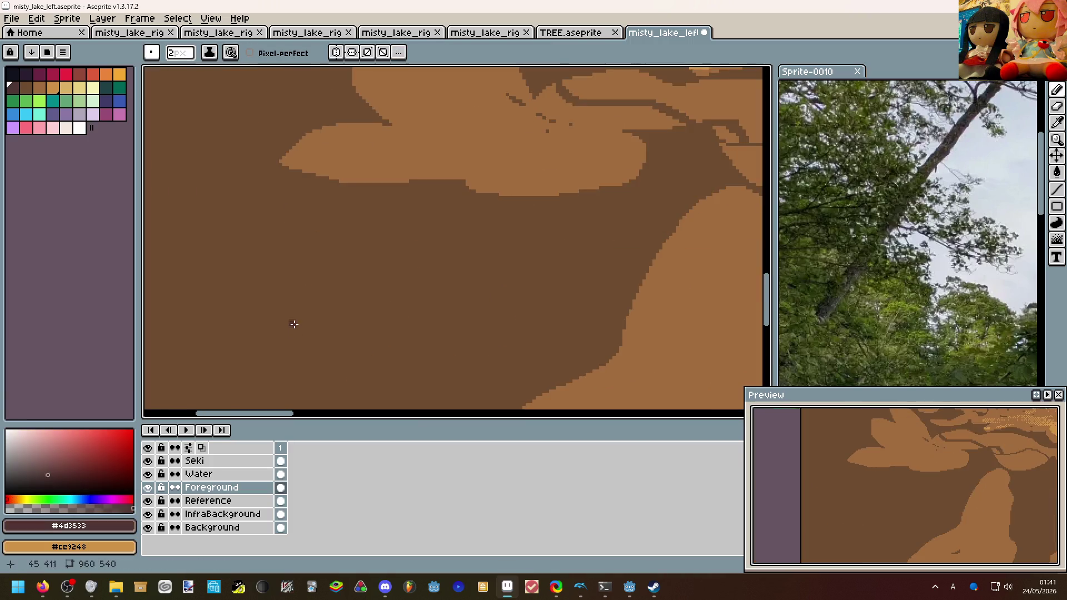
# Undo the previous stroke and outline the cliff's lower-left corner with a 3px dark-brown pencil.
pyautogui.scroll(-3)
pyautogui.hotkey('ctrl', 'z')
pyautogui.press('+')
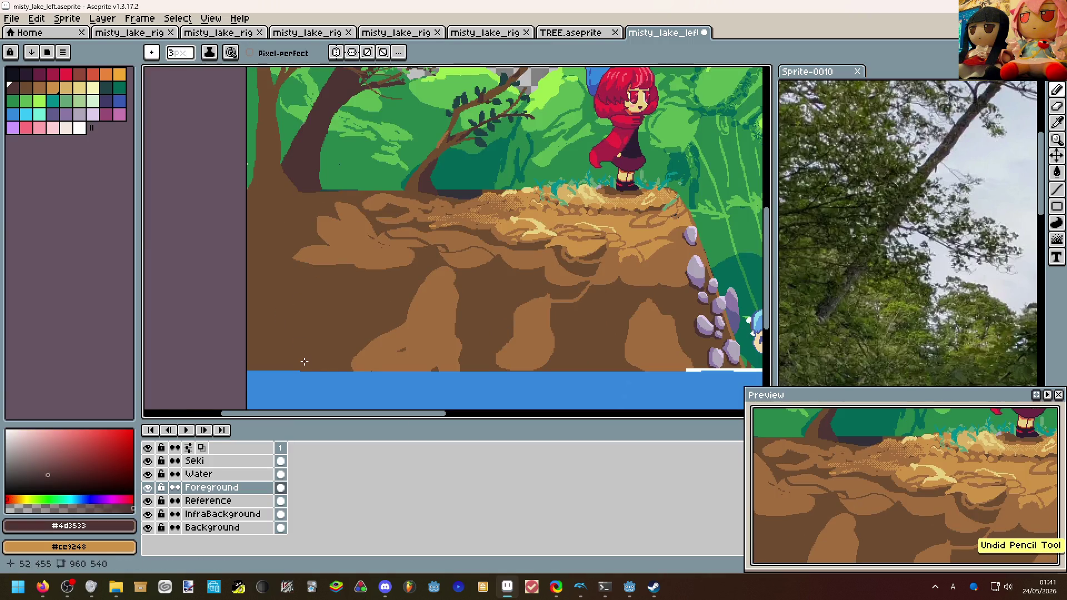
pyautogui.moveTo(319, 370); pyautogui.dragTo(315, 352)
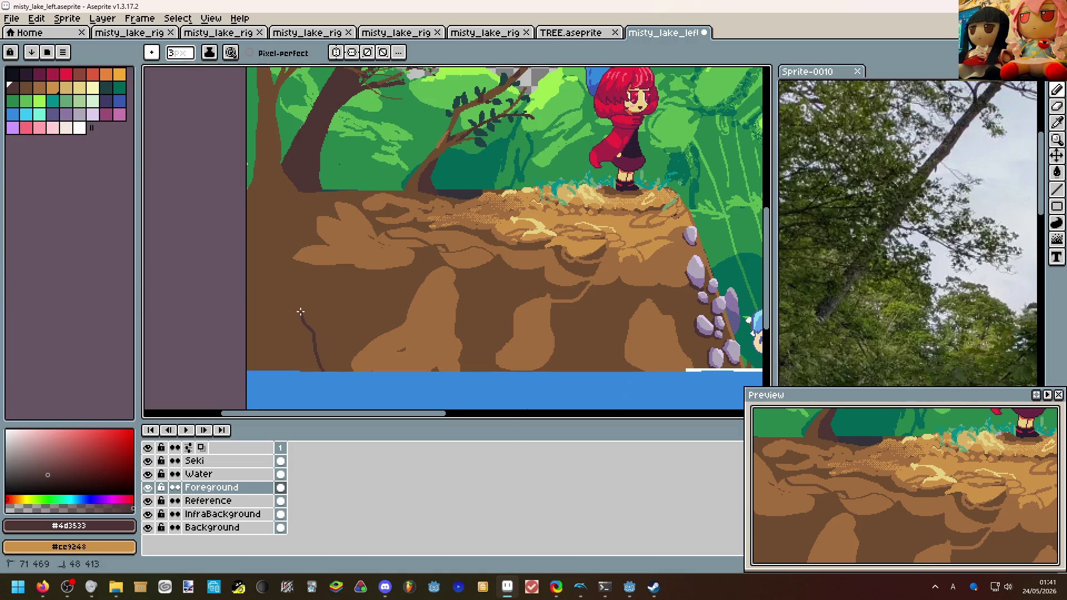
# Try flood-filling the outlined area, undoing fills that spread too far.
pyautogui.press('g')
pyautogui.click(291, 352)
pyautogui.hotkey('ctrl', 'z')
pyautogui.press('b')
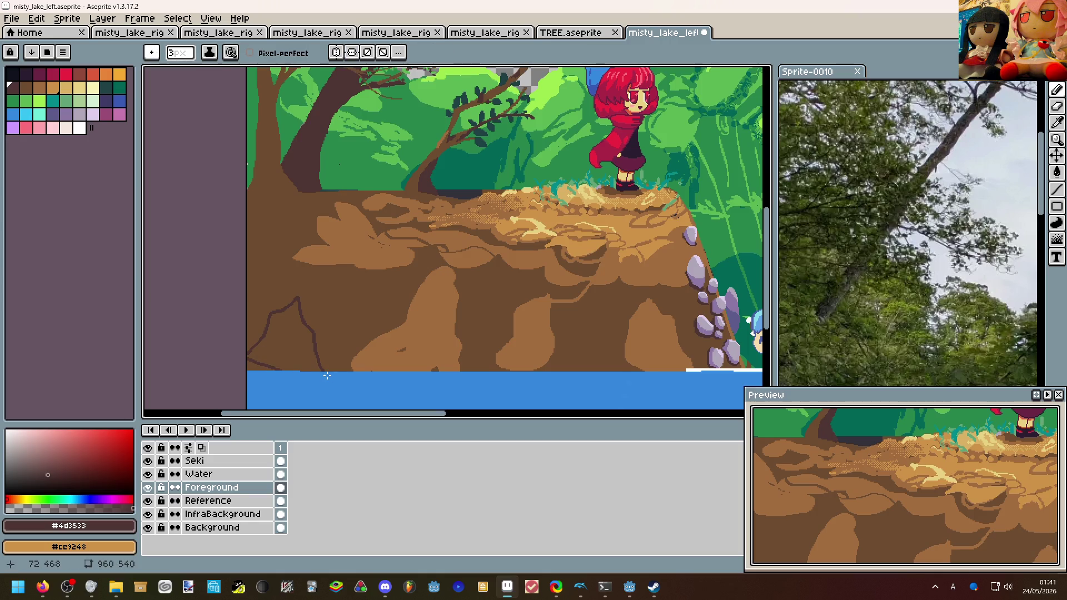
pyautogui.hotkey('ctrl', 'z')
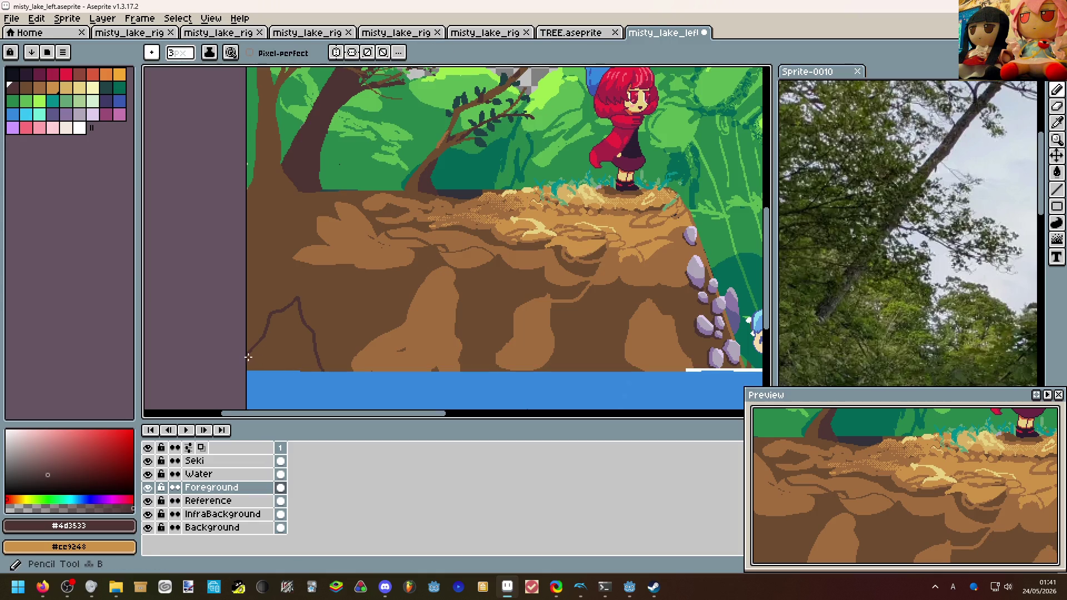
pyautogui.press('g')
pyautogui.click(300, 367)
pyautogui.press('b')
pyautogui.hotkey('ctrl', 'z')
# Flood-fill the outlined hollow dark brown and return to the Pencil.
pyautogui.press('g')
pyautogui.click(283, 350)
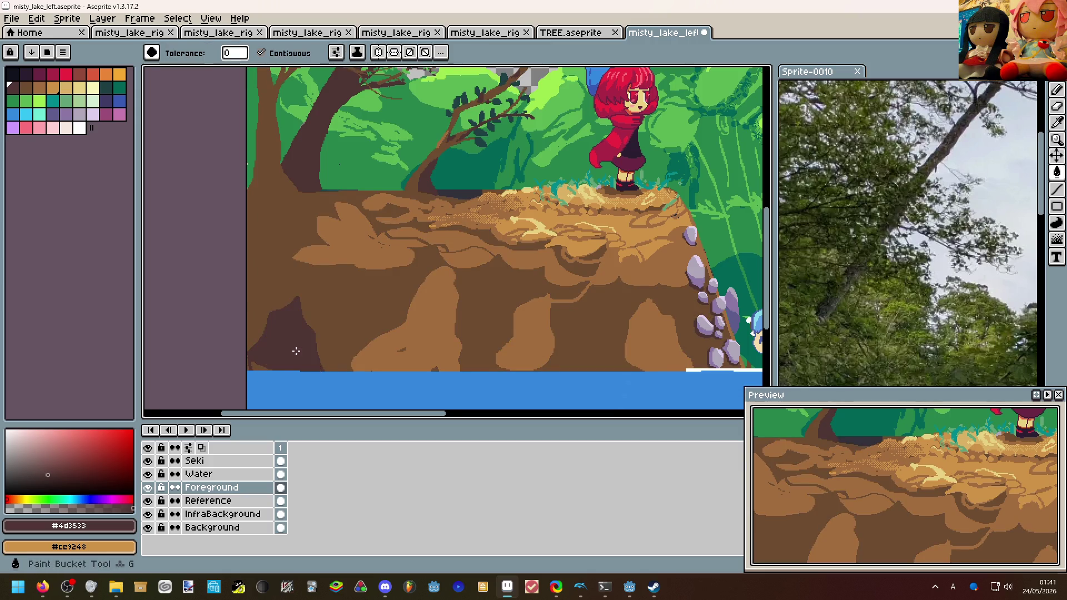
pyautogui.press('b')
pyautogui.scroll(-3)
pyautogui.scroll(3)
pyautogui.scroll(-3)
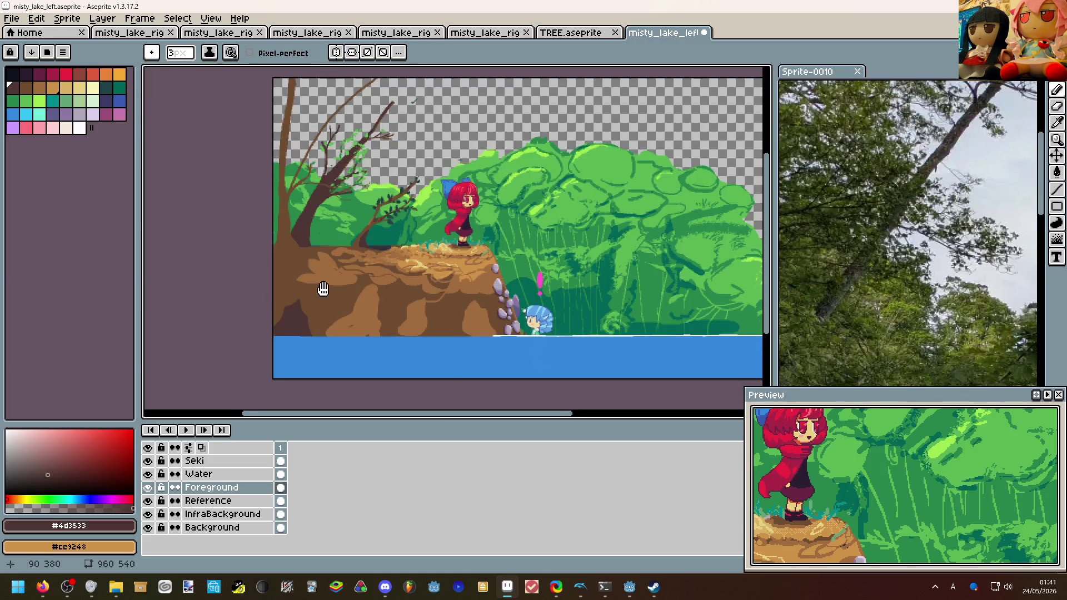
# Draw a dark-brown #4d3533 line along the base of the left tree trunk.
pyautogui.scroll(3)
pyautogui.scroll(3)
pyautogui.moveTo(202, 237); pyautogui.dragTo(363, 245)
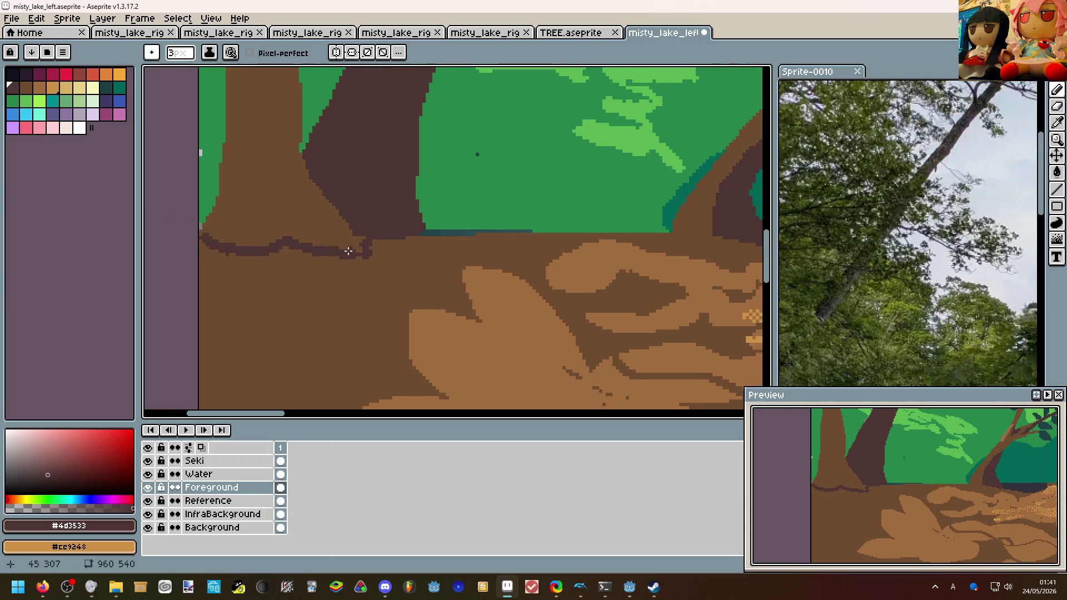
pyautogui.scroll(-3)
pyautogui.scroll(3)
pyautogui.scroll(-3)
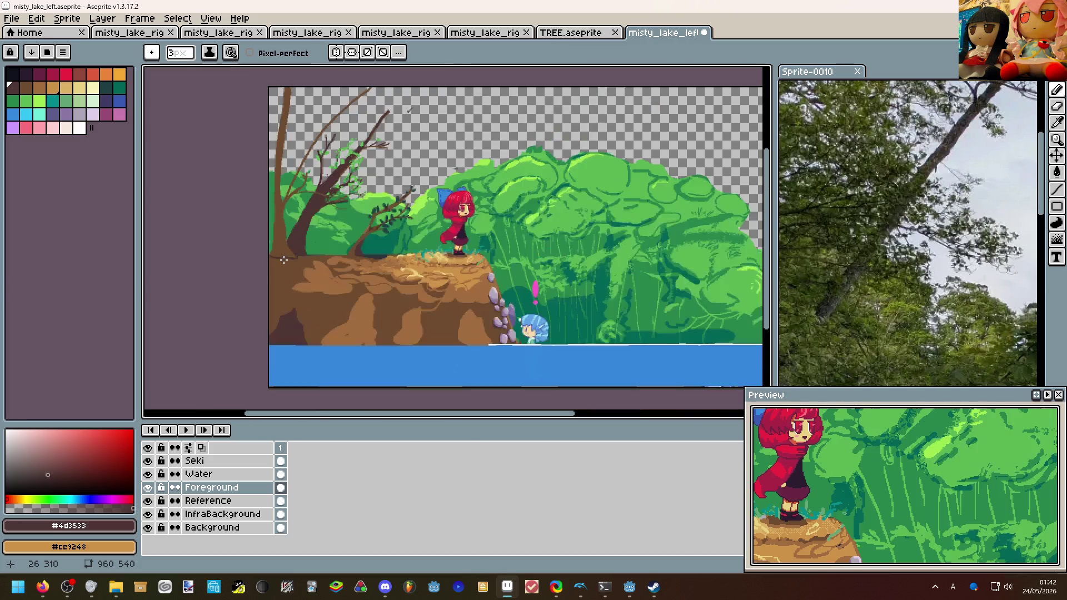
pyautogui.scroll(3)
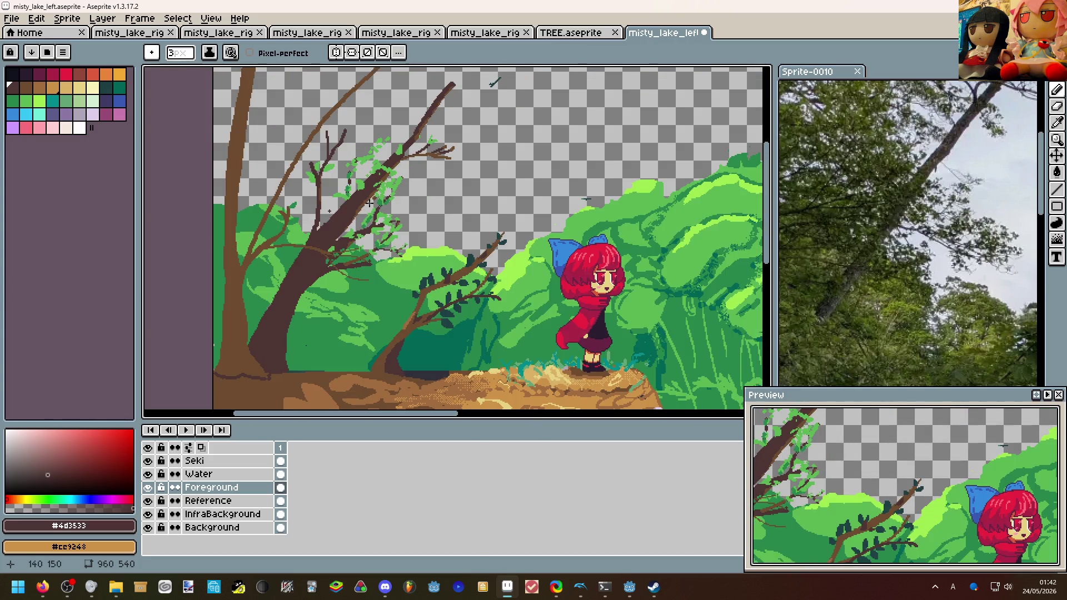
# Pan over the tree branches, then draw a short dark stroke up from the rock tip.
pyautogui.moveTo(395, 225); pyautogui.dragTo(413, 229)
pyautogui.scroll(-3)
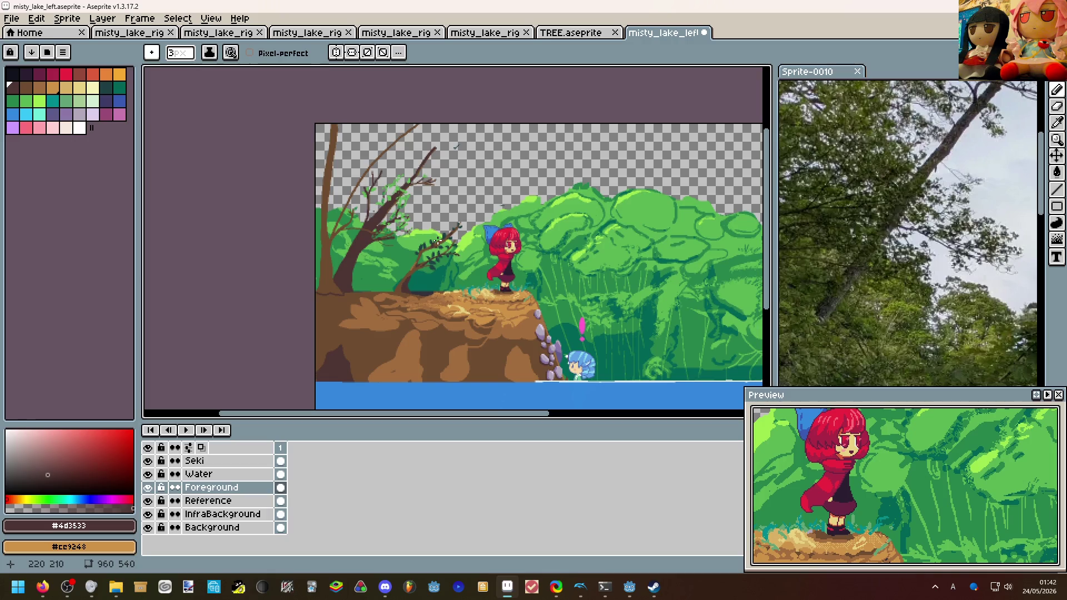
pyautogui.scroll(-3)
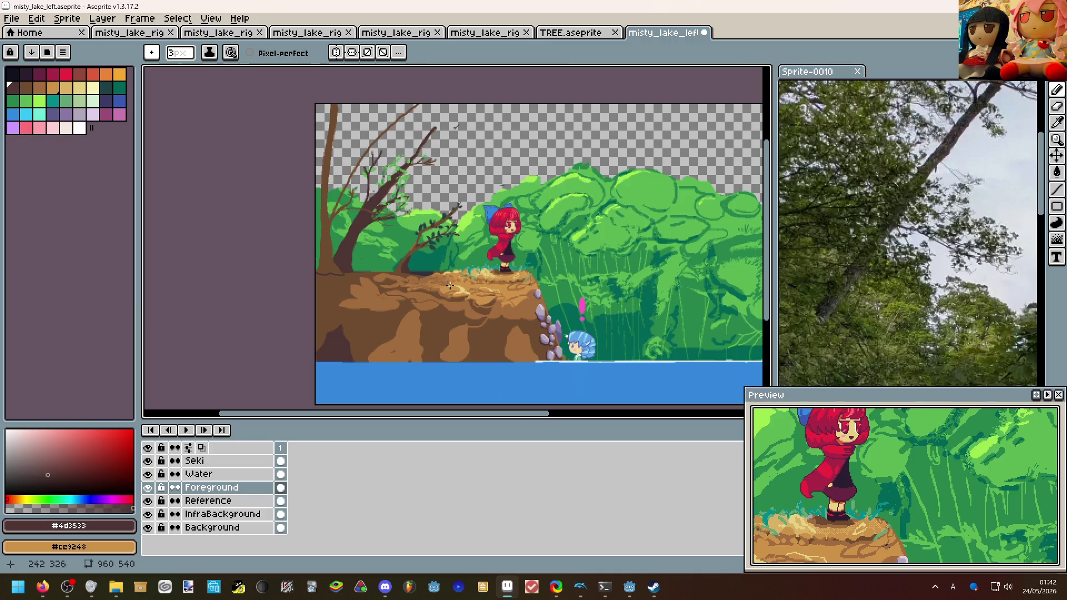
pyautogui.scroll(3)
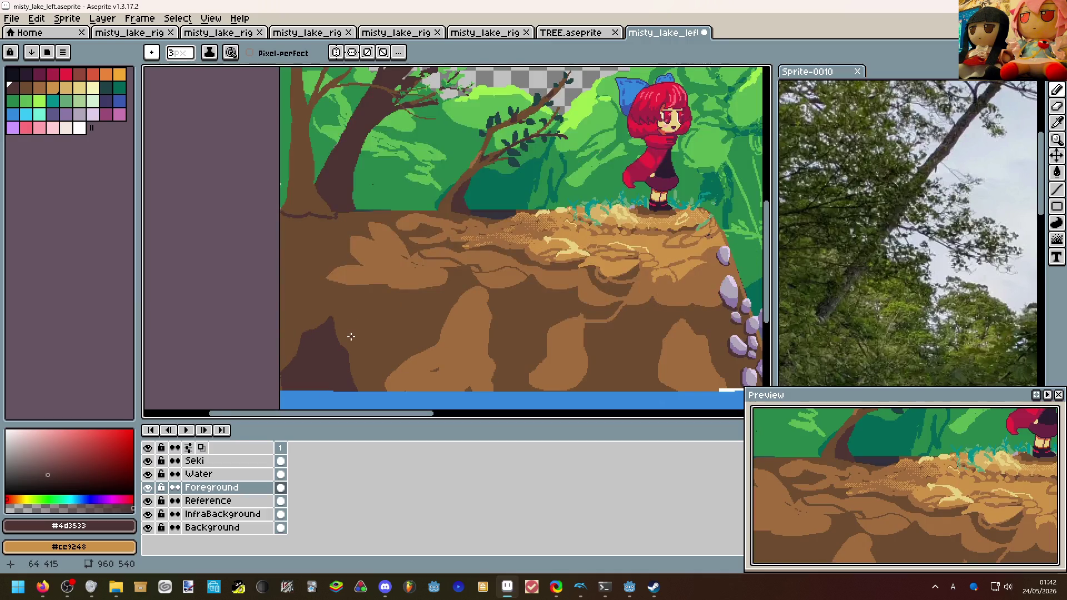
pyautogui.hscroll(3)
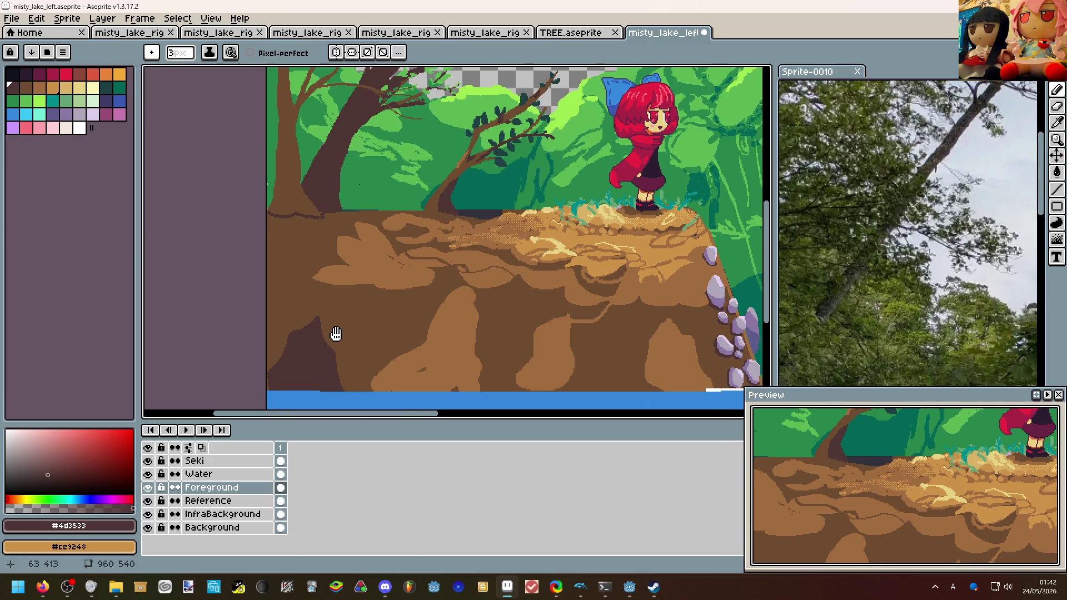
pyautogui.scroll(3)
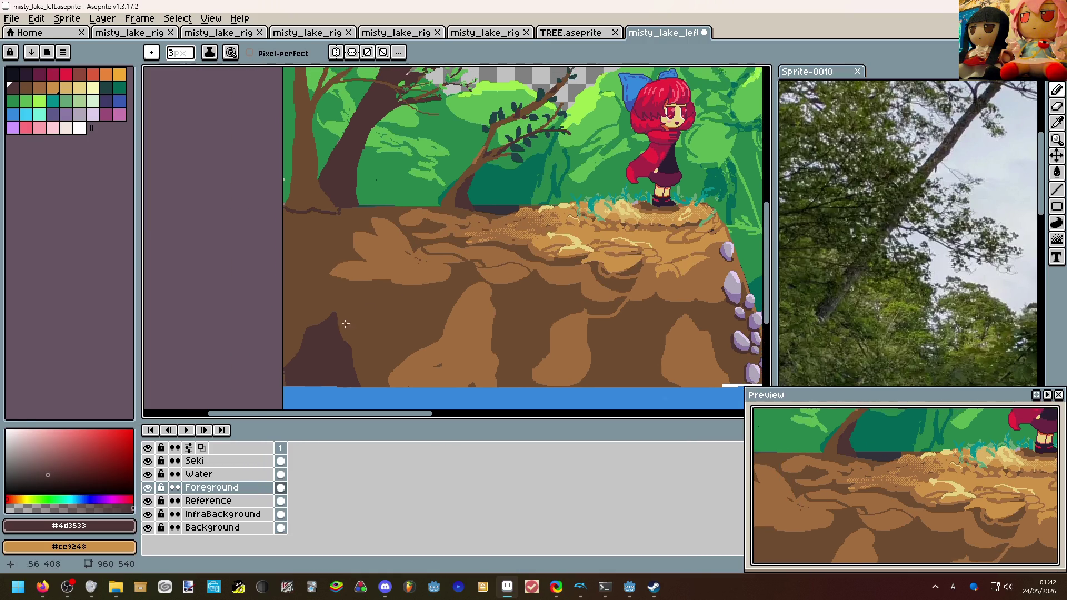
pyautogui.moveTo(323, 304); pyautogui.dragTo(369, 372)
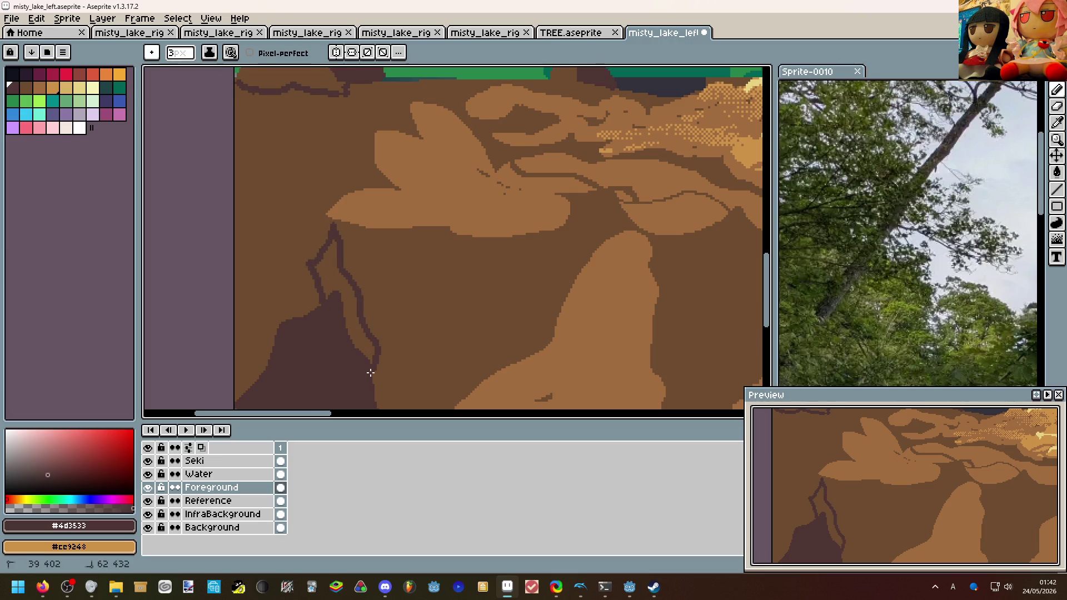
# Flood-fill the newly outlined cliff area dark brown.
pyautogui.press('g')
pyautogui.click(358, 335)
pyautogui.scroll(-3)
pyautogui.scroll(3)
pyautogui.scroll(3)
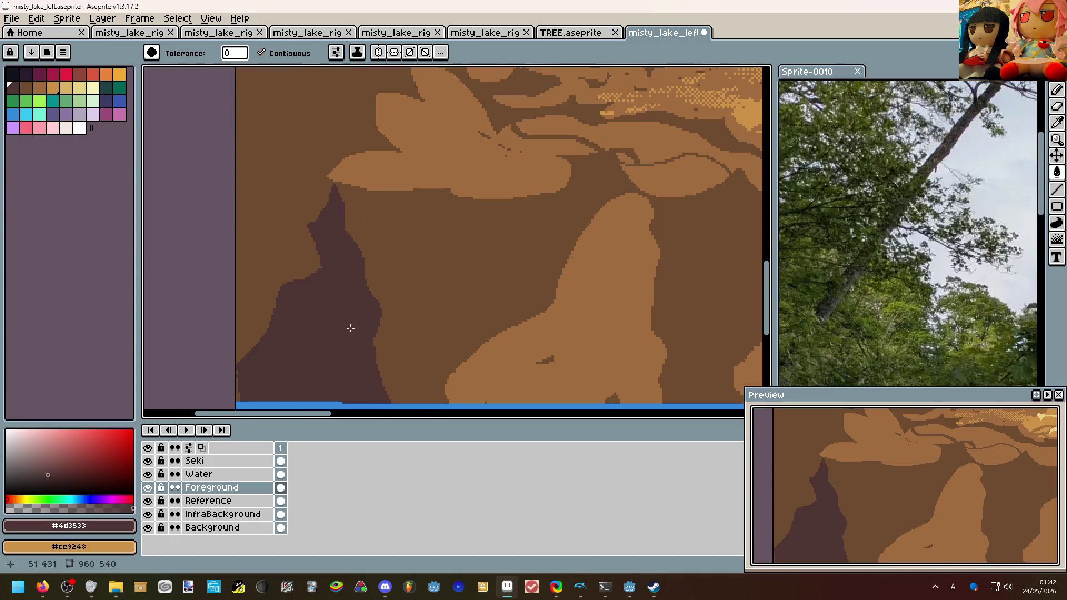
pyautogui.scroll(-3)
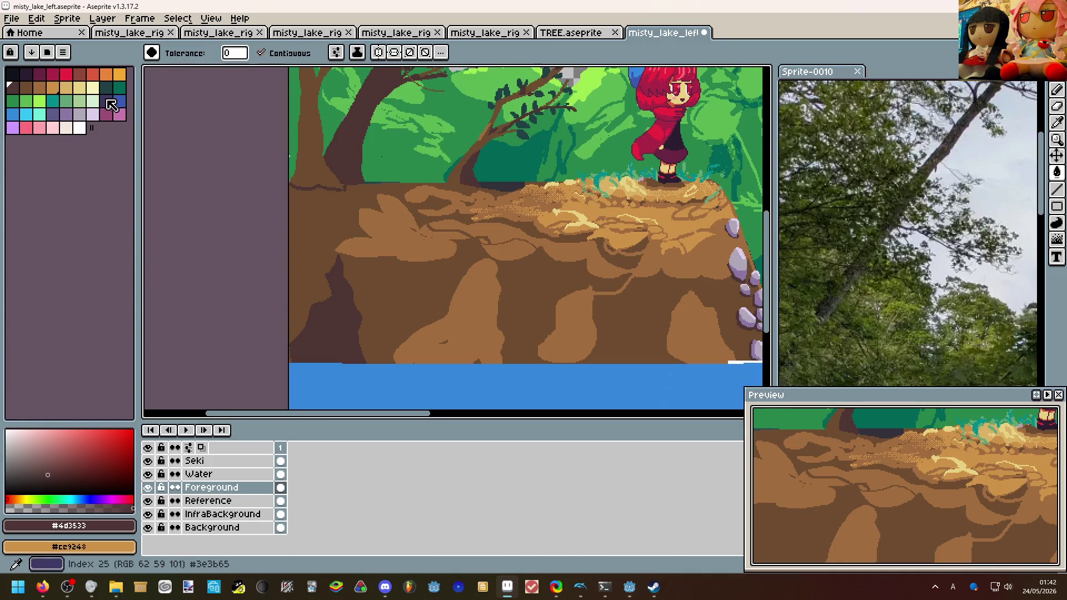
# Test maroon and darkest palette strokes on the cliff, undoing both.
pyautogui.click(39, 74)
pyautogui.scroll(3)
pyautogui.press('b')
pyautogui.moveTo(328, 339); pyautogui.dragTo(334, 311)
pyautogui.hotkey('ctrl', 'z')
pyautogui.click(25, 74)
pyautogui.moveTo(284, 349); pyautogui.dragTo(315, 306)
pyautogui.hotkey('ctrl', 'z')
# Outline a dark cave arch on the cliff and fill its interior with the darkest colour.
pyautogui.moveTo(285, 392); pyautogui.dragTo(349, 396)
pyautogui.press('g')
pyautogui.click(321, 361)
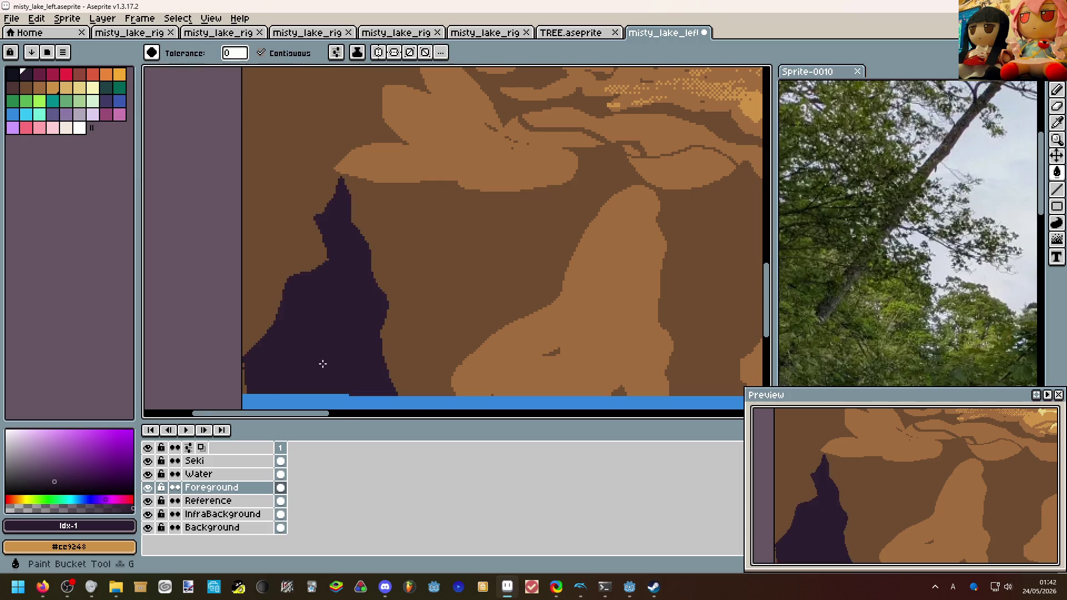
pyautogui.scroll(-3)
pyautogui.hotkey('ctrl', 'z')
pyautogui.scroll(3)
pyautogui.press('b')
pyautogui.press('g')
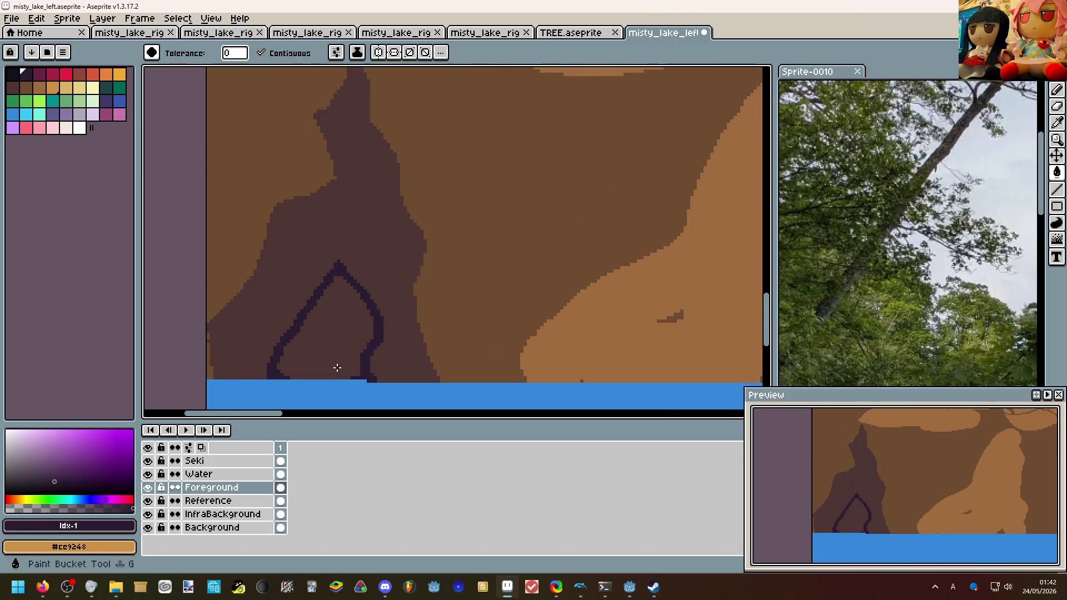
pyautogui.click(336, 369)
pyautogui.scroll(-3)
pyautogui.scroll(3)
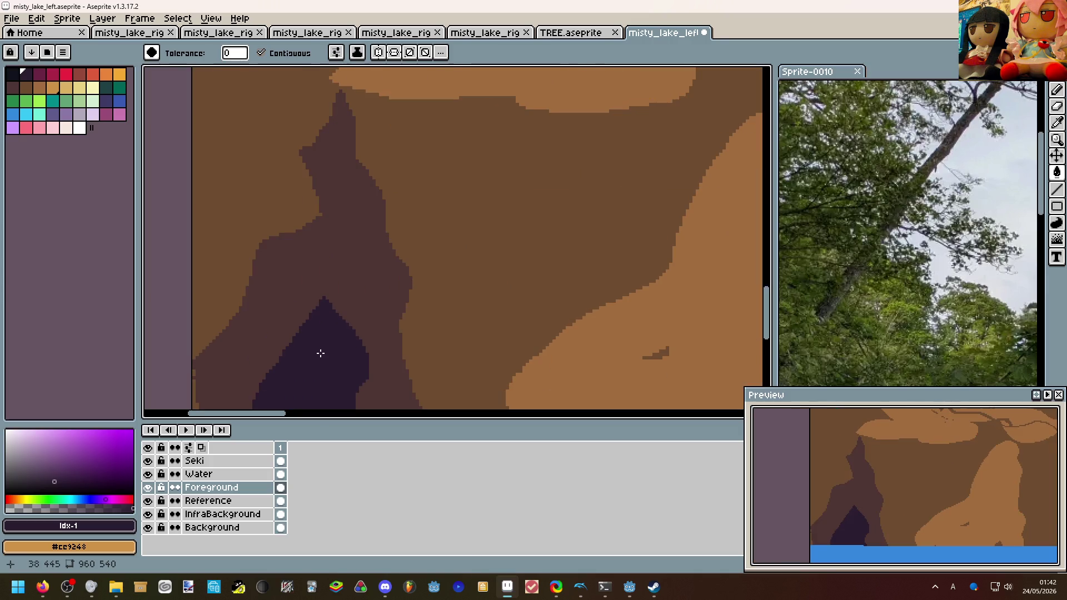
pyautogui.scroll(-3)
# Test maroon and crimson strokes along the cave edge, then undo them.
pyautogui.click(41, 77)
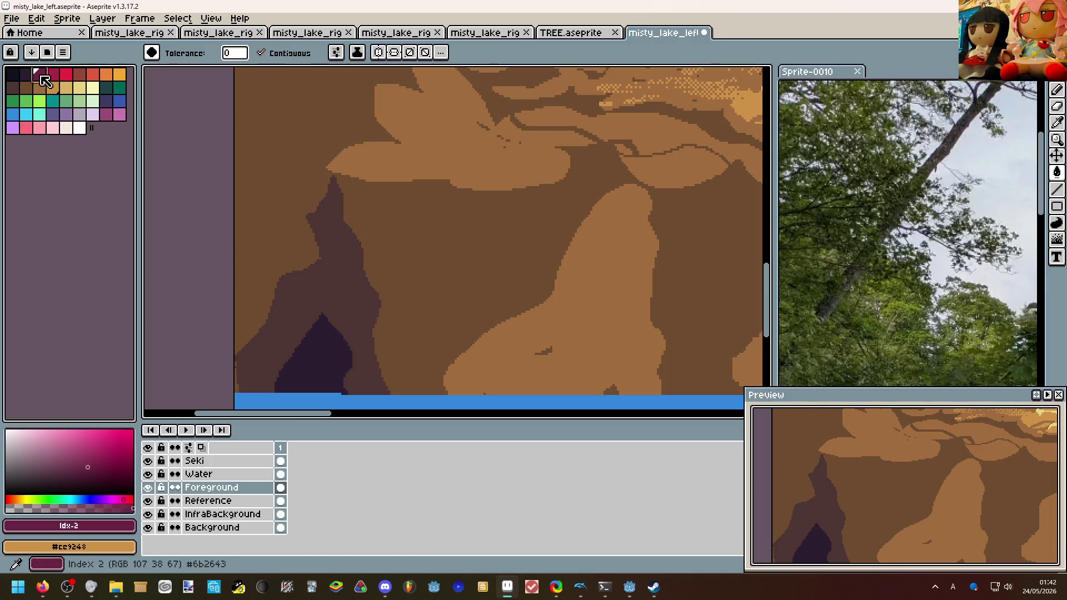
pyautogui.press('b')
pyautogui.click(289, 361)
pyautogui.hotkey('ctrl', 'z')
pyautogui.press('v')
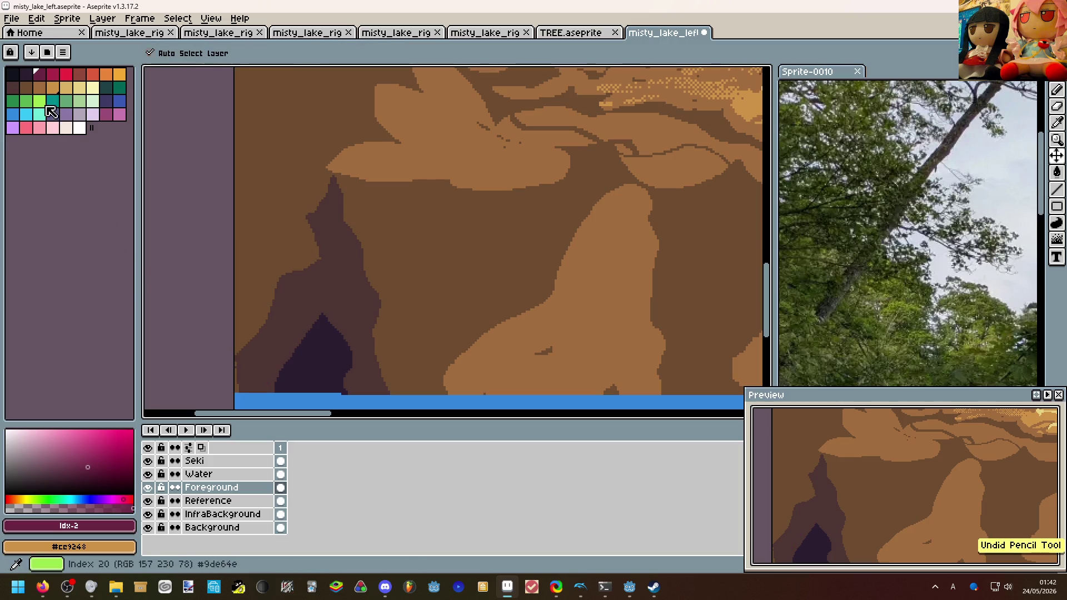
pyautogui.click(55, 75)
pyautogui.press('b')
pyautogui.moveTo(264, 372); pyautogui.dragTo(294, 318)
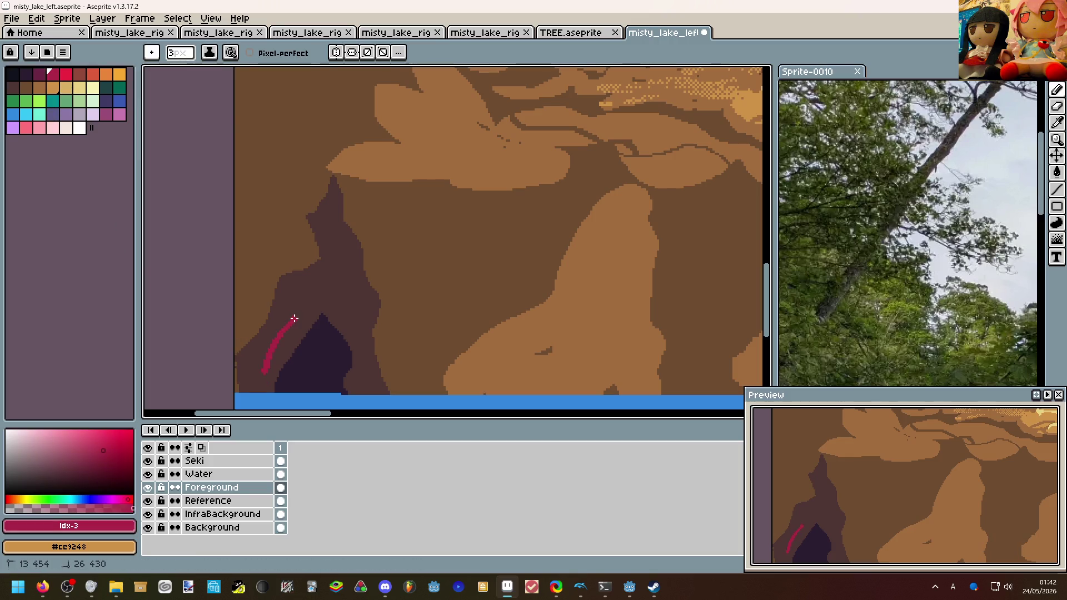
pyautogui.scroll(-3)
pyautogui.hotkey('ctrl', 'z')
pyautogui.scroll(3)
# Pick the sandy tan #cc9248 and add a short highlight inside the cave.
pyautogui.click(305, 310)
pyautogui.click(26, 87)
pyautogui.moveTo(264, 363); pyautogui.dragTo(369, 389)
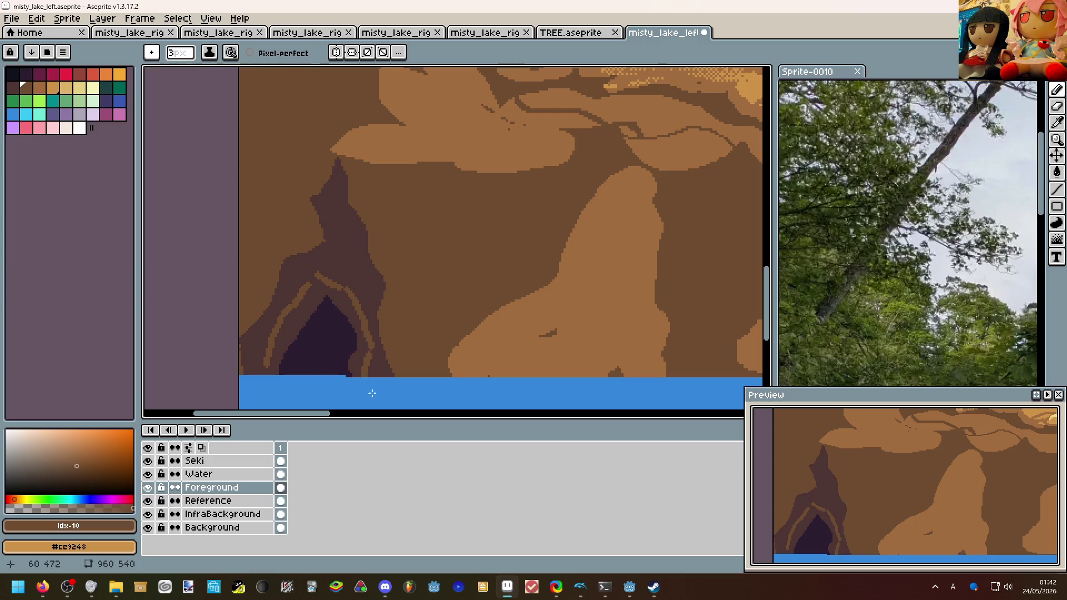
pyautogui.scroll(-3)
pyautogui.scroll(3)
pyautogui.hotkey('ctrl', 'z')
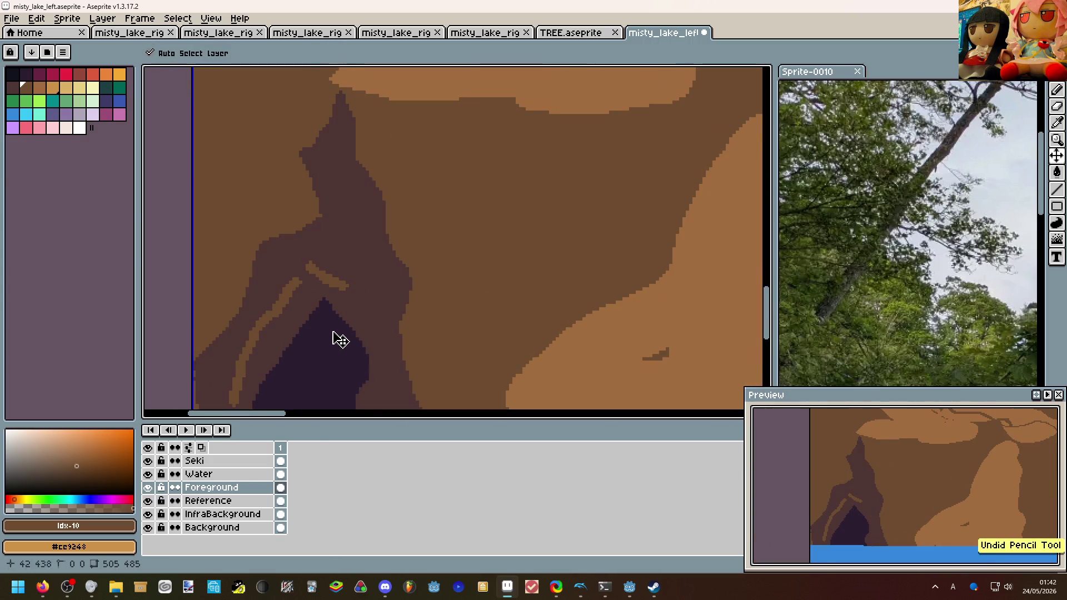
pyautogui.hotkey('ctrl', 'z')
pyautogui.moveTo(312, 295); pyautogui.dragTo(380, 388)
# Lighten the cave's lower-left and upper-left rims with tan strokes.
pyautogui.scroll(-3)
pyautogui.scroll(-3)
pyautogui.scroll(3)
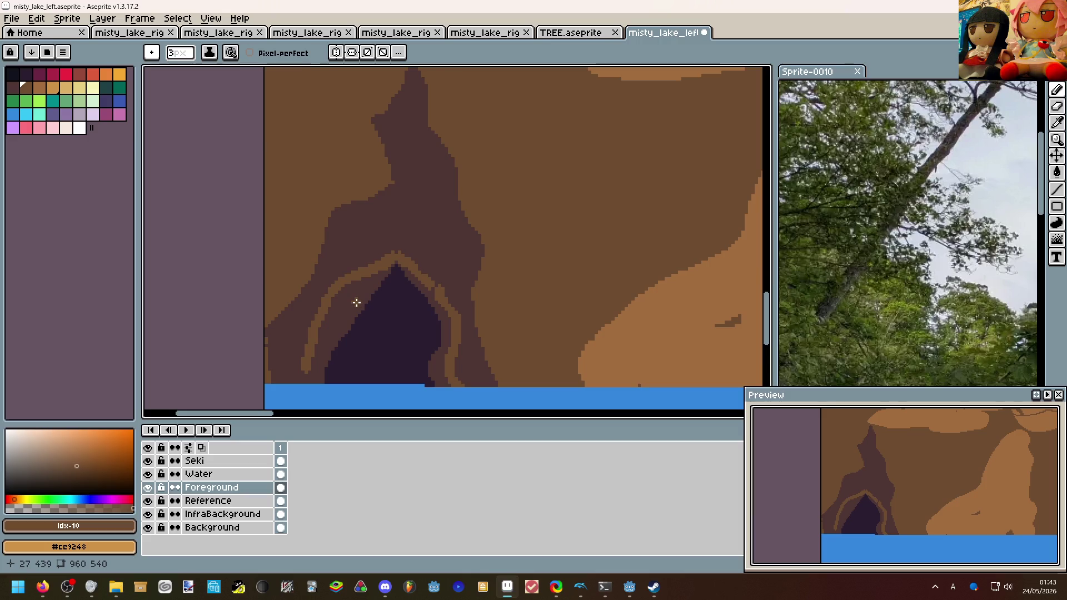
pyautogui.scroll(-3)
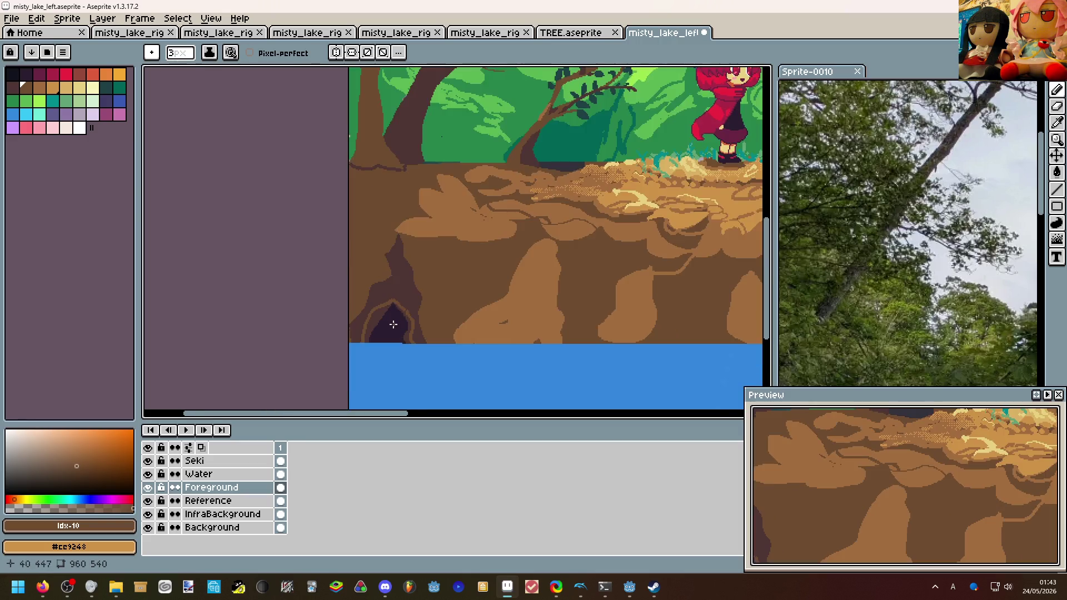
pyautogui.scroll(3)
pyautogui.moveTo(331, 332); pyautogui.dragTo(322, 363)
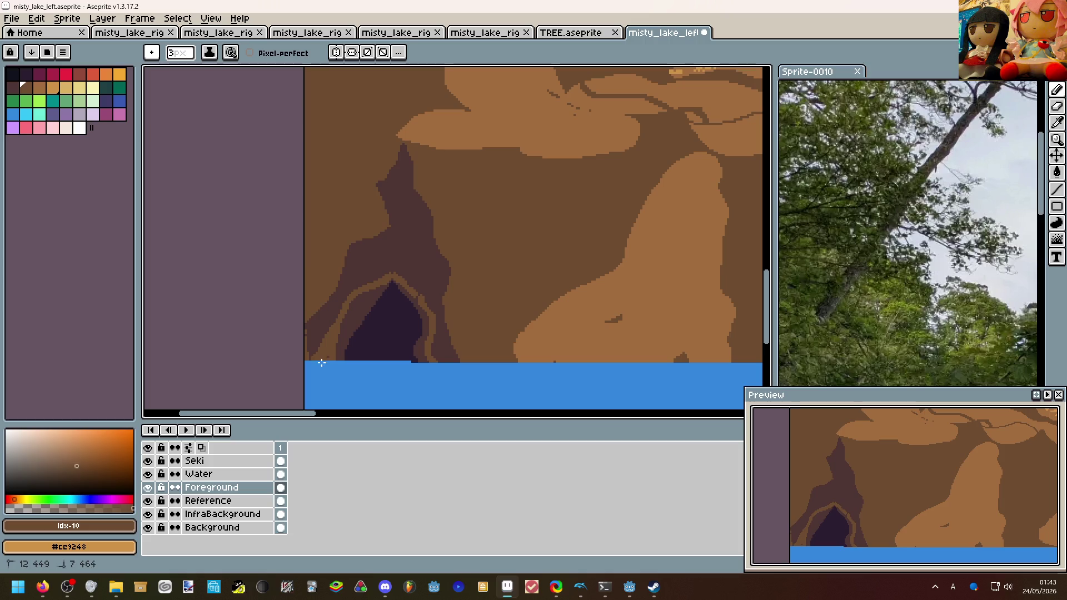
pyautogui.scroll(-3)
pyautogui.scroll(3)
pyautogui.moveTo(347, 315); pyautogui.dragTo(336, 335)
pyautogui.scroll(-3)
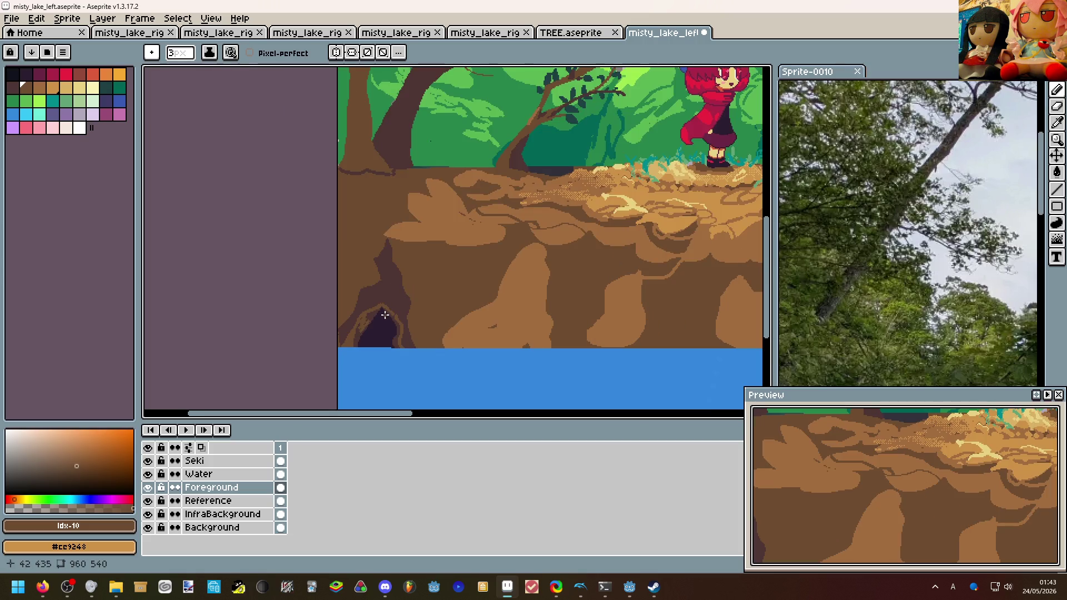
pyautogui.scroll(-3)
pyautogui.scroll(3)
pyautogui.scroll(-3)
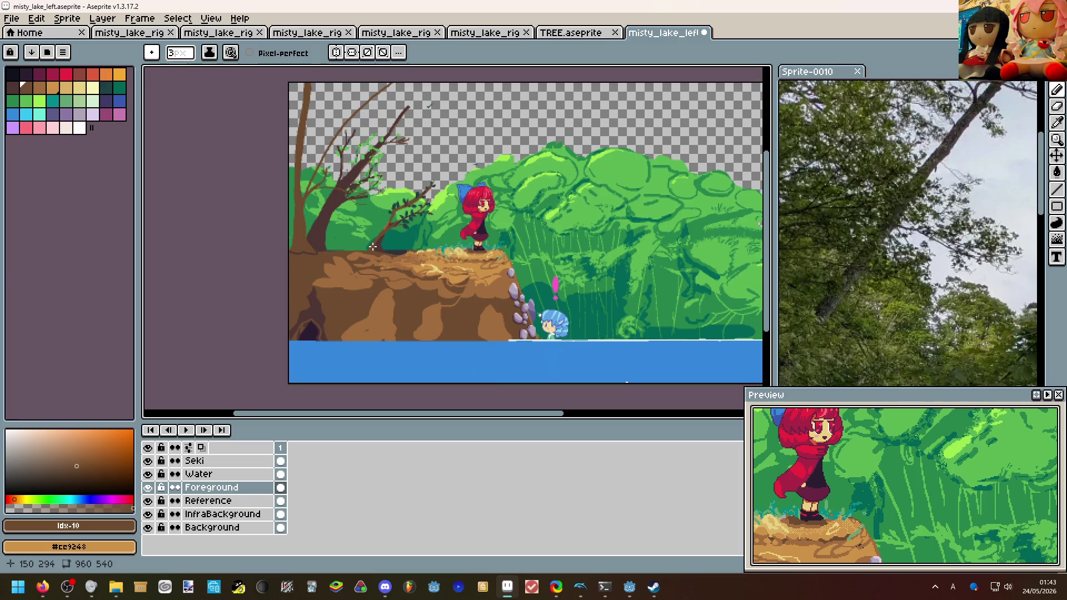
# Draw dark-brown roots spreading from the tree's base in the trunk colour.
pyautogui.scroll(3)
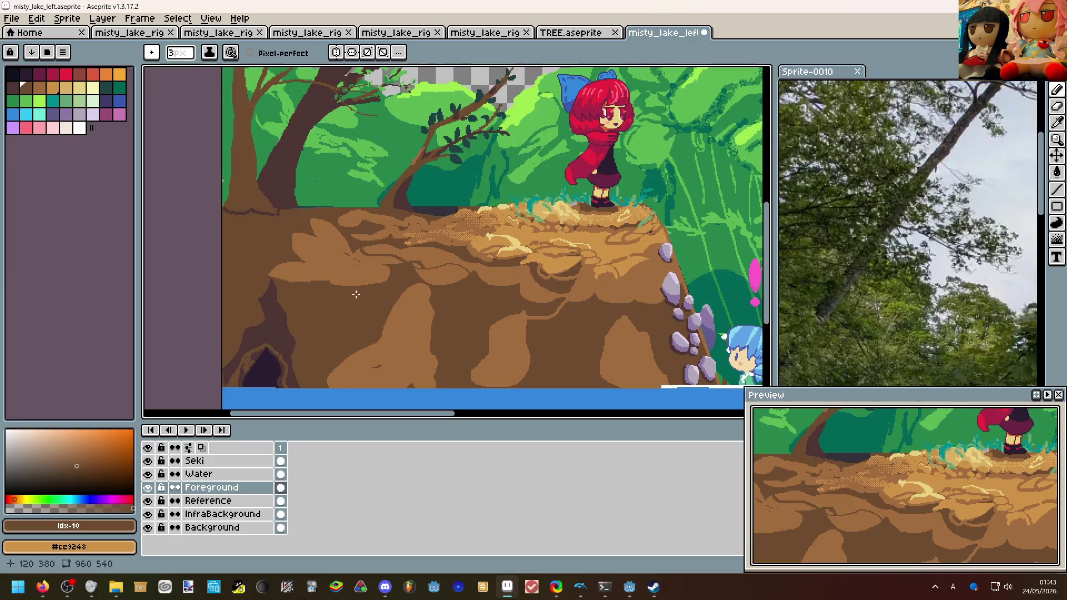
pyautogui.scroll(3)
pyautogui.scroll(-3)
pyautogui.scroll(-3)
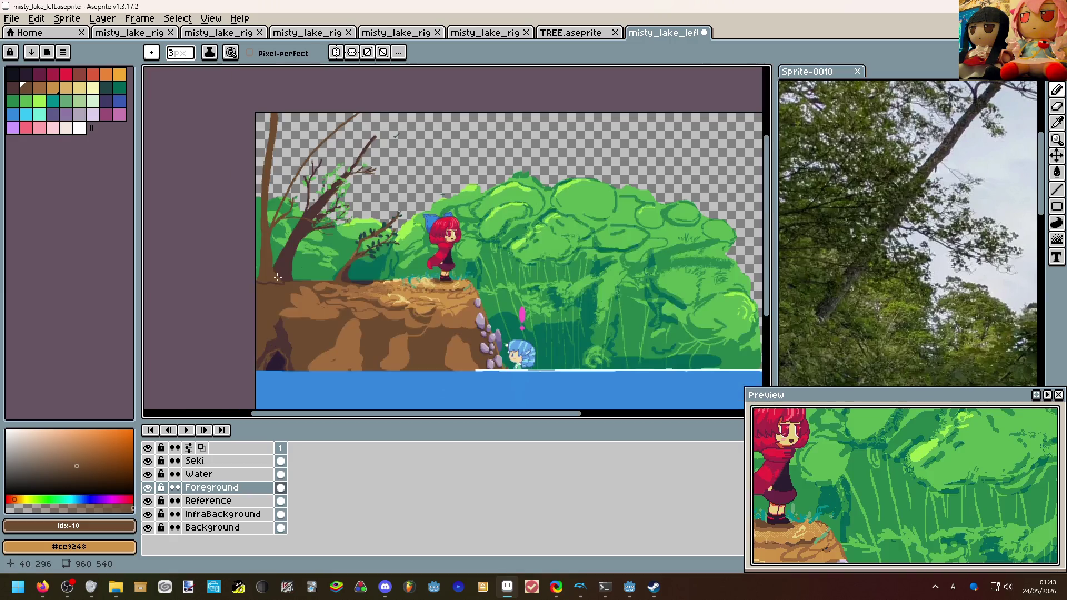
pyautogui.scroll(3)
pyautogui.click(257, 290)
pyautogui.moveTo(228, 299); pyautogui.dragTo(244, 271)
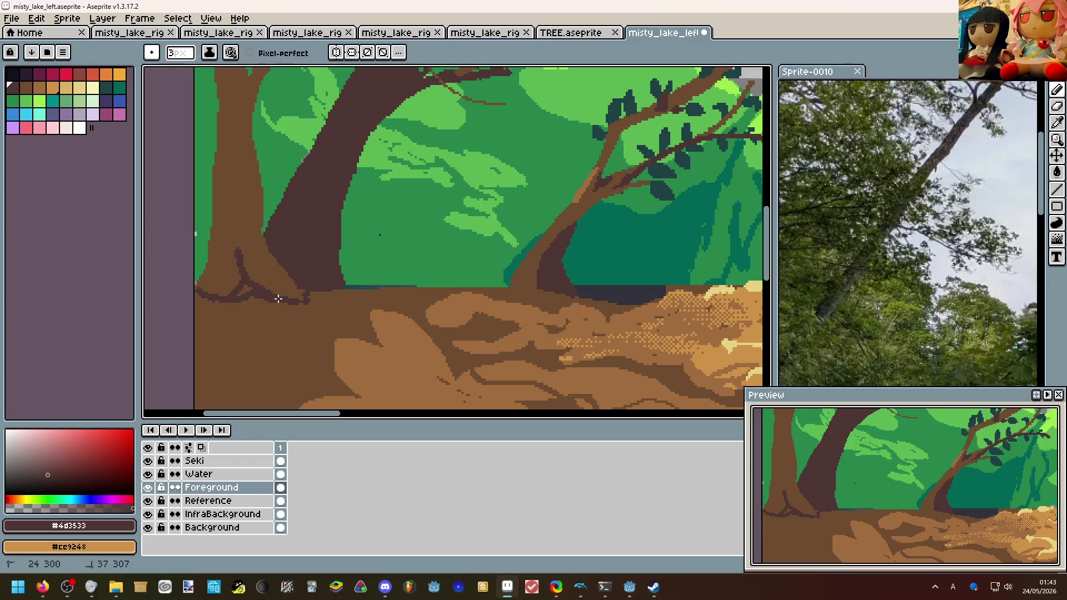
pyautogui.scroll(-3)
pyautogui.click(282, 314)
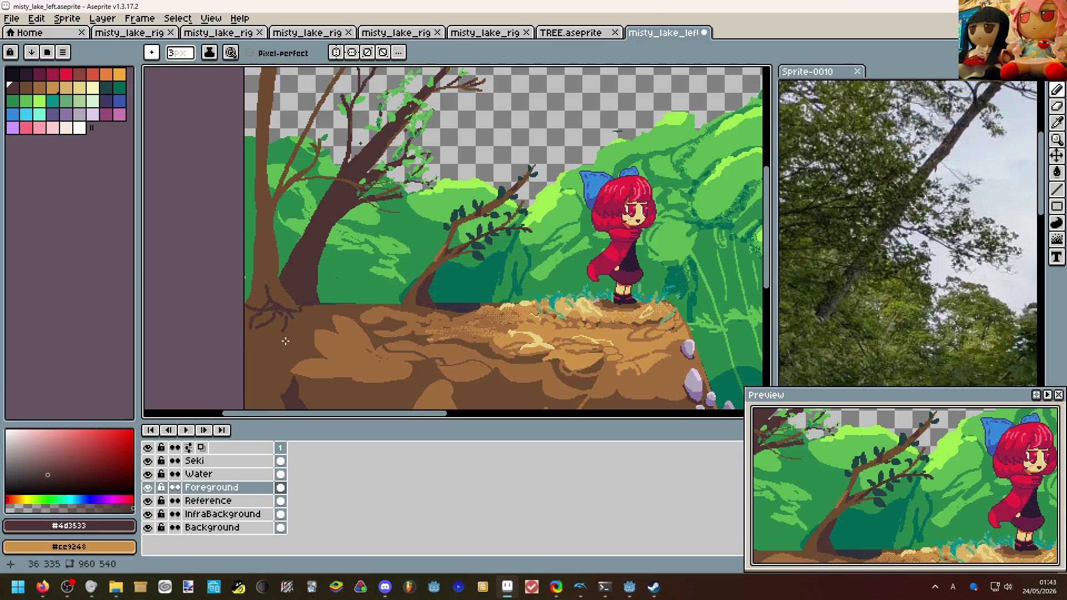
# Add a light-brown #a26d3f branch line to the tree.
pyautogui.scroll(-3)
pyautogui.scroll(3)
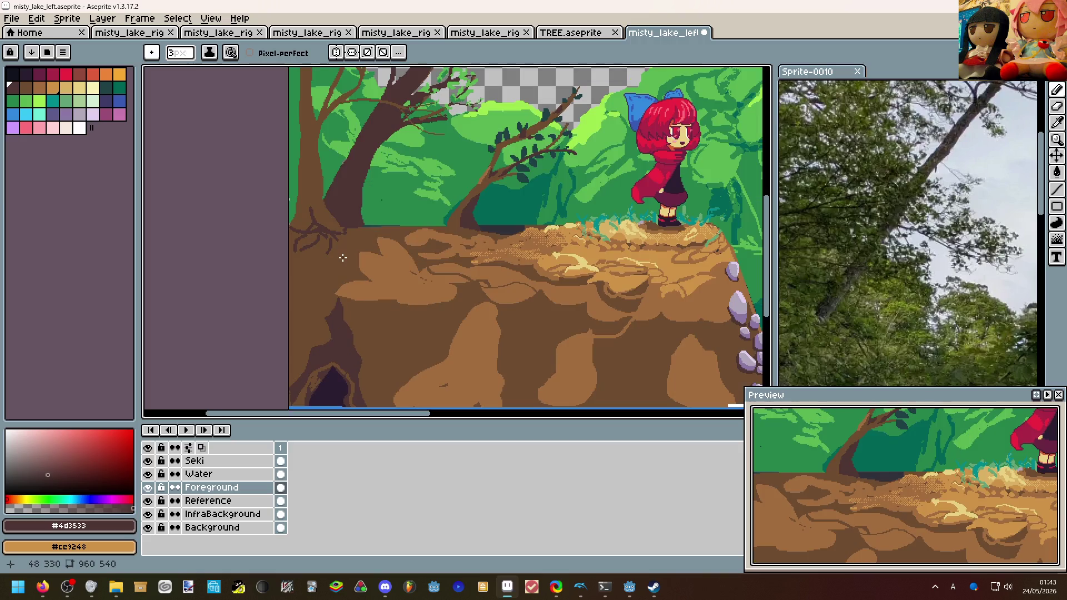
pyautogui.scroll(3)
pyautogui.click(376, 250)
pyautogui.moveTo(286, 249); pyautogui.dragTo(336, 228)
# Pick the foliage green #5ab552 from the background bushes.
pyautogui.scroll(-3)
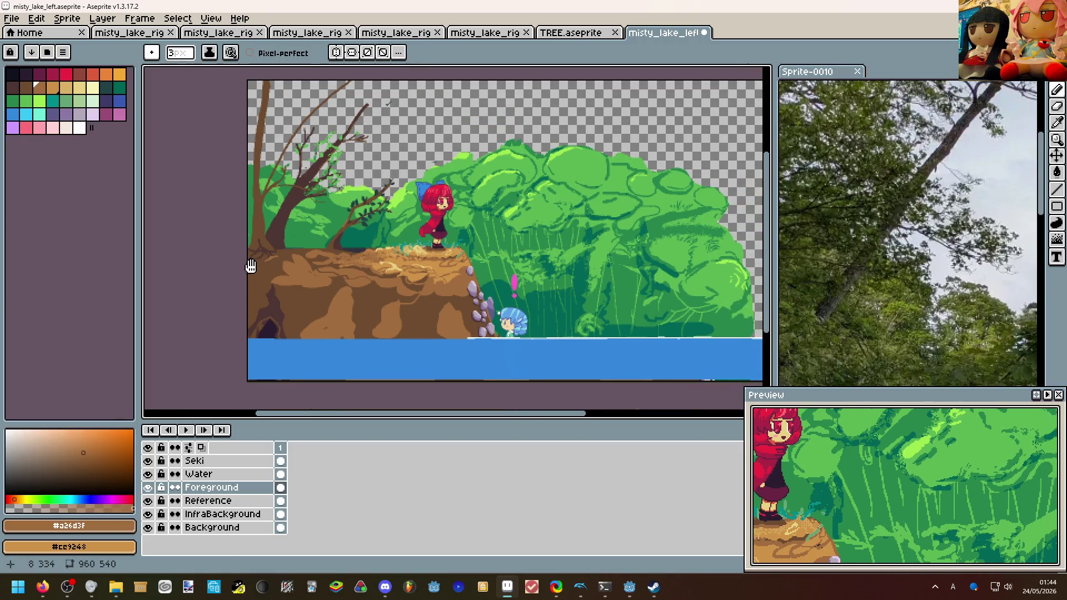
pyautogui.scroll(3)
pyautogui.scroll(-3)
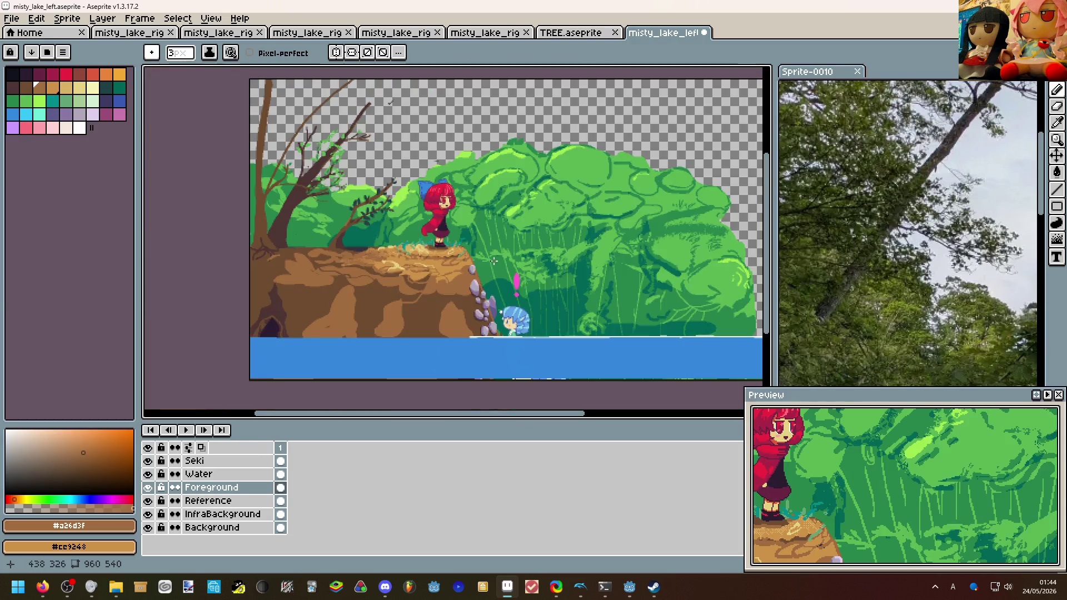
pyautogui.scroll(3)
pyautogui.scroll(-3)
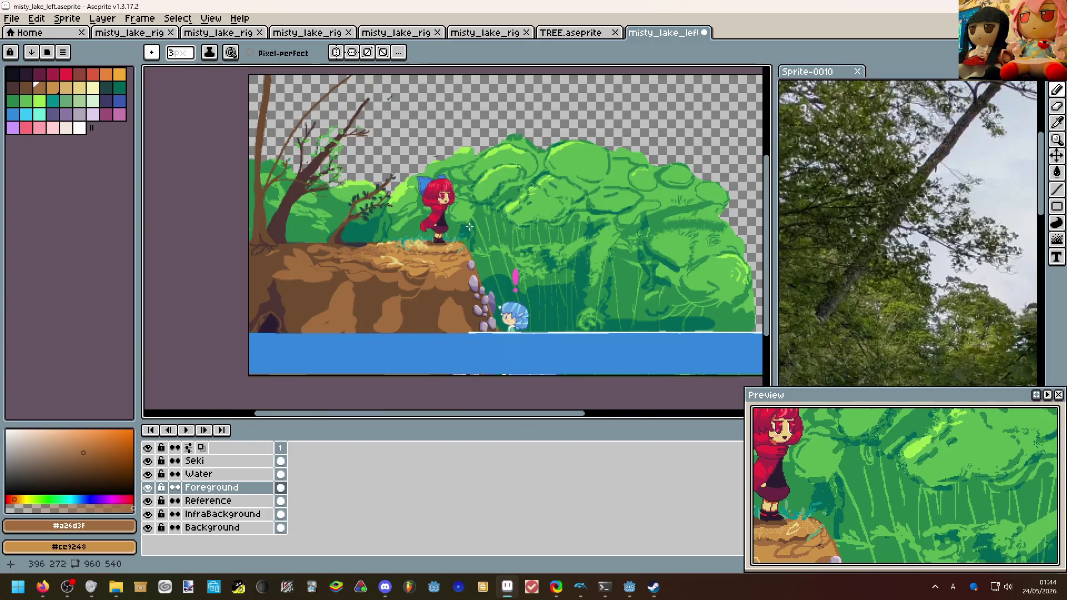
pyautogui.scroll(3)
pyautogui.scroll(-3)
pyautogui.scroll(3)
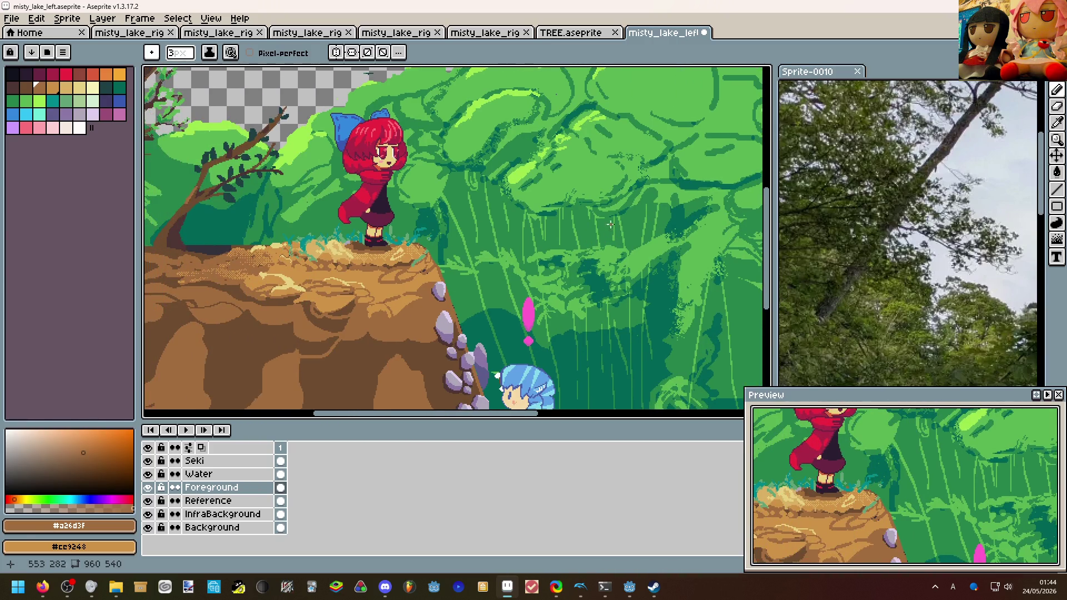
pyautogui.scroll(-3)
pyautogui.scroll(3)
pyautogui.click(582, 227)
pyautogui.click(581, 225)
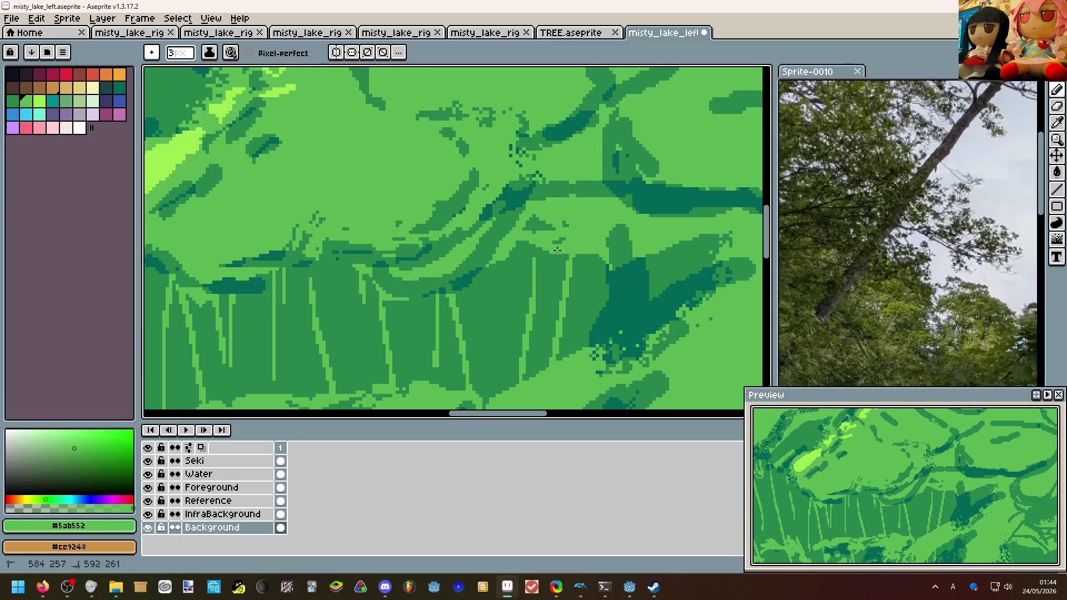
# Flip the view horizontally to check the scene mirrored.
pyautogui.scroll(-3)
pyautogui.scroll(3)
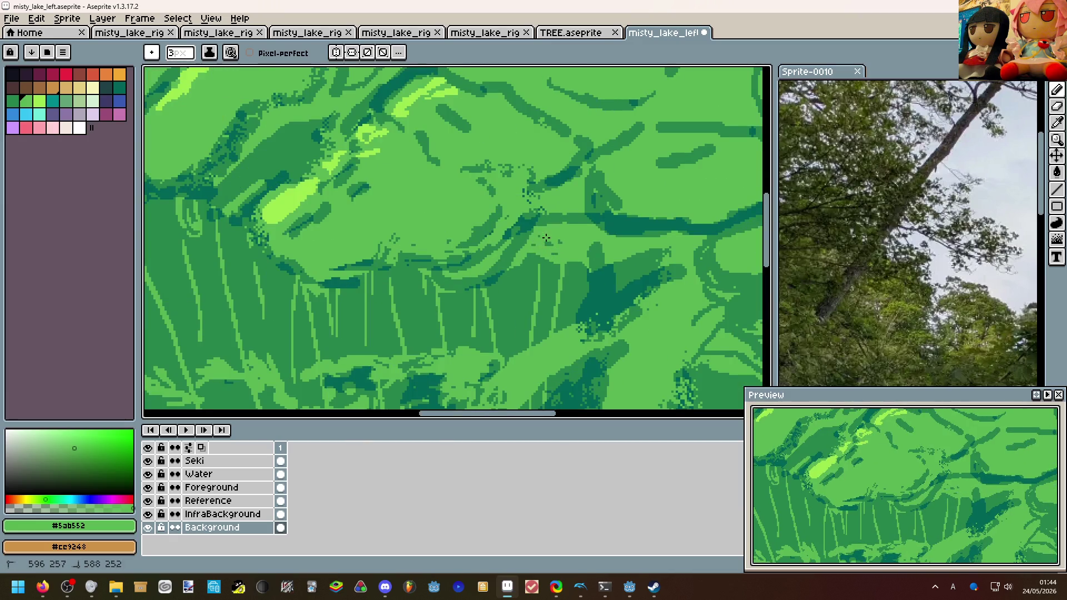
pyautogui.scroll(-3)
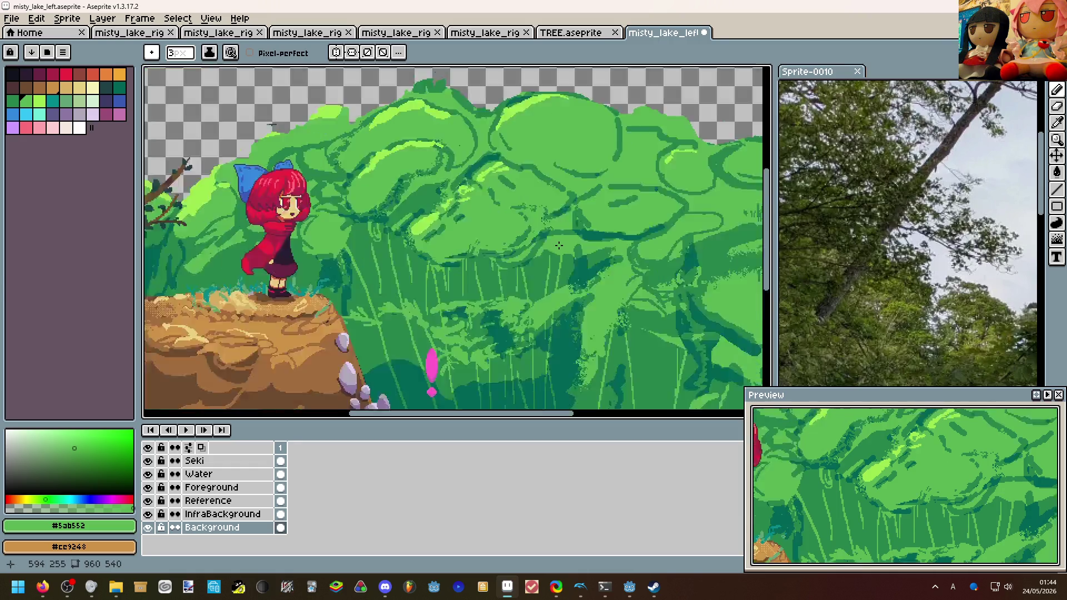
pyautogui.scroll(3)
pyautogui.scroll(3)
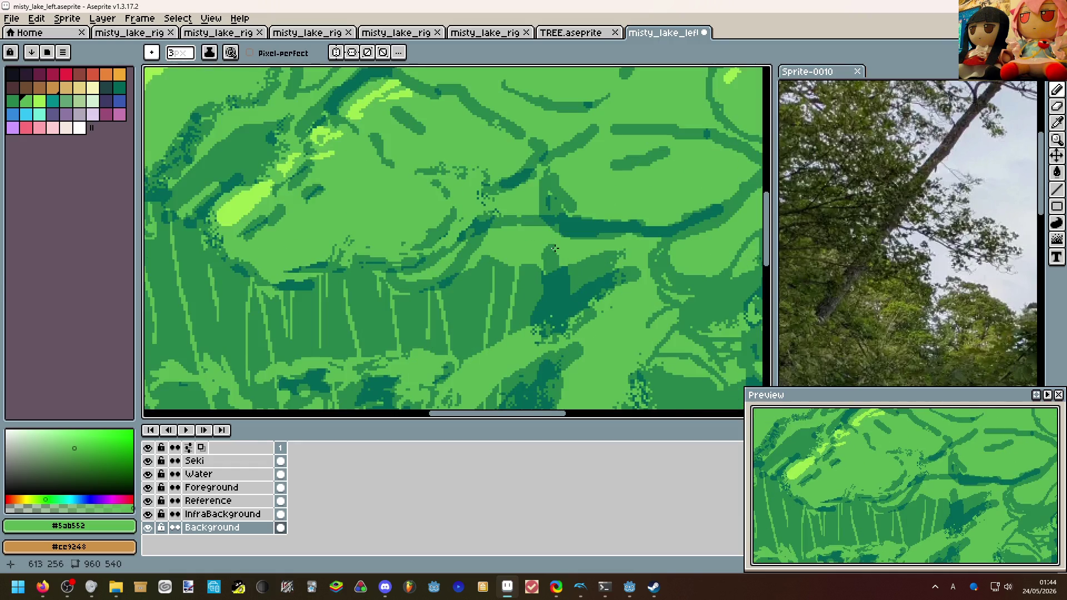
pyautogui.scroll(-3)
pyautogui.hotkey('shift', 'h')
pyautogui.hscroll(3)
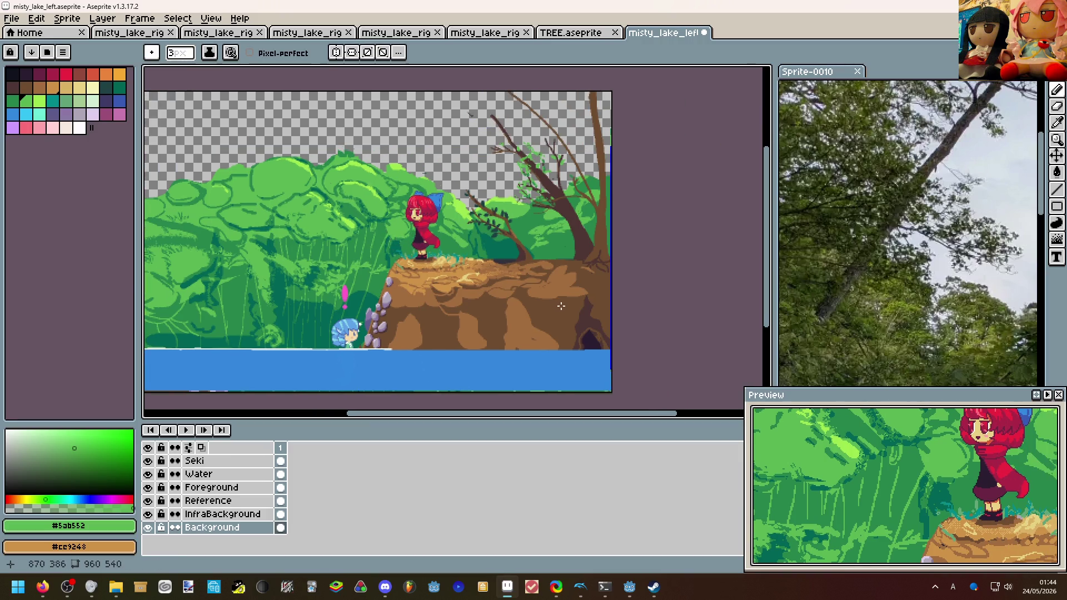
pyautogui.scroll(3)
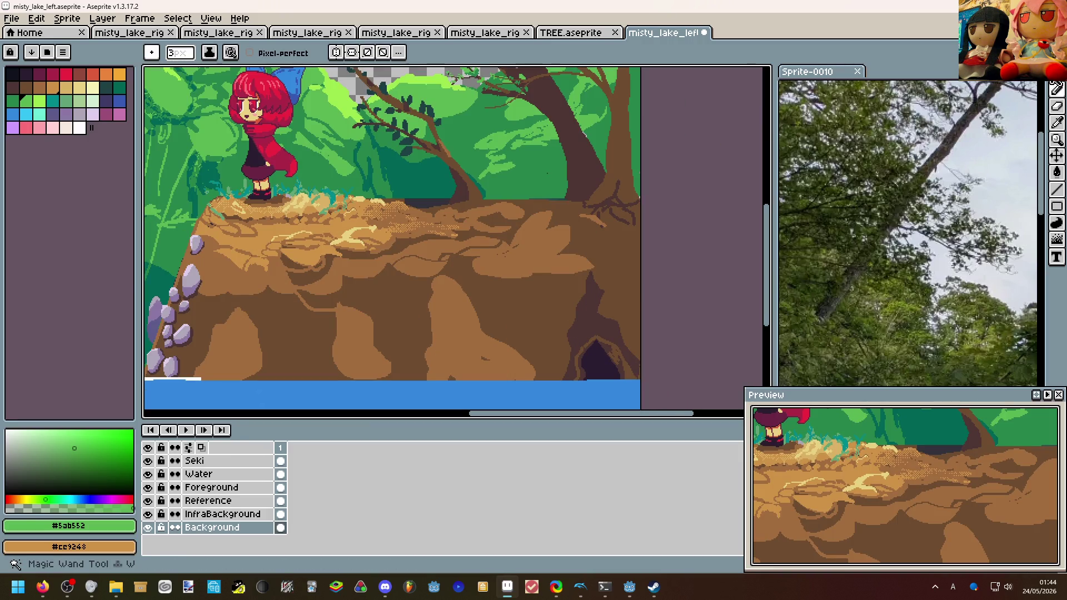
# Select a rectangle around the cave with the Rectangular Marquee.
pyautogui.press('m')
pyautogui.scroll(-3)
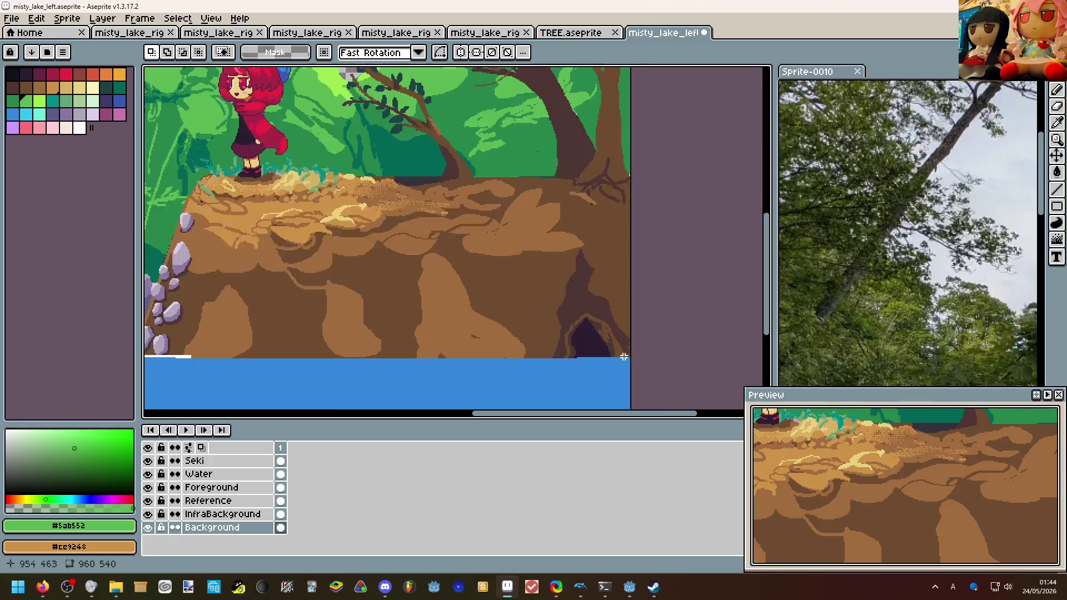
pyautogui.moveTo(636, 368); pyautogui.dragTo(540, 248)
pyautogui.press('h')
pyautogui.scroll(3)
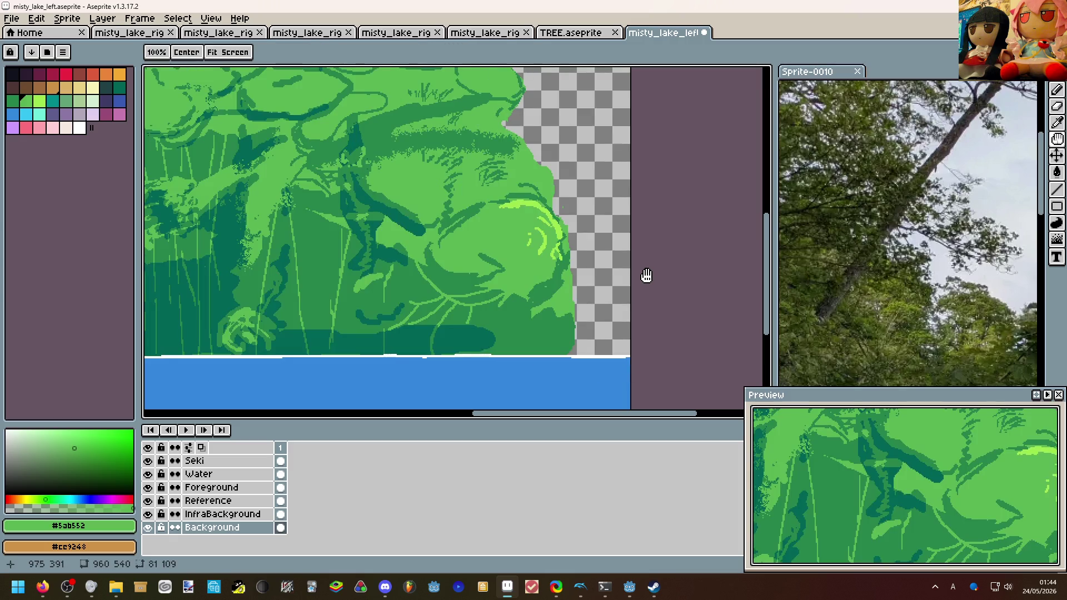
pyautogui.scroll(-3)
pyautogui.scroll(3)
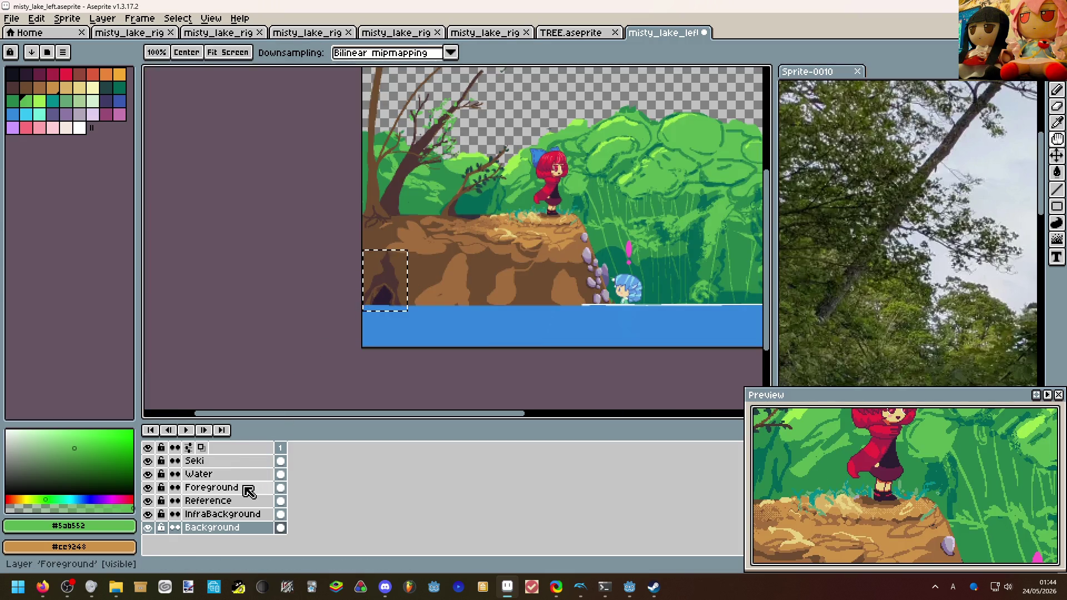
# Make the Foreground layer active and move the selected cave area.
pyautogui.click(245, 486)
pyautogui.scroll(3)
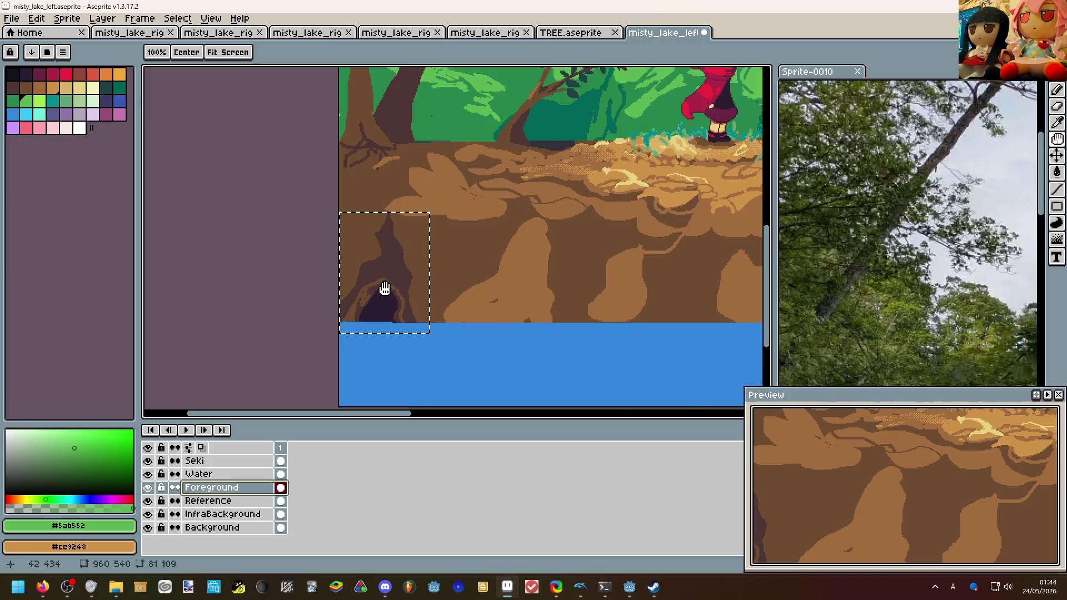
pyautogui.press('v')
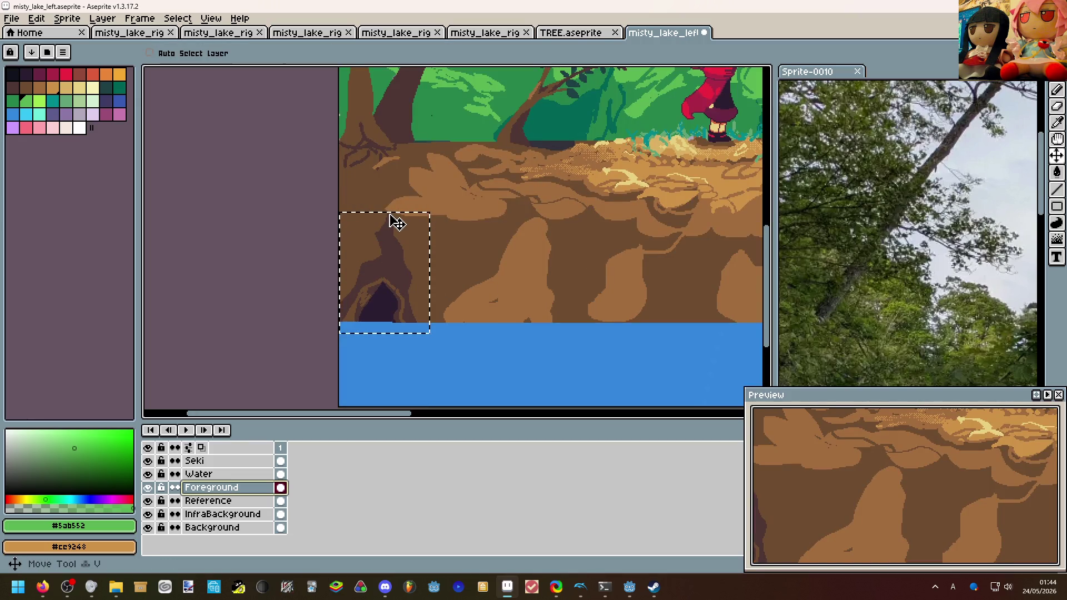
pyautogui.scroll(3)
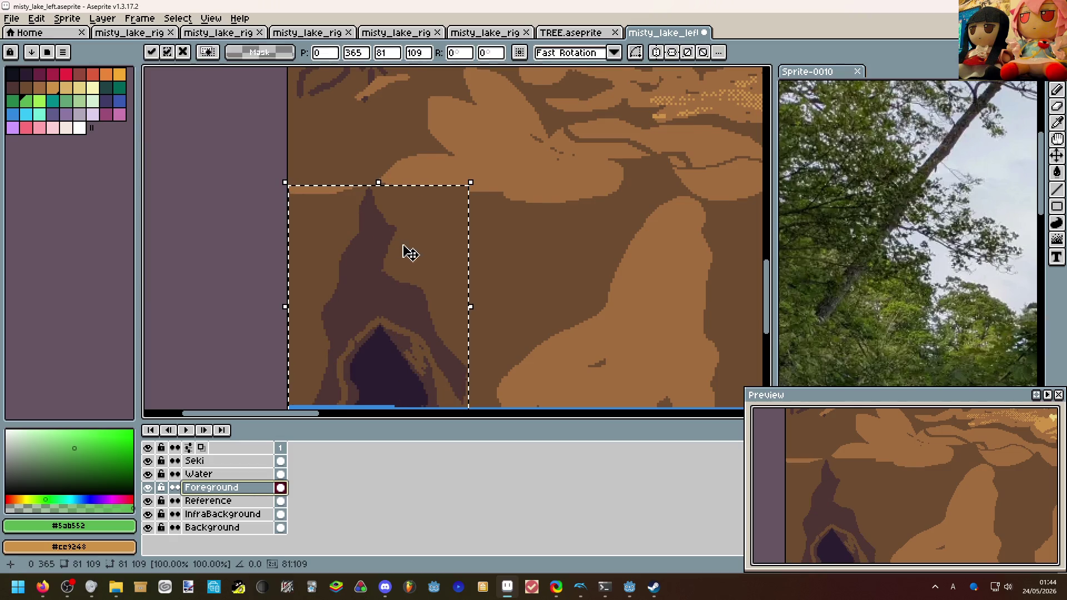
pyautogui.scroll(-3)
# Clear the cave selection and select the thin light-brown strip on the cliff.
pyautogui.press('b')
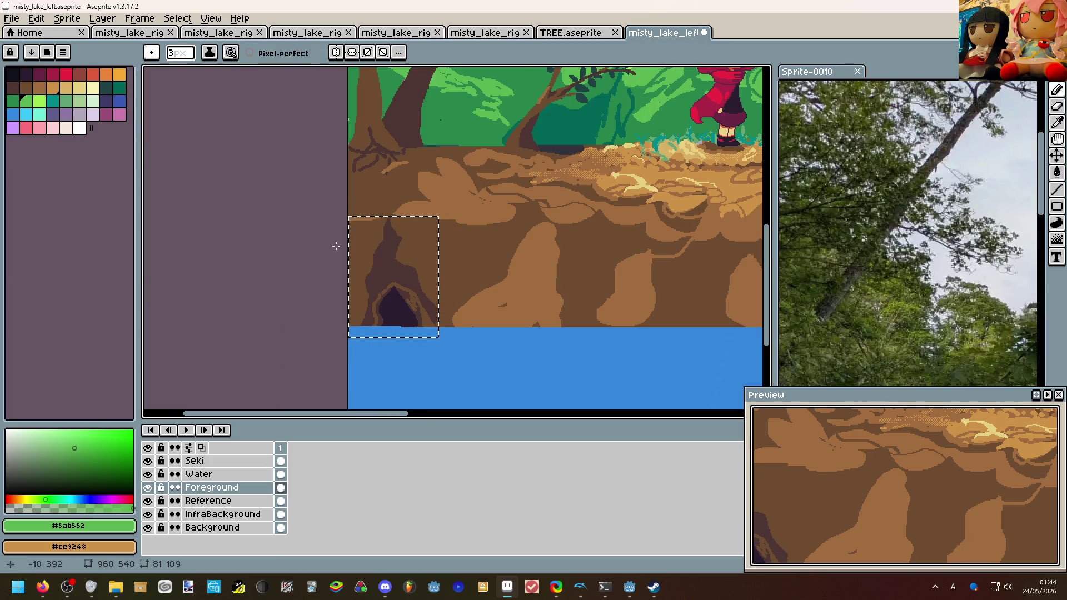
pyautogui.press('m')
pyautogui.hotkey('ctrl', 'd')
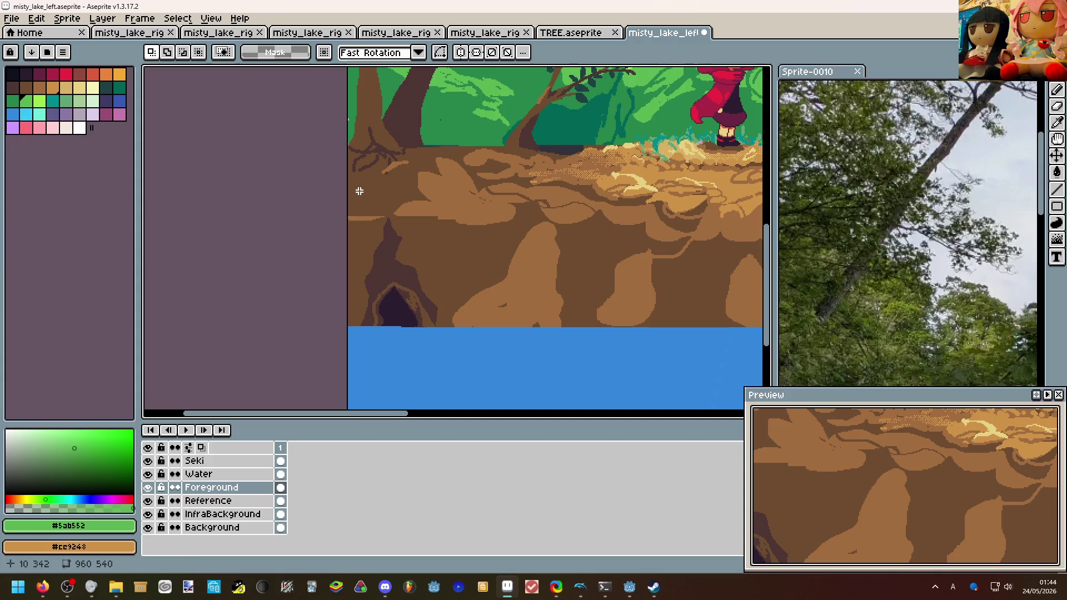
pyautogui.scroll(3)
pyautogui.moveTo(347, 223); pyautogui.dragTo(591, 235)
# Confirm the shifted strip's new position.
pyautogui.press('Return')
pyautogui.scroll(-3)
pyautogui.scroll(-3)
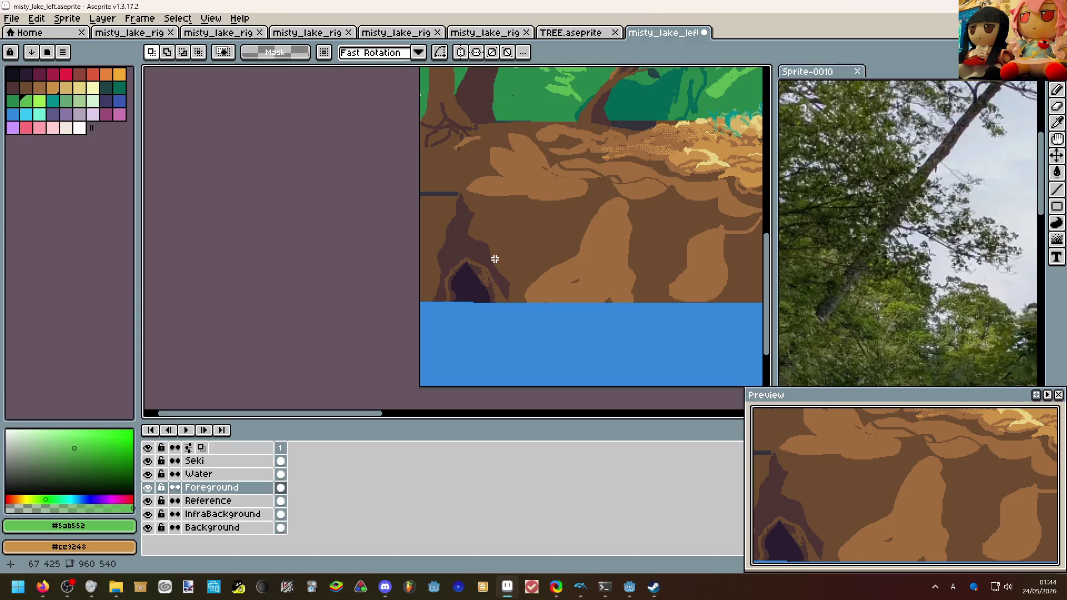
pyautogui.scroll(-3)
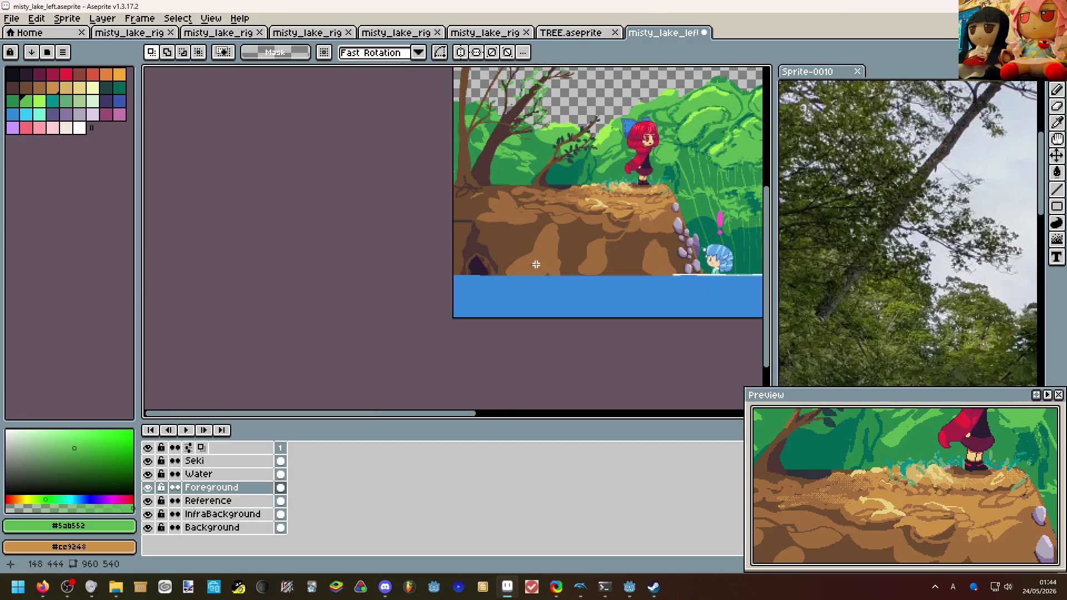
# Check the scene mirrored, then restore normal orientation and recentre the cliff.
pyautogui.hotkey('shift', 'h')
pyautogui.hscroll(3)
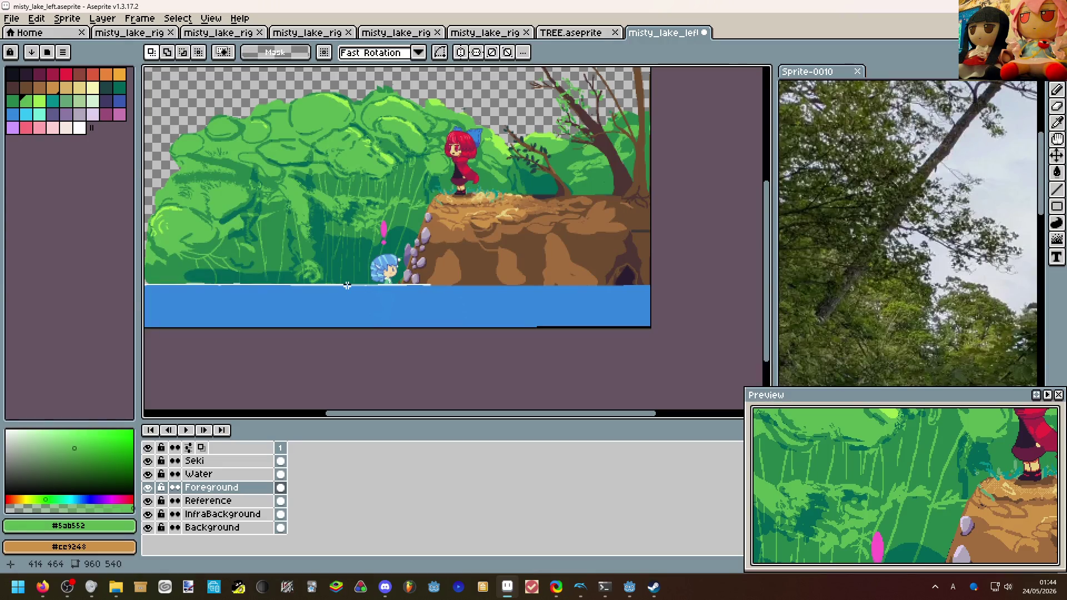
pyautogui.hotkey('shift', 'h')
pyautogui.moveTo(394, 288); pyautogui.dragTo(524, 326)
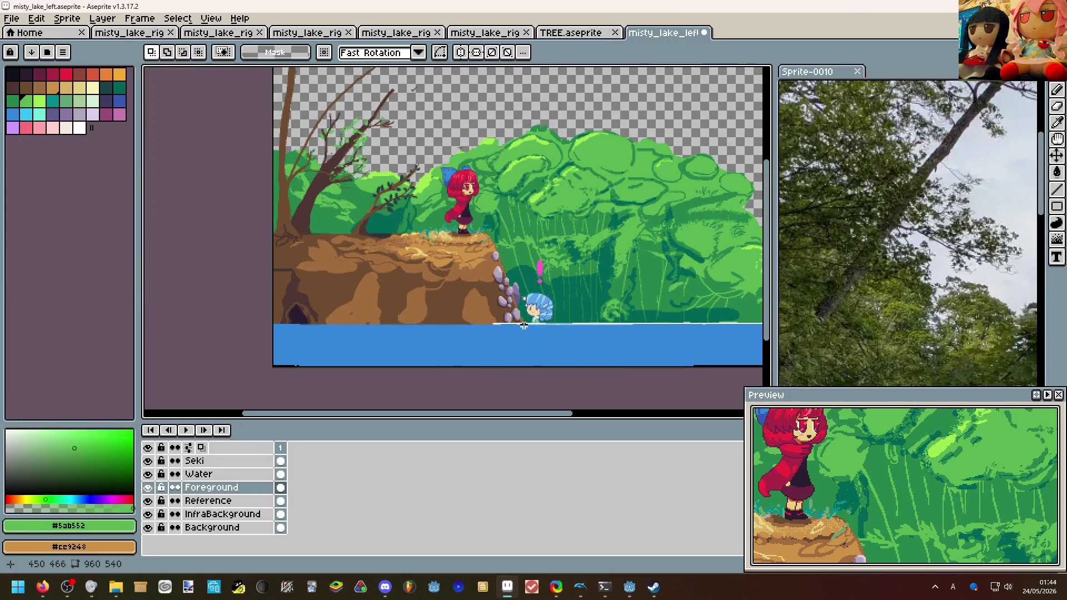
pyautogui.scroll(3)
# Bucket-fill the stray dark bar on the cliff with the cliff's mid brown.
pyautogui.press('b')
pyautogui.click(326, 291)
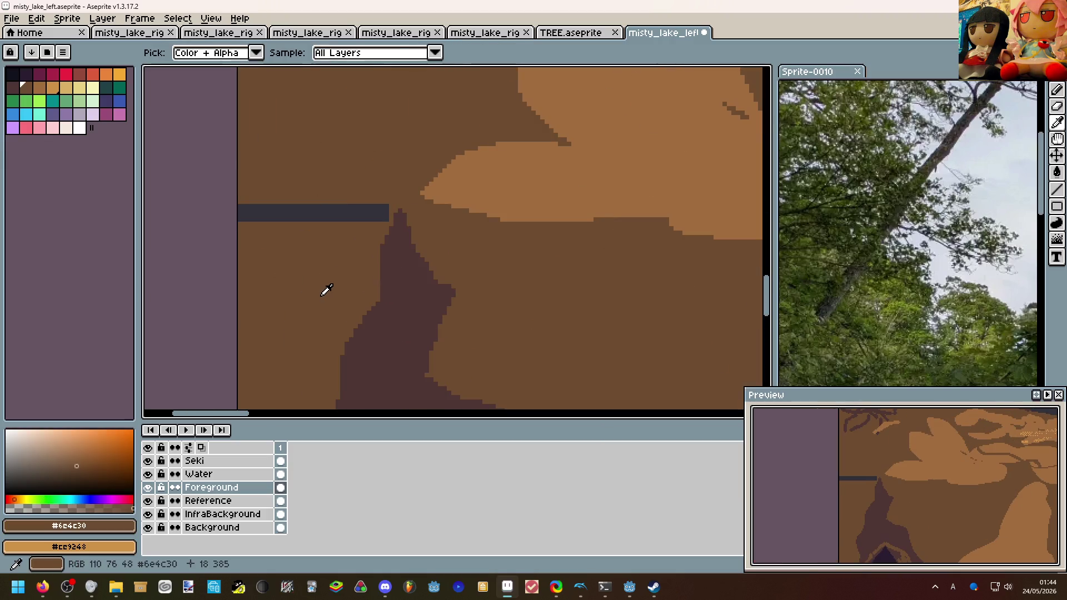
pyautogui.press('g')
pyautogui.click(347, 215)
pyautogui.scroll(-3)
pyautogui.scroll(-3)
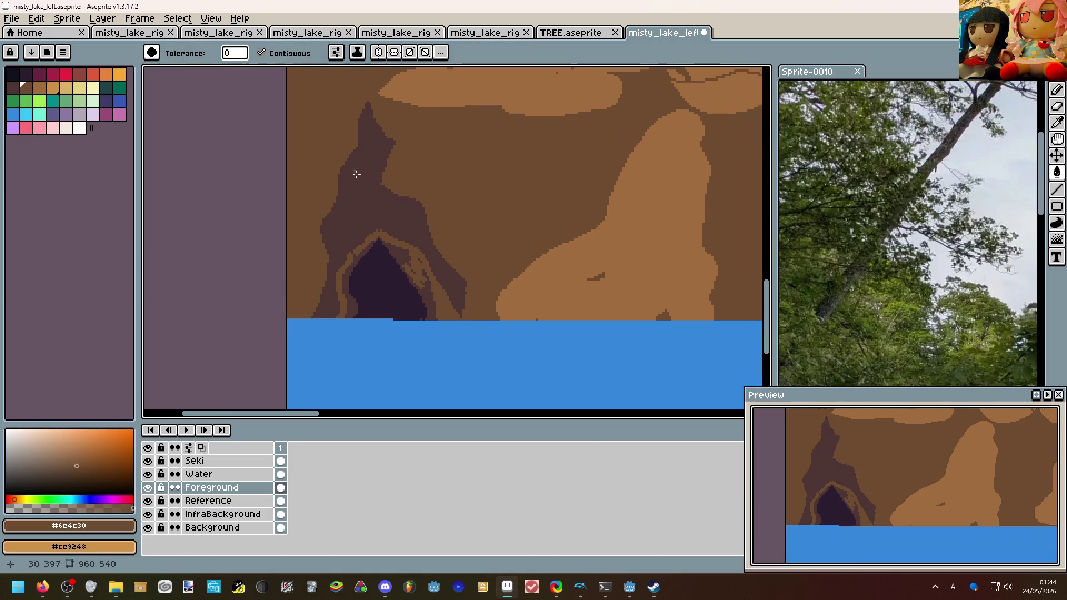
pyautogui.scroll(3)
# Draw a dark shadow-brown line down the cliff edge toward the cave.
pyautogui.press('b')
pyautogui.click(465, 285)
pyautogui.moveTo(469, 271); pyautogui.dragTo(497, 326)
# Patch the shadow outline with dark brown #4d3533, undoing the unwanted dark cliff fills.
pyautogui.press('g')
pyautogui.click(495, 321)
pyautogui.hotkey('ctrl', 'z')
pyautogui.press('b')
pyautogui.click(466, 319)
pyautogui.press('g')
pyautogui.click(473, 315)
pyautogui.hotkey('ctrl', 'z')
pyautogui.press('b')
pyautogui.press('g')
pyautogui.press('b')
pyautogui.scroll(-3)
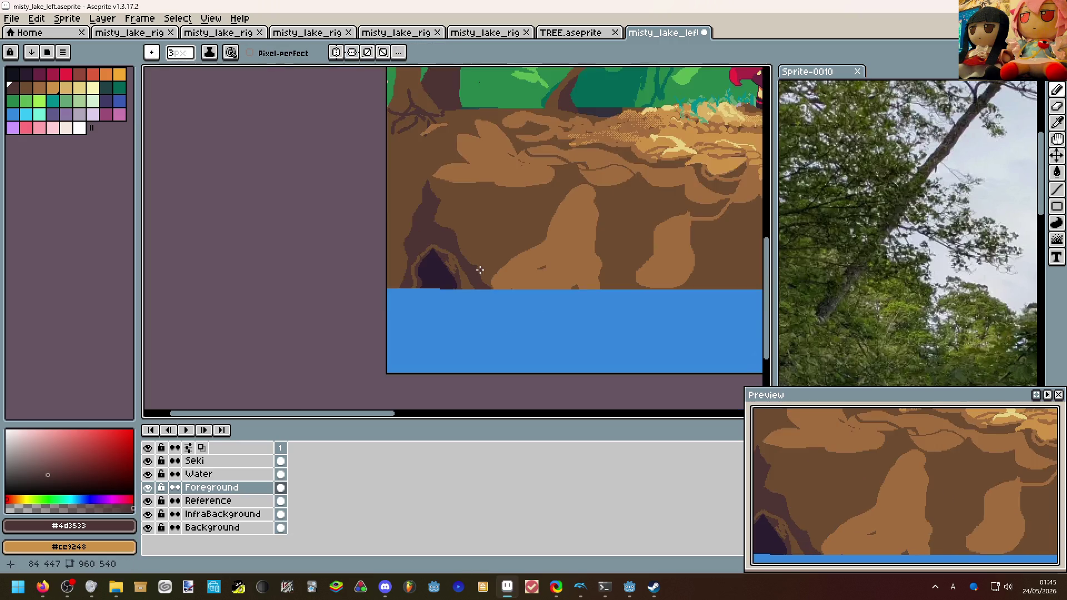
# Zoom in on the cave and draw a thin dark stroke above it, forking the shadow.
pyautogui.scroll(-3)
pyautogui.scroll(3)
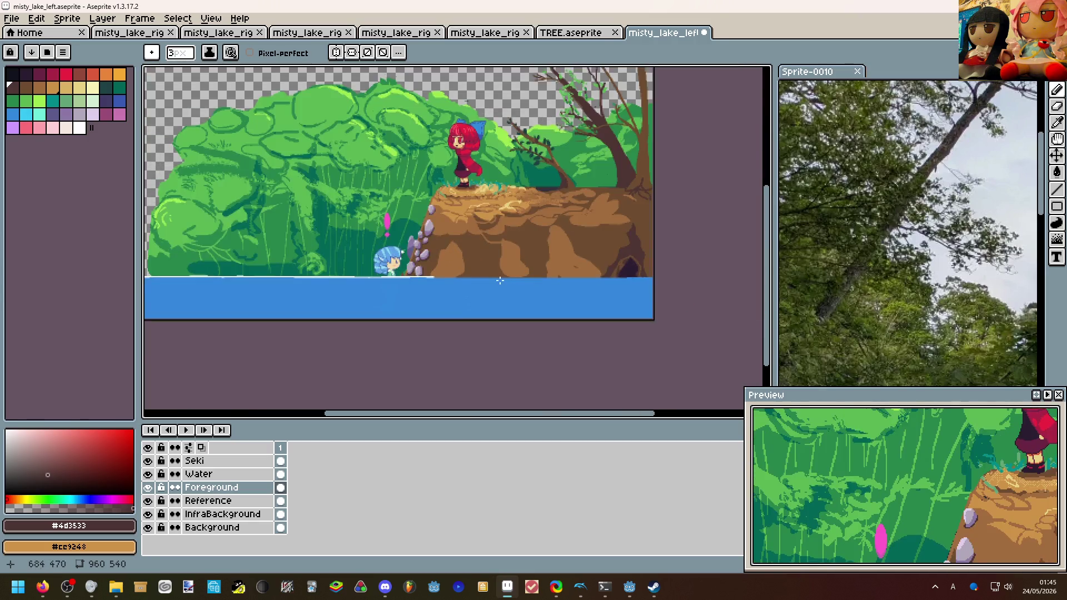
pyautogui.moveTo(460, 255); pyautogui.dragTo(353, 408)
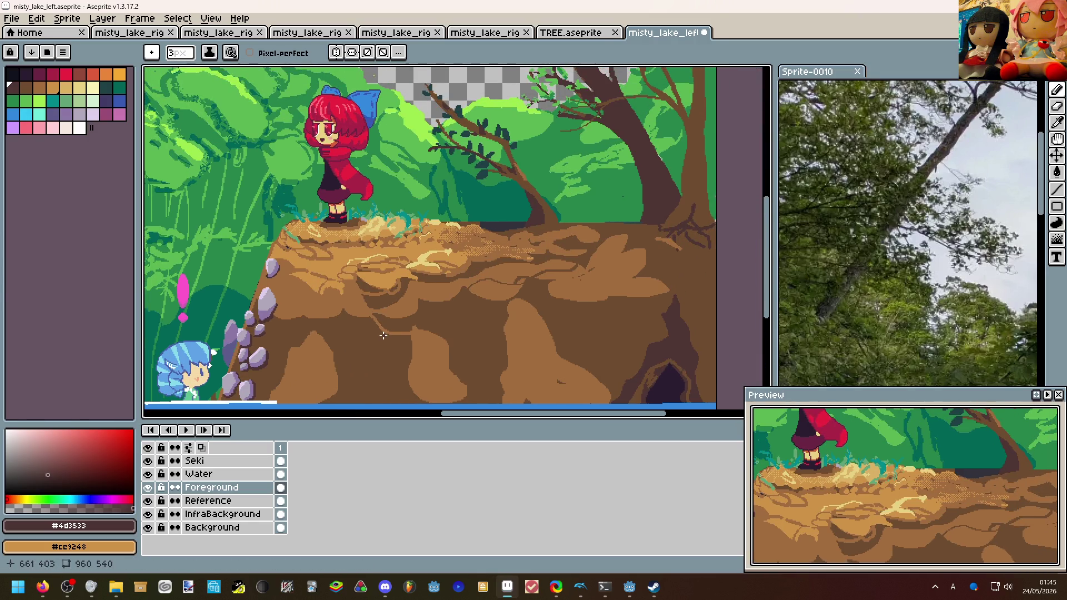
pyautogui.scroll(-3)
pyautogui.scroll(3)
pyautogui.scroll(-3)
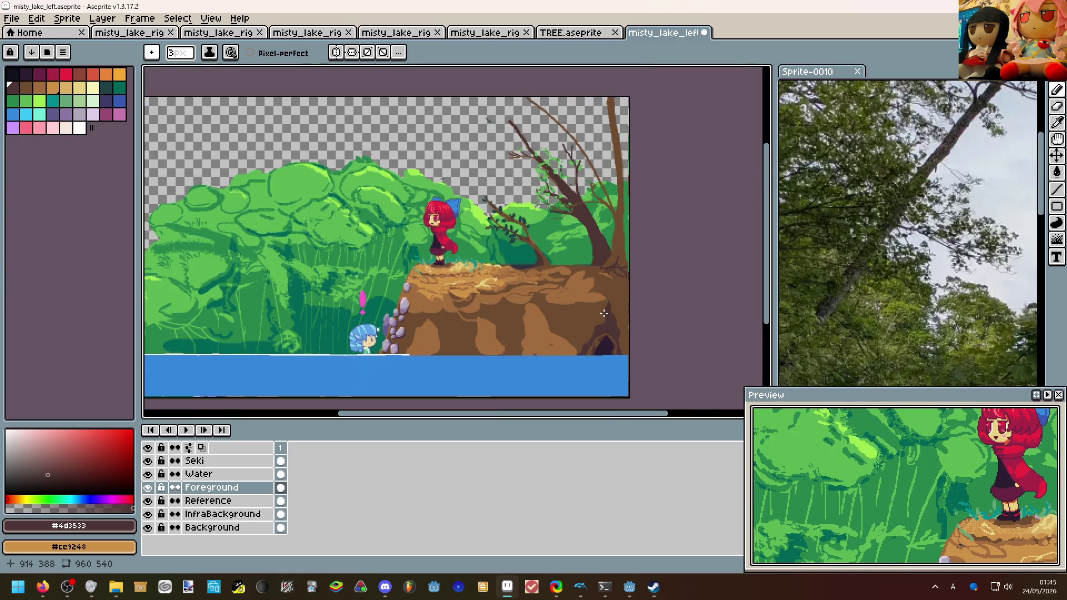
pyautogui.scroll(3)
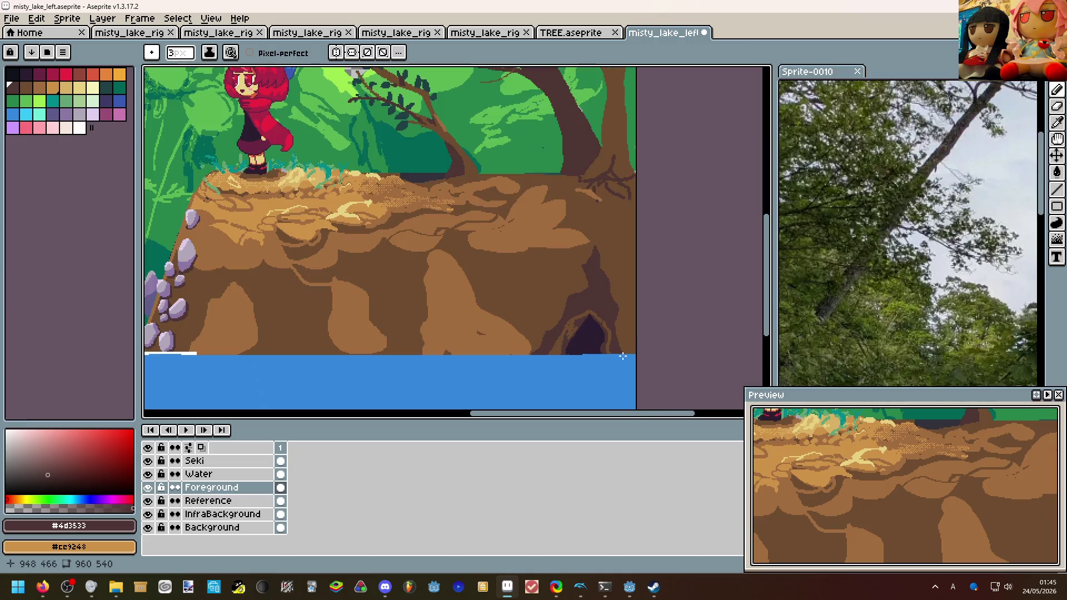
pyautogui.scroll(3)
pyautogui.scroll(-3)
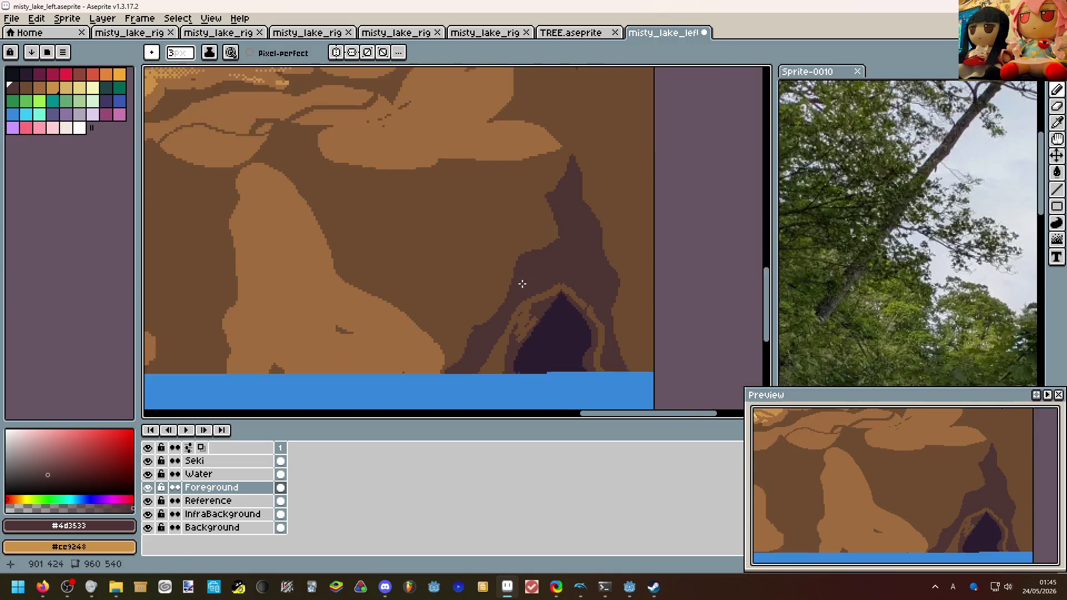
pyautogui.moveTo(523, 270); pyautogui.dragTo(517, 236)
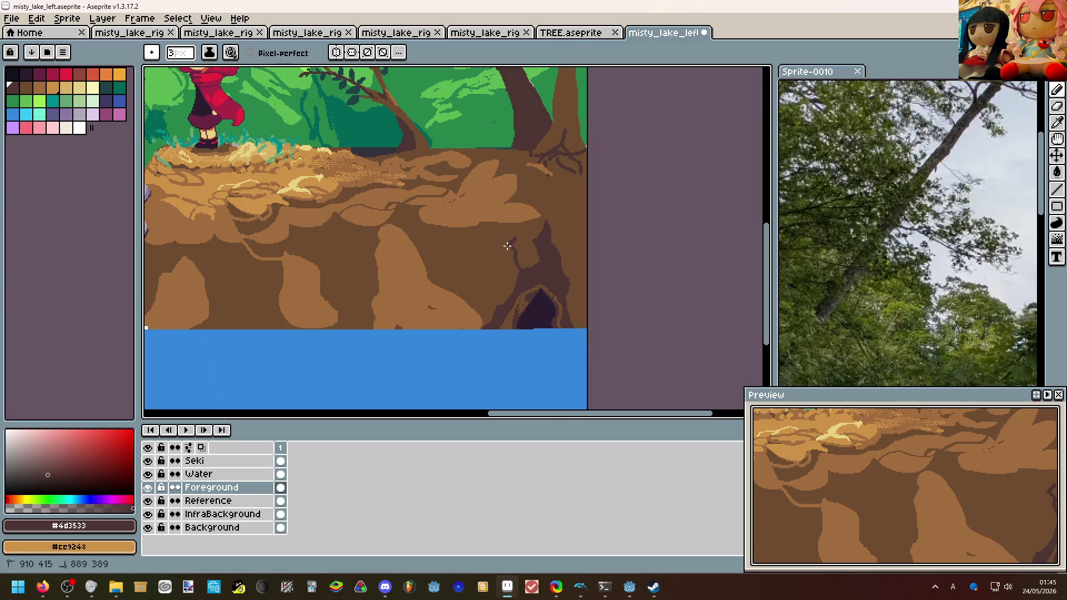
# Pick the cave's near-black purple #2c1e31 with the Paint Bucket active.
pyautogui.press('g')
pyautogui.scroll(-3)
pyautogui.scroll(3)
pyautogui.click(526, 312)
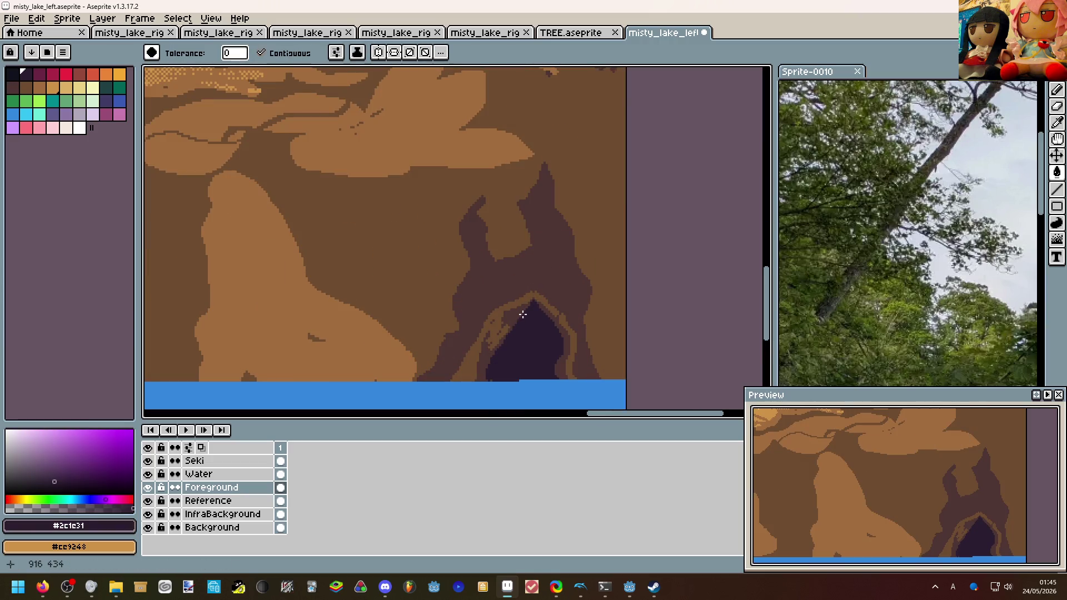
# Fill the cave's upper-left rim gap with purple and darken the left rim with #4d3533.
pyautogui.click(515, 312)
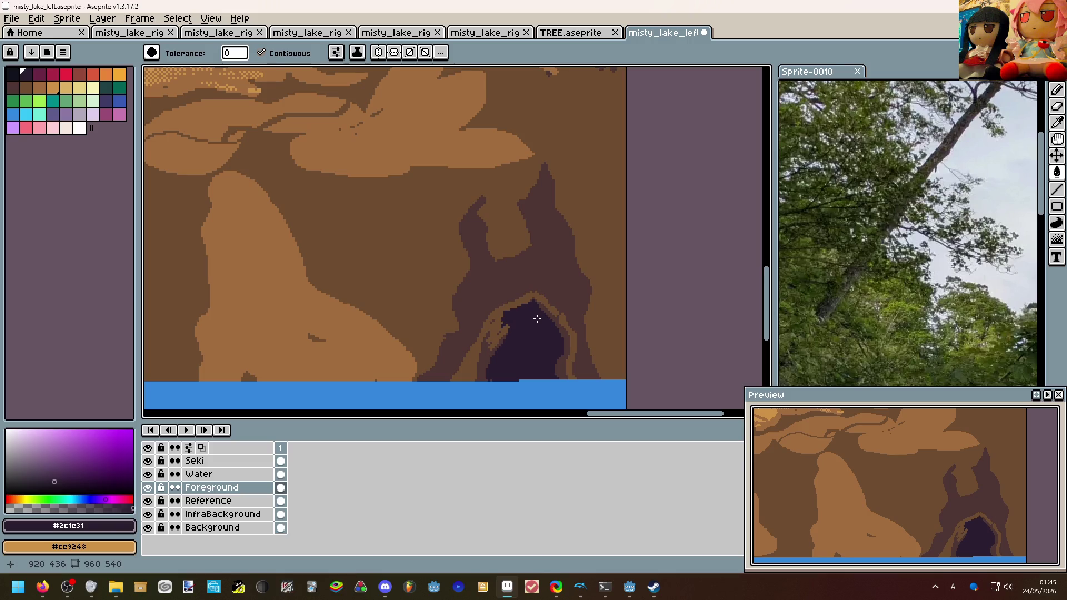
pyautogui.scroll(-3)
pyautogui.press('i')
pyautogui.scroll(3)
pyautogui.click(500, 363)
pyautogui.press('b')
pyautogui.moveTo(525, 321); pyautogui.dragTo(514, 346)
pyautogui.moveTo(517, 309); pyautogui.dragTo(506, 356)
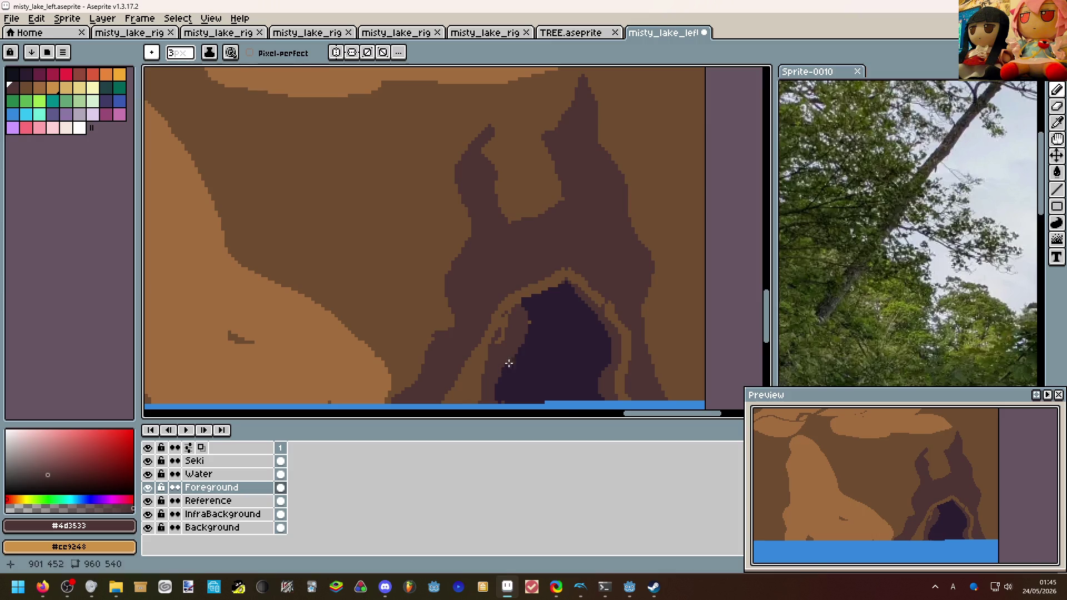
# Zoom out to review the full scene with the darkened cave.
pyautogui.scroll(-3)
pyautogui.scroll(3)
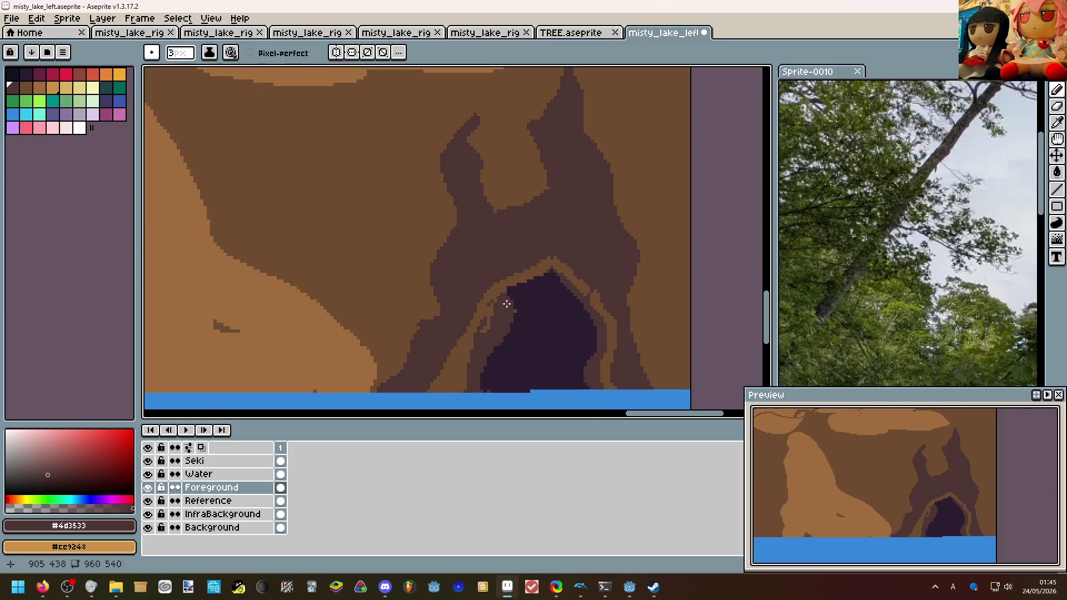
pyautogui.scroll(-3)
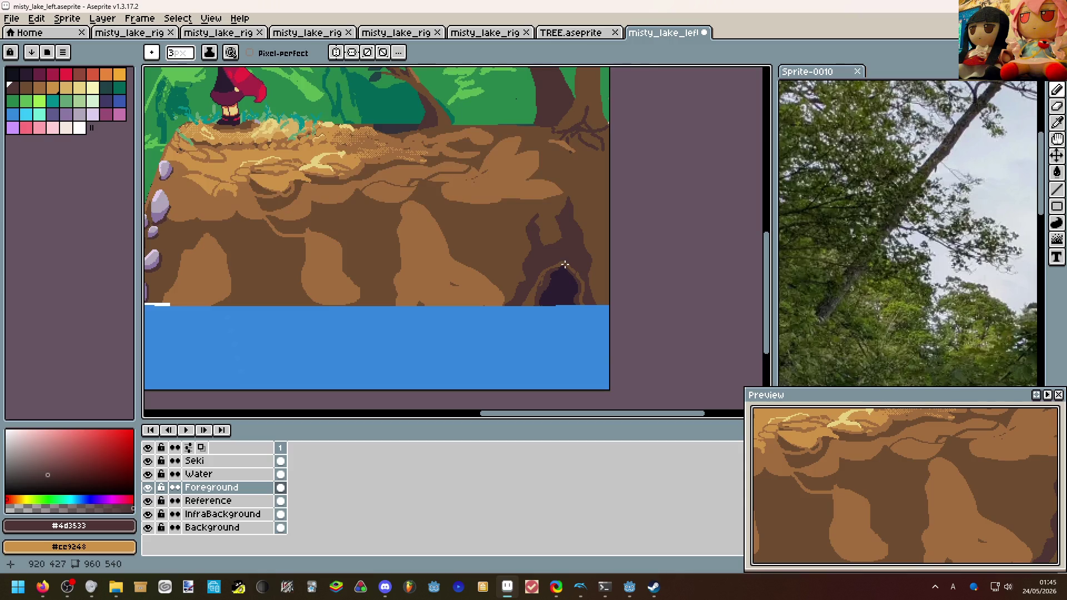
pyautogui.scroll(3)
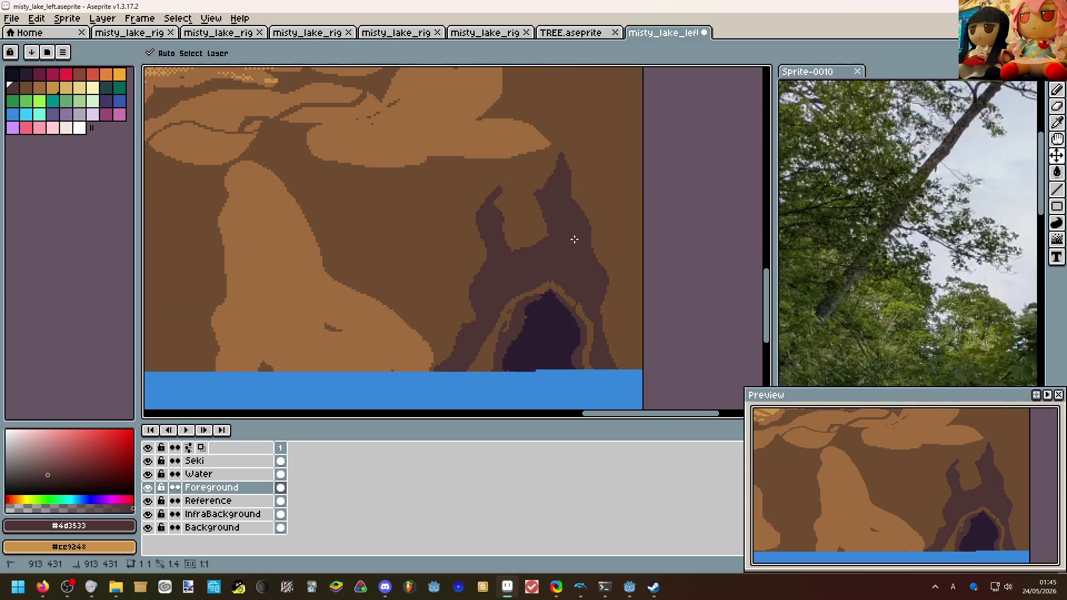
pyautogui.scroll(-3)
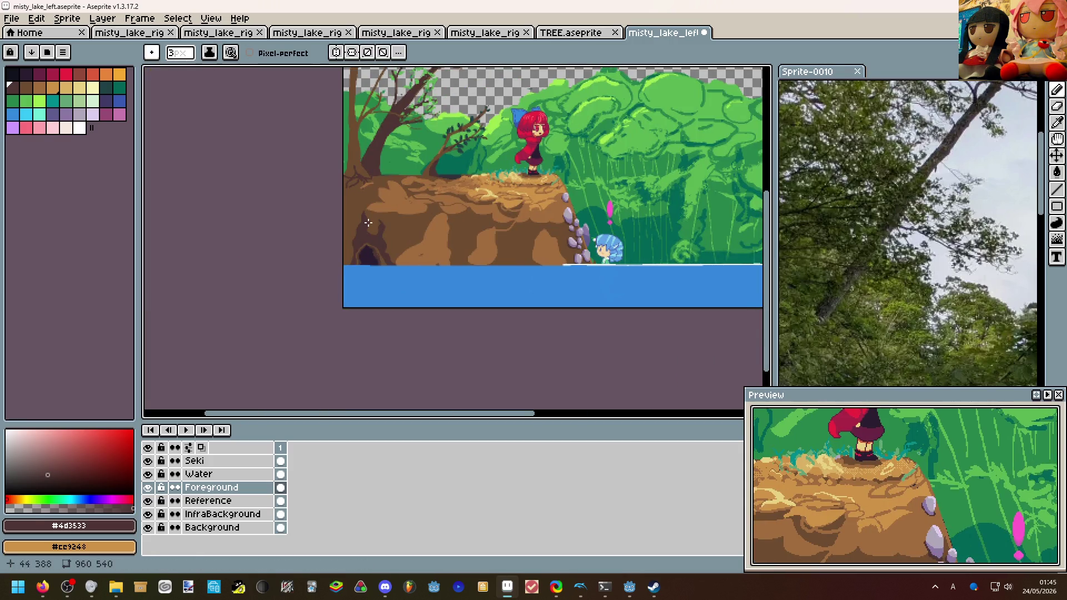
pyautogui.scroll(3)
pyautogui.scroll(3)
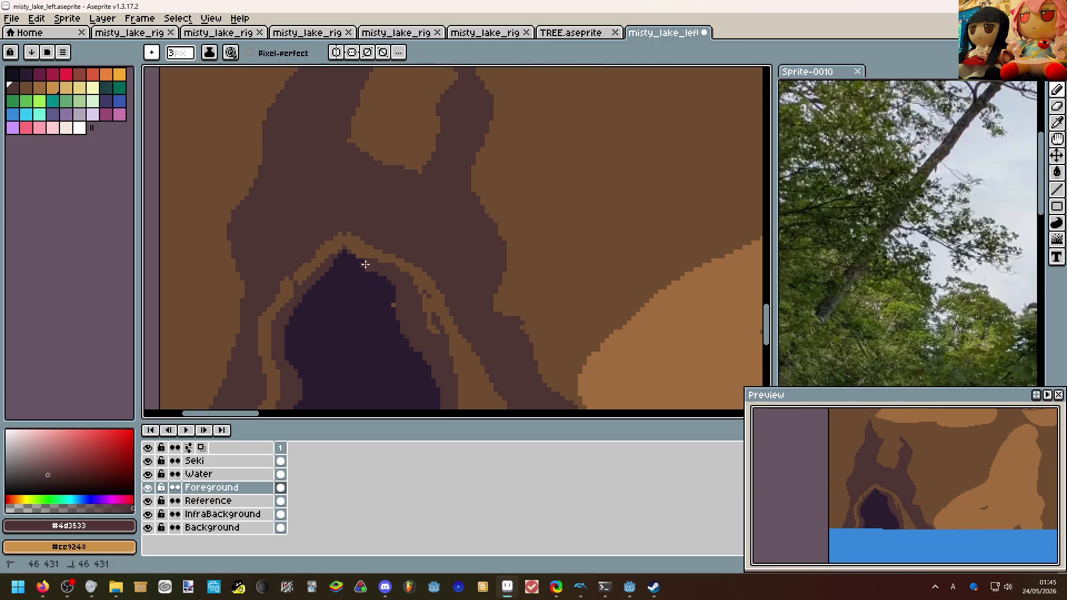
pyautogui.scroll(-3)
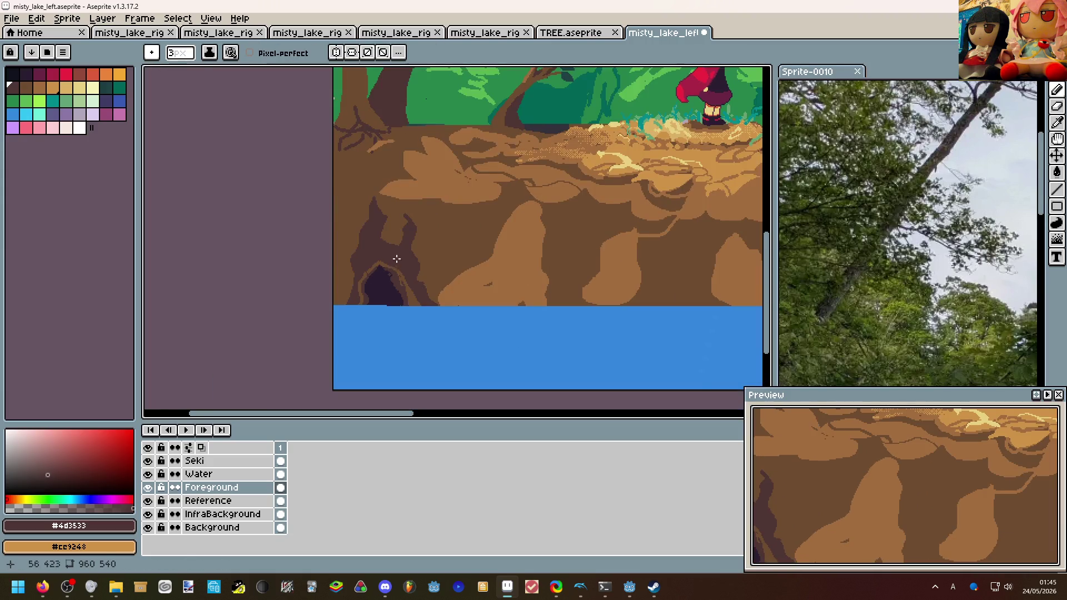
pyautogui.scroll(-3)
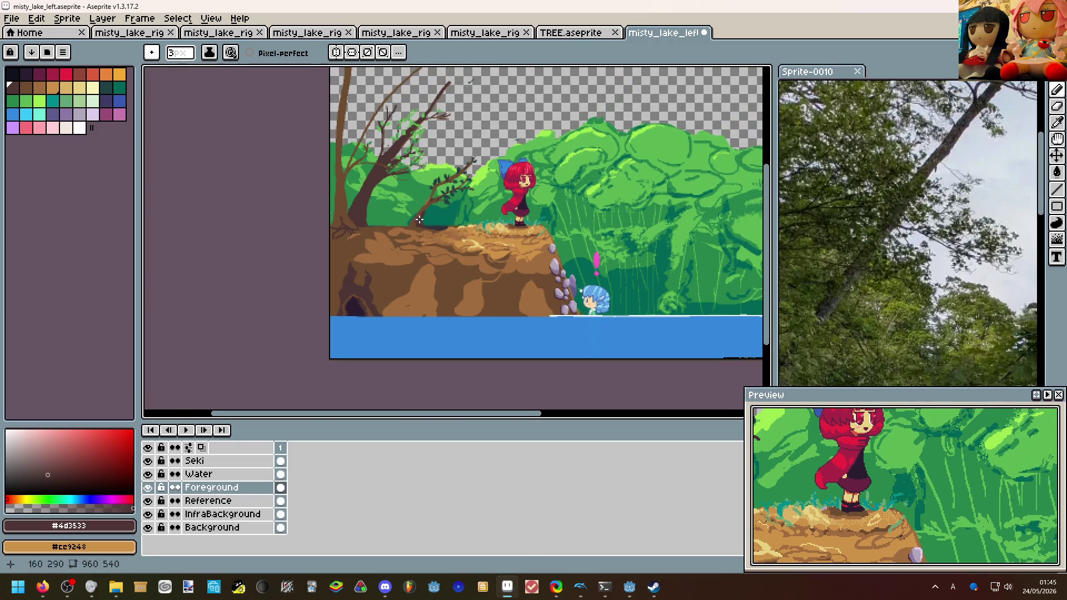
# Set the Pencil to 2 px and undo a stray dark stroke on the cliff.
pyautogui.scroll(3)
pyautogui.press('-')
pyautogui.click(347, 265)
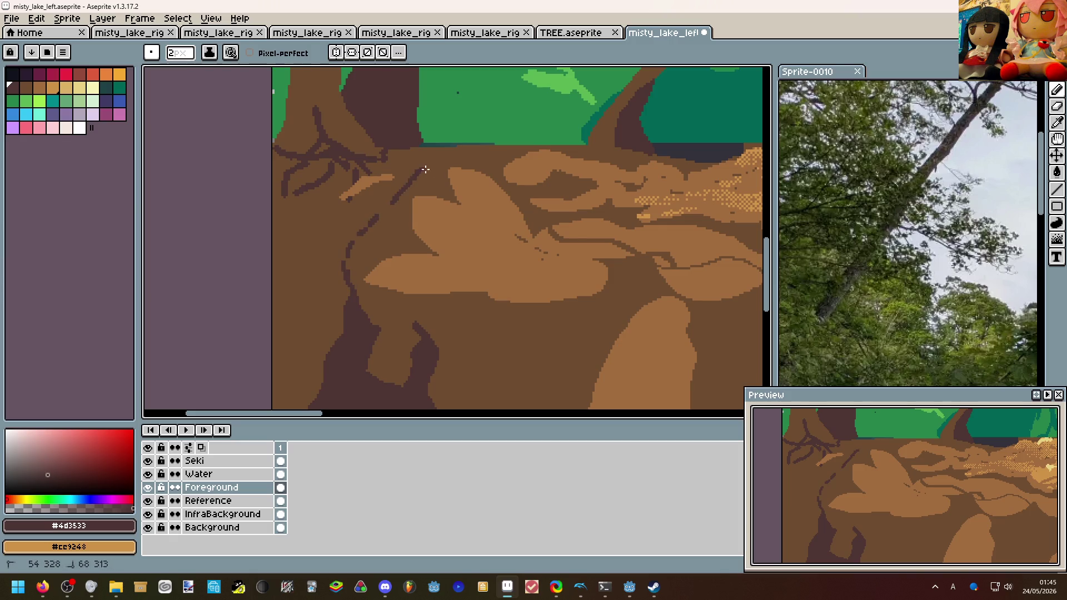
pyautogui.scroll(-3)
pyautogui.scroll(3)
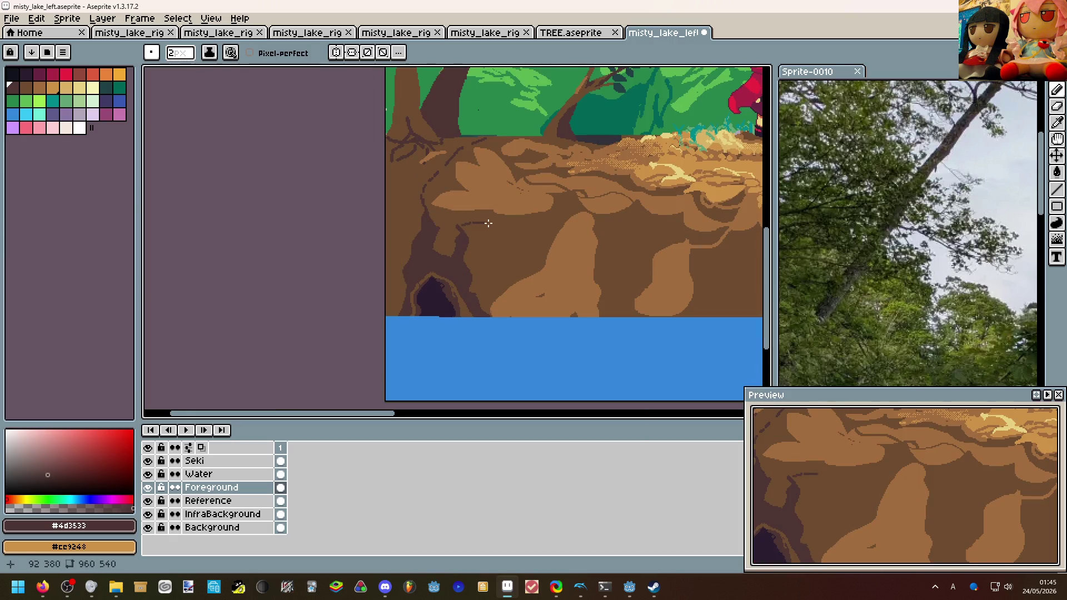
pyautogui.scroll(-3)
pyautogui.hotkey('ctrl', 'z')
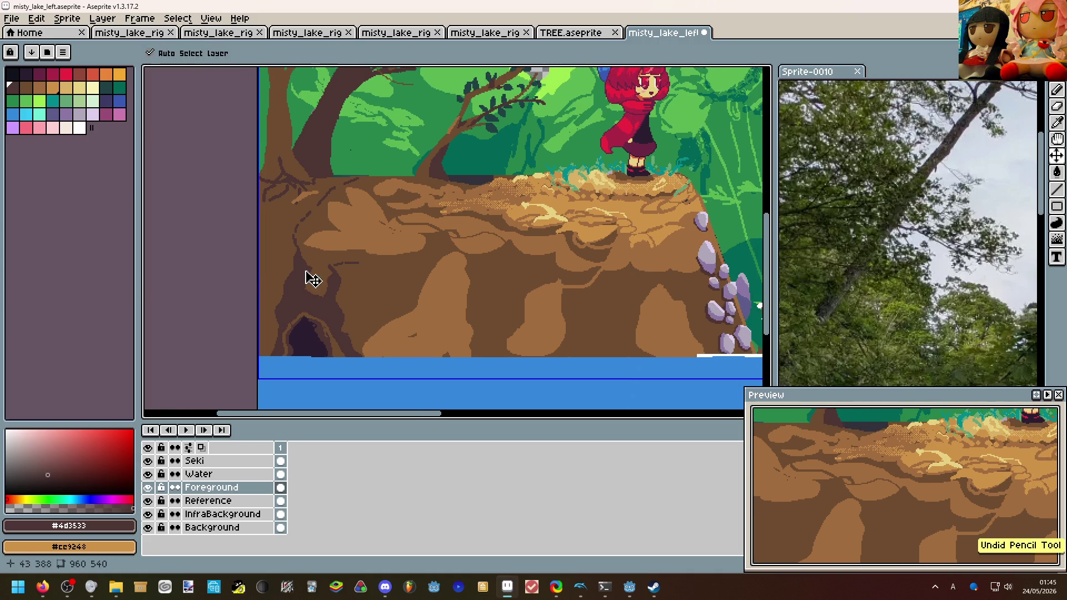
# Draw a light-brown #a26d3f root across the upper-left cliff top, then return to a 1 px brush.
pyautogui.scroll(3)
pyautogui.click(297, 232)
pyautogui.moveTo(297, 232); pyautogui.dragTo(223, 173)
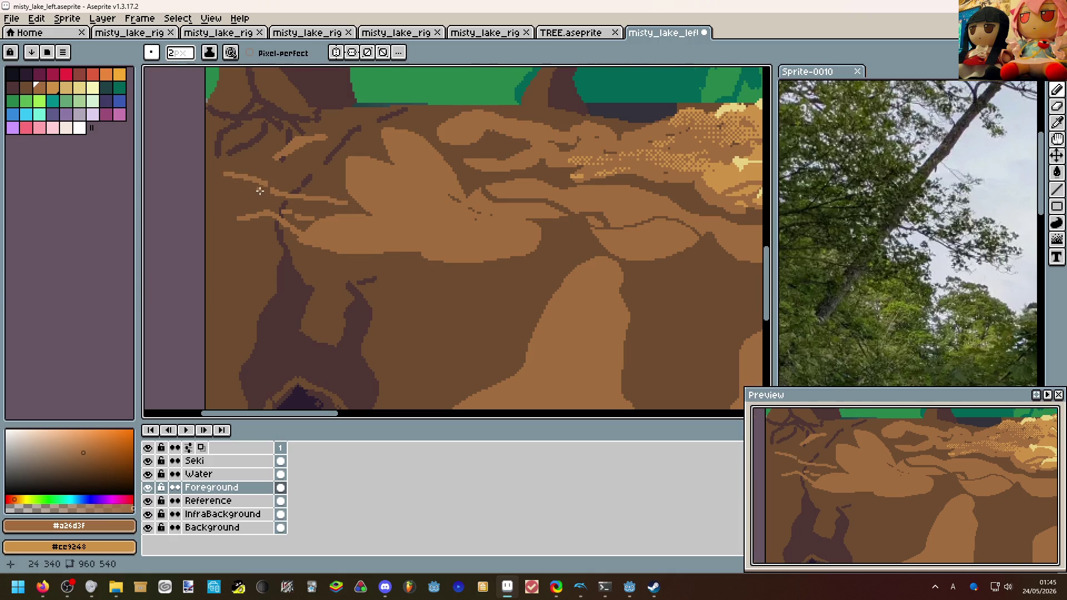
pyautogui.scroll(-3)
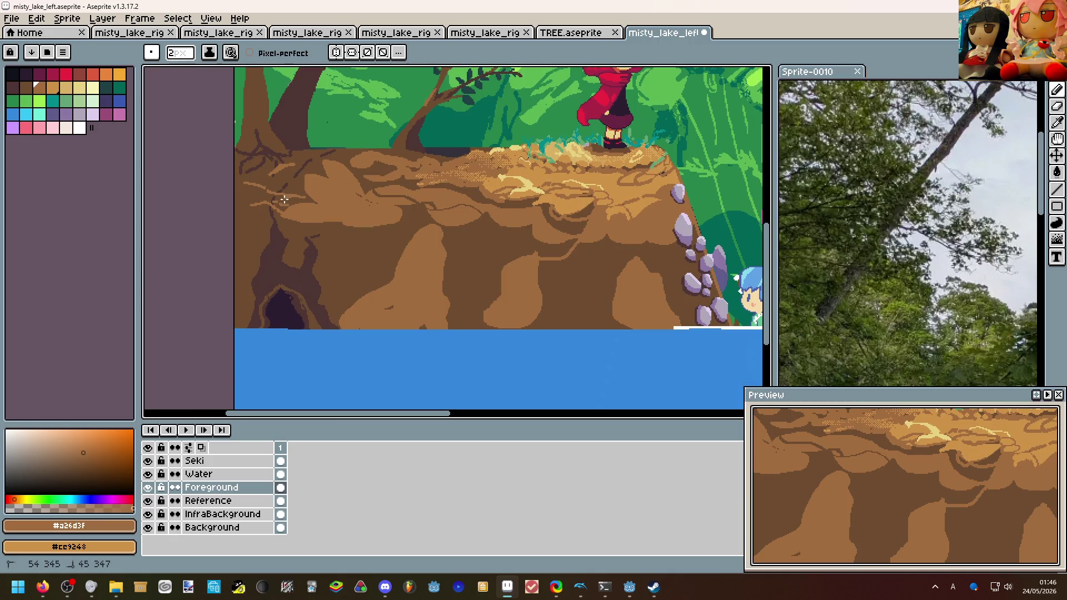
pyautogui.scroll(-3)
pyautogui.moveTo(376, 214); pyautogui.dragTo(358, 321)
pyautogui.scroll(3)
pyautogui.scroll(3)
pyautogui.press('-')
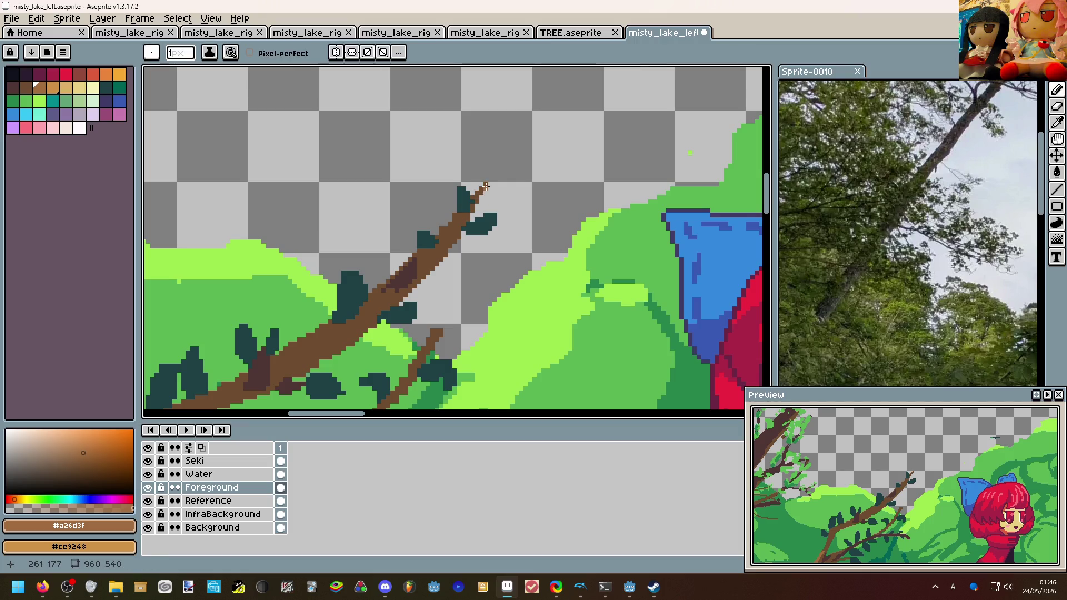
pyautogui.click(216, 55)
pyautogui.click(245, 107)
pyautogui.scroll(3)
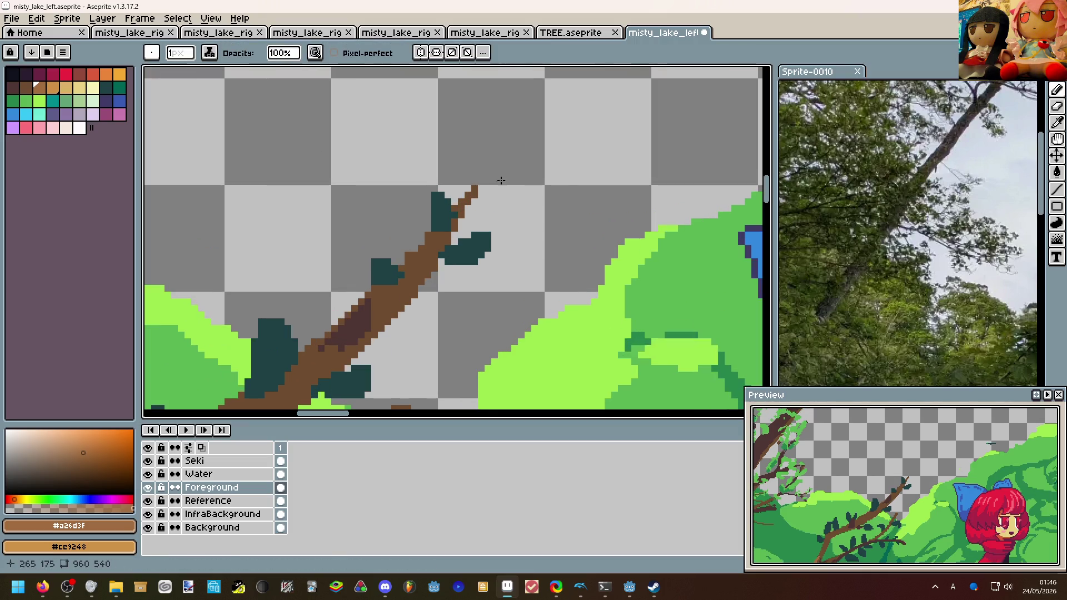
pyautogui.click(455, 208)
pyautogui.moveTo(460, 213); pyautogui.dragTo(477, 181)
pyautogui.scroll(-3)
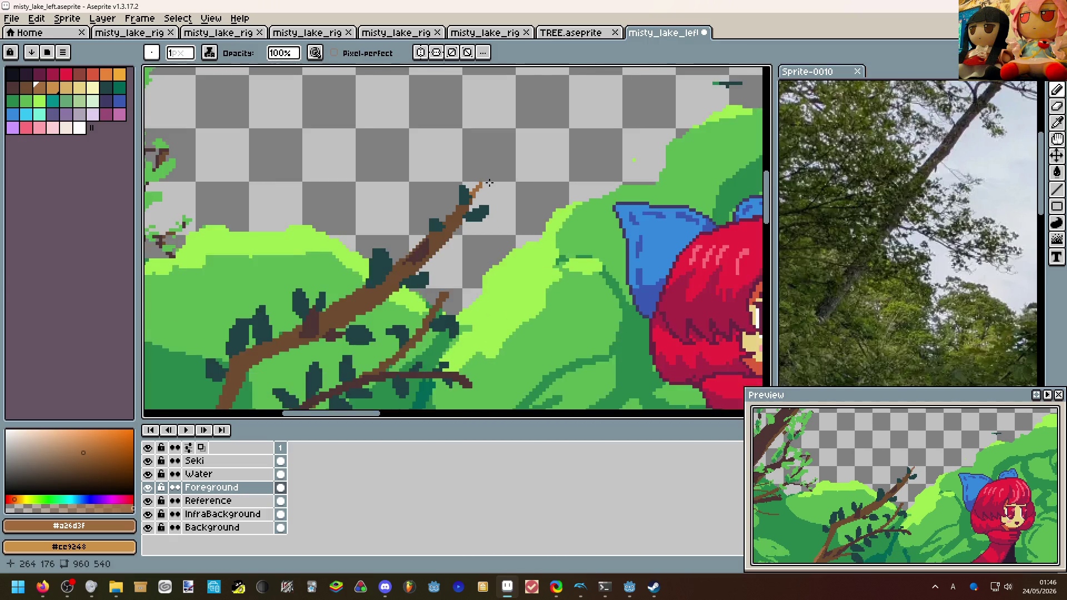
pyautogui.scroll(3)
pyautogui.moveTo(464, 226); pyautogui.dragTo(458, 224)
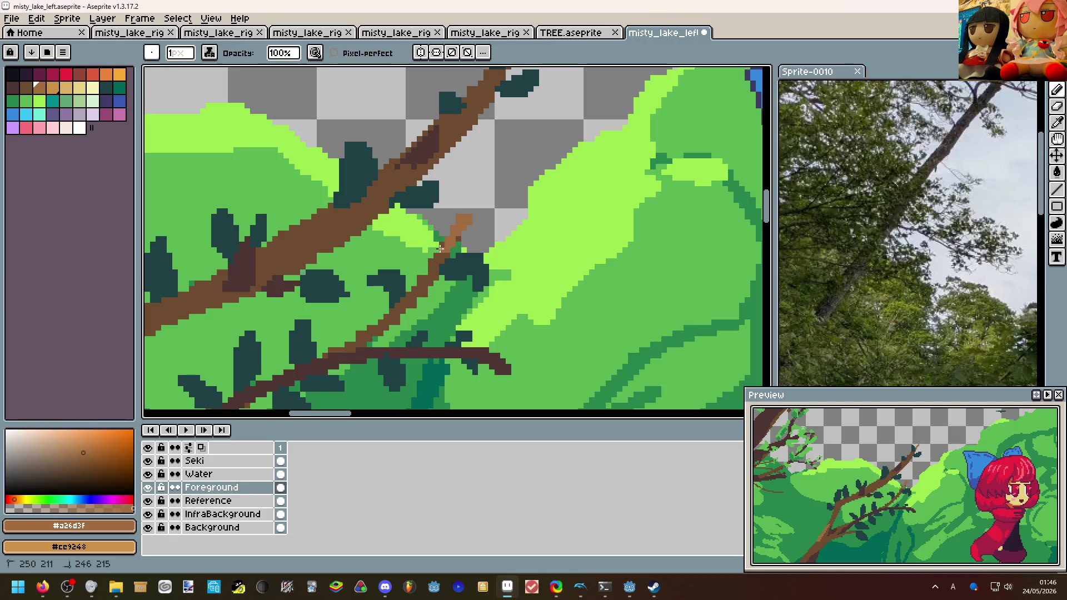
pyautogui.press('+')
pyautogui.press('+')
pyautogui.moveTo(509, 370); pyautogui.dragTo(489, 356)
pyautogui.scroll(-3)
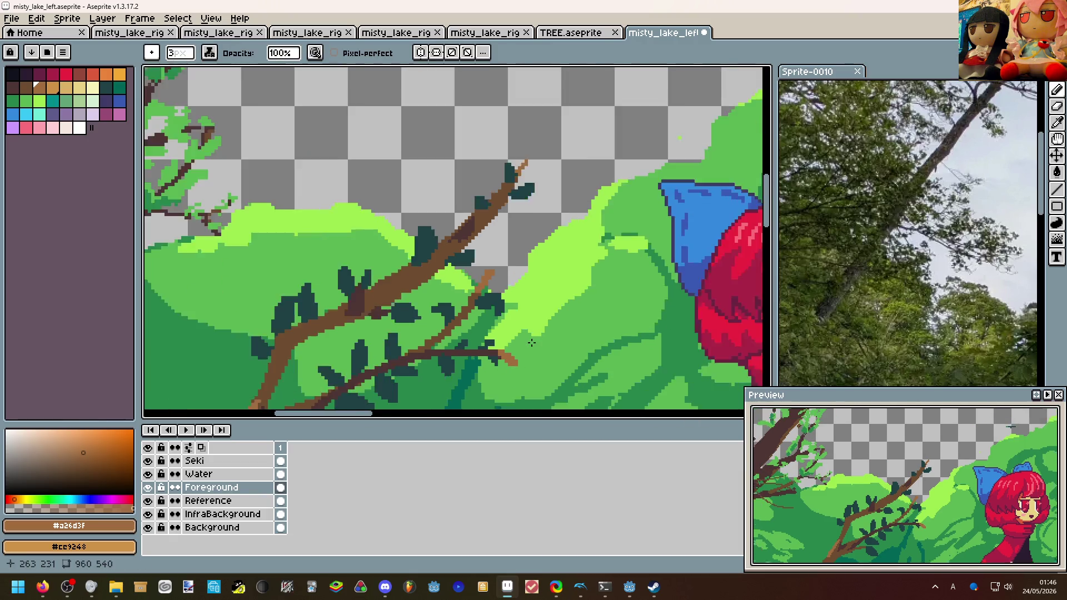
pyautogui.scroll(-3)
pyautogui.scroll(3)
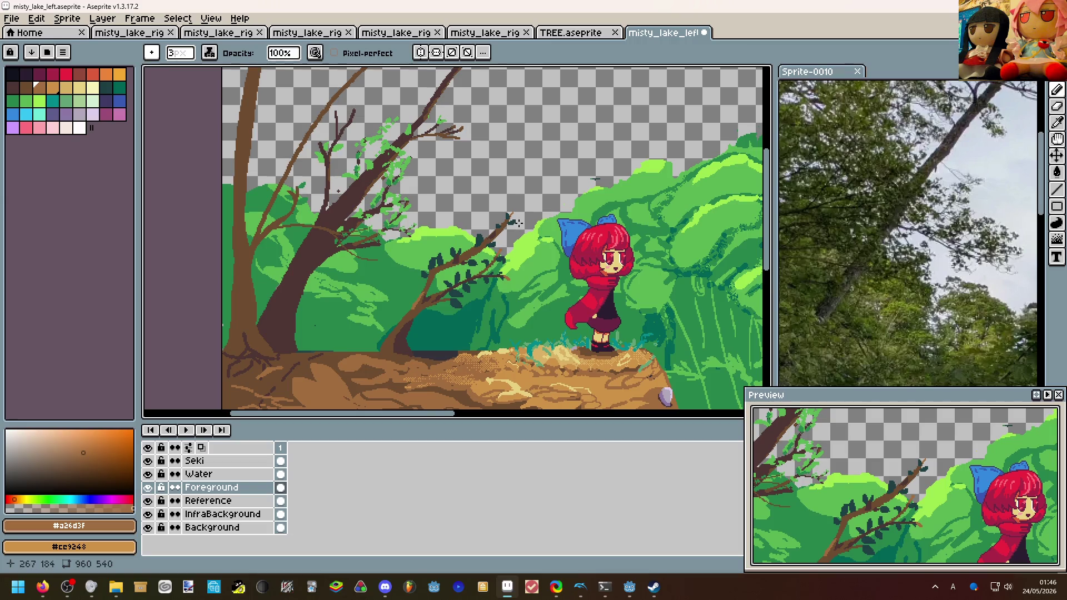
pyautogui.moveTo(492, 312); pyautogui.dragTo(539, 277)
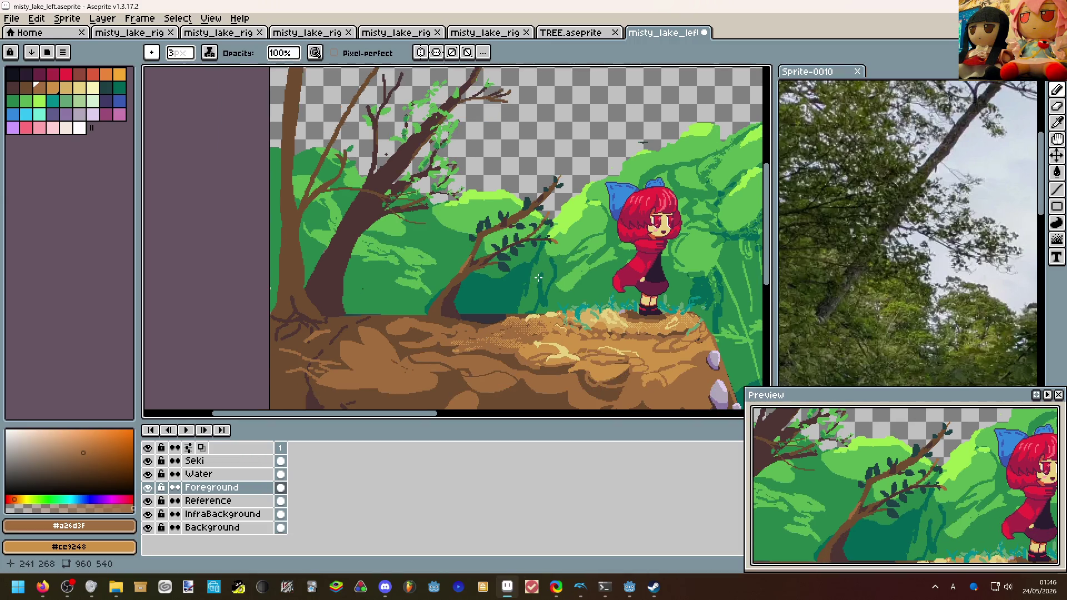
pyautogui.scroll(3)
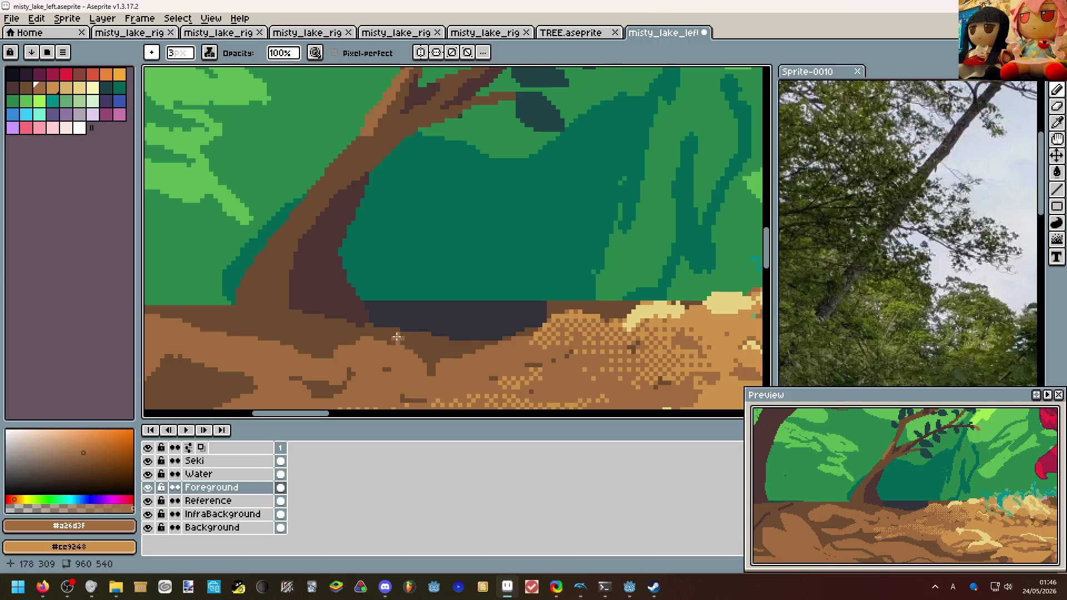
pyautogui.scroll(3)
pyautogui.scroll(-3)
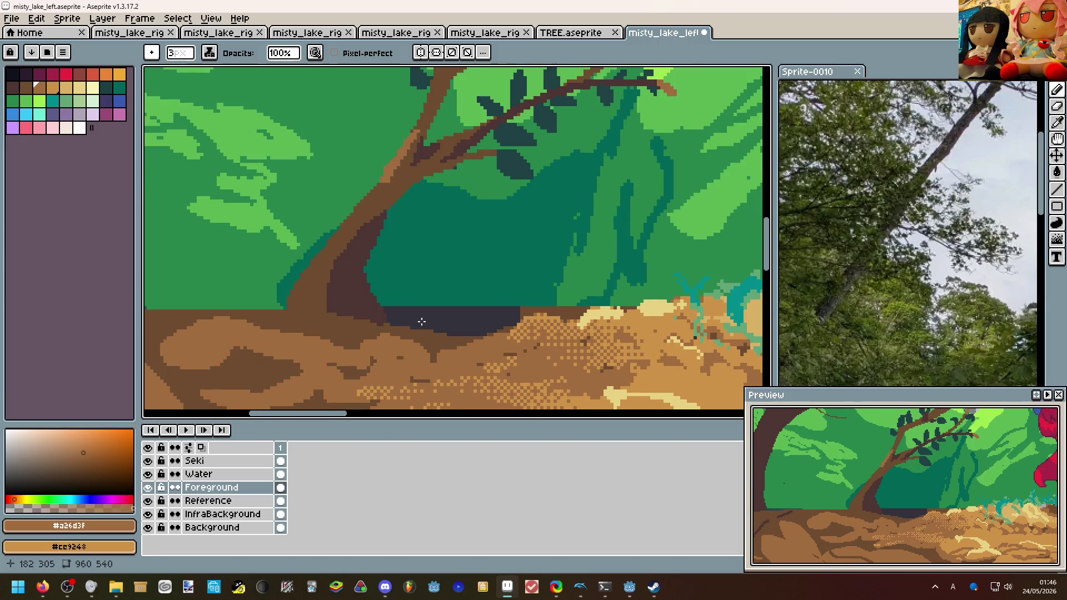
pyautogui.moveTo(417, 309); pyautogui.dragTo(392, 274)
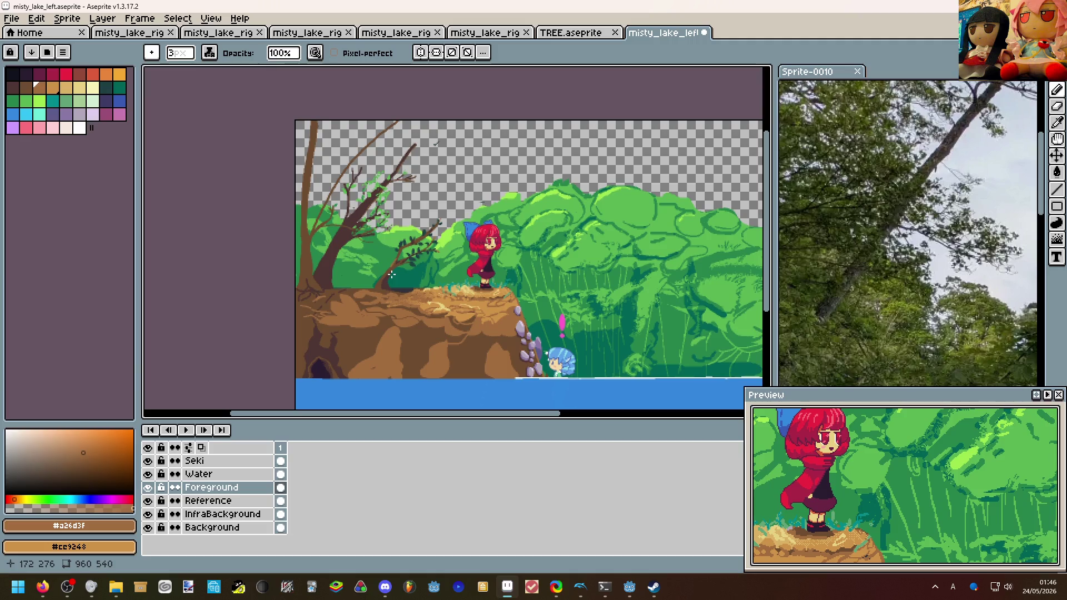
# Eyedrop the near-black #2c1e31 shadow colour from the artwork.
pyautogui.scroll(3)
pyautogui.scroll(-3)
pyautogui.press('i')
pyautogui.click(278, 381)
pyautogui.scroll(3)
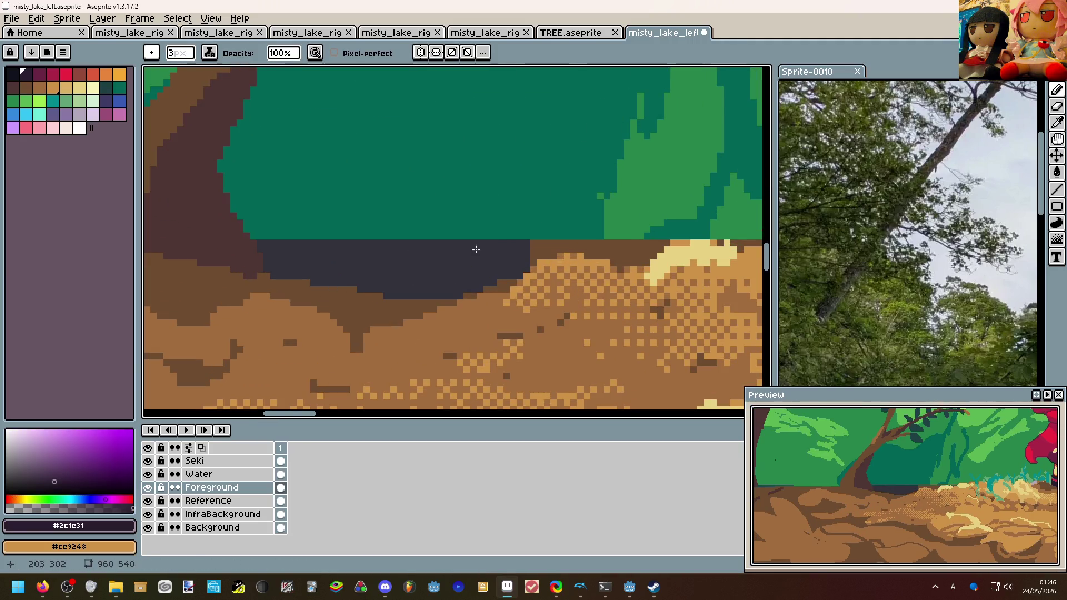
# Undo a stray fill, then extend the shadow's left edge with a 2px Pencil.
pyautogui.press('g')
pyautogui.click(523, 237)
pyautogui.hotkey('ctrl', 'z')
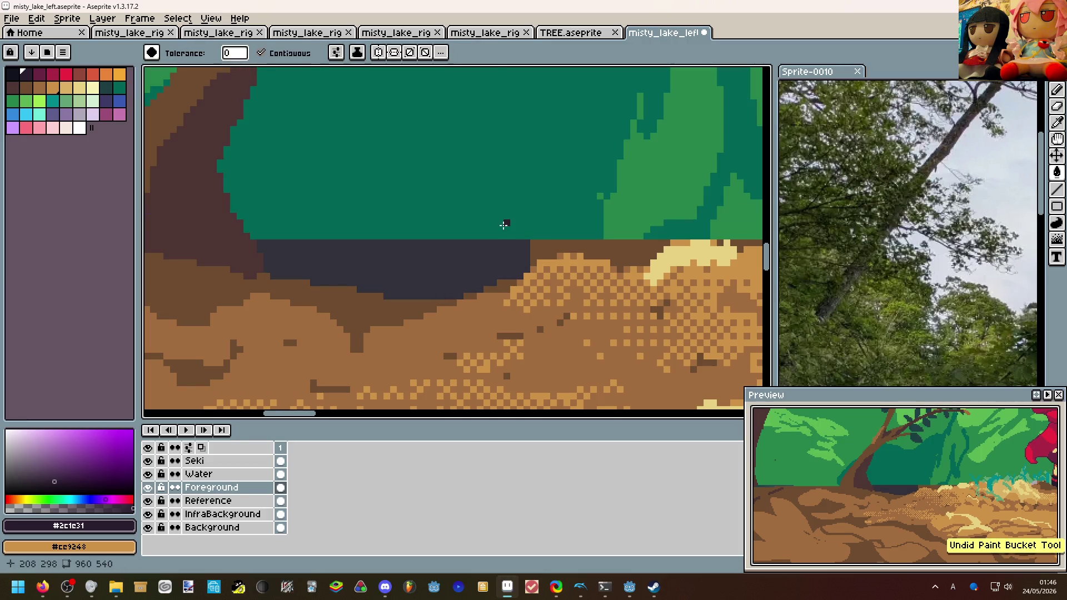
pyautogui.press('b')
pyautogui.press('-')
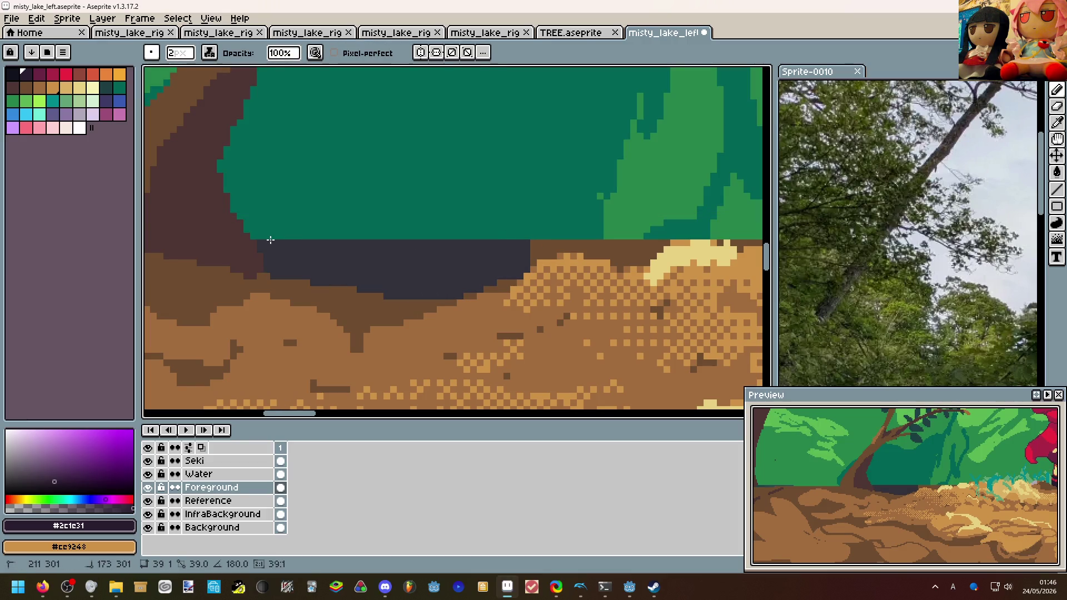
pyautogui.click(259, 243)
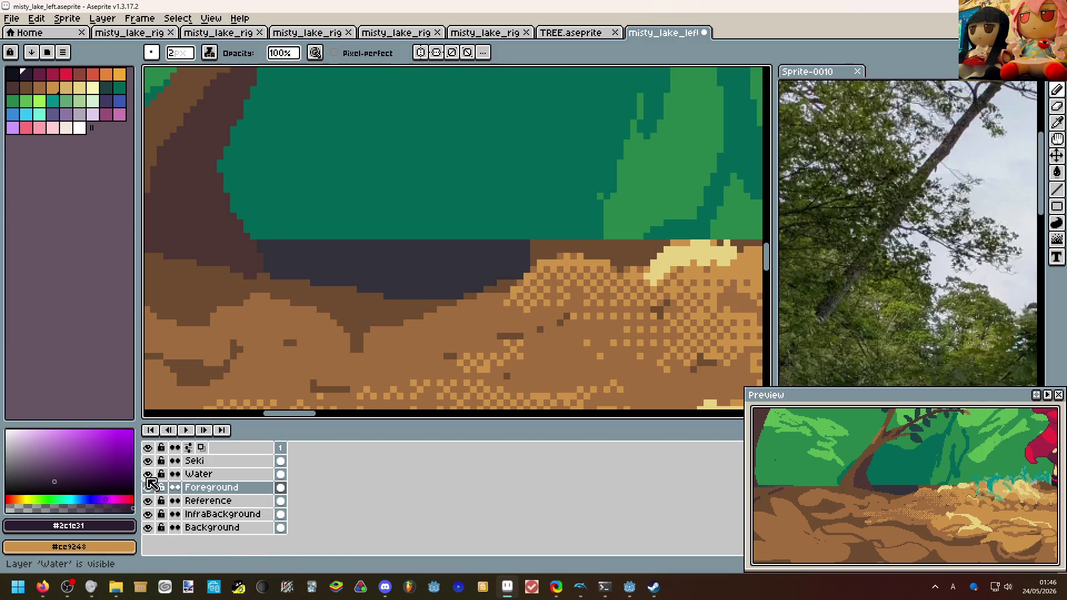
pyautogui.click(147, 487)
pyautogui.click(147, 488)
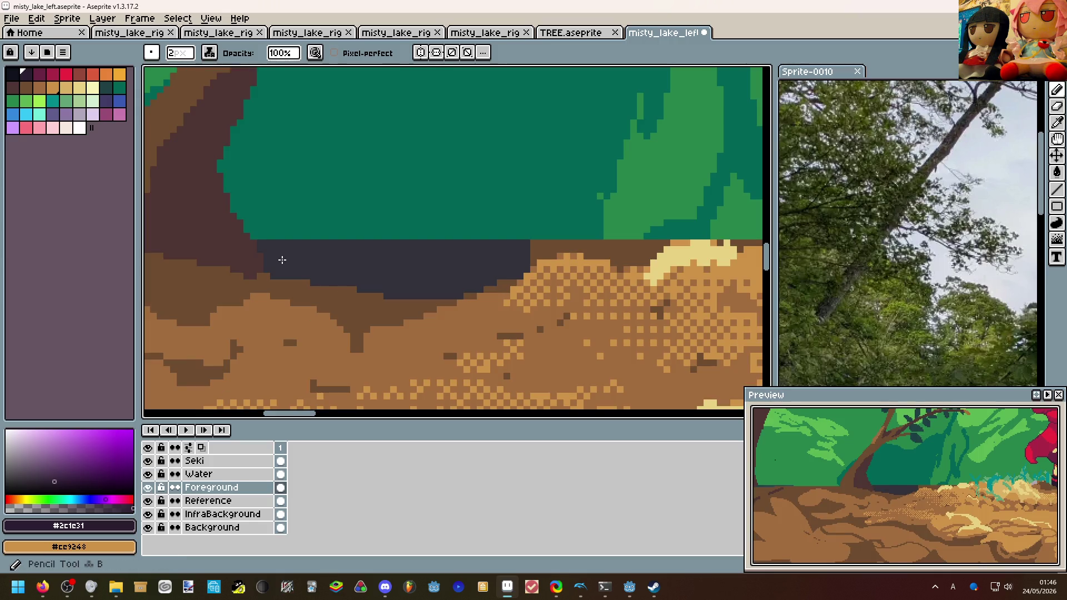
pyautogui.click(257, 240)
# Change the ink mode and bucket-fill the shadow region with #2c1e31.
pyautogui.click(210, 52)
pyautogui.click(245, 98)
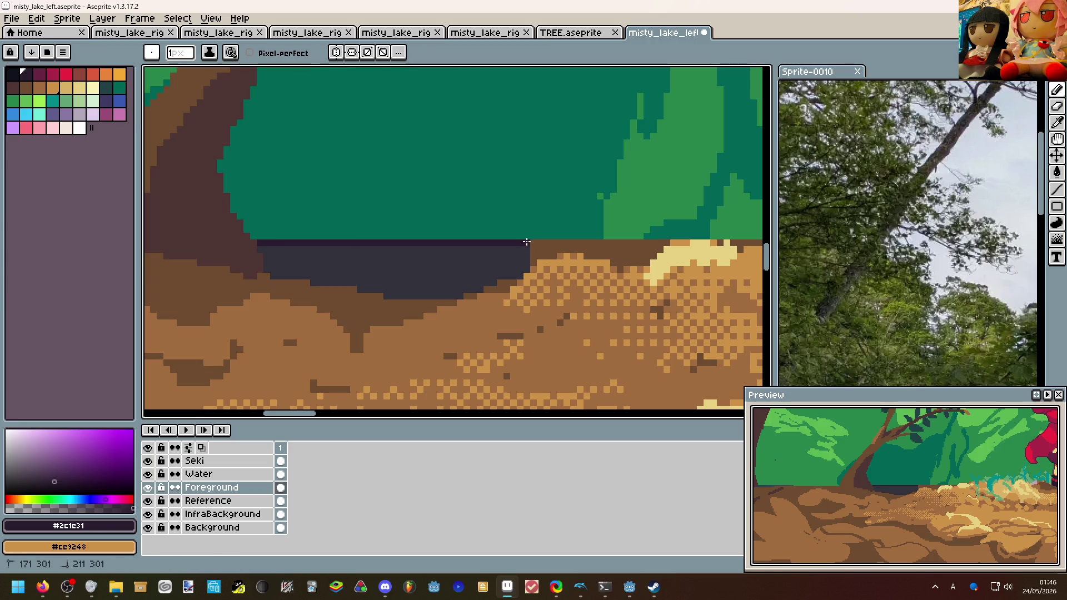
pyautogui.press('g')
pyautogui.click(512, 254)
pyautogui.scroll(-3)
pyautogui.scroll(3)
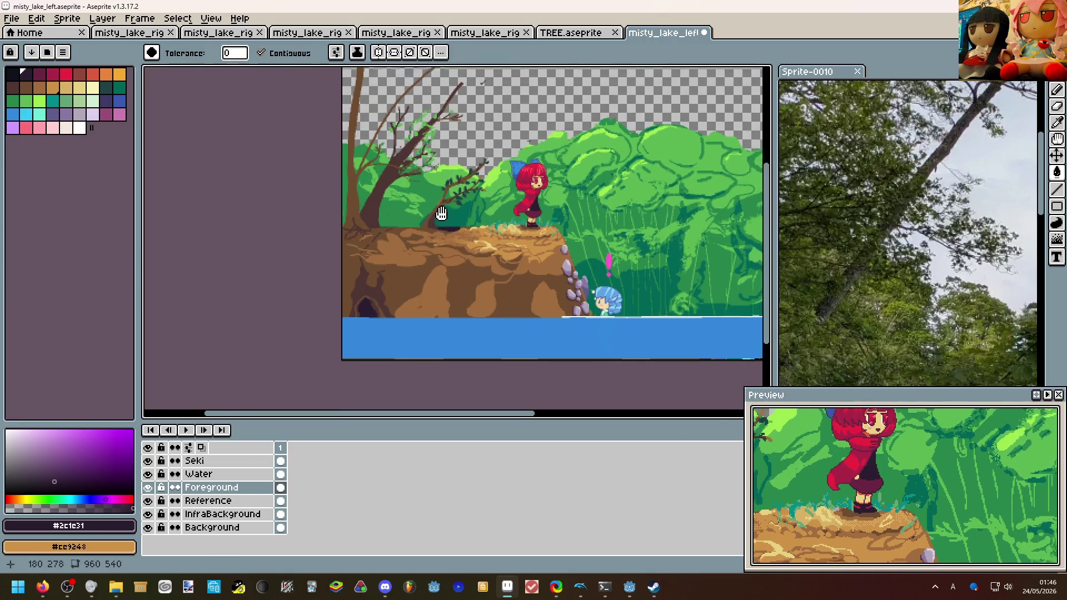
pyautogui.scroll(-3)
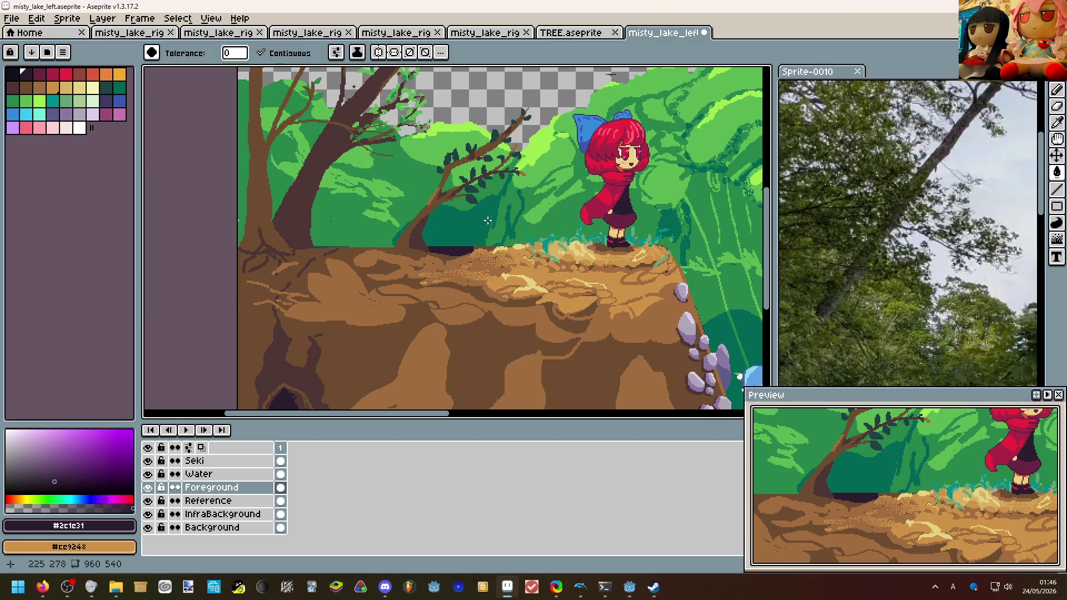
pyautogui.scroll(-3)
pyautogui.scroll(3)
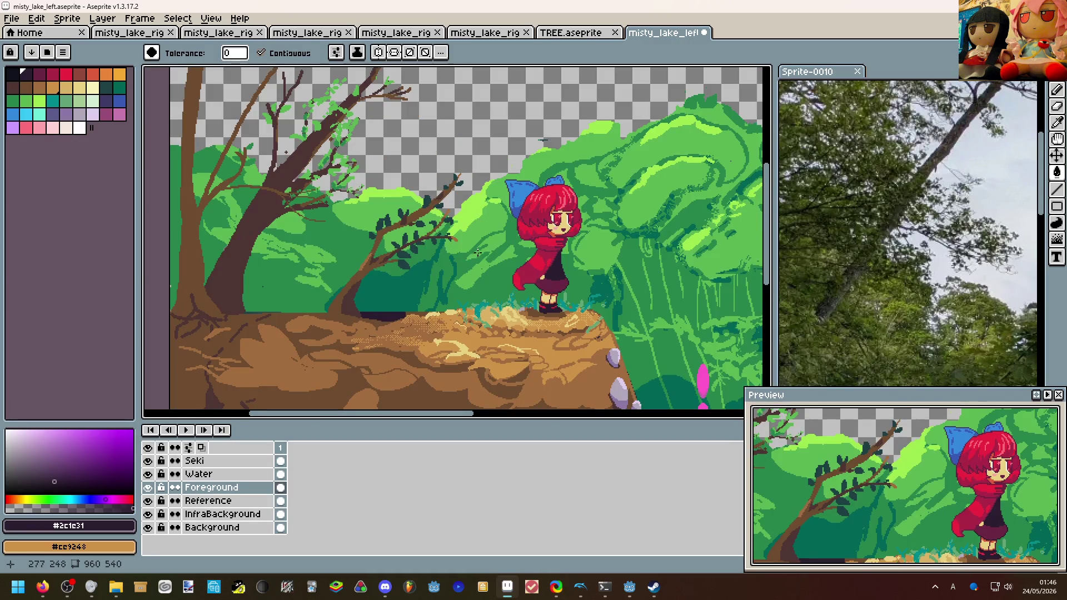
pyautogui.scroll(3)
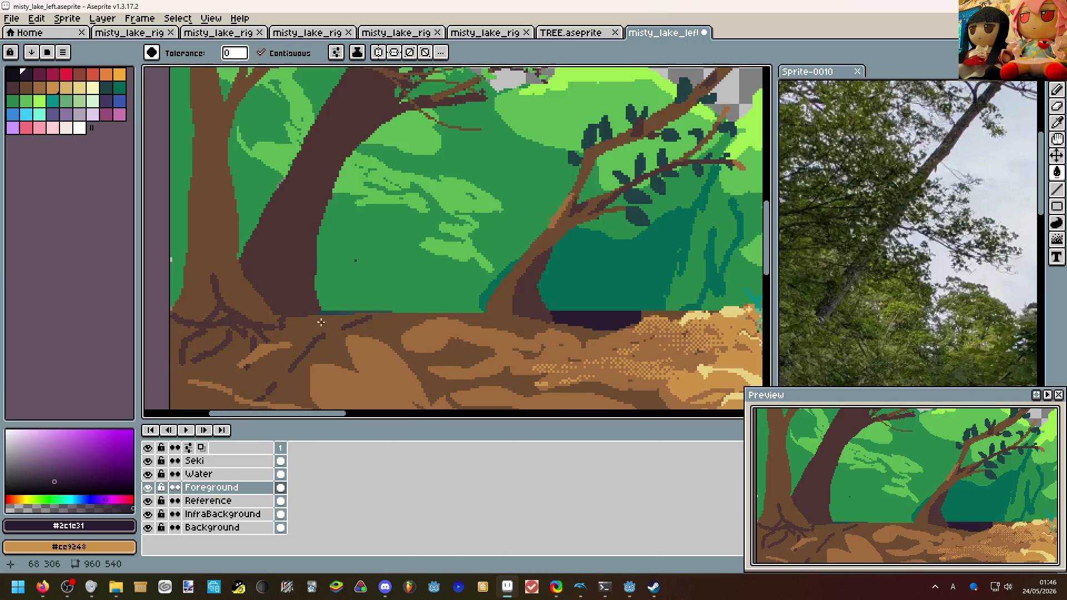
# Draw a dark root crack across the ground and fill the patches beside it dark.
pyautogui.press('b')
pyautogui.moveTo(328, 315); pyautogui.dragTo(253, 377)
pyautogui.scroll(-3)
pyautogui.scroll(3)
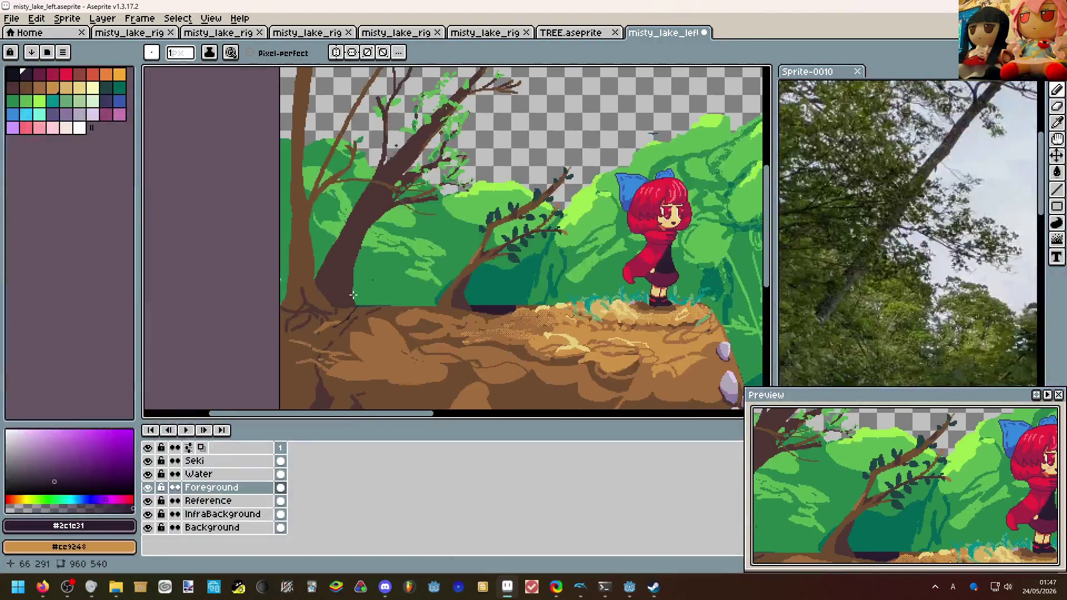
pyautogui.scroll(3)
pyautogui.press('g')
pyautogui.click(351, 295)
pyautogui.click(272, 333)
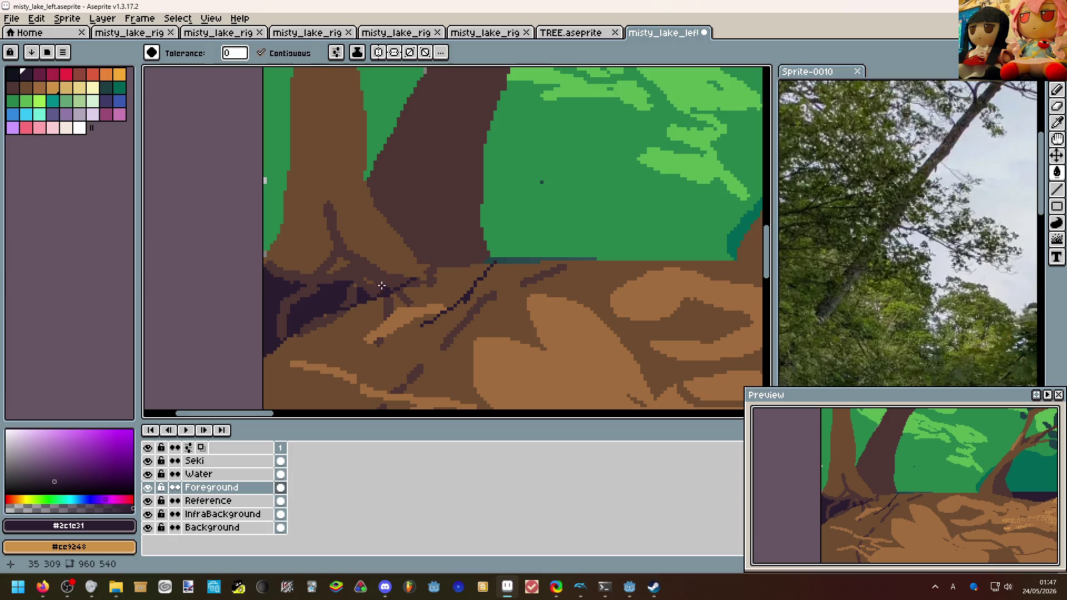
# Draw dark strokes up the trunk's left edge and fill the strip beside them.
pyautogui.scroll(-3)
pyautogui.scroll(-3)
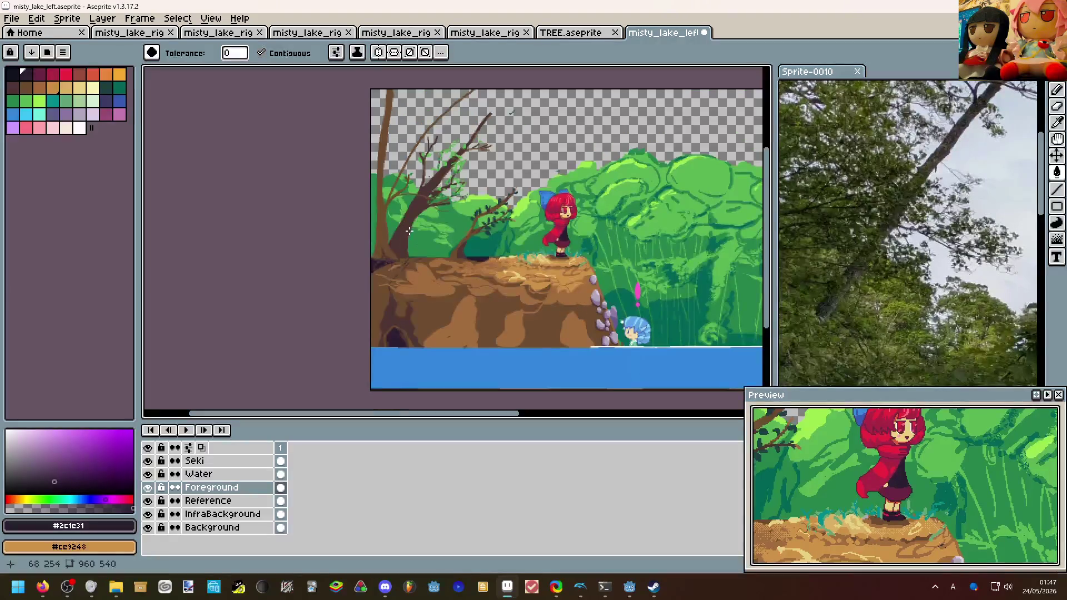
pyautogui.scroll(3)
pyautogui.click(352, 257)
pyautogui.scroll(3)
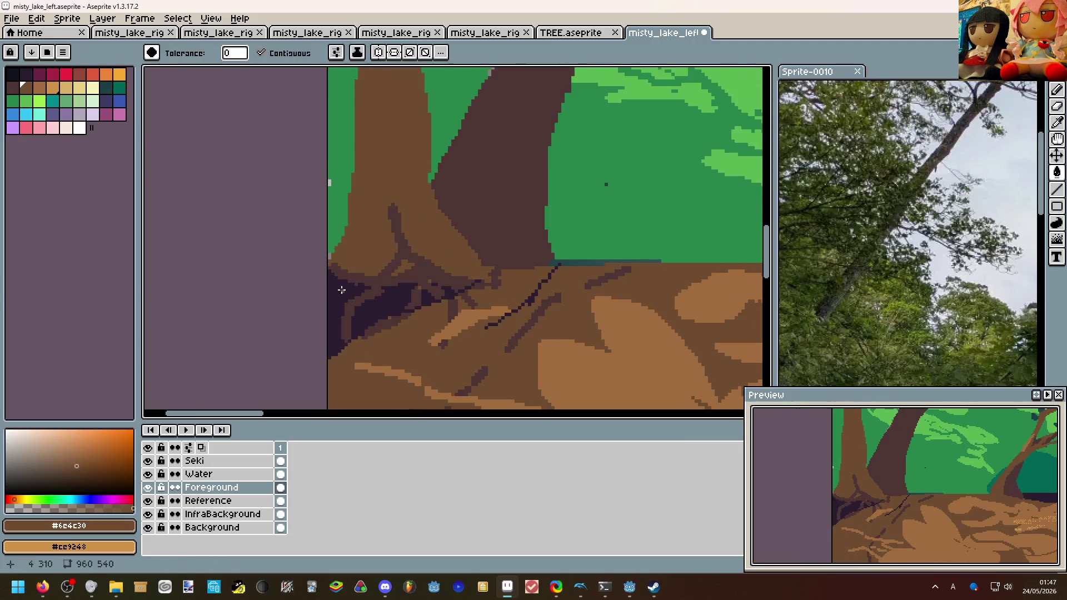
pyautogui.press('b')
pyautogui.click(460, 215)
pyautogui.moveTo(345, 271); pyautogui.dragTo(339, 187)
pyautogui.moveTo(369, 262); pyautogui.dragTo(332, 91)
pyautogui.press('g')
pyautogui.click(345, 177)
pyautogui.click(347, 201)
# Outline the ground top in mid-brown #6c4c30 and fill beneath the outline.
pyautogui.scroll(-3)
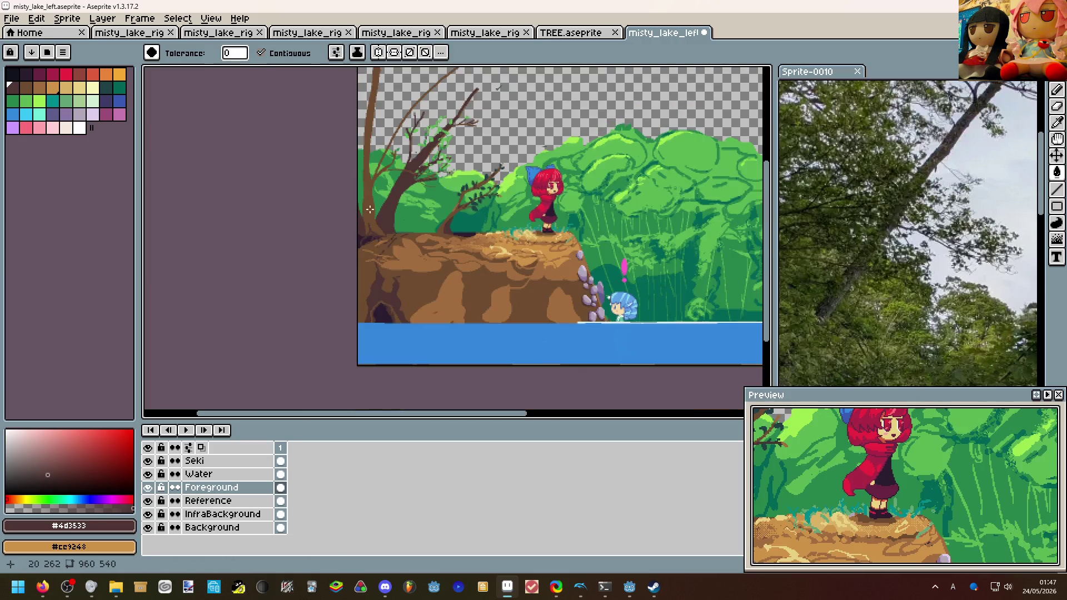
pyautogui.scroll(3)
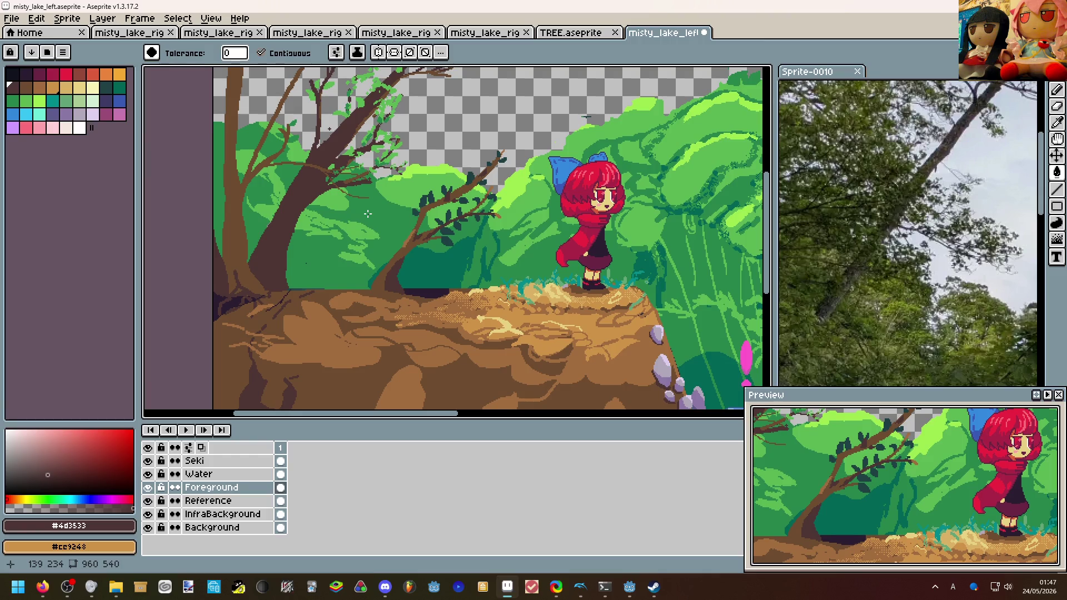
pyautogui.scroll(3)
pyautogui.press('b')
pyautogui.click(290, 341)
pyautogui.moveTo(209, 333); pyautogui.dragTo(280, 311)
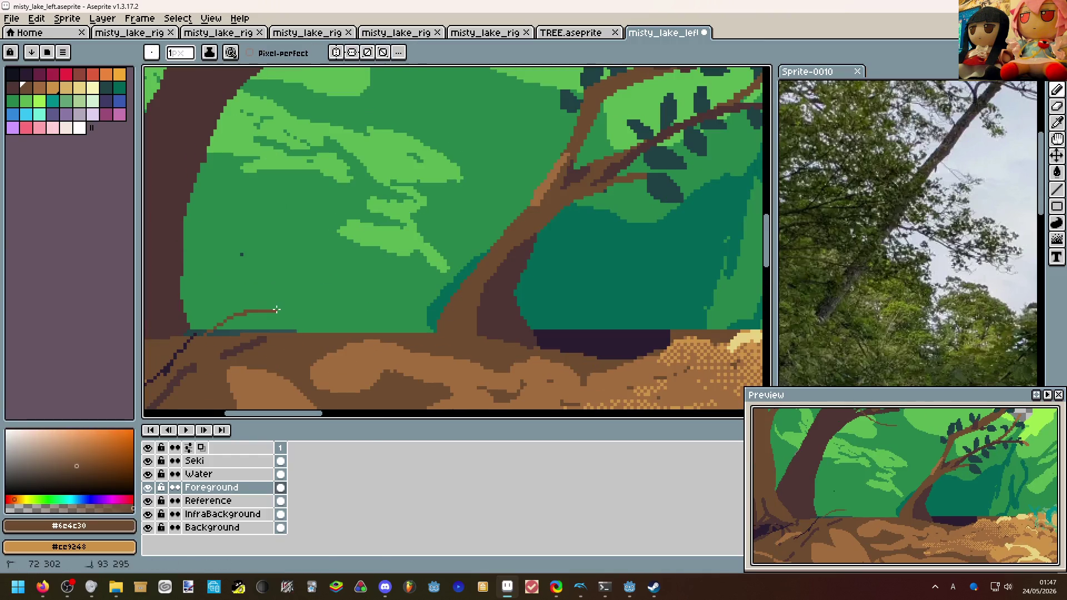
pyautogui.moveTo(186, 297); pyautogui.dragTo(430, 329)
pyautogui.press('g')
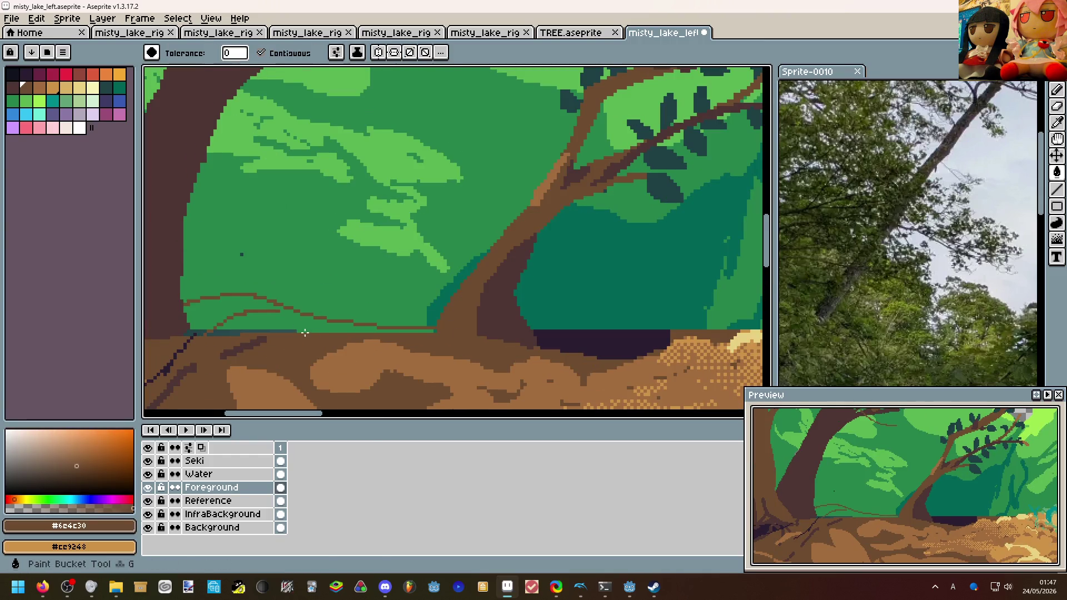
pyautogui.click(299, 323)
pyautogui.scroll(-3)
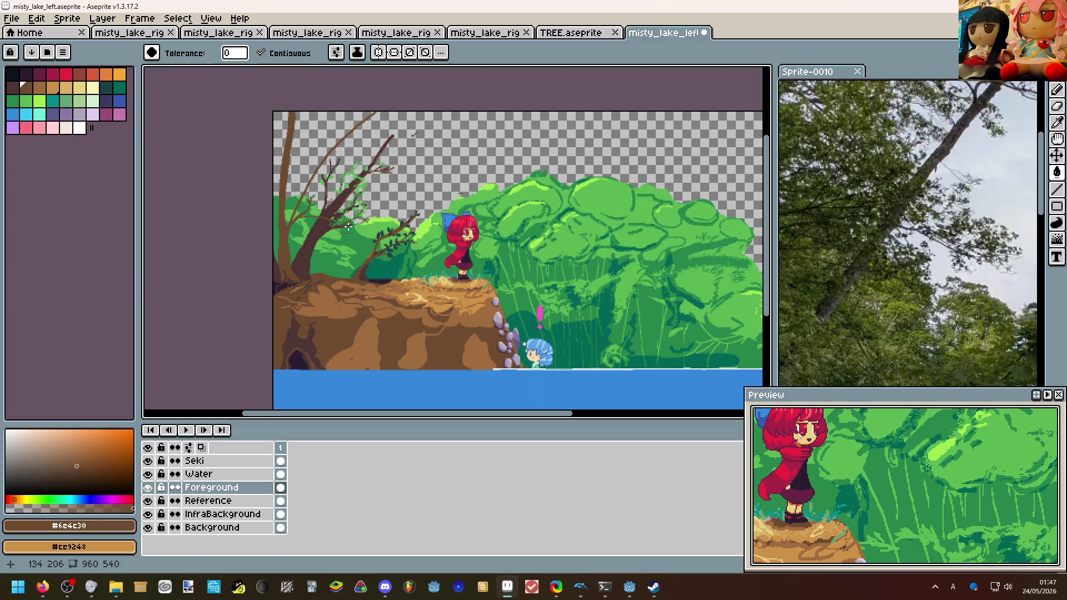
# Zoom in and out around the canvas to review the cliff, girl and lake scene.
pyautogui.scroll(3)
pyautogui.scroll(-3)
pyautogui.scroll(3)
pyautogui.scroll(3)
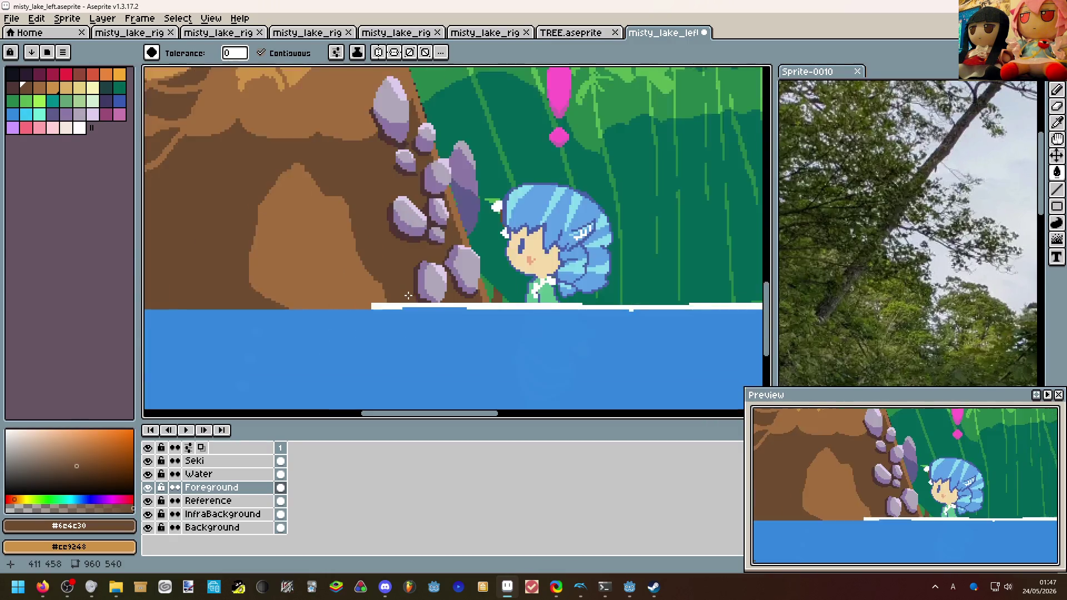
pyautogui.scroll(-3)
pyautogui.scroll(-3)
pyautogui.scroll(3)
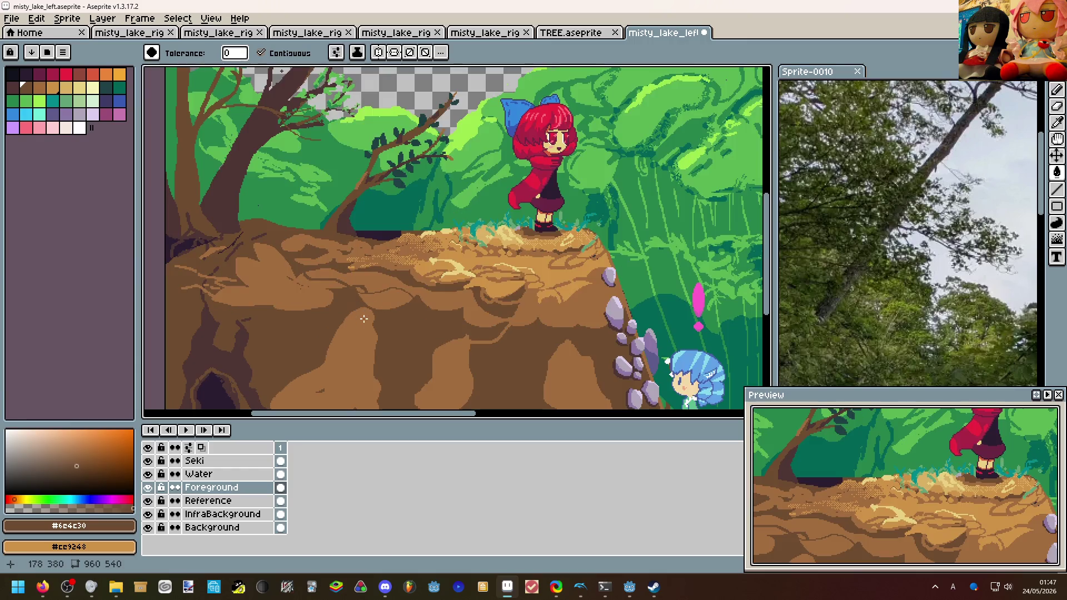
pyautogui.scroll(-3)
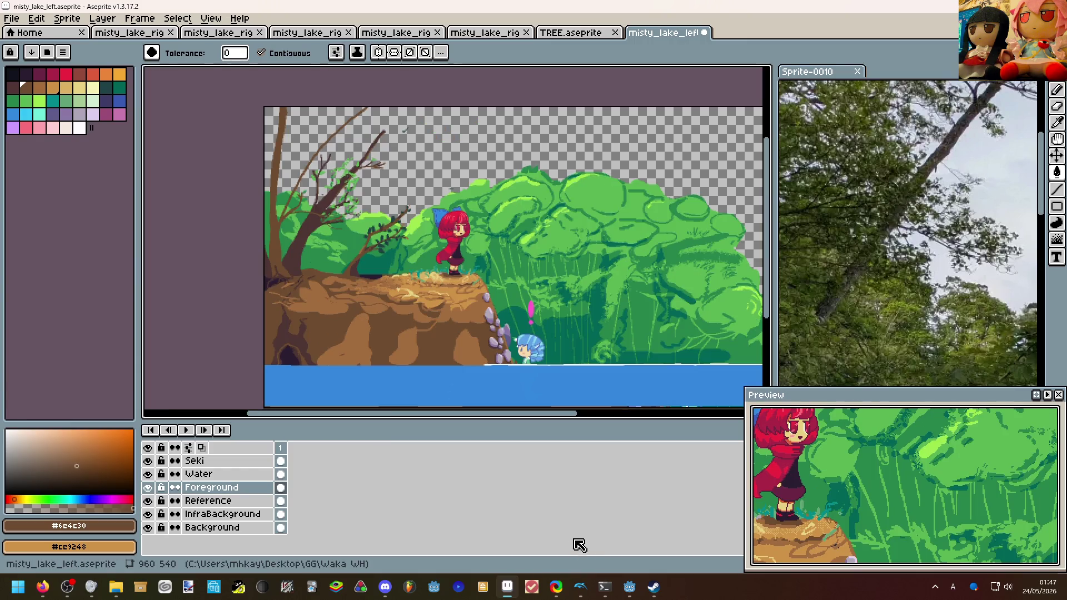
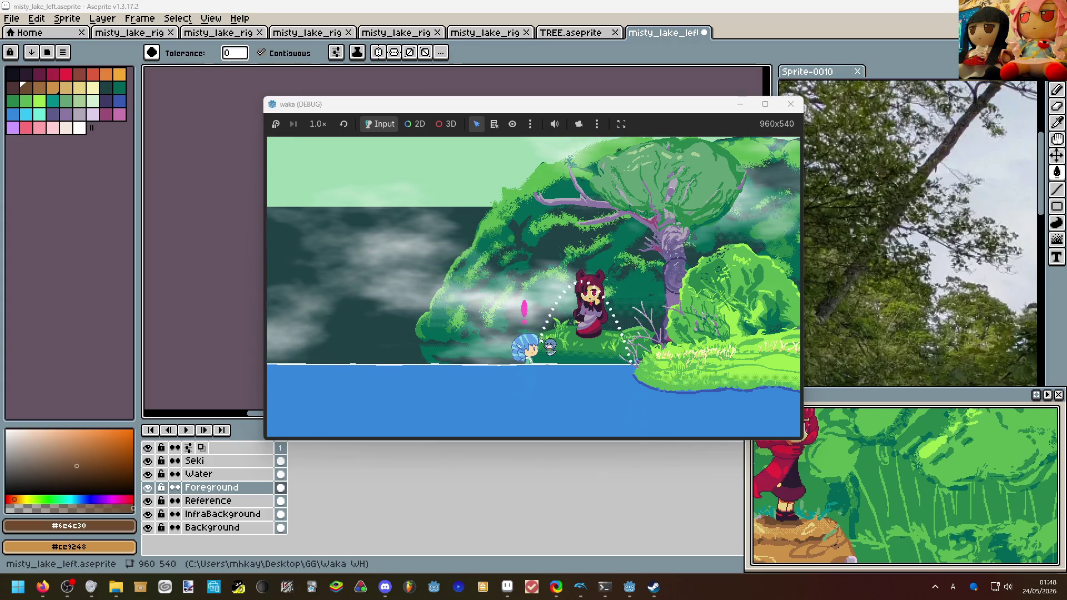
# Walk Cirno left, dive and swim toward the rocky lakebed, resurface, then close the waka (DEBUG) window.
pyautogui.press('Left')
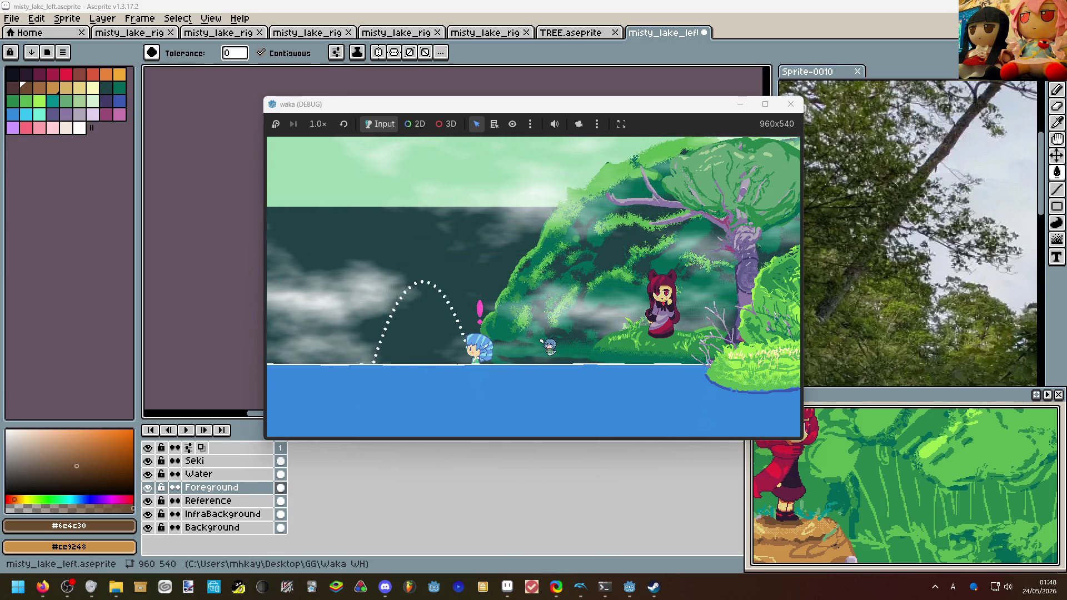
pyautogui.press('Left')
pyautogui.press('Down')
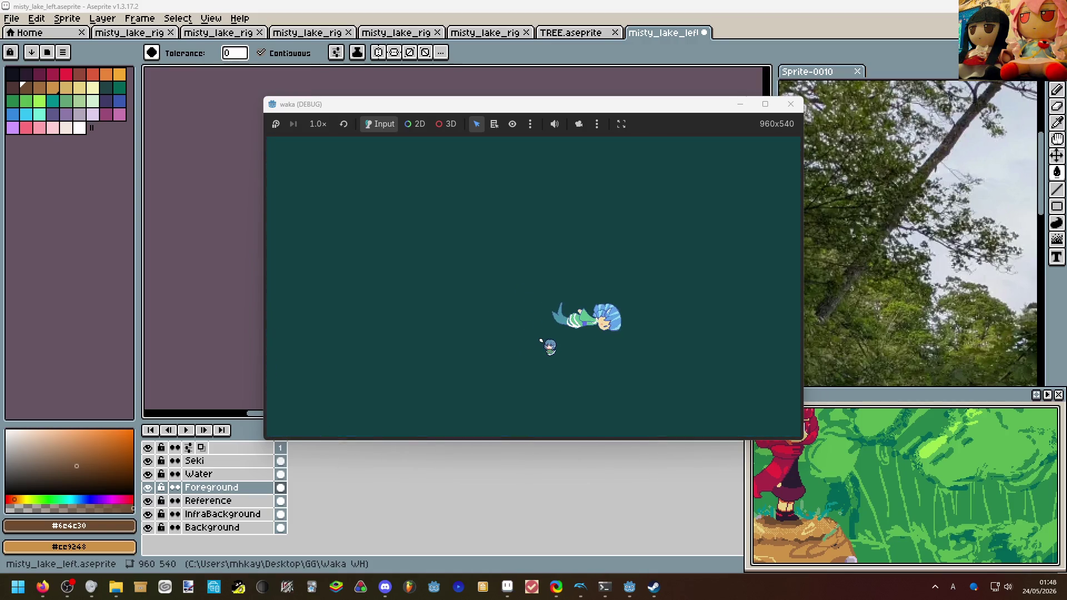
pyautogui.press('Left')
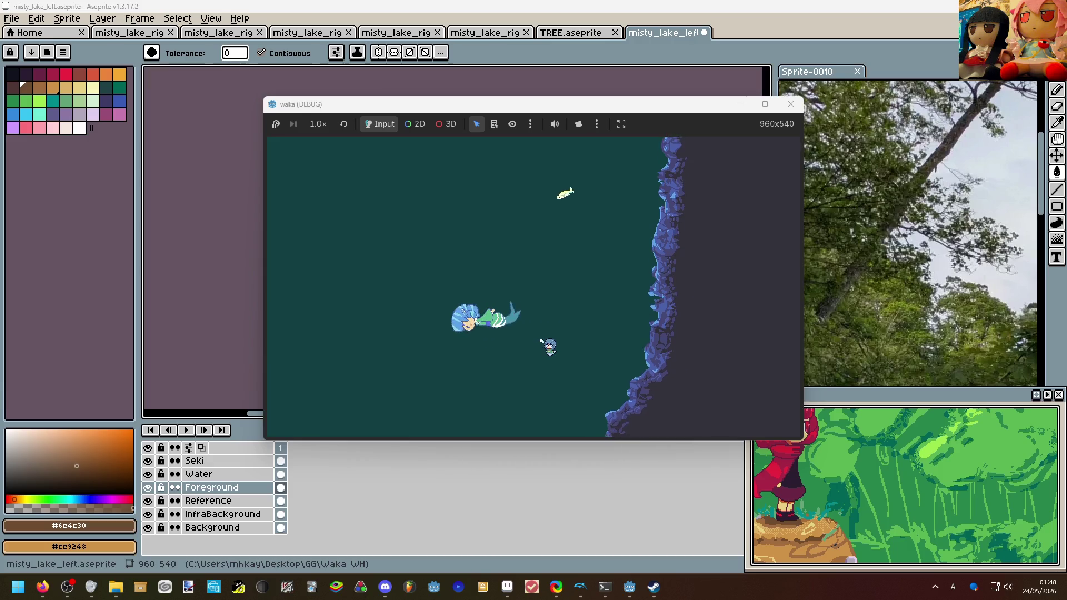
pyautogui.press('Down')
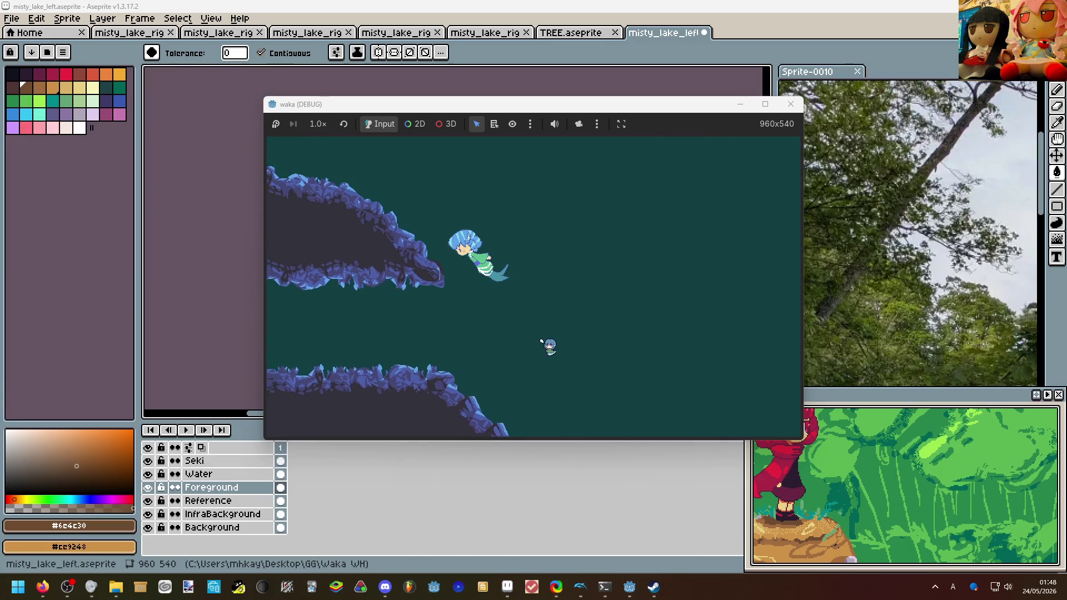
pyautogui.press('Up')
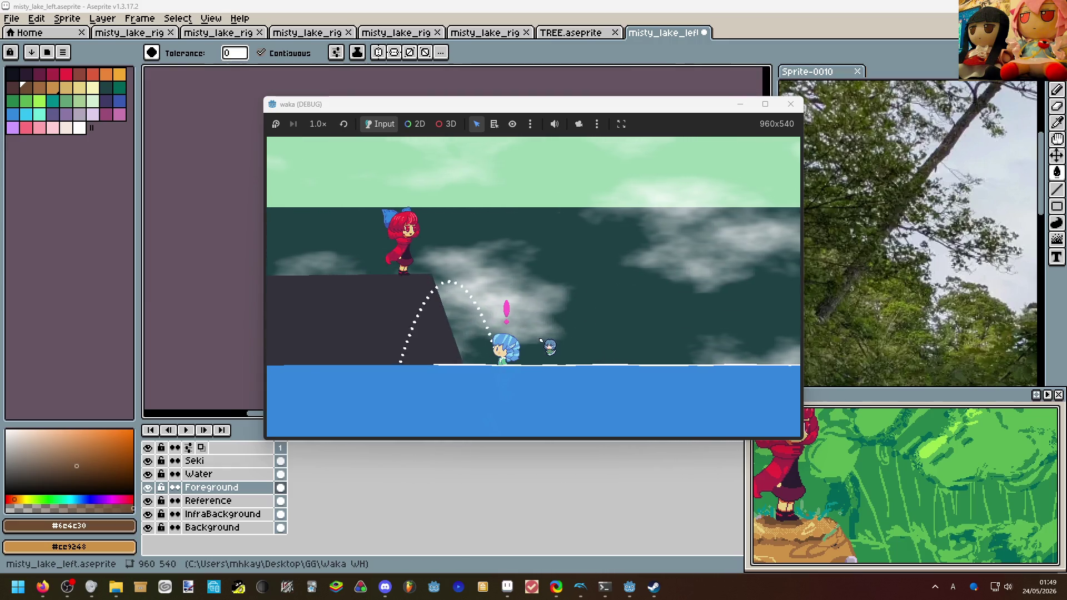
pyautogui.click(495, 489)
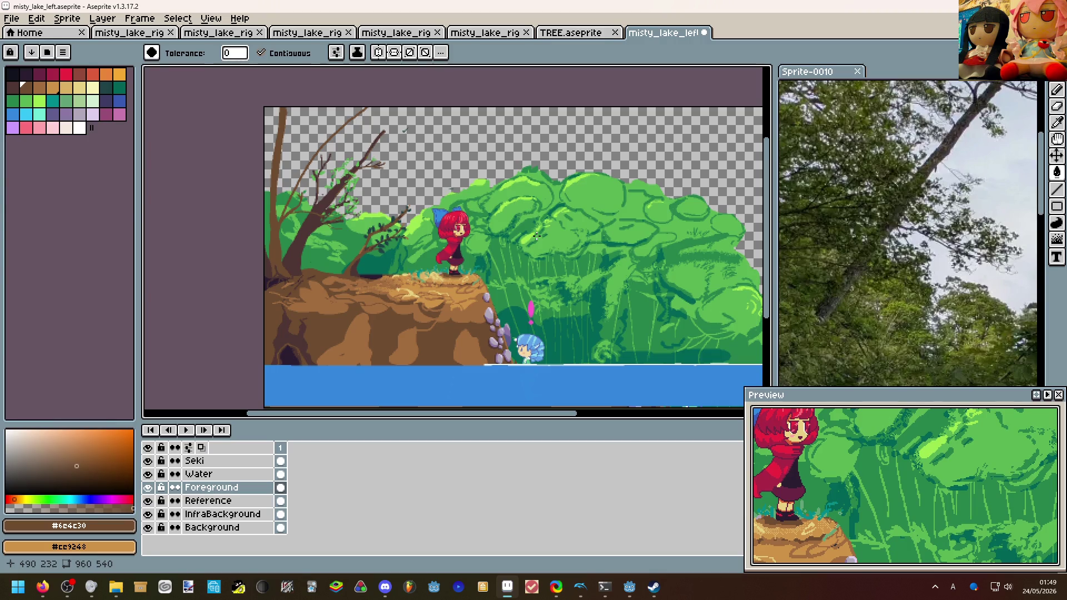
# Zoom around the canvas and sample the dark tree-trunk colour, readying the fill bucket.
pyautogui.scroll(3)
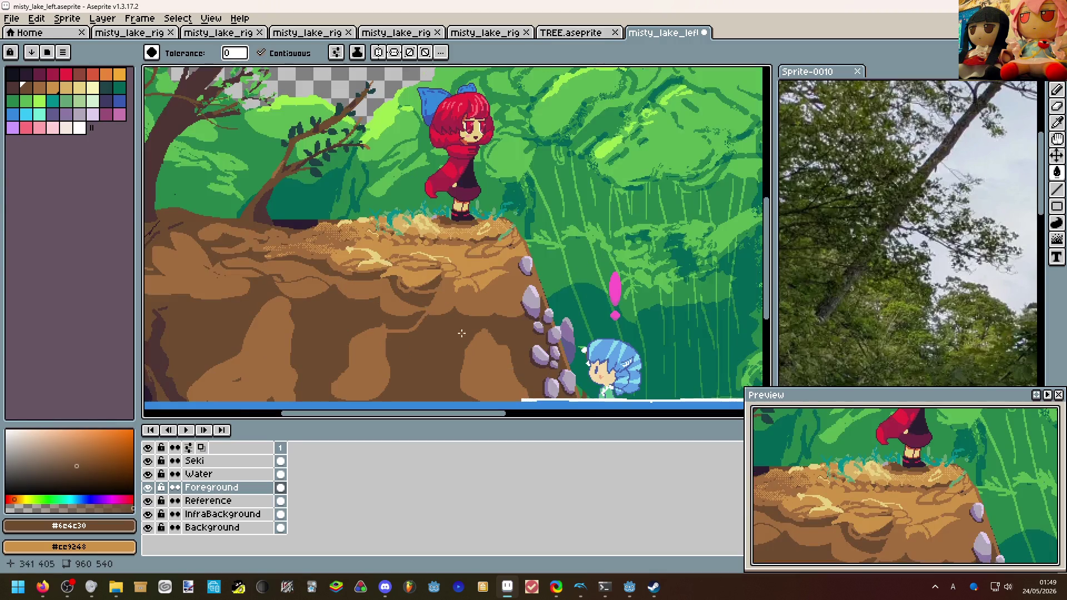
pyautogui.scroll(-3)
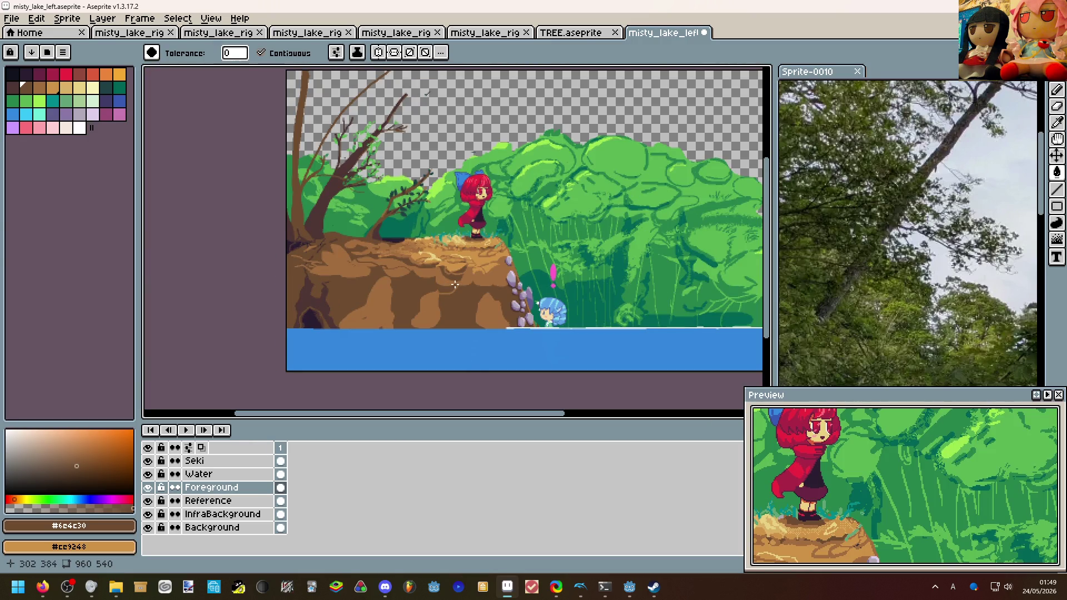
pyautogui.scroll(3)
pyautogui.scroll(-3)
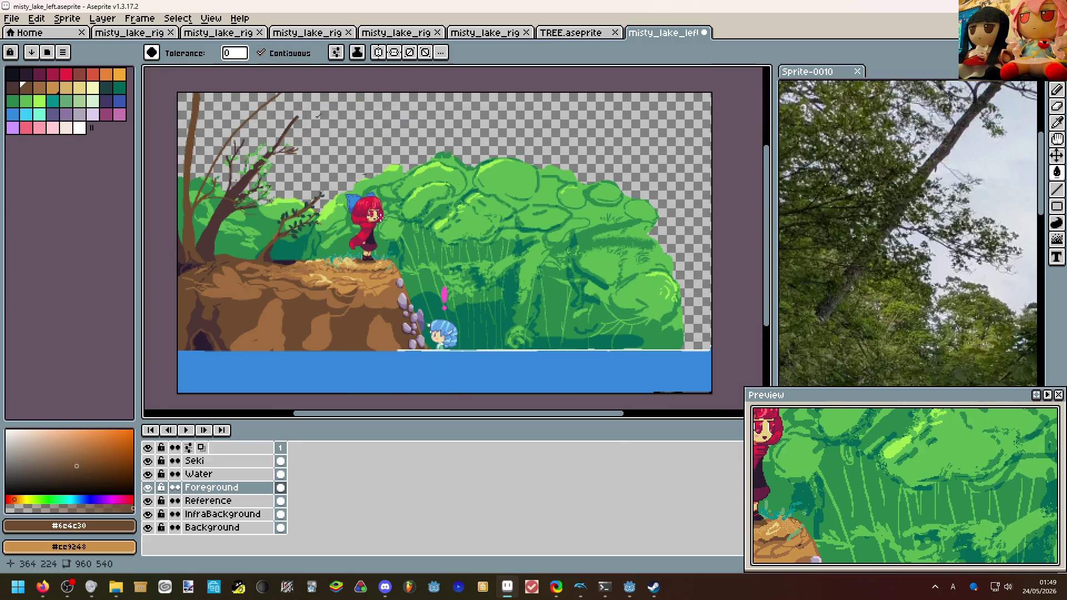
pyautogui.scroll(3)
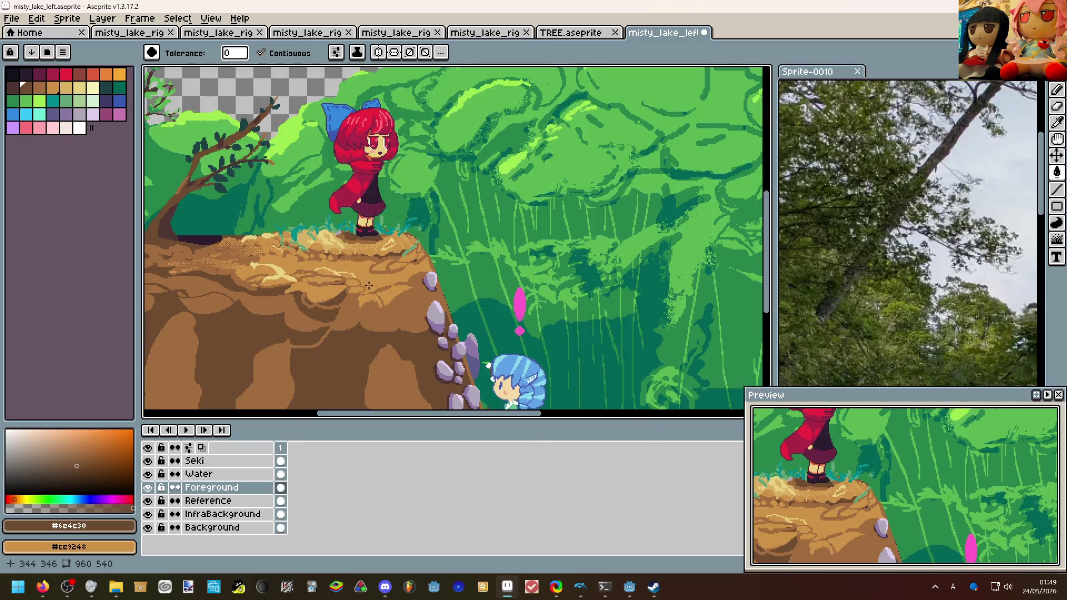
pyautogui.scroll(-3)
pyautogui.scroll(3)
pyautogui.scroll(-3)
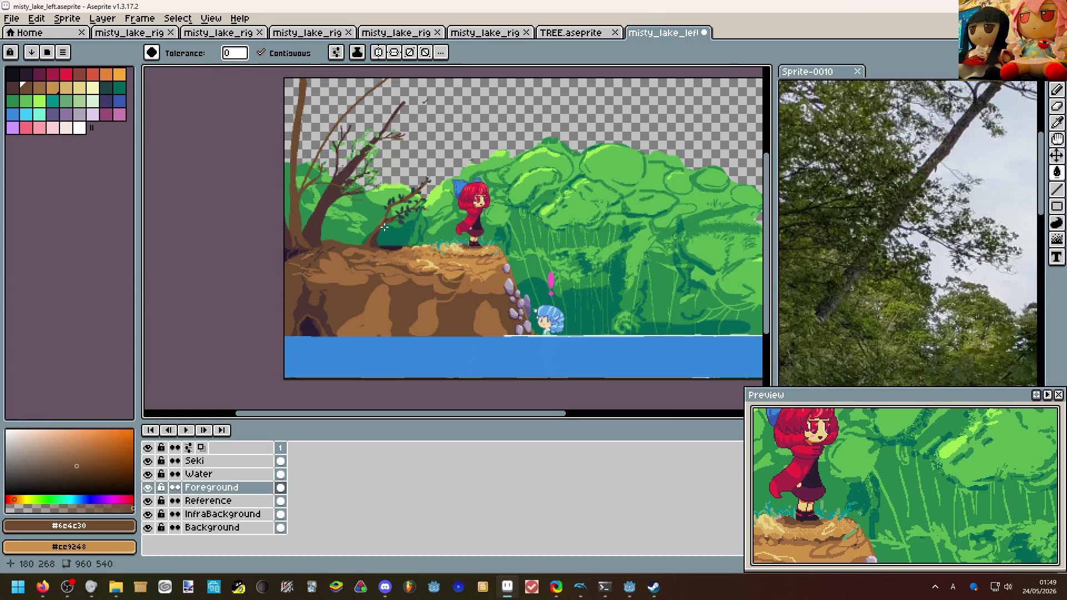
pyautogui.scroll(3)
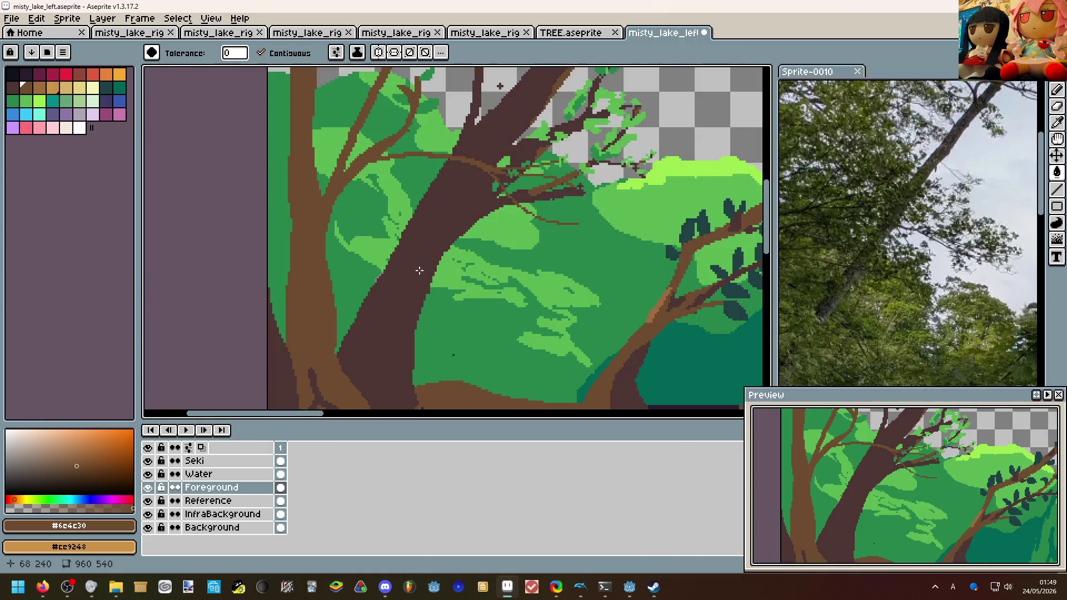
pyautogui.click(423, 266)
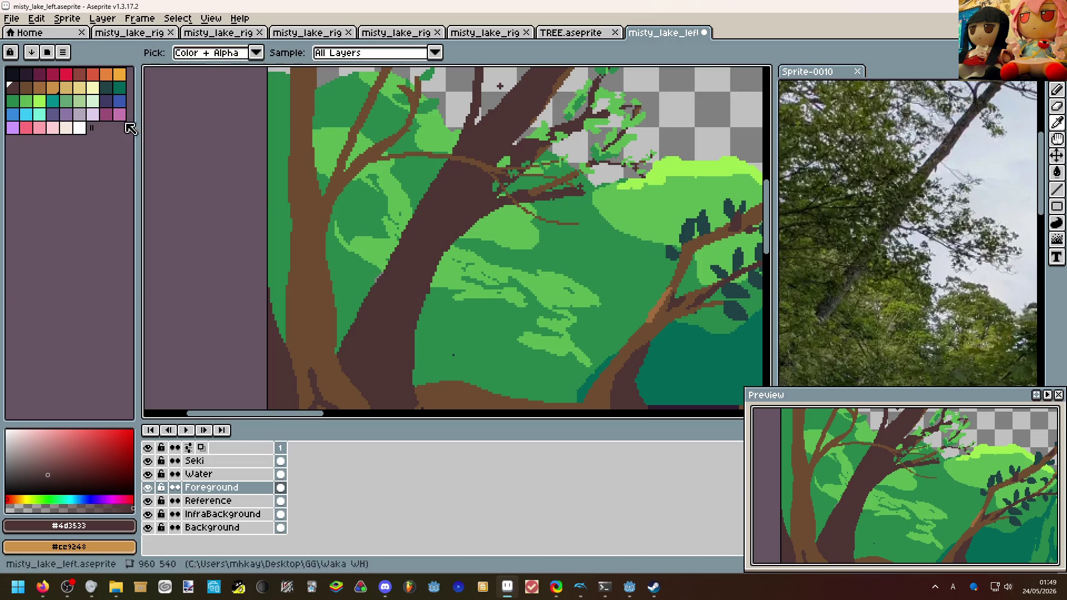
pyautogui.press('g')
# Pick lavender-grey #b0a7b8 from a rock and outline a small pebble on the cliff.
pyautogui.scroll(-3)
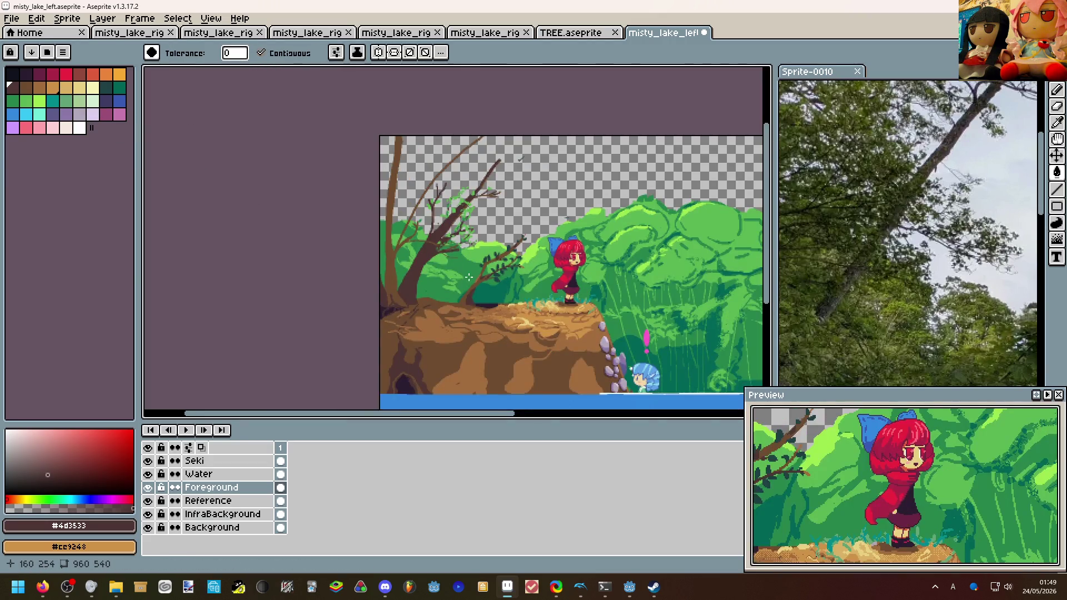
pyautogui.scroll(-3)
pyautogui.scroll(3)
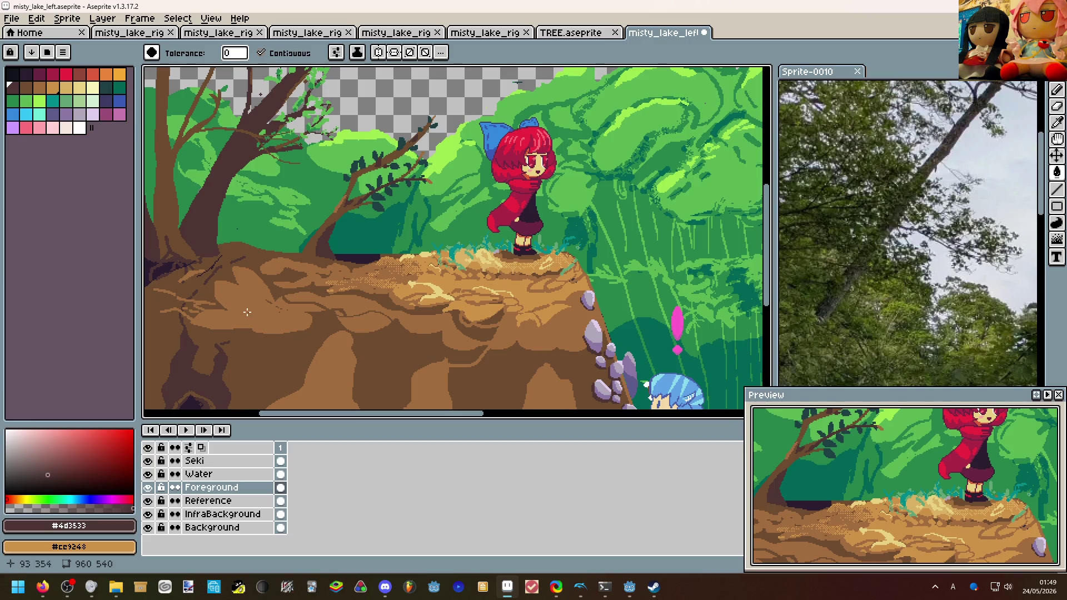
pyautogui.scroll(3)
pyautogui.scroll(-3)
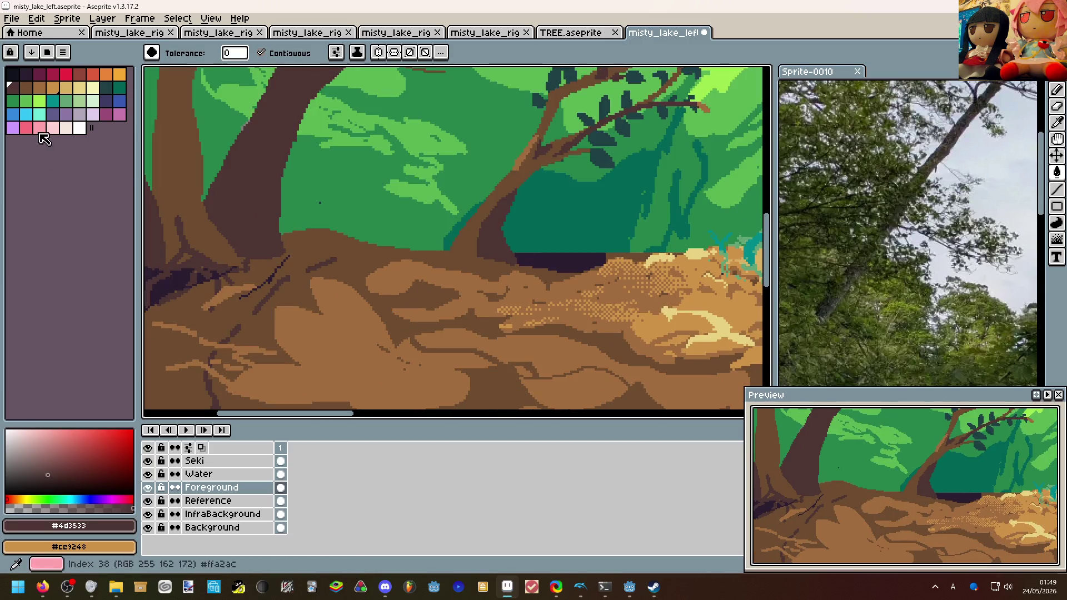
pyautogui.scroll(-3)
pyautogui.press('i')
pyautogui.click(700, 282)
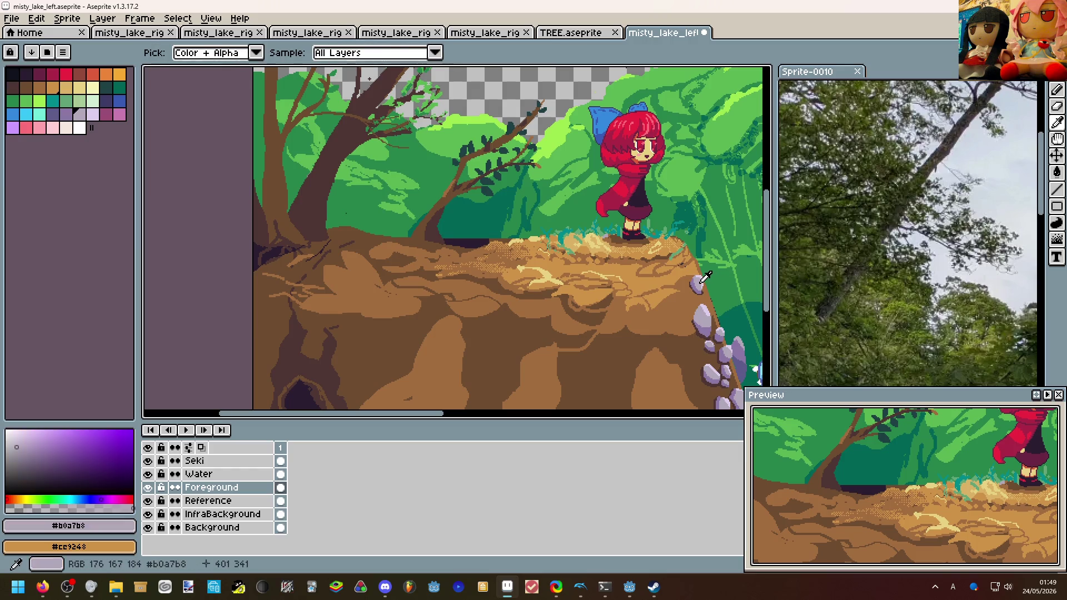
pyautogui.press('b')
pyautogui.scroll(3)
pyautogui.moveTo(419, 281); pyautogui.dragTo(418, 275)
# Fill the pebble outline with lavender, undoing an oversized fill and a stray rock stroke.
pyautogui.press('g')
pyautogui.click(439, 272)
pyautogui.scroll(-3)
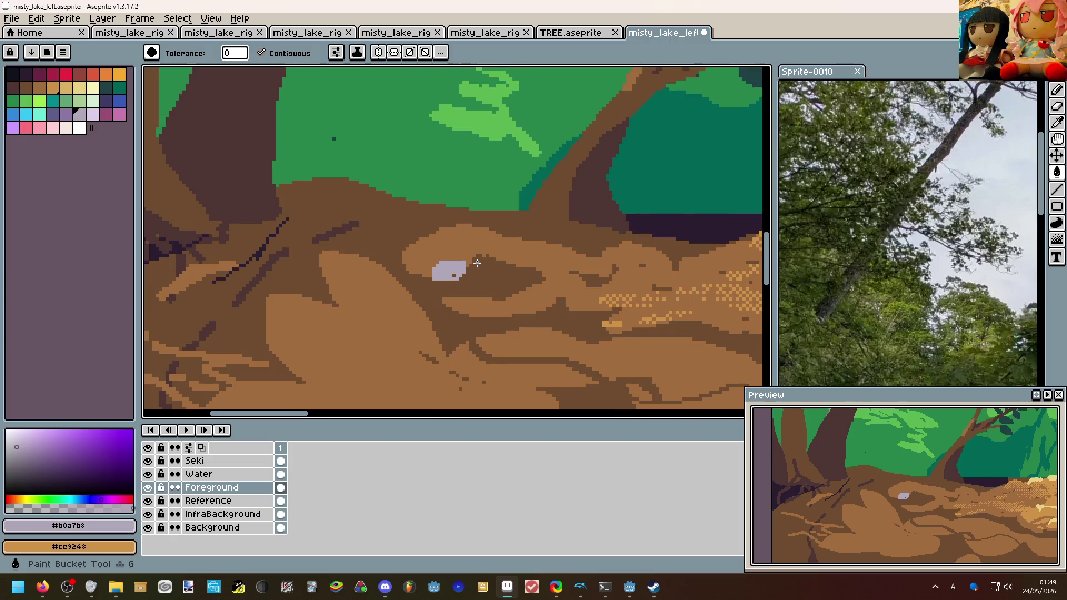
pyautogui.scroll(-3)
pyautogui.scroll(3)
pyautogui.click(485, 270)
pyautogui.hotkey('ctrl', 'z')
pyautogui.moveTo(483, 274); pyautogui.dragTo(481, 276)
pyautogui.hotkey('ctrl', 'z')
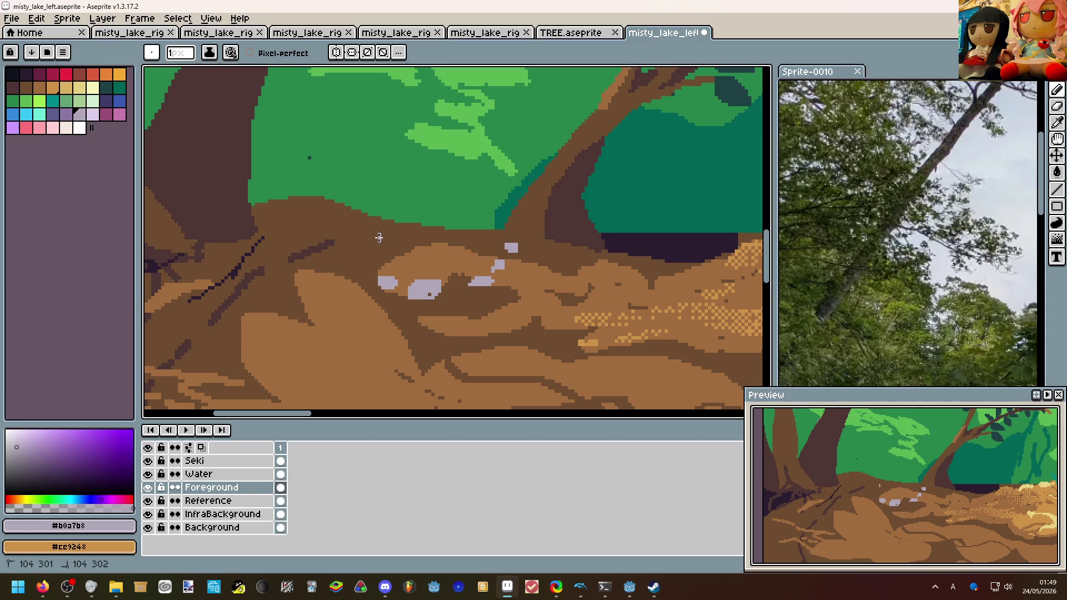
# Fill a dirt patch on the cliff with the sampled light brown.
pyautogui.click(427, 258)
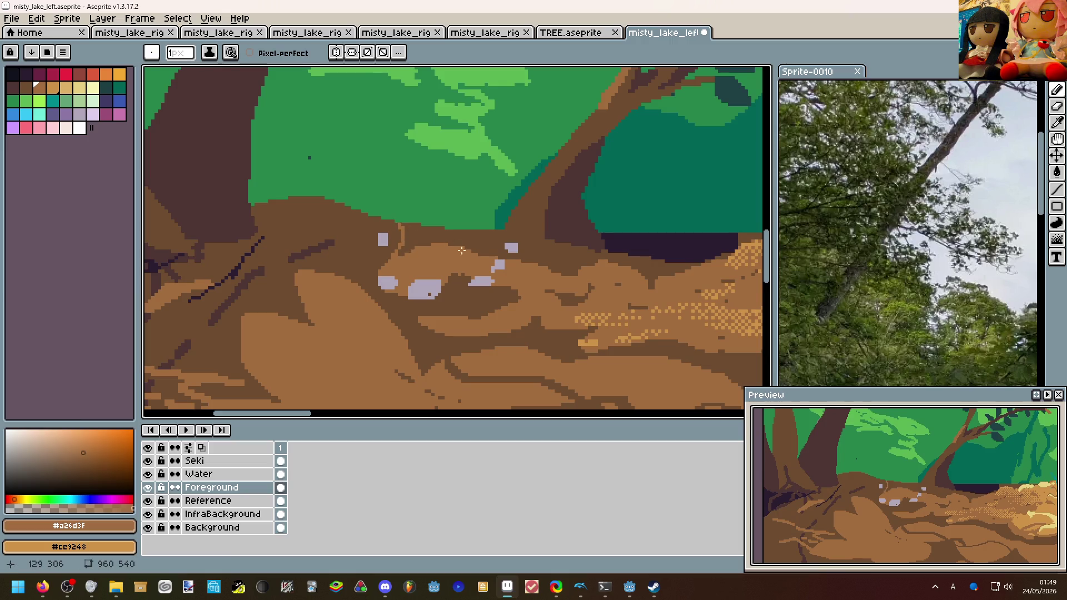
pyautogui.press('g')
pyautogui.click(488, 231)
pyautogui.scroll(-3)
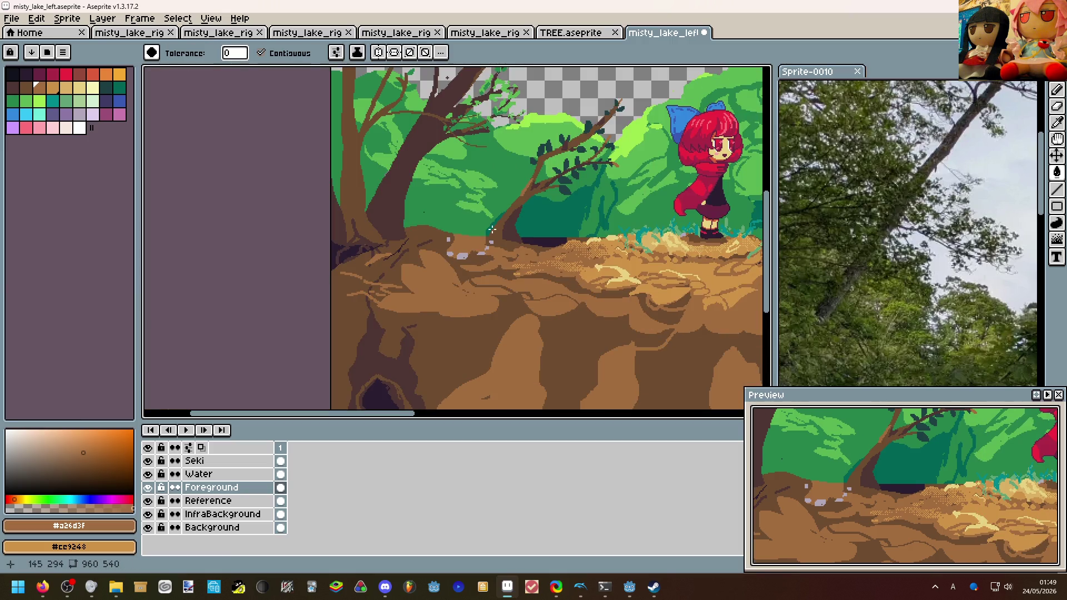
pyautogui.scroll(3)
pyautogui.scroll(3)
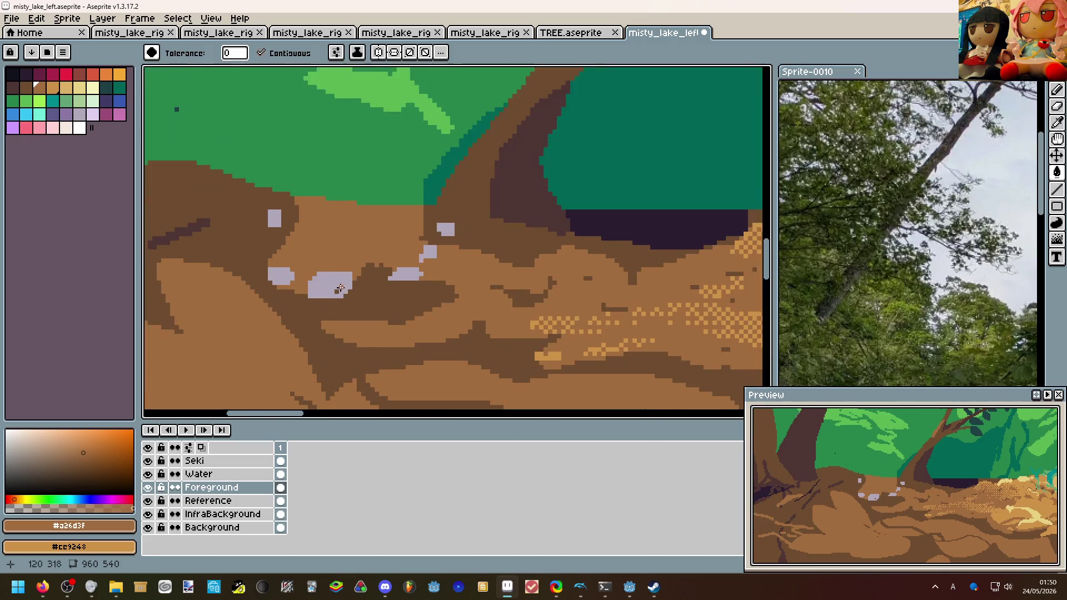
# Draw a thin lavender stone edge toward the rock, then try and undo a dark-brown twig.
pyautogui.press('b')
pyautogui.click(333, 284)
pyautogui.moveTo(360, 289); pyautogui.dragTo(388, 279)
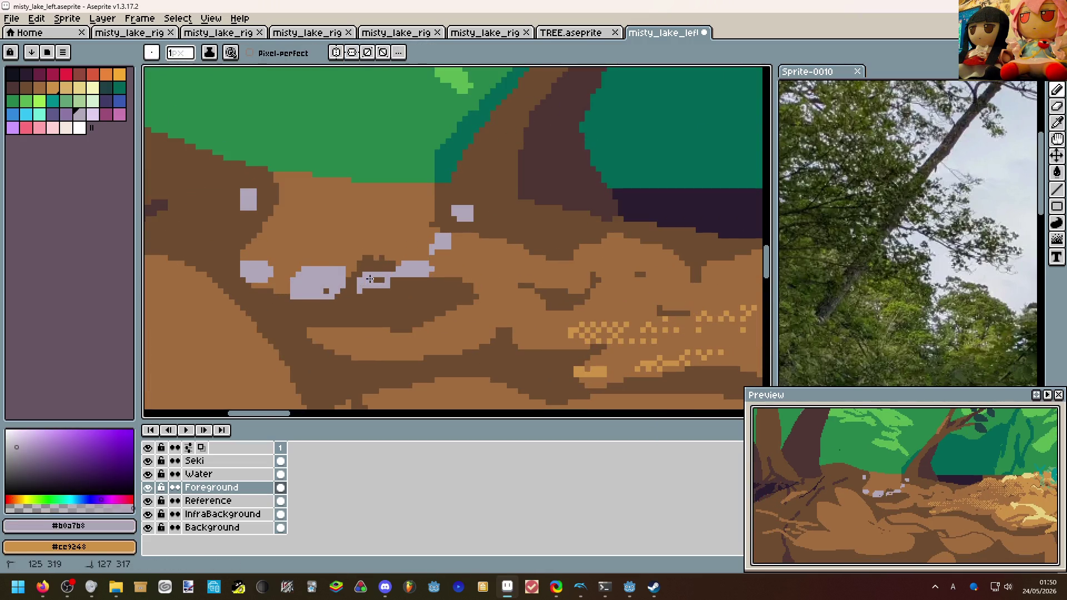
pyautogui.scroll(-3)
pyautogui.scroll(-3)
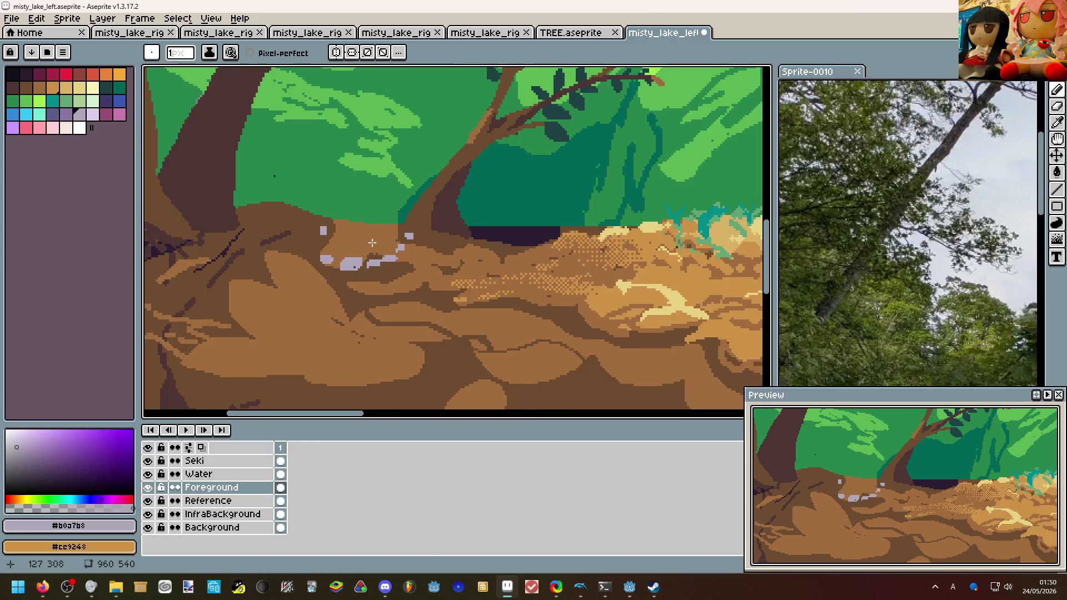
pyautogui.scroll(3)
pyautogui.click(282, 228)
pyautogui.moveTo(313, 218); pyautogui.dragTo(346, 161)
pyautogui.hotkey('ctrl', 'z')
pyautogui.hotkey('ctrl', 'z')
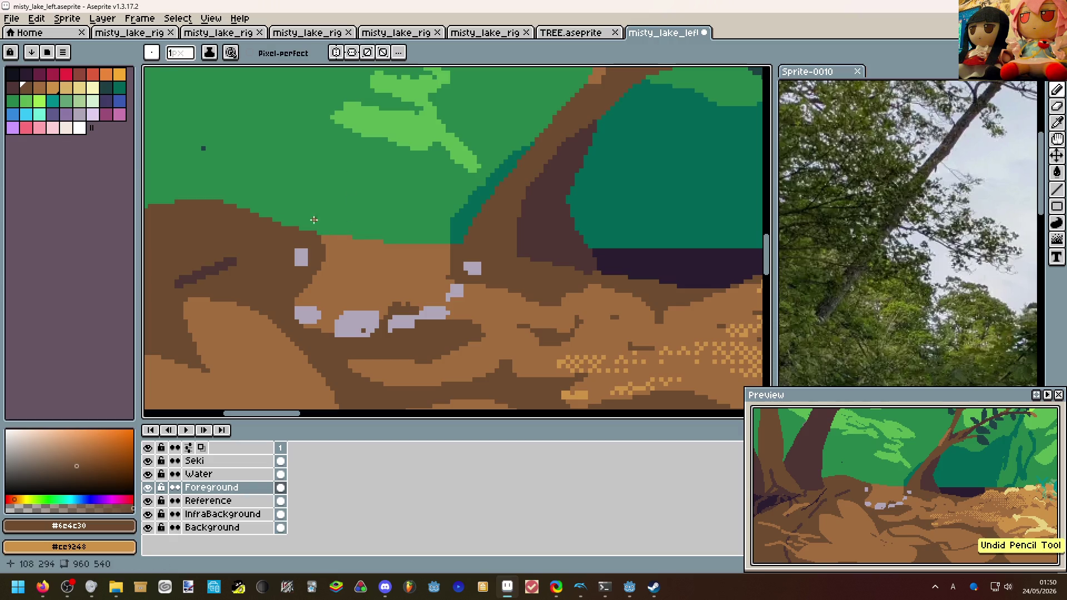
# Draw green grass sprigs on the cliff top and along the tree's edge.
pyautogui.click(388, 119)
pyautogui.moveTo(314, 228); pyautogui.dragTo(286, 197)
pyautogui.moveTo(457, 242); pyautogui.dragTo(438, 205)
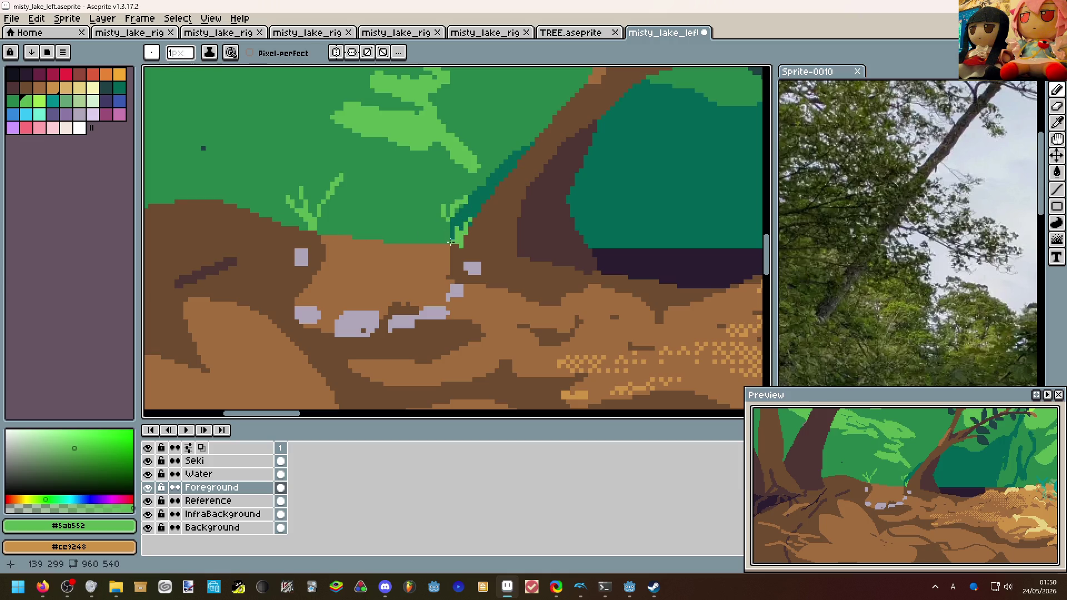
pyautogui.scroll(-3)
pyautogui.scroll(3)
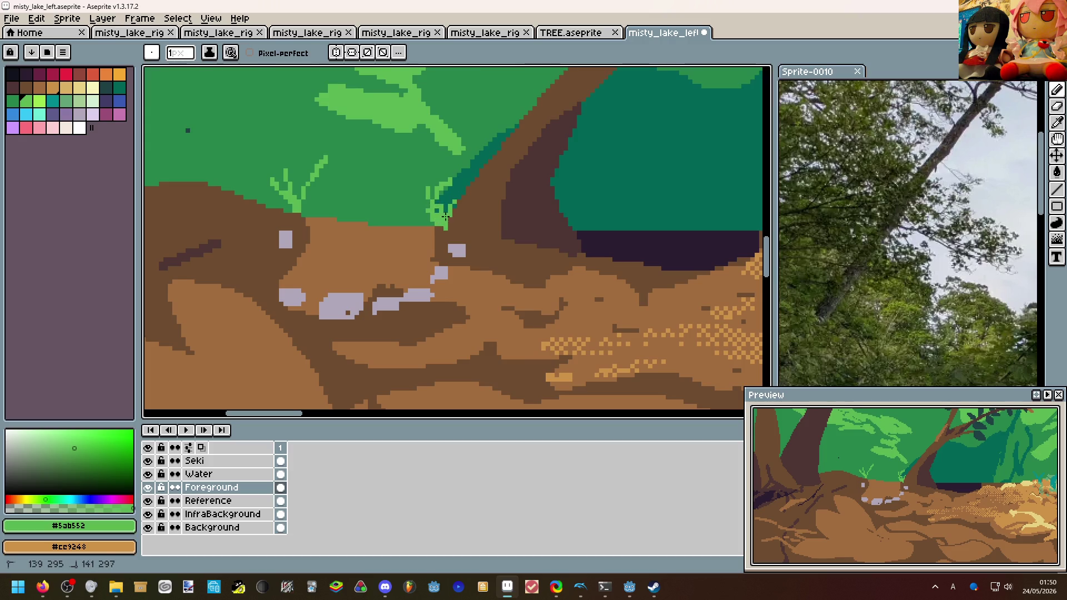
pyautogui.scroll(-3)
pyautogui.scroll(3)
# Draw dark-brown crack lines in the dirt and along the lavender stones, then select tan #ce9248.
pyautogui.press('i')
pyautogui.click(347, 289)
pyautogui.click(277, 315)
pyautogui.scroll(3)
pyautogui.press('b')
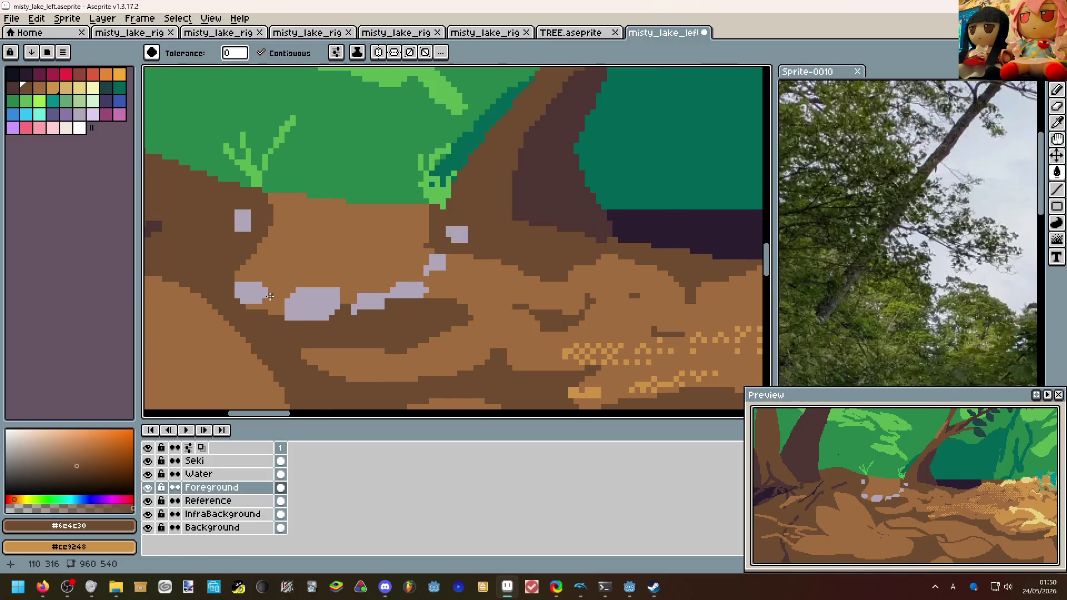
pyautogui.moveTo(263, 279); pyautogui.dragTo(279, 231)
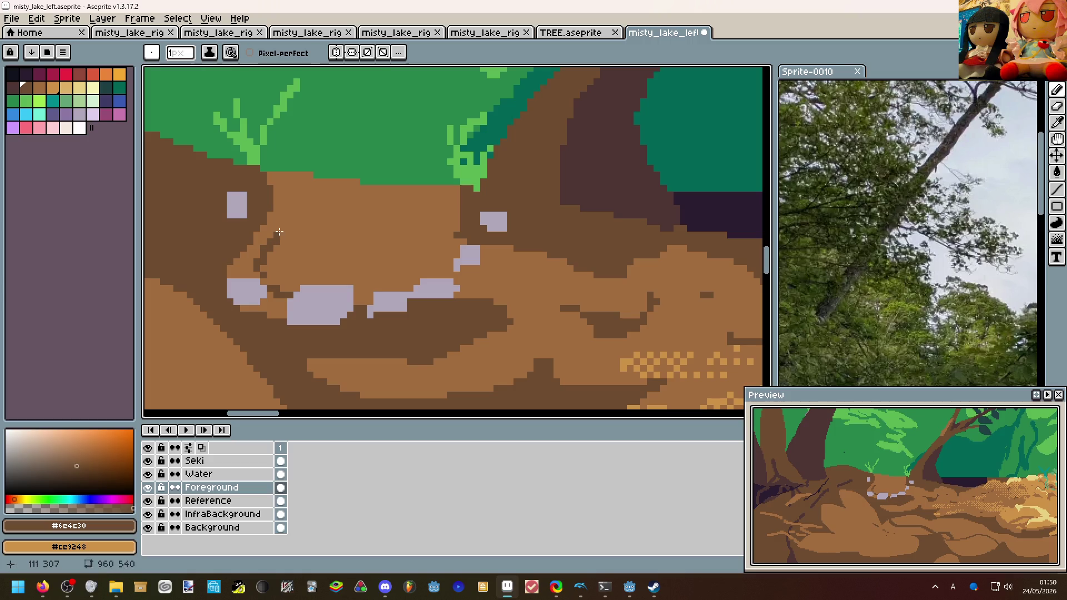
pyautogui.moveTo(365, 292); pyautogui.dragTo(459, 240)
pyautogui.scroll(-3)
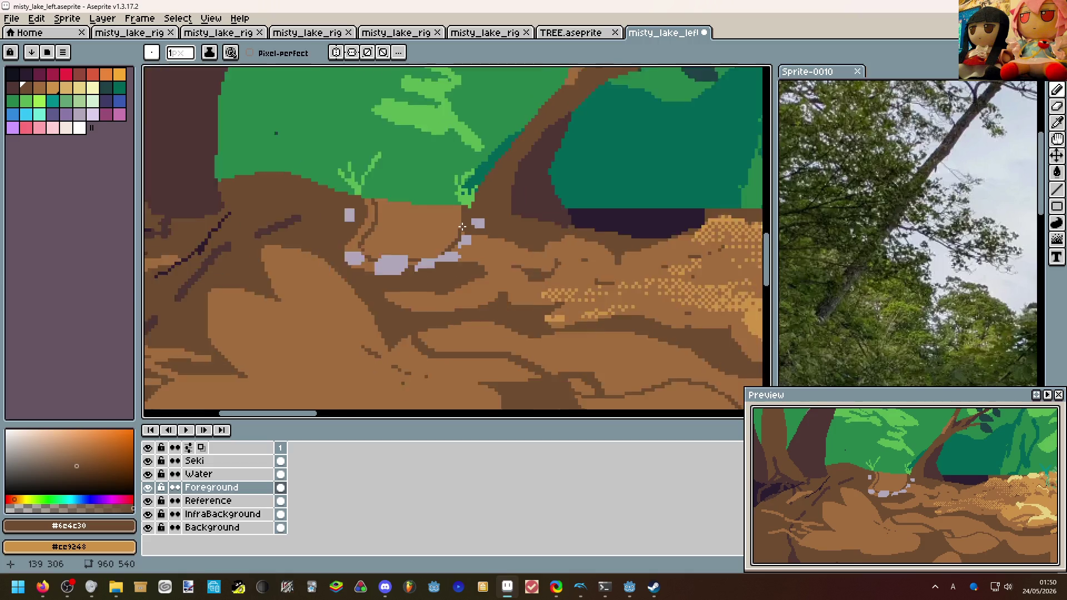
pyautogui.scroll(-3)
pyautogui.scroll(3)
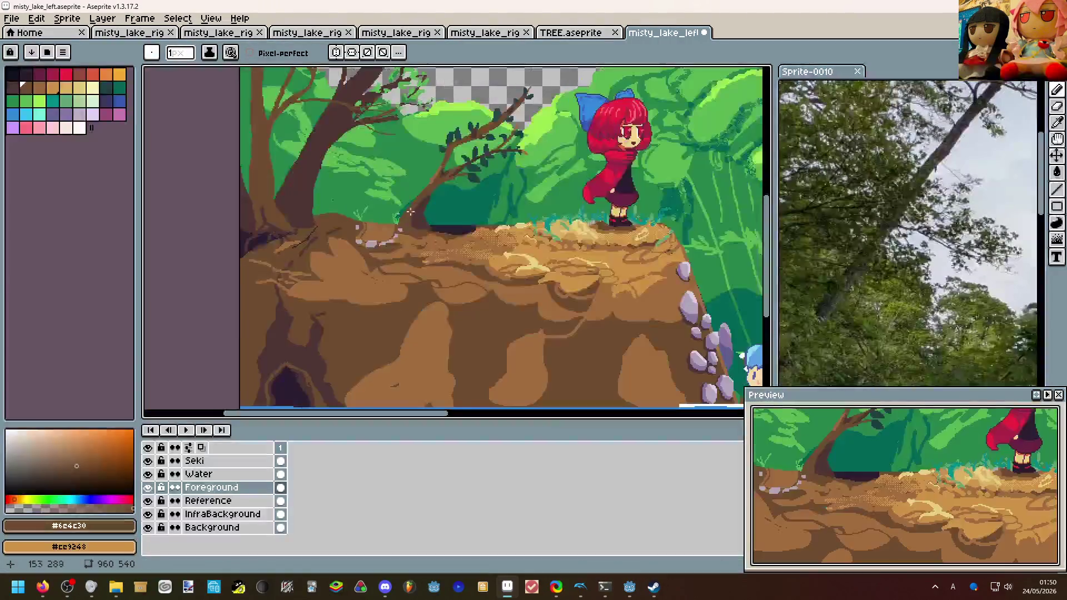
pyautogui.scroll(3)
pyautogui.click(53, 87)
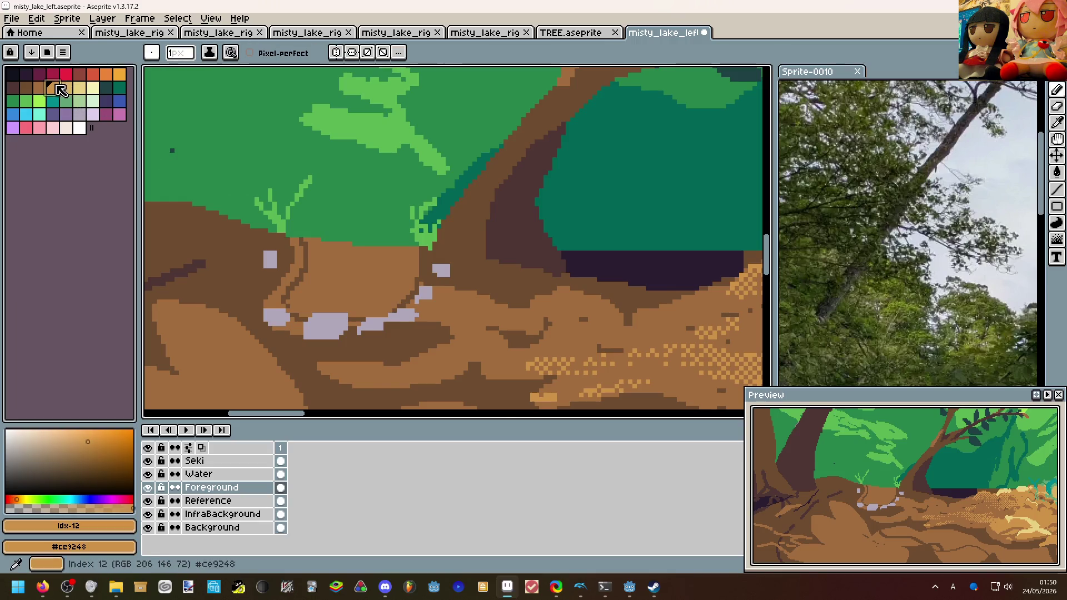
# Outline a light dirt strip above the stones and fill it and the tree-root patch with tan.
pyautogui.scroll(3)
pyautogui.moveTo(317, 263); pyautogui.dragTo(452, 259)
pyautogui.press('g')
pyautogui.click(323, 255)
pyautogui.press('b')
pyautogui.click(300, 256)
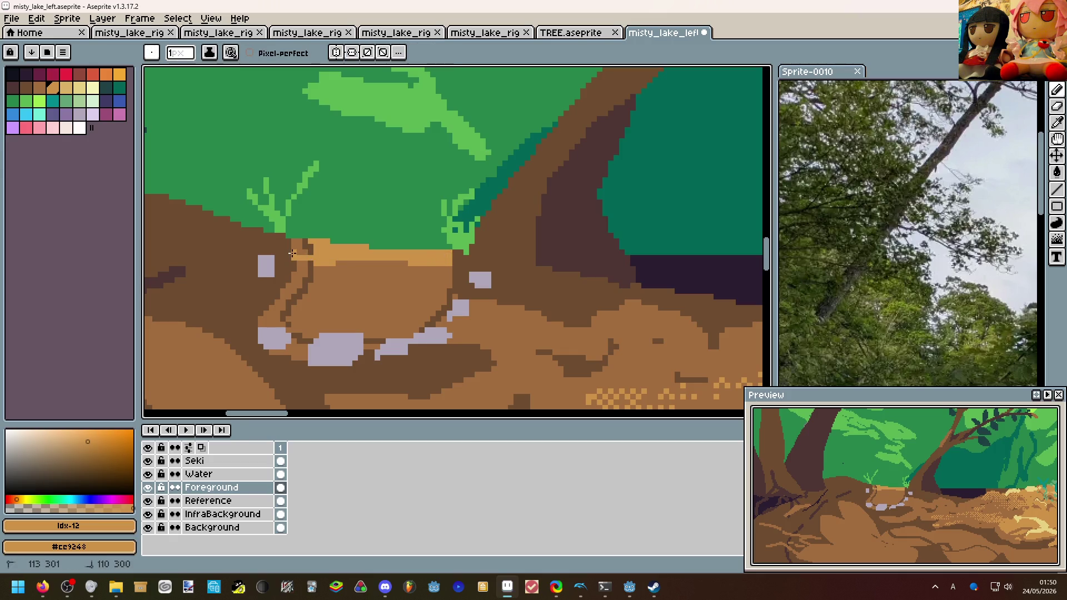
pyautogui.hotkey('ctrl', 'z')
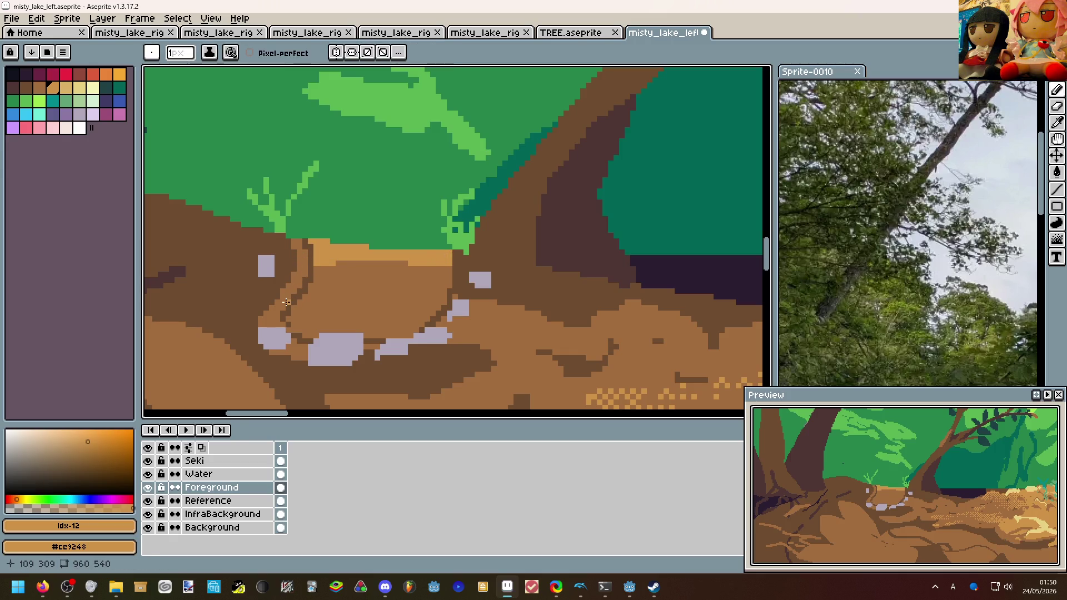
pyautogui.scroll(-3)
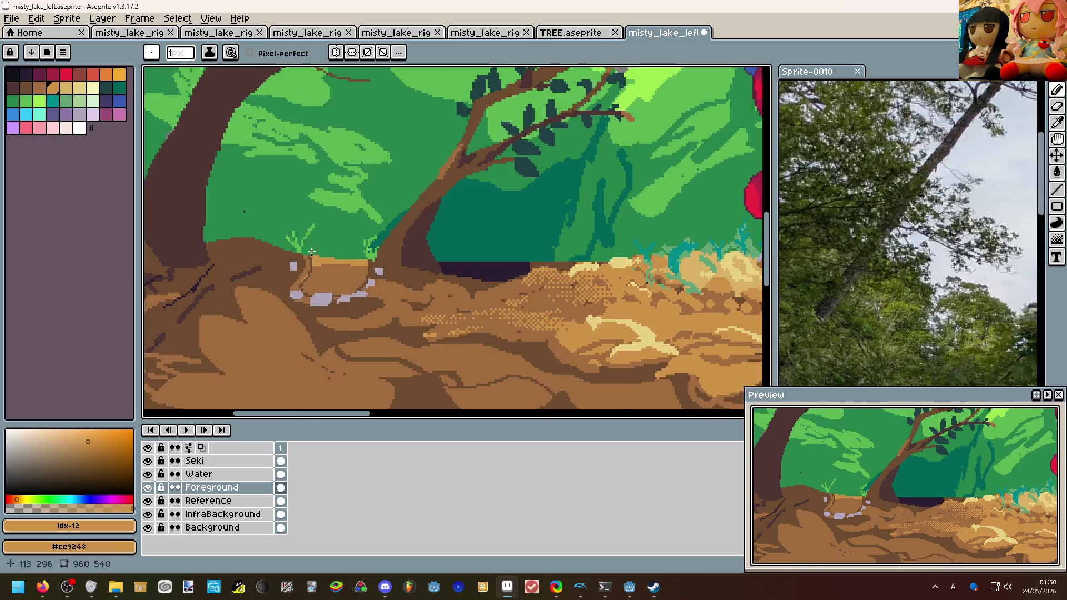
pyautogui.scroll(3)
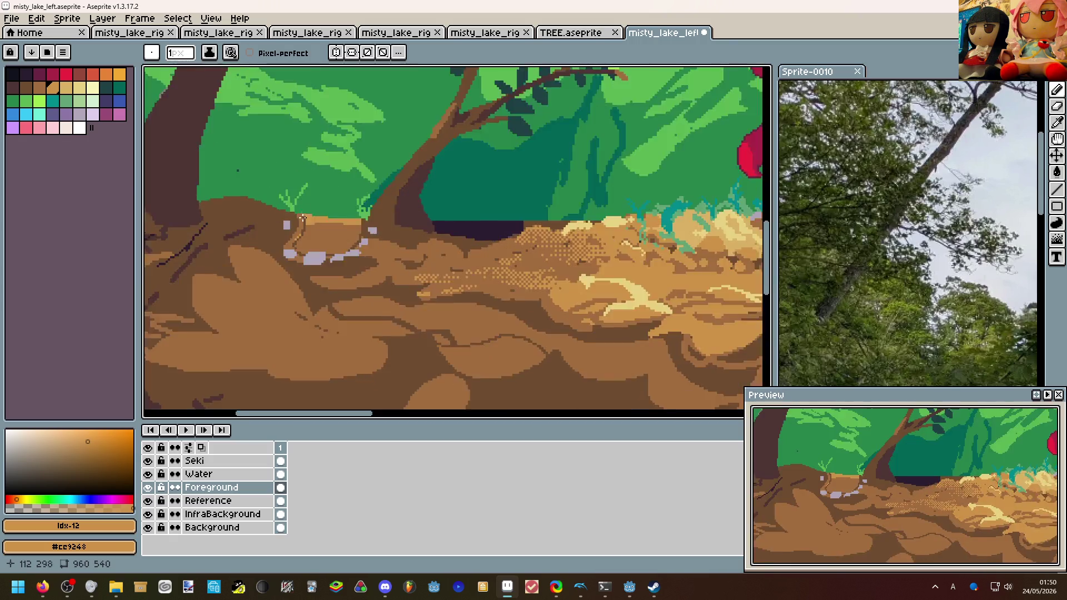
pyautogui.press('g')
pyautogui.click(335, 243)
# Sample lavender and mid-brown from the canvas and try a mid-brown fill, then undo it.
pyautogui.scroll(-3)
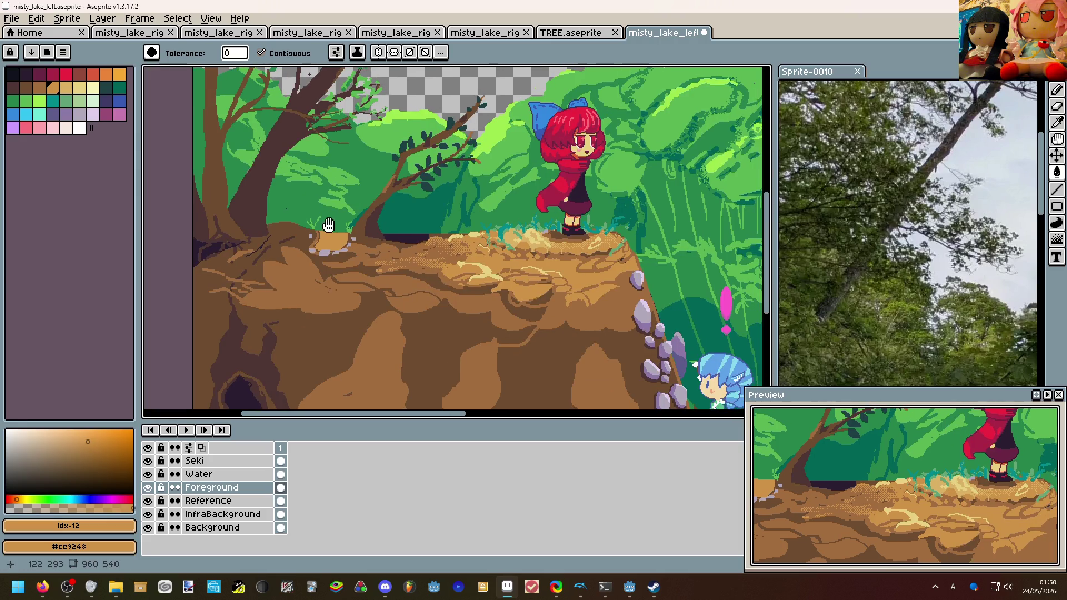
pyautogui.scroll(3)
pyautogui.scroll(-3)
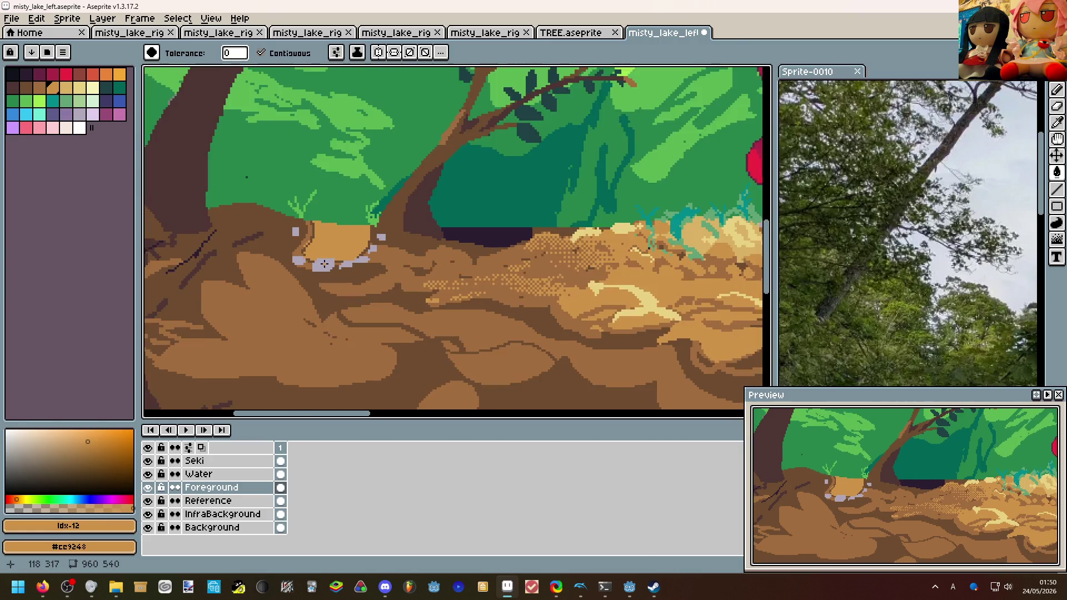
pyautogui.scroll(-3)
pyautogui.scroll(3)
pyautogui.click(527, 305)
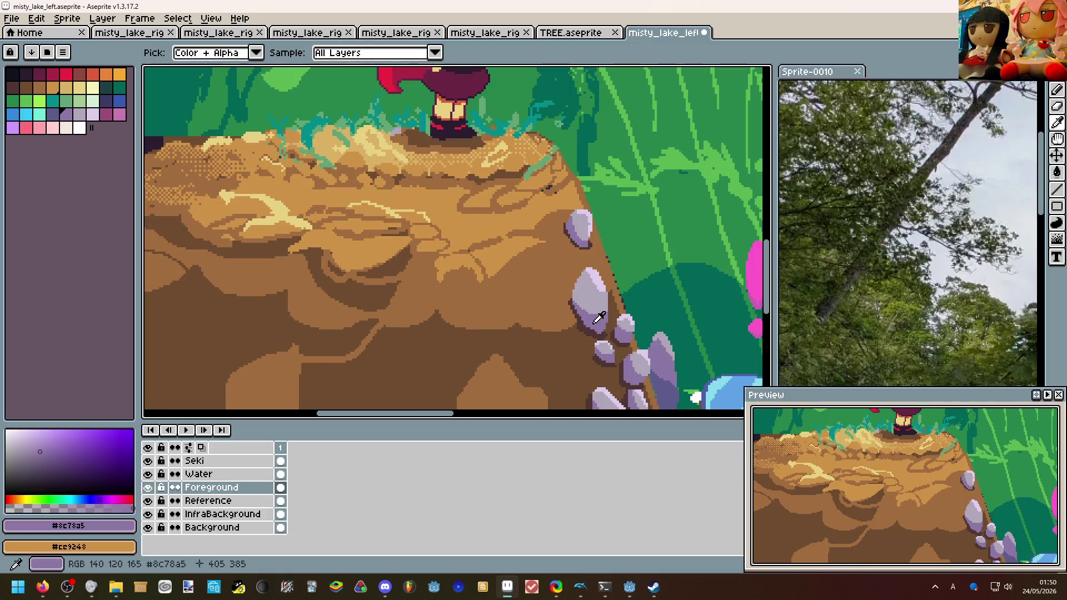
pyautogui.scroll(-3)
pyautogui.scroll(3)
pyautogui.scroll(-3)
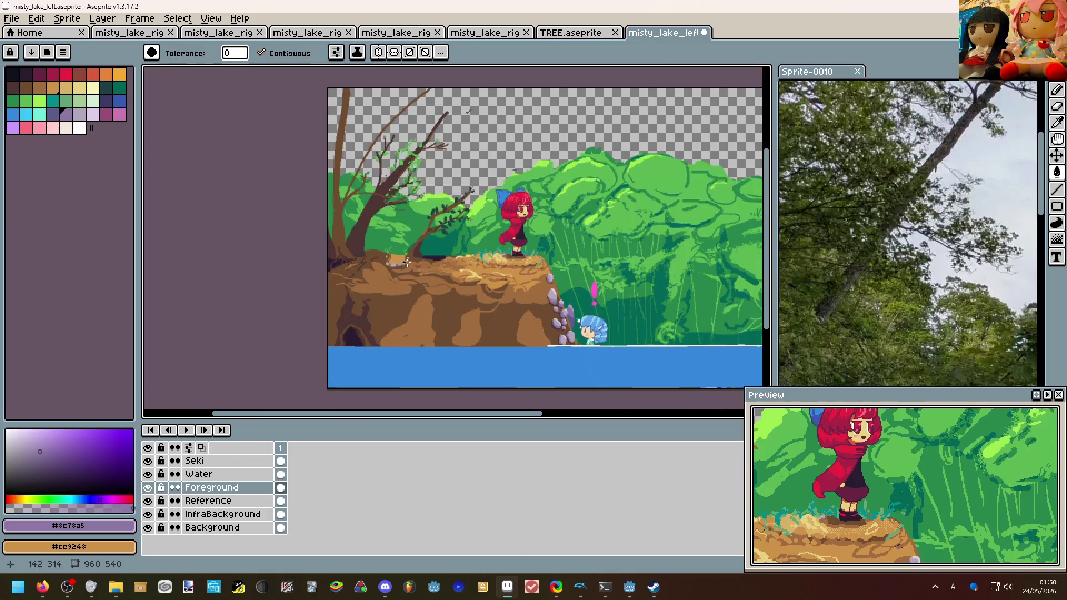
pyautogui.scroll(3)
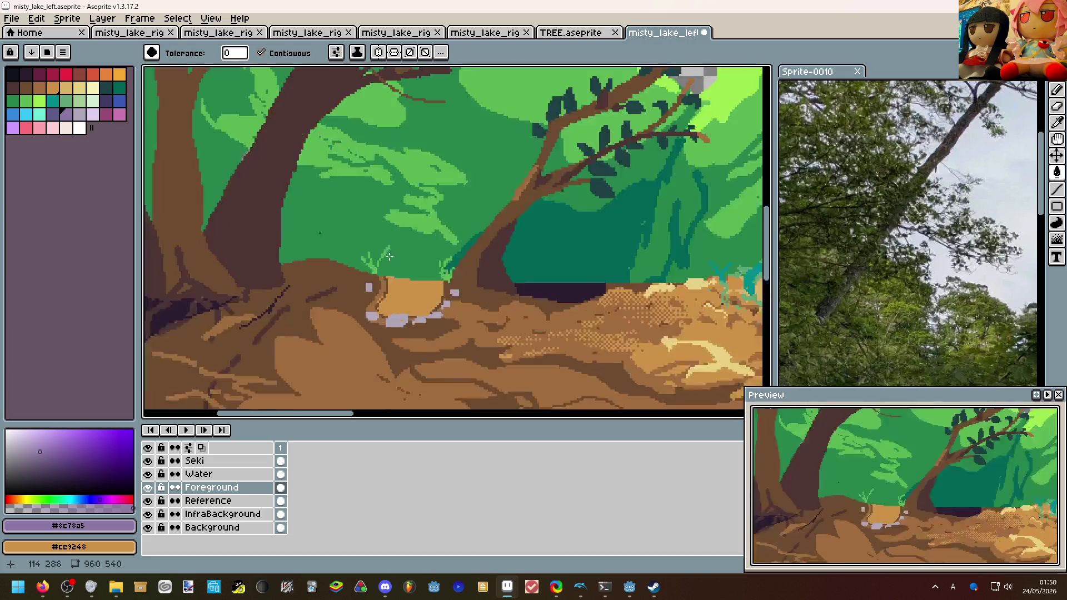
pyautogui.click(371, 308)
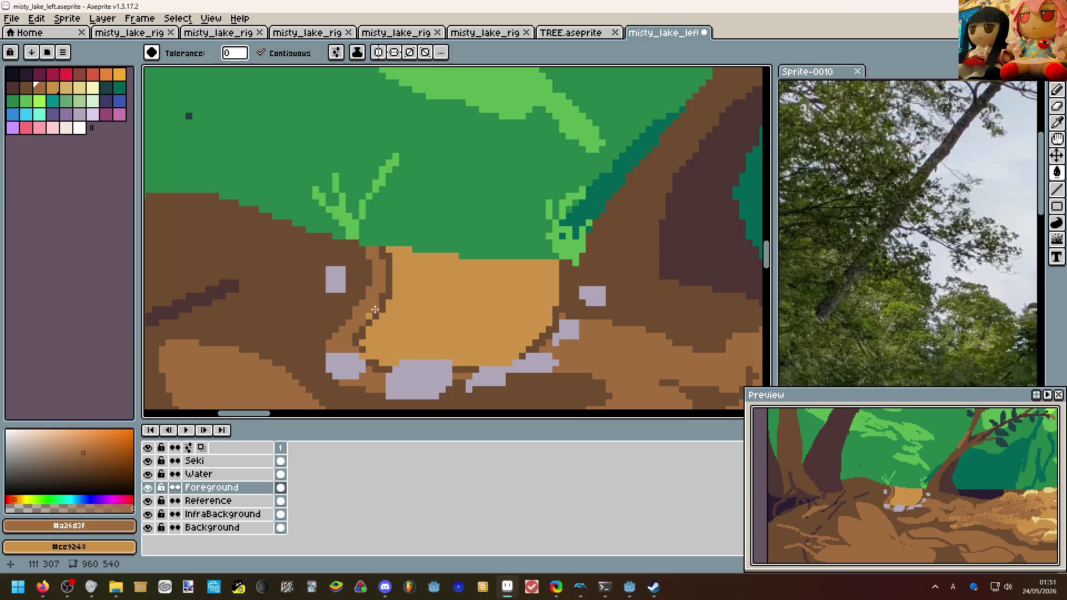
pyautogui.scroll(-3)
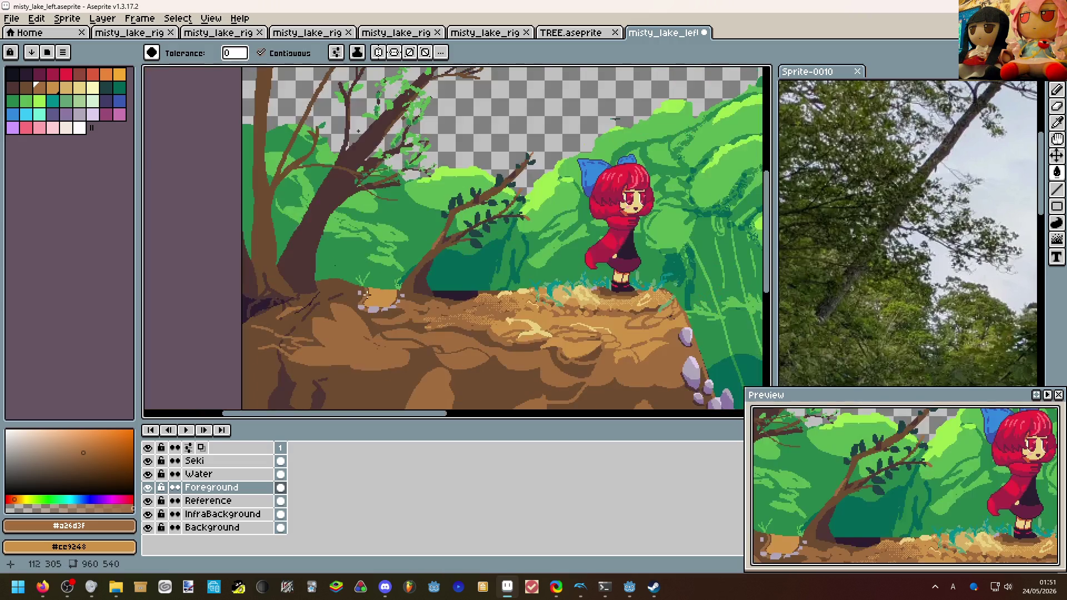
pyautogui.scroll(3)
pyautogui.click(345, 292)
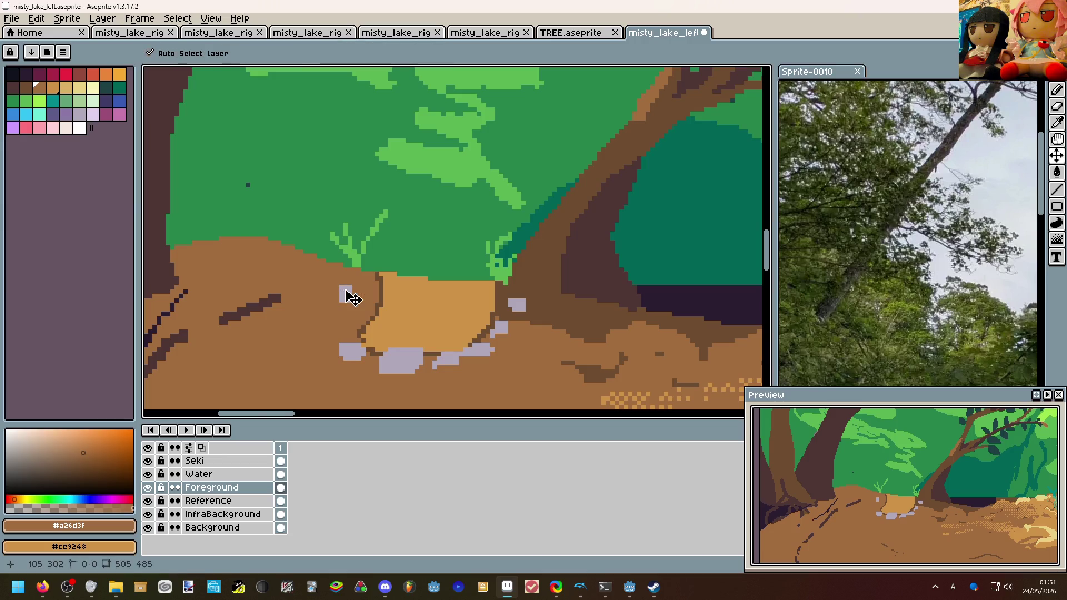
pyautogui.hotkey('ctrl', 'z')
# Paint over the stray grey pixel in dark brown #6c4c30.
pyautogui.click(345, 294)
pyautogui.press('b')
pyautogui.scroll(3)
pyautogui.click(345, 295)
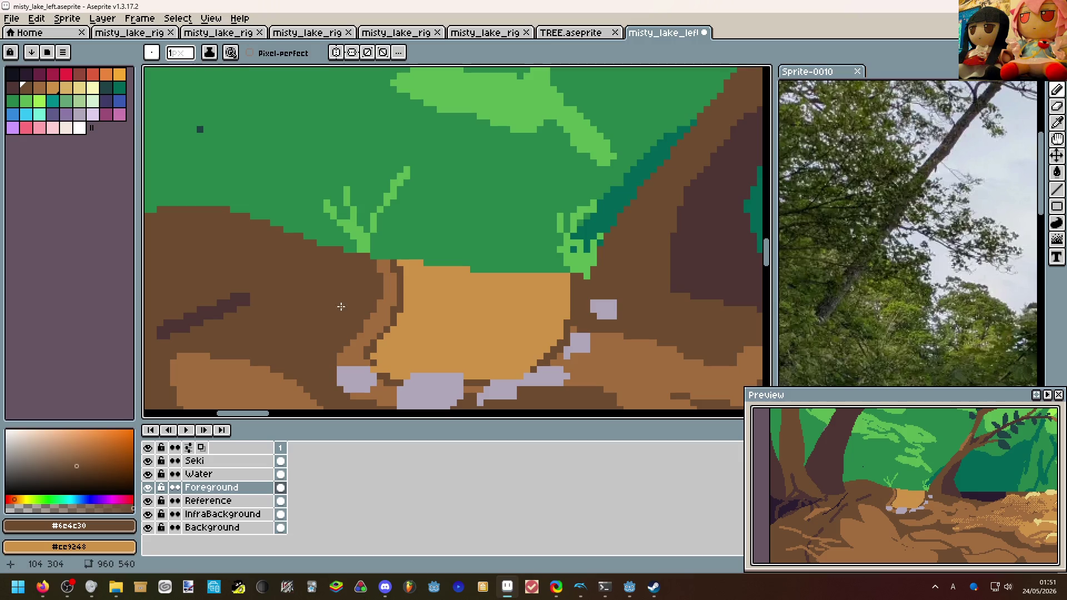
# Draw a grey #b0a7b8 stone beside the tan stump and pan across the cliff scene.
pyautogui.click(359, 368)
pyautogui.moveTo(371, 315); pyautogui.dragTo(379, 319)
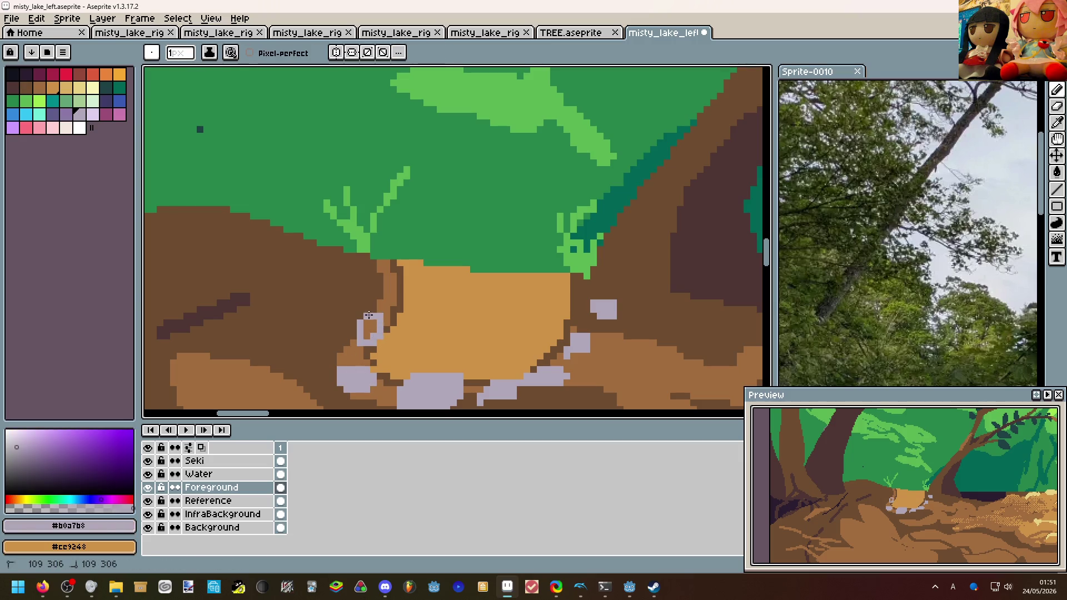
pyautogui.press('g')
pyautogui.scroll(-3)
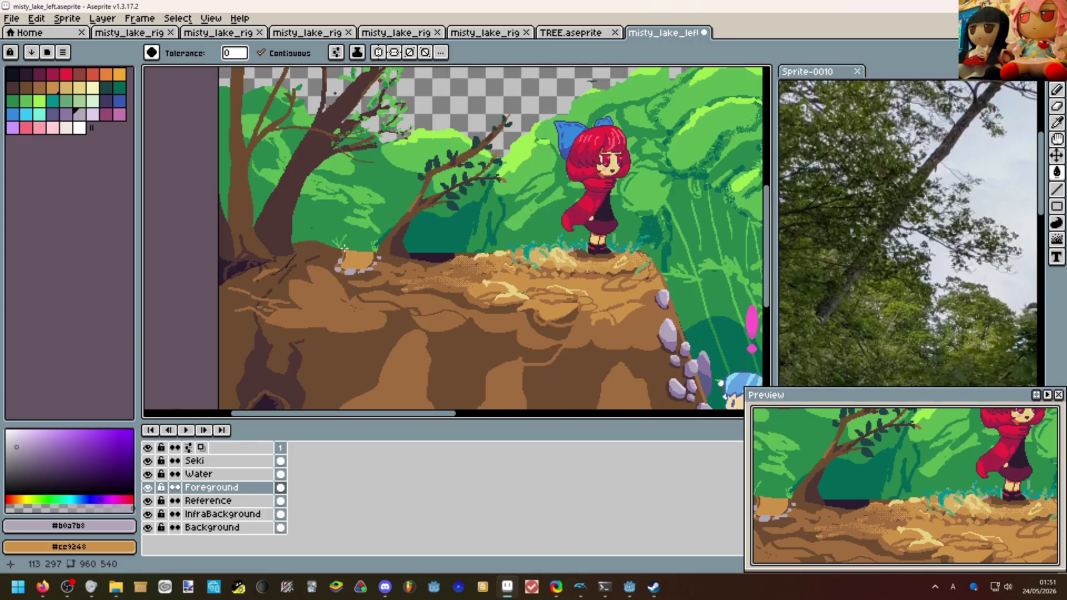
pyautogui.moveTo(423, 260); pyautogui.dragTo(398, 246)
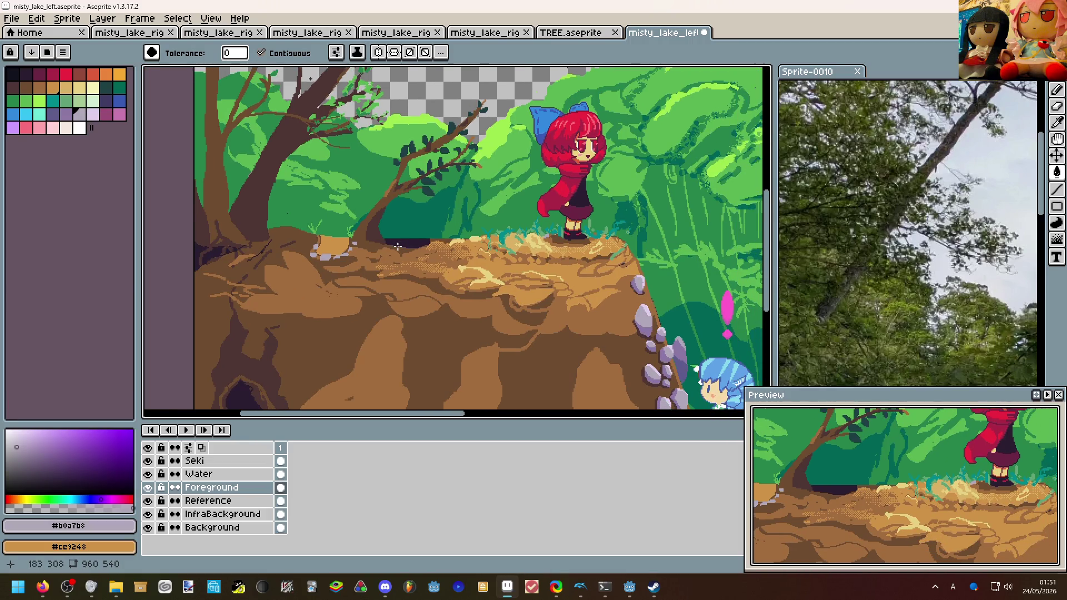
pyautogui.scroll(-3)
pyautogui.scroll(3)
pyautogui.scroll(-3)
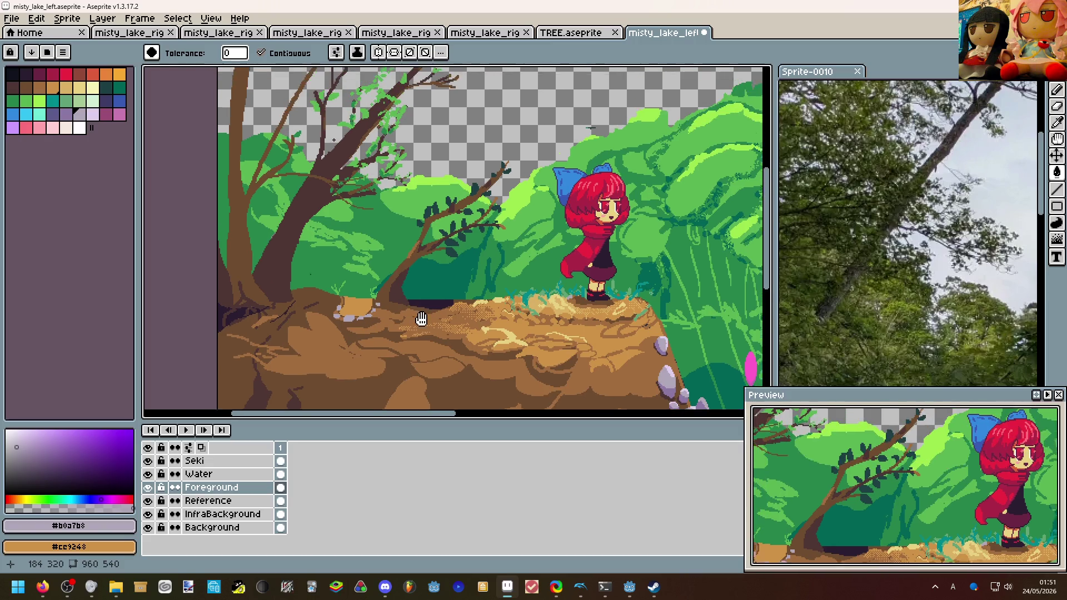
pyautogui.scroll(3)
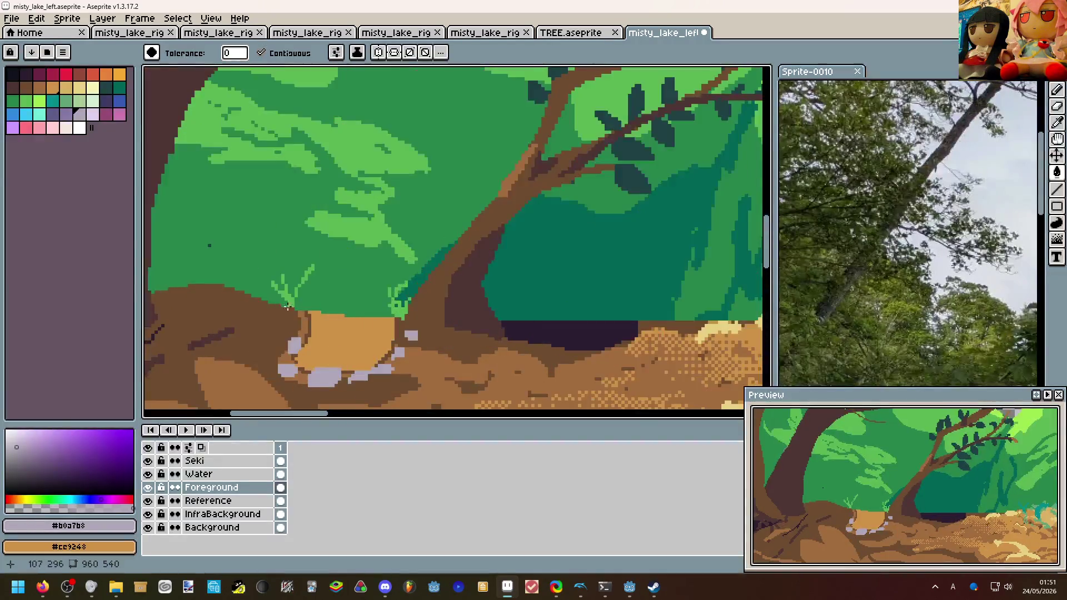
# Outline a dark dirt mound above the stump and fill it with dark brown #6c4c30.
pyautogui.click(260, 290)
pyautogui.press('b')
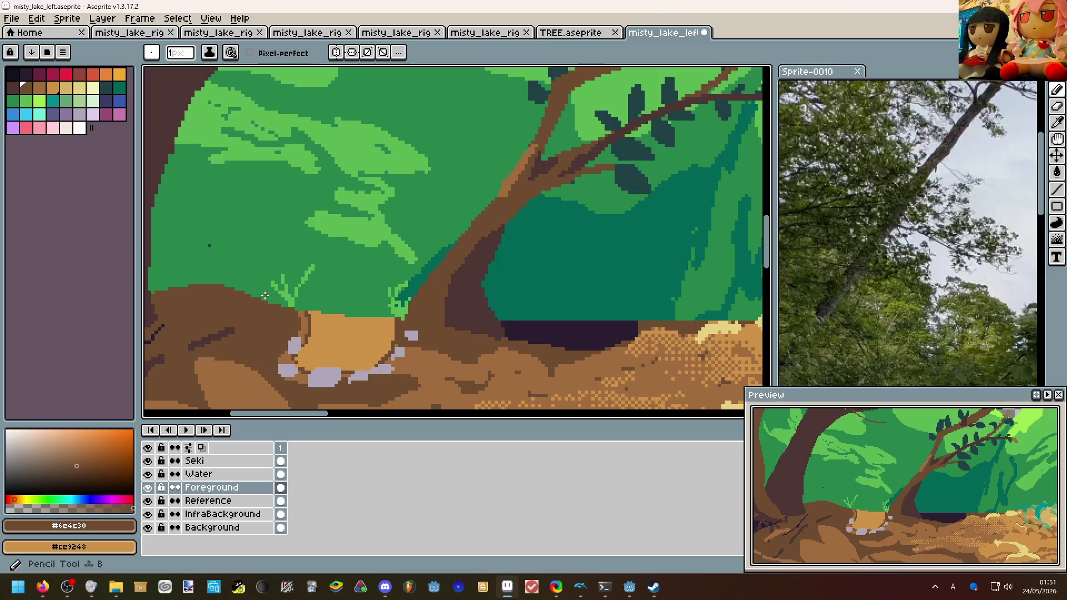
pyautogui.moveTo(311, 282); pyautogui.dragTo(391, 311)
pyautogui.press('g')
pyautogui.click(361, 303)
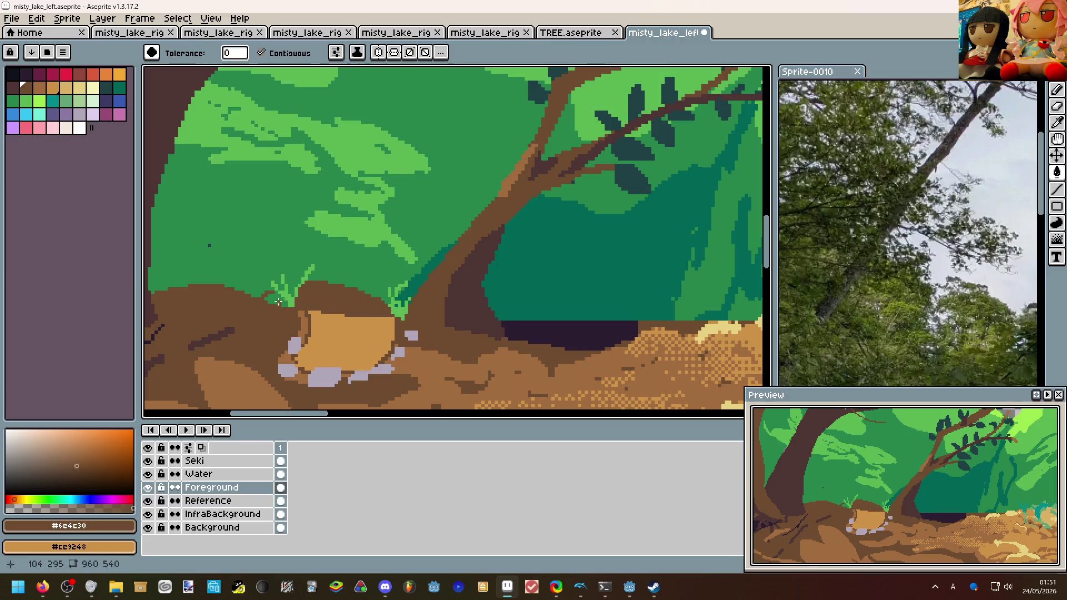
# Draw a light-brown #a26d3f line along the stump top.
pyautogui.scroll(-3)
pyautogui.scroll(-3)
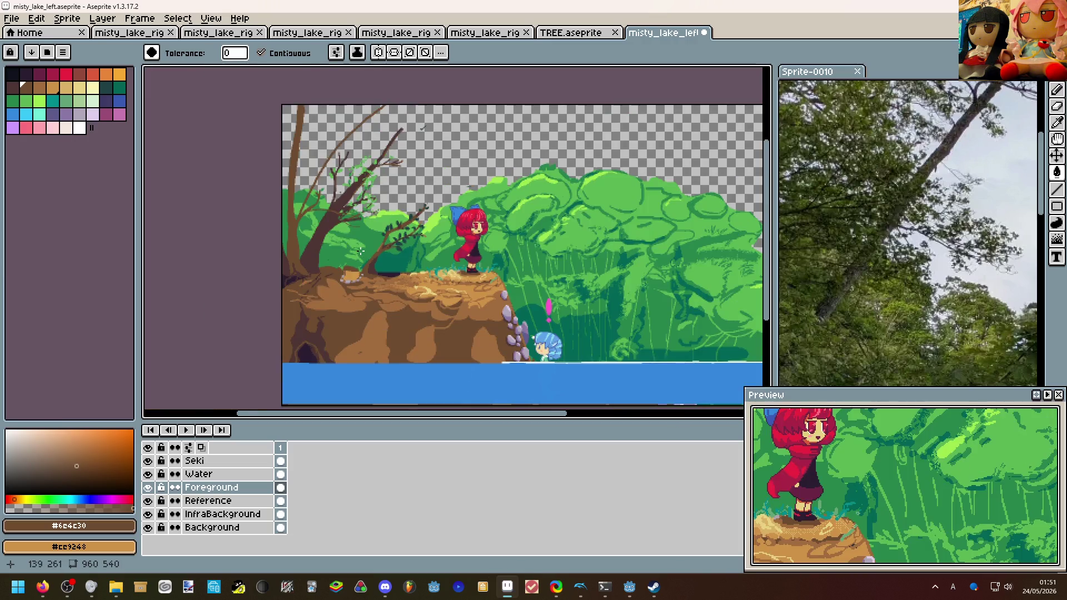
pyautogui.scroll(3)
pyautogui.scroll(3)
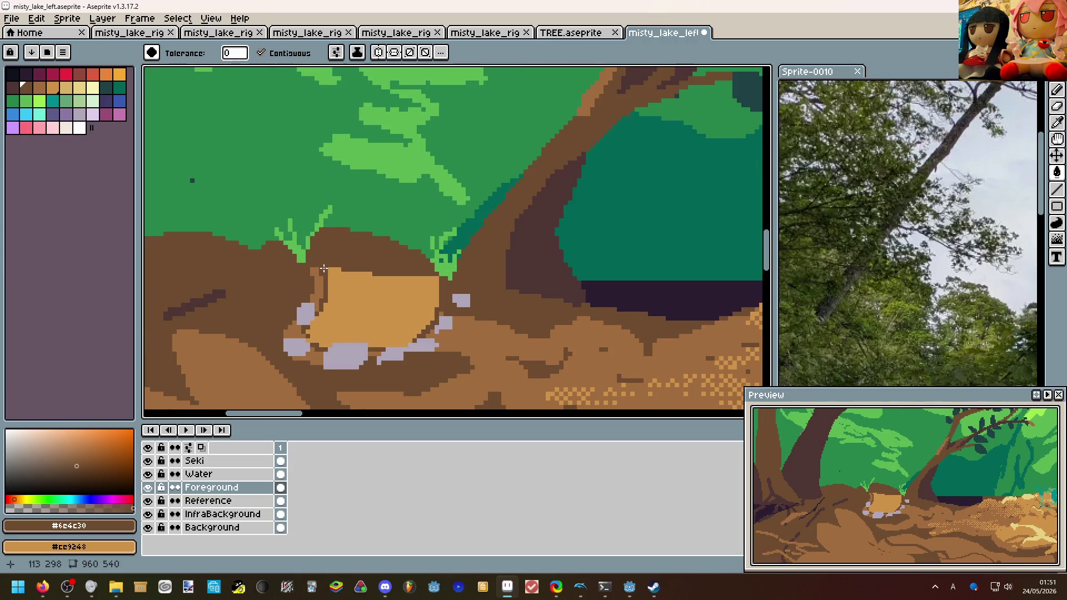
pyautogui.click(322, 270)
pyautogui.click(325, 262)
pyautogui.hotkey('ctrl', 'z')
pyautogui.press('b')
pyautogui.moveTo(321, 263); pyautogui.dragTo(373, 272)
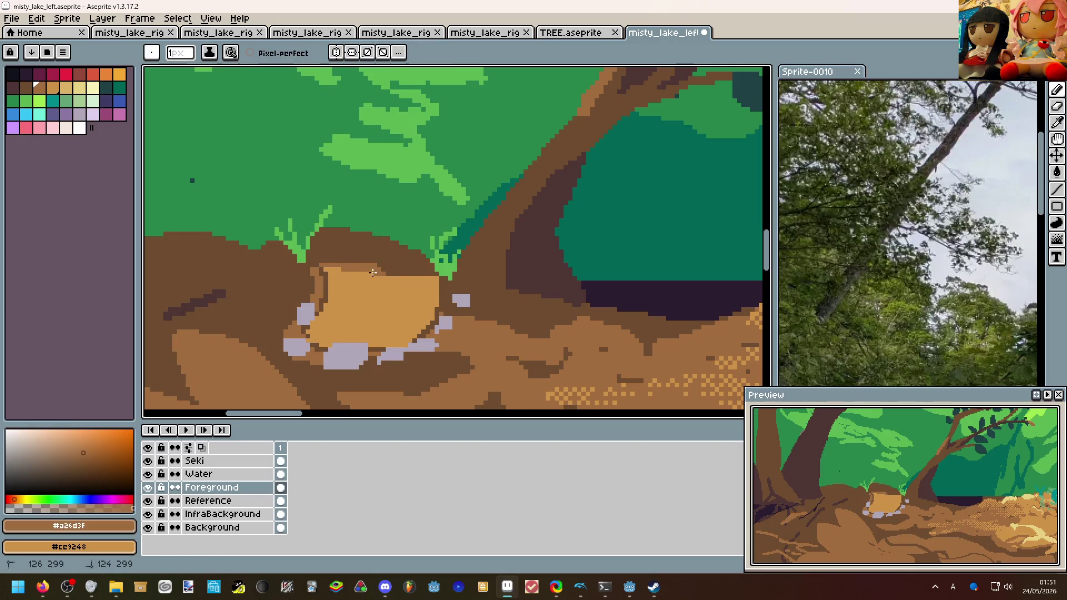
# Repaint the stump's dark top edge in tan #cc9248.
pyautogui.scroll(-3)
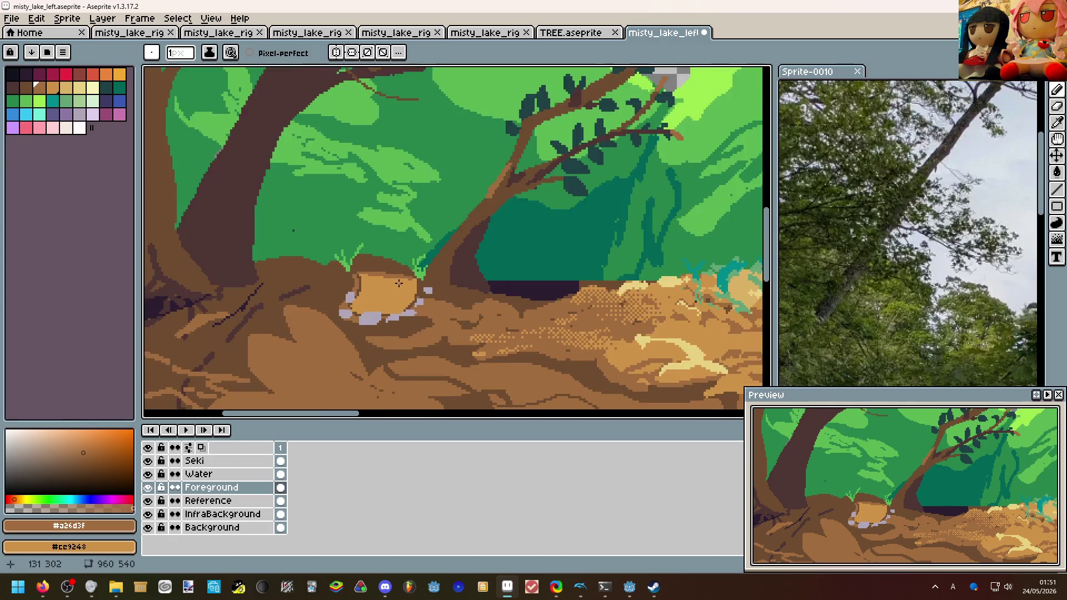
pyautogui.scroll(3)
pyautogui.click(367, 275)
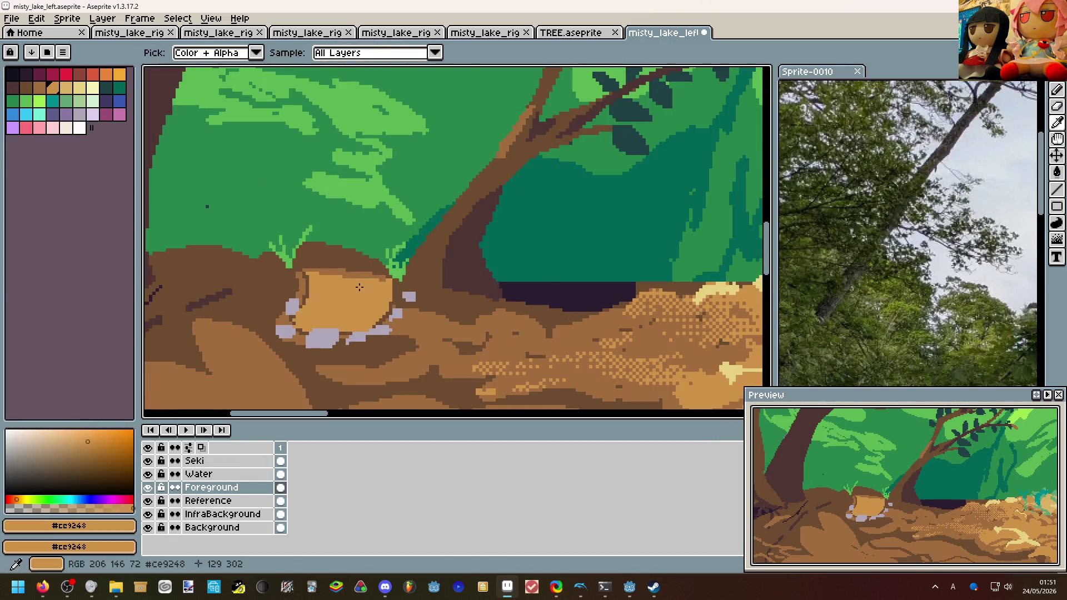
pyautogui.scroll(3)
pyautogui.moveTo(415, 273); pyautogui.dragTo(339, 268)
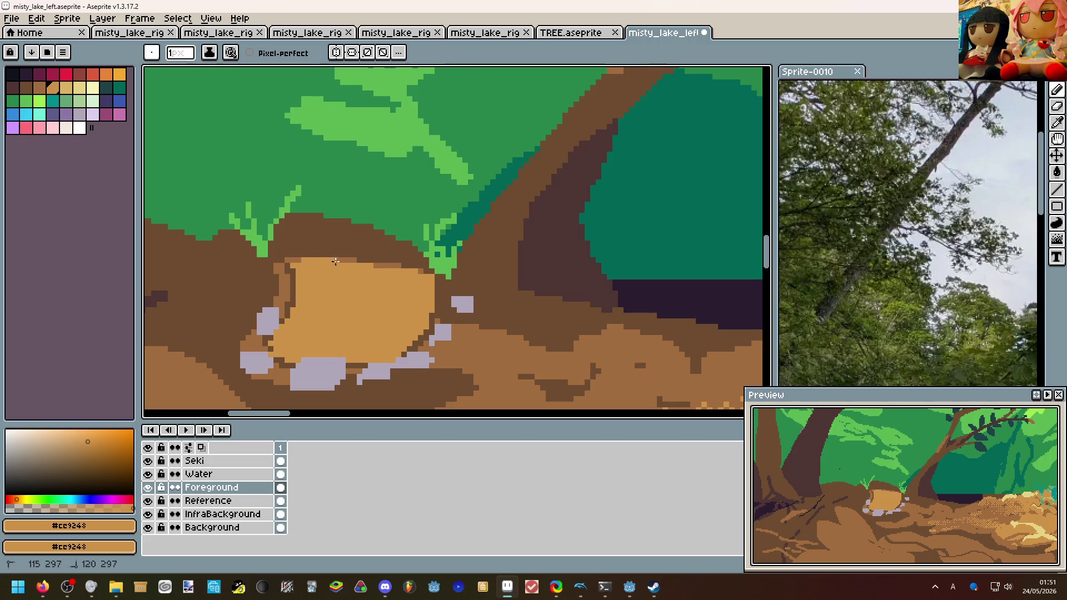
# Paint lavender stones around the stump's base and onto the rock beside it.
pyautogui.scroll(-3)
pyautogui.scroll(-3)
pyautogui.scroll(3)
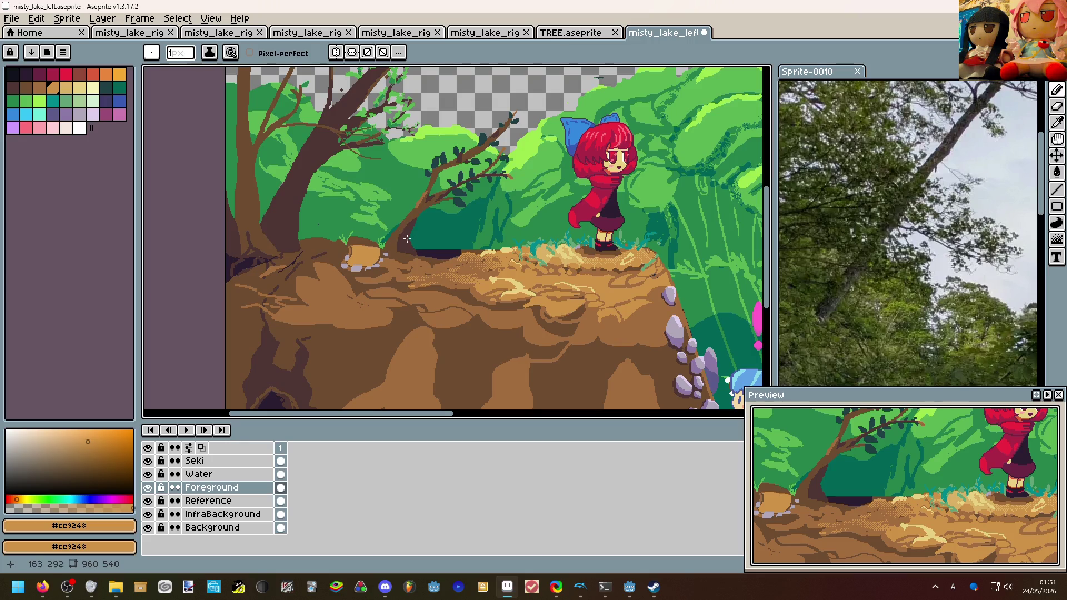
pyautogui.scroll(3)
pyautogui.click(348, 182)
pyautogui.scroll(3)
pyautogui.moveTo(343, 203); pyautogui.dragTo(423, 196)
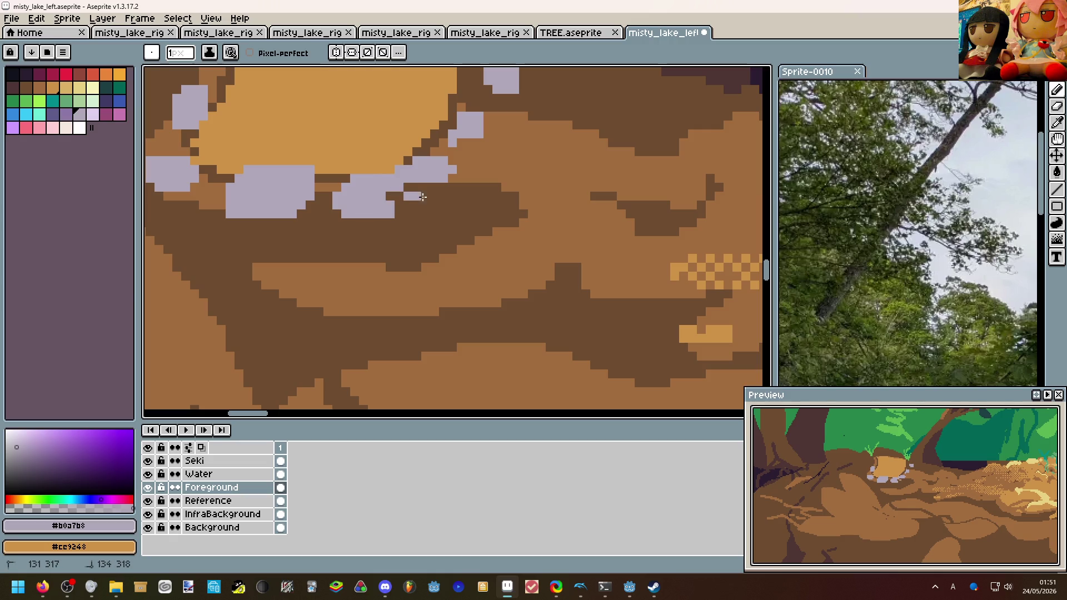
pyautogui.click(442, 189)
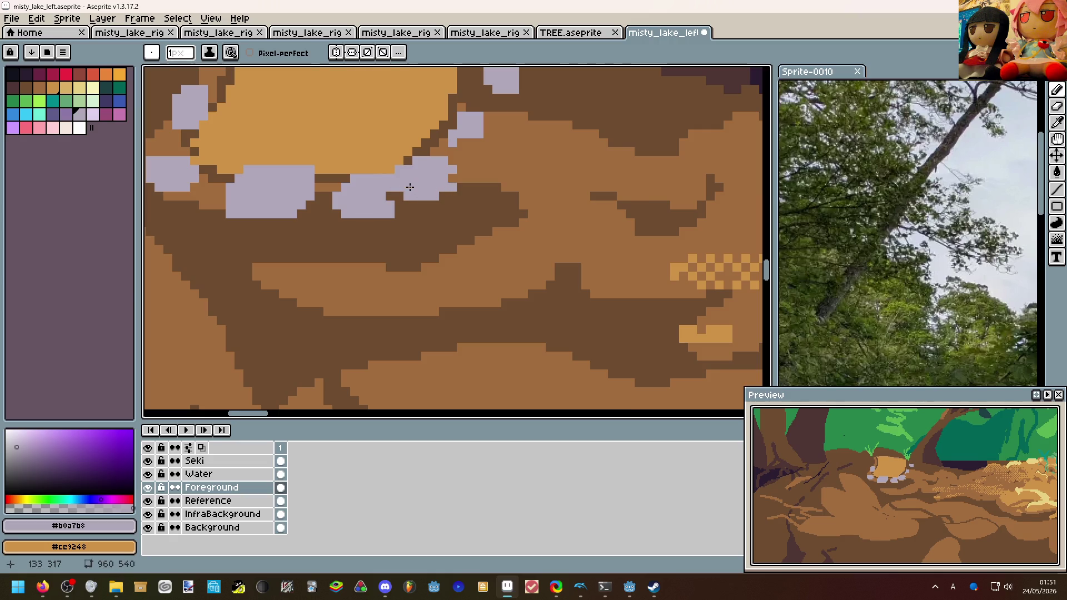
# Pan to the cliff-side rocks and sample their purple #8c78a5.
pyautogui.scroll(-3)
pyautogui.scroll(-3)
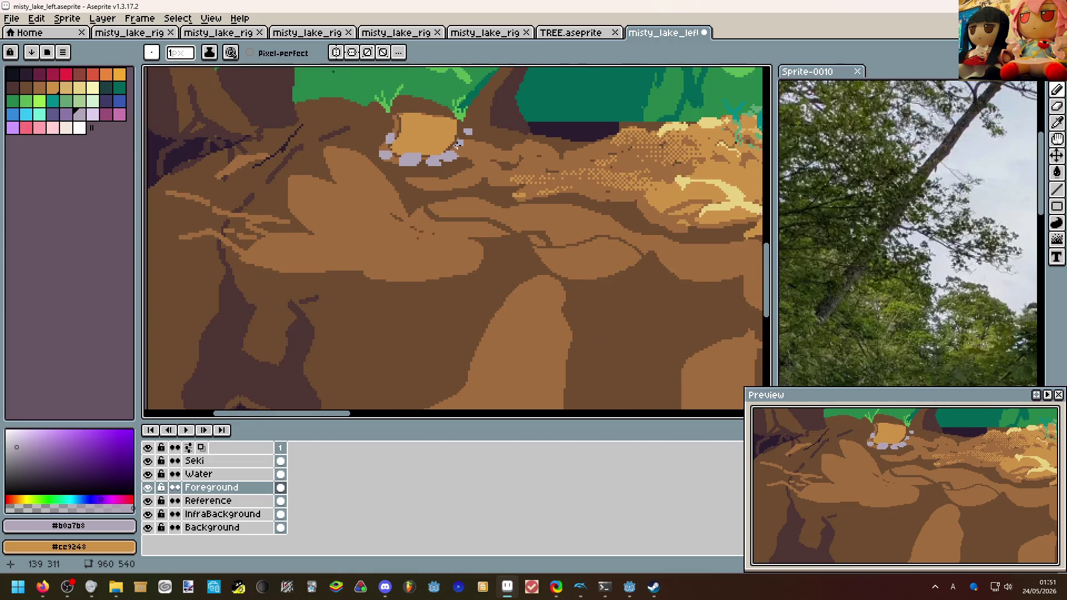
pyautogui.moveTo(434, 161); pyautogui.dragTo(315, 206)
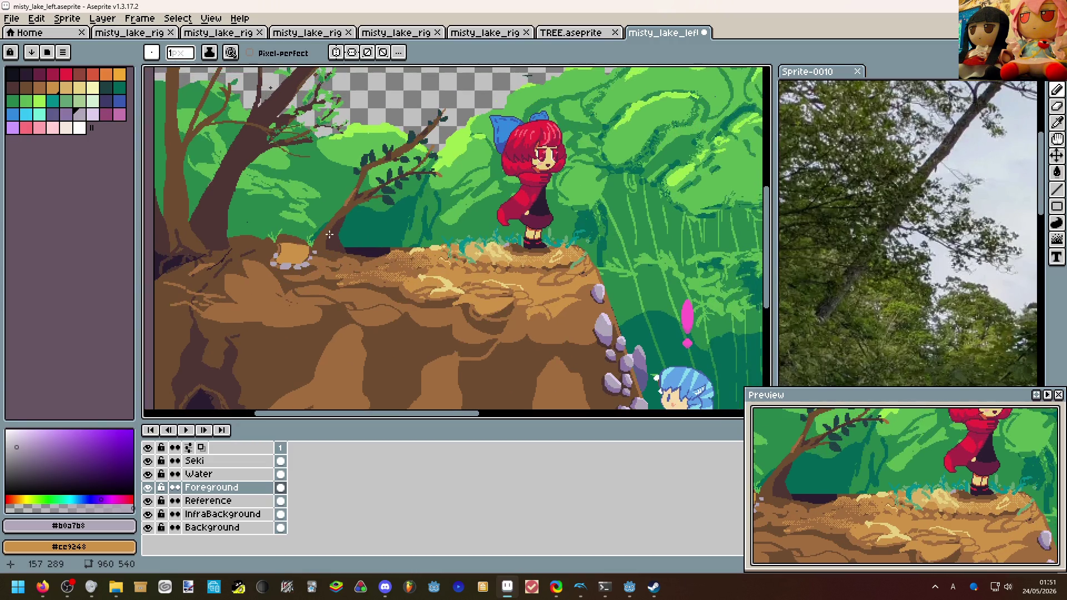
pyautogui.scroll(-3)
pyautogui.scroll(3)
pyautogui.scroll(-3)
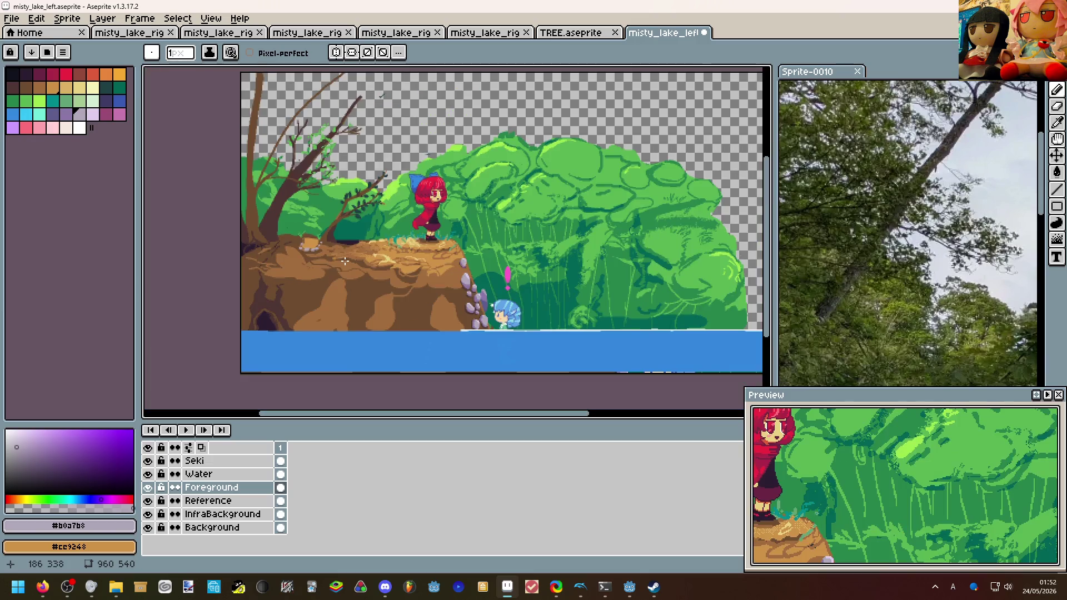
pyautogui.scroll(3)
pyautogui.moveTo(461, 185); pyautogui.dragTo(375, 50)
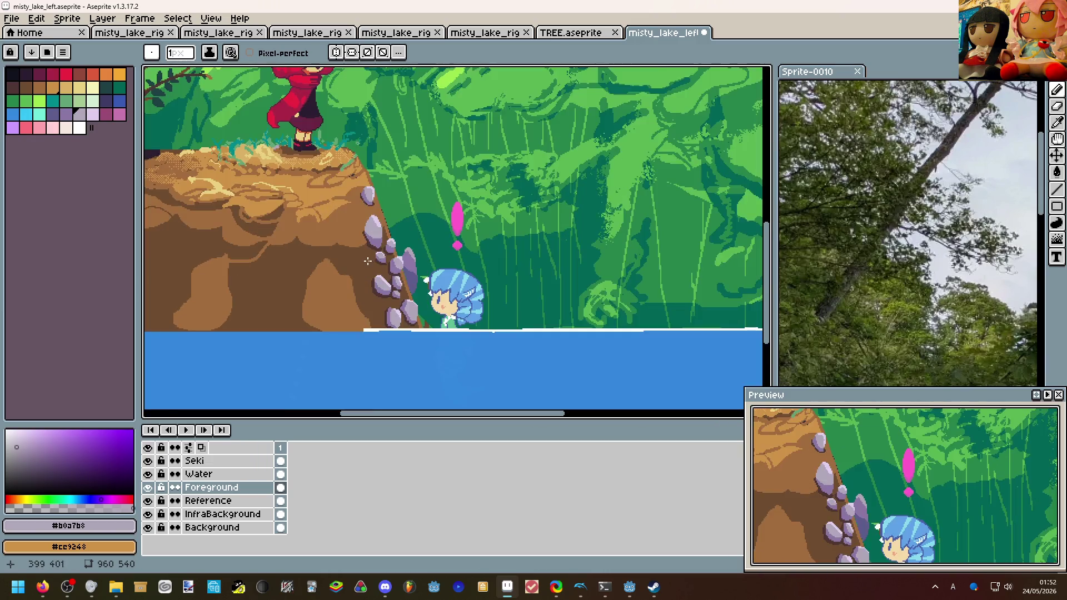
pyautogui.scroll(3)
pyautogui.click(404, 146)
pyautogui.scroll(-3)
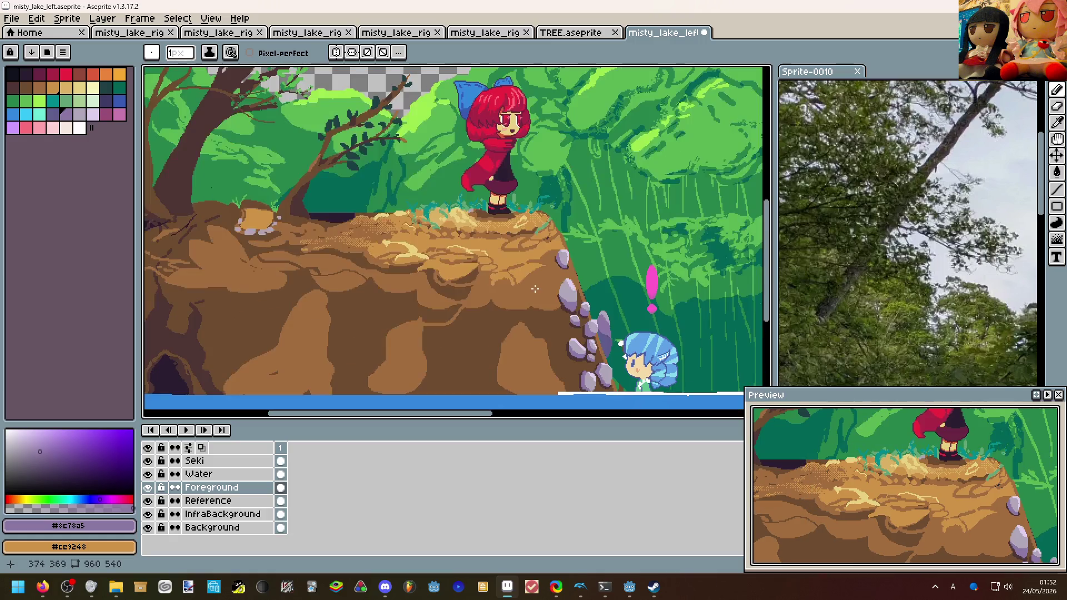
# Outline and fill the first stump rock's lower area with purple #8c78a5.
pyautogui.scroll(3)
pyautogui.click(273, 264)
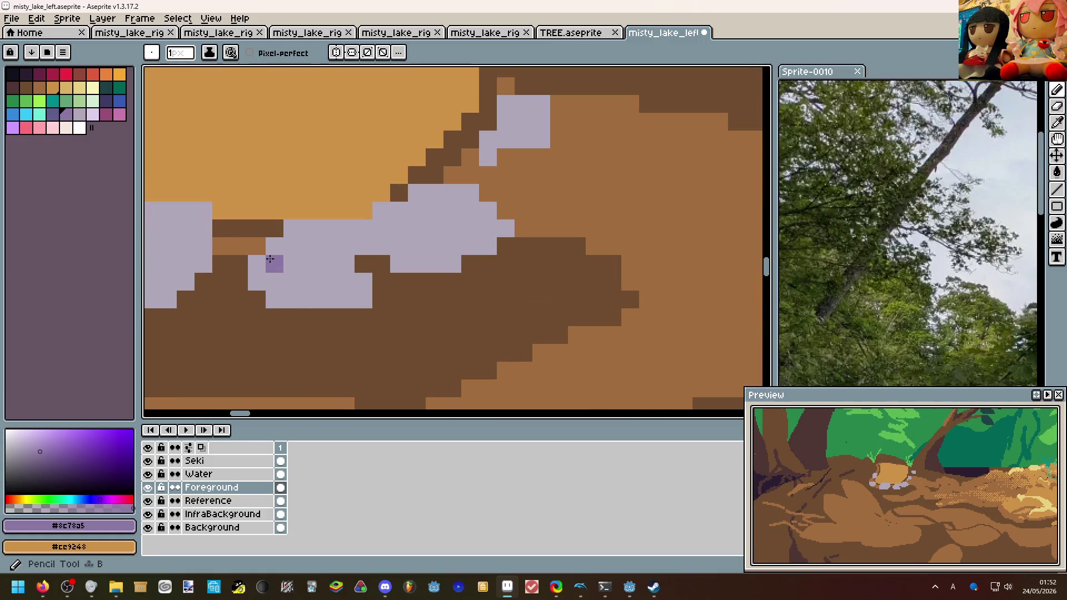
pyautogui.click(317, 285)
pyautogui.press('g')
pyautogui.click(345, 290)
pyautogui.press('b')
pyautogui.click(377, 235)
pyautogui.moveTo(377, 235); pyautogui.dragTo(487, 211)
pyautogui.press('g')
pyautogui.click(474, 242)
# Shade the next rock's lower edge purple and outline the left rock's lower part.
pyautogui.scroll(-3)
pyautogui.scroll(3)
pyautogui.press('b')
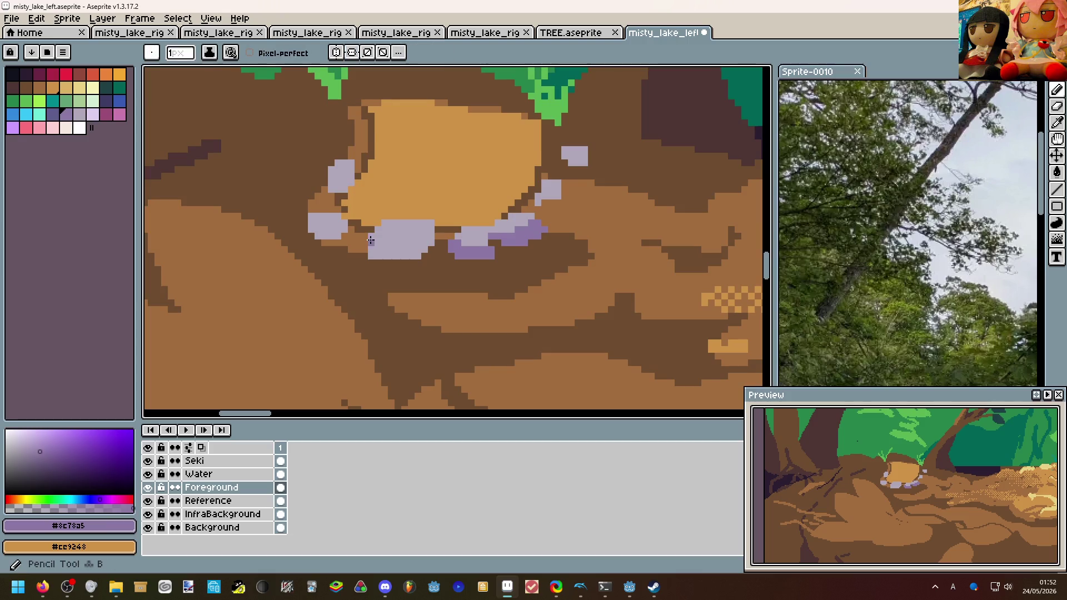
pyautogui.moveTo(370, 238); pyautogui.dragTo(444, 248)
pyautogui.press('g')
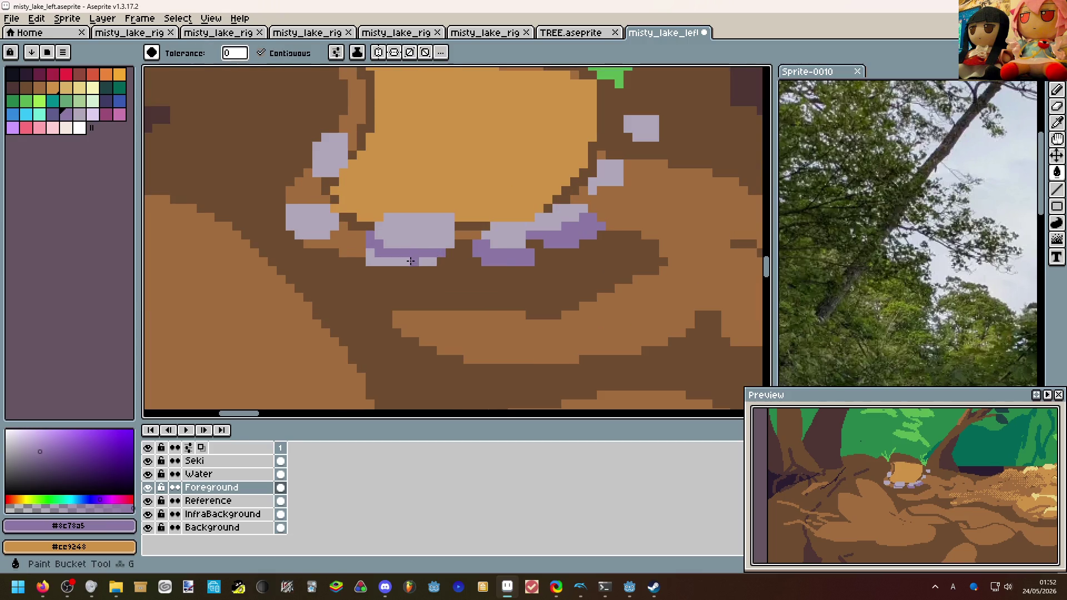
pyautogui.click(377, 246)
pyautogui.press('b')
pyautogui.moveTo(289, 216); pyautogui.dragTo(335, 217)
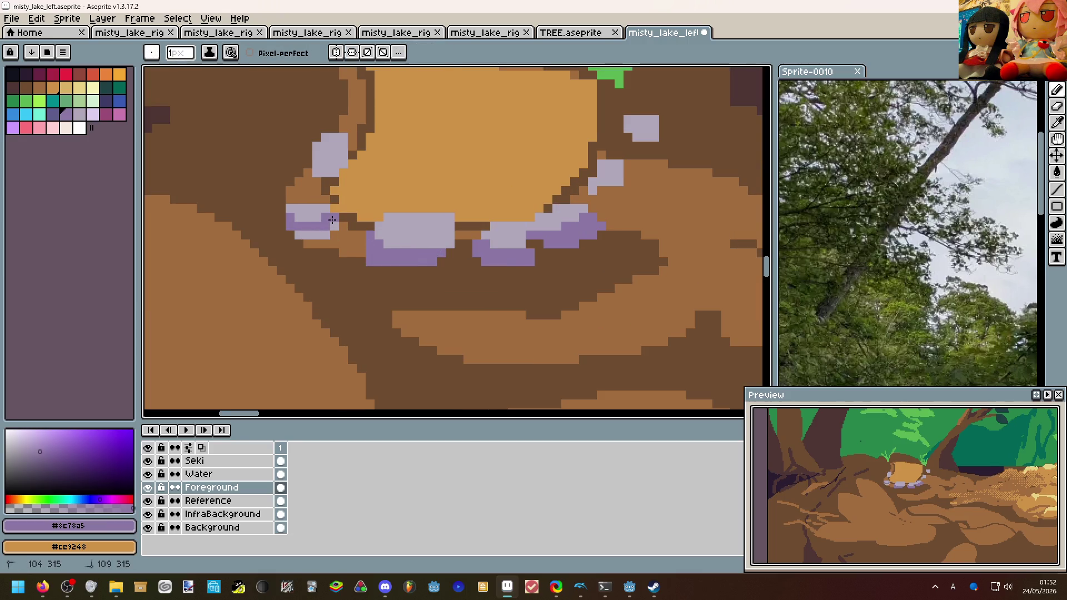
pyautogui.press('g')
pyautogui.scroll(3)
pyautogui.press('b')
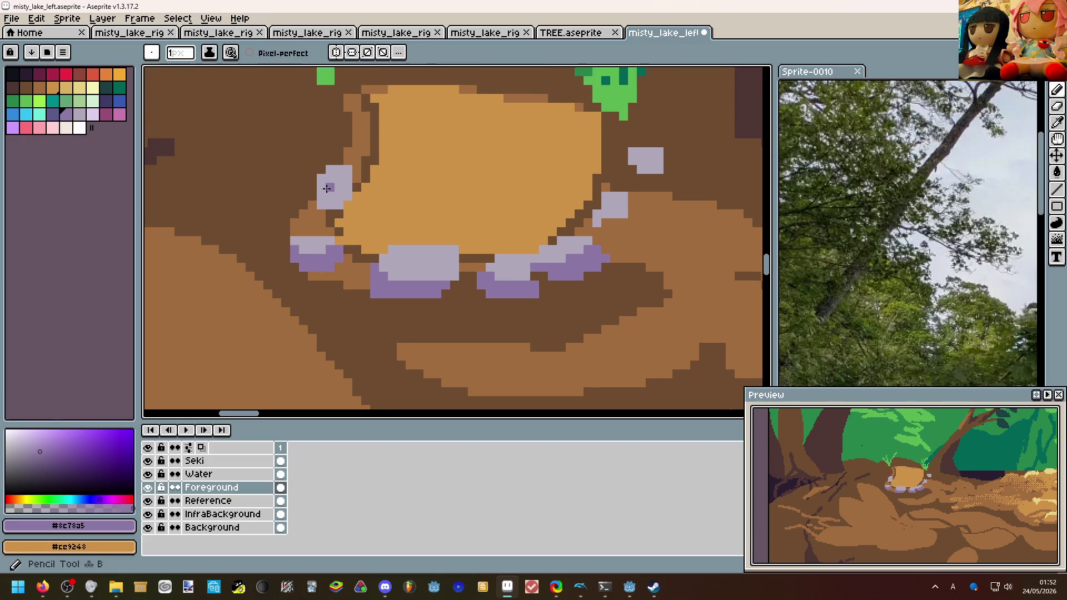
pyautogui.press('g')
pyautogui.scroll(-3)
pyautogui.scroll(3)
# Restore light lavender over the over-shaded parts of the left and lower-left rocks.
pyautogui.click(340, 176)
pyautogui.scroll(3)
pyautogui.press('b')
pyautogui.moveTo(325, 202); pyautogui.dragTo(352, 194)
pyautogui.moveTo(291, 283); pyautogui.dragTo(340, 282)
pyautogui.scroll(-3)
pyautogui.scroll(3)
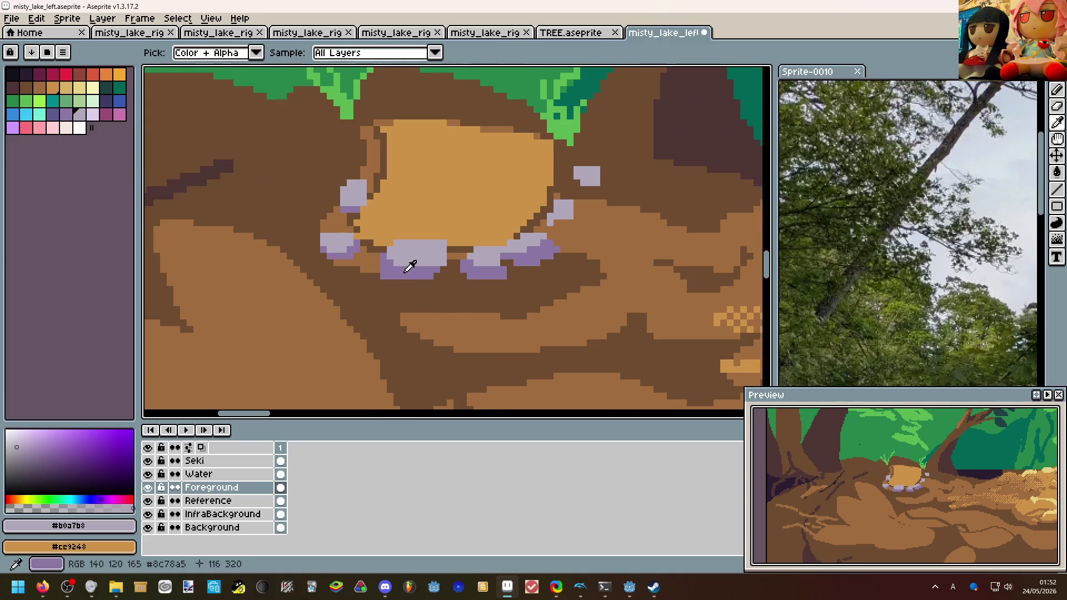
# Shade the bottom edges of the rock below the stump and the upper rock purple.
pyautogui.click(410, 258)
pyautogui.scroll(3)
pyautogui.click(484, 263)
pyautogui.moveTo(484, 263); pyautogui.dragTo(493, 242)
pyautogui.click(537, 174)
pyautogui.moveTo(546, 188); pyautogui.dragTo(574, 175)
# Paint brown #a26d3f dirt around the upper-right rock.
pyautogui.scroll(-3)
pyautogui.scroll(3)
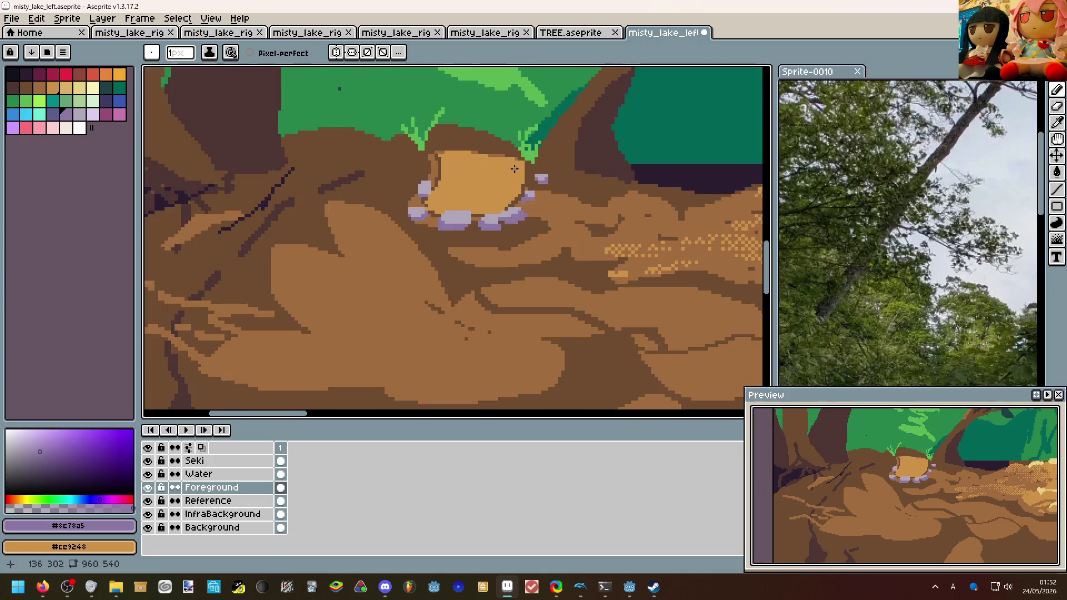
pyautogui.click(532, 163)
pyautogui.moveTo(531, 141); pyautogui.dragTo(551, 191)
# Zoom out and back in to review the whole scene, sampling dark brown from the ledge.
pyautogui.press('ctrl')
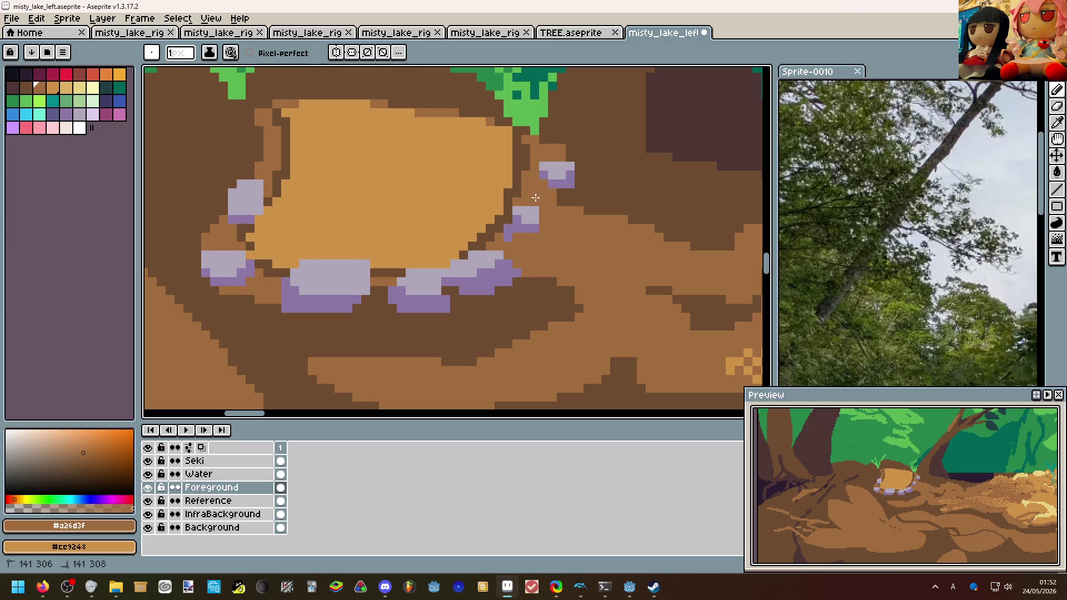
pyautogui.scroll(-3)
pyautogui.scroll(3)
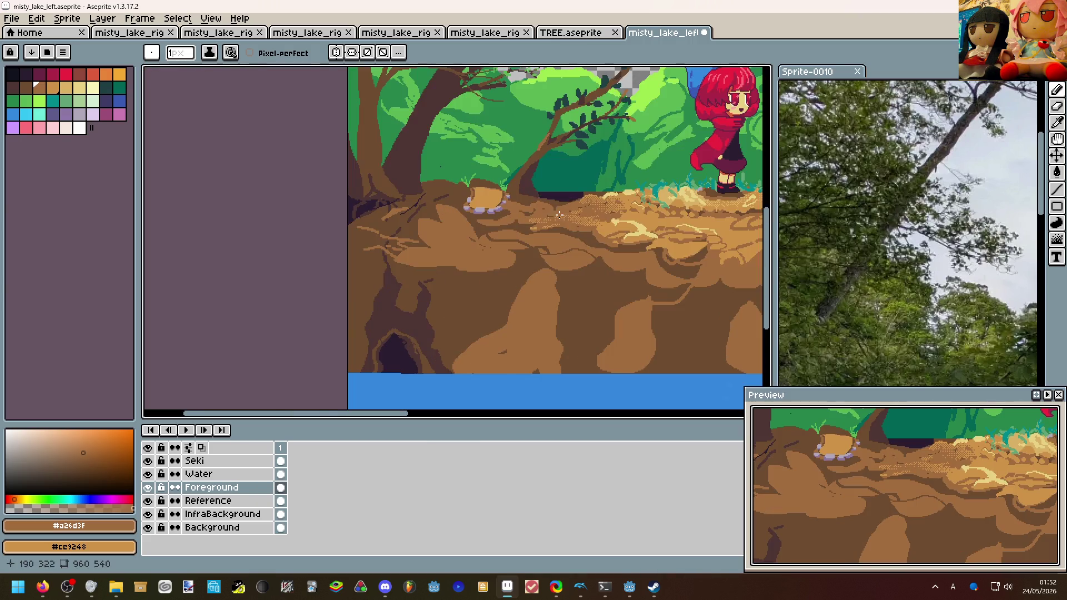
pyautogui.scroll(3)
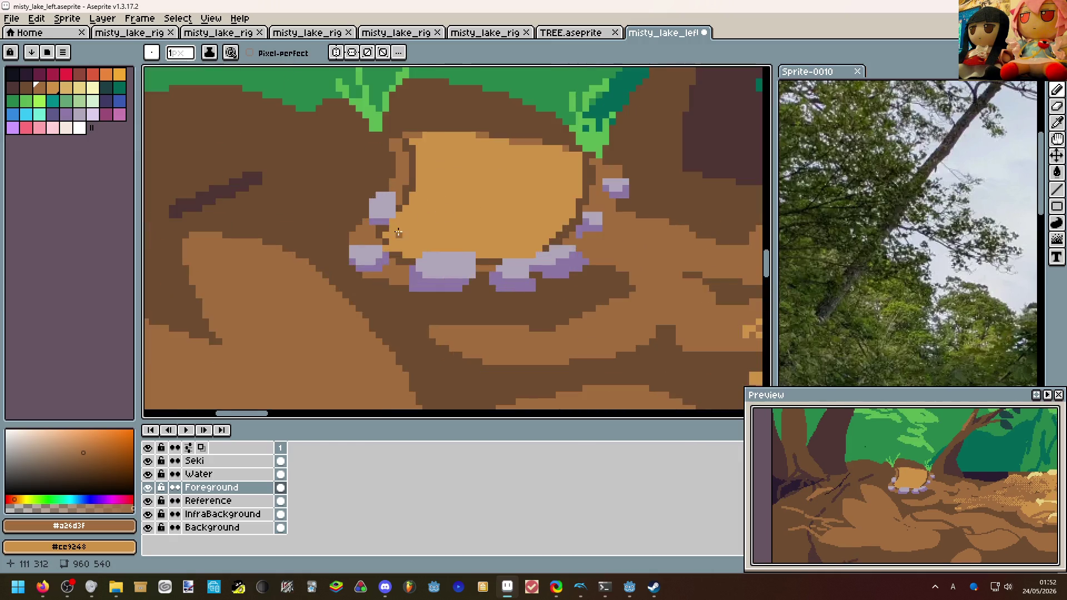
pyautogui.click(402, 250)
pyautogui.scroll(-3)
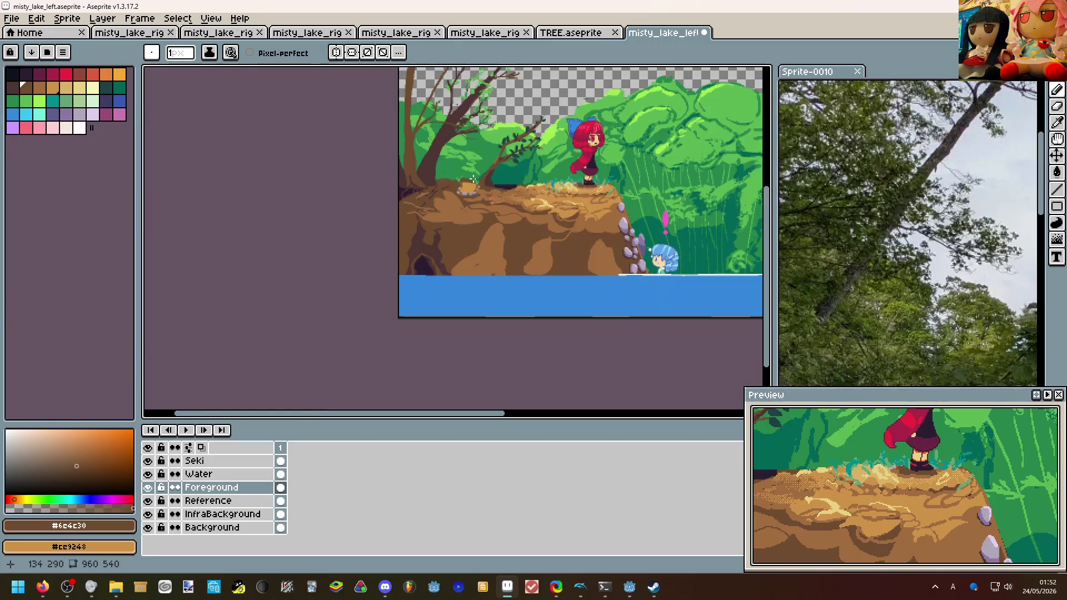
pyautogui.scroll(3)
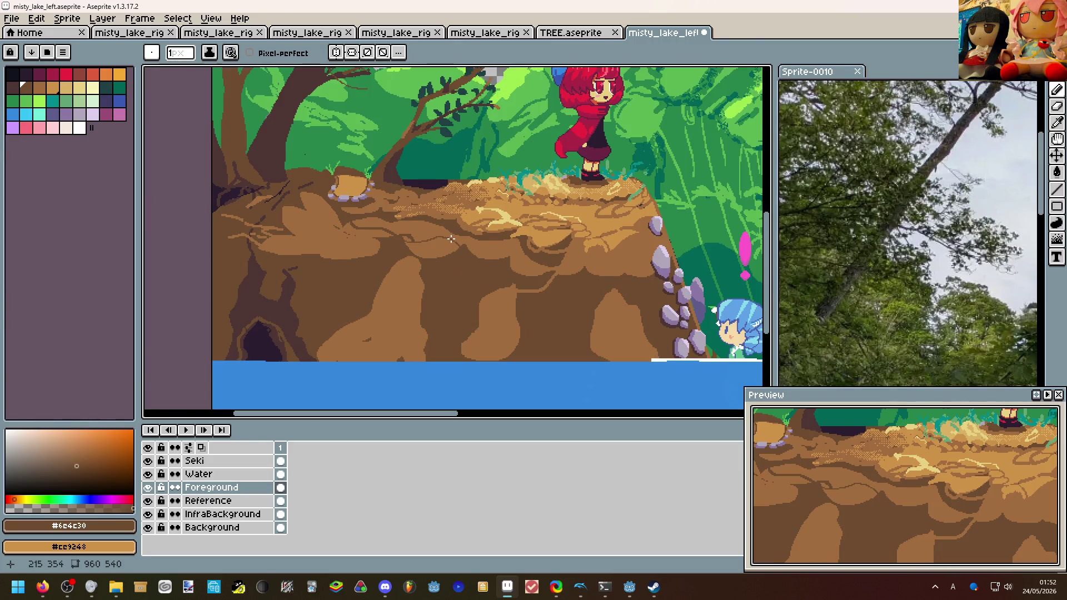
pyautogui.scroll(-3)
pyautogui.scroll(3)
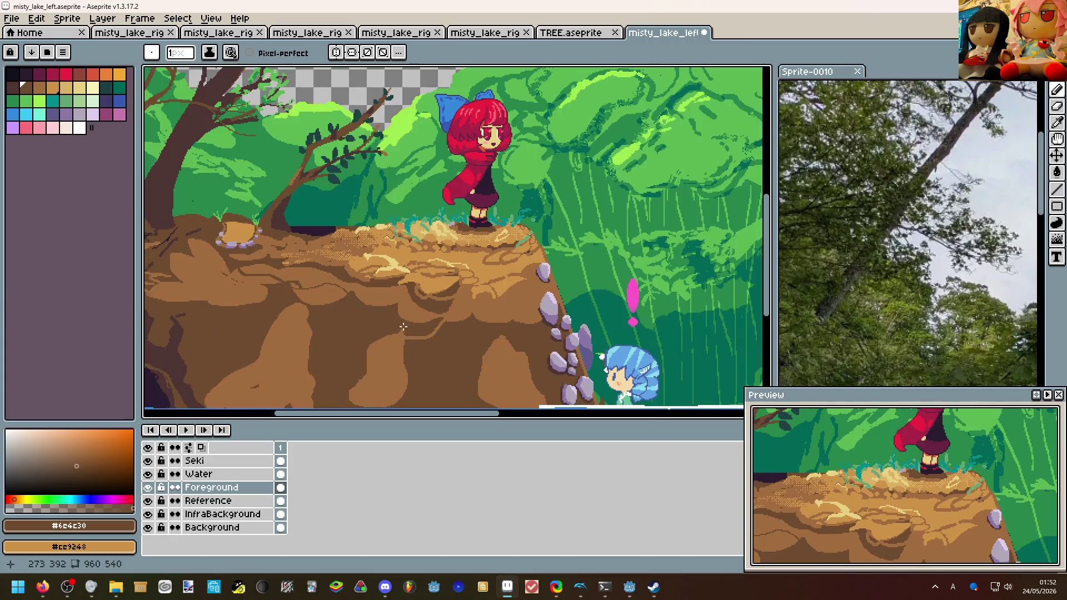
pyautogui.hscroll(3)
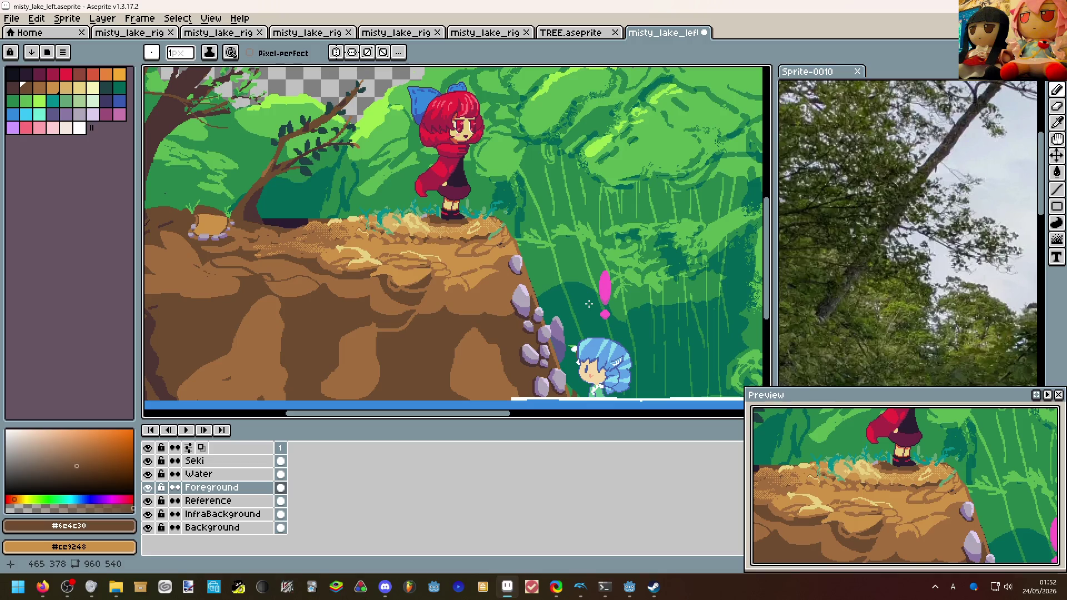
pyautogui.scroll(-3)
pyautogui.scroll(3)
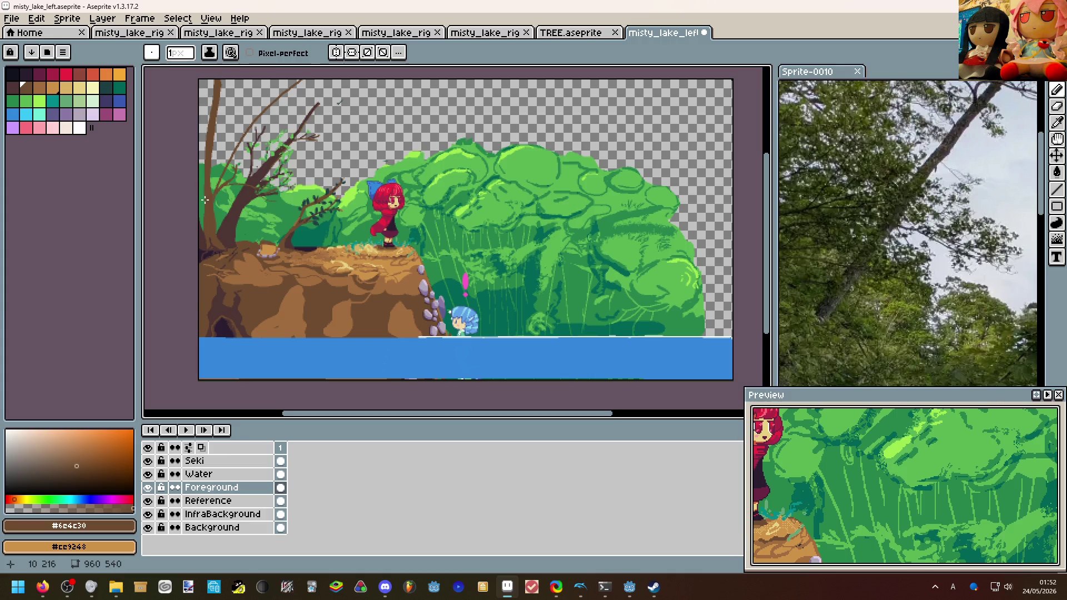
pyautogui.scroll(3)
pyautogui.scroll(3)
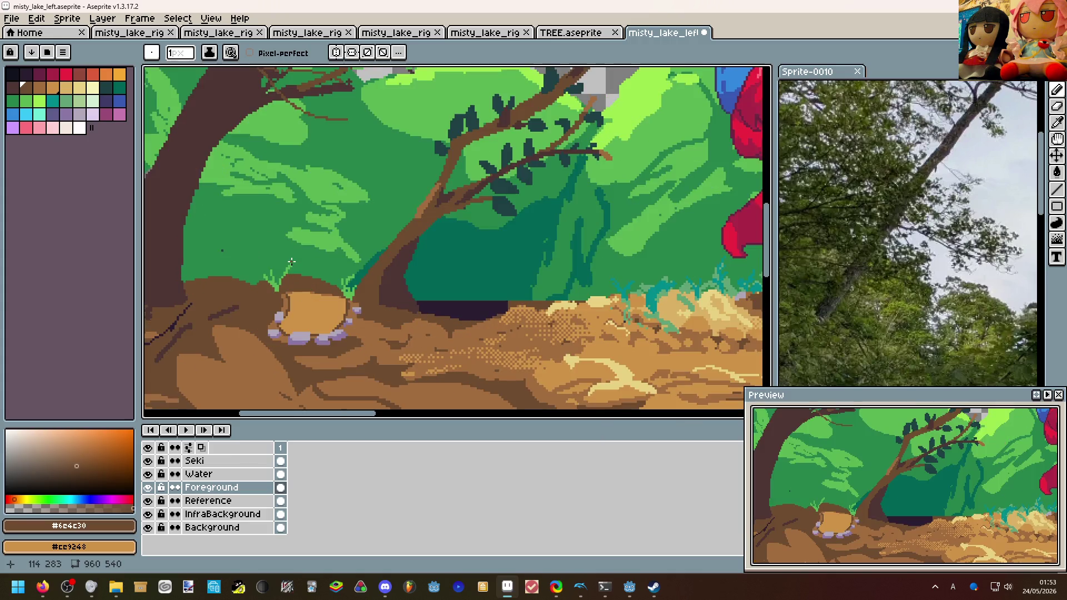
pyautogui.scroll(-3)
pyautogui.scroll(3)
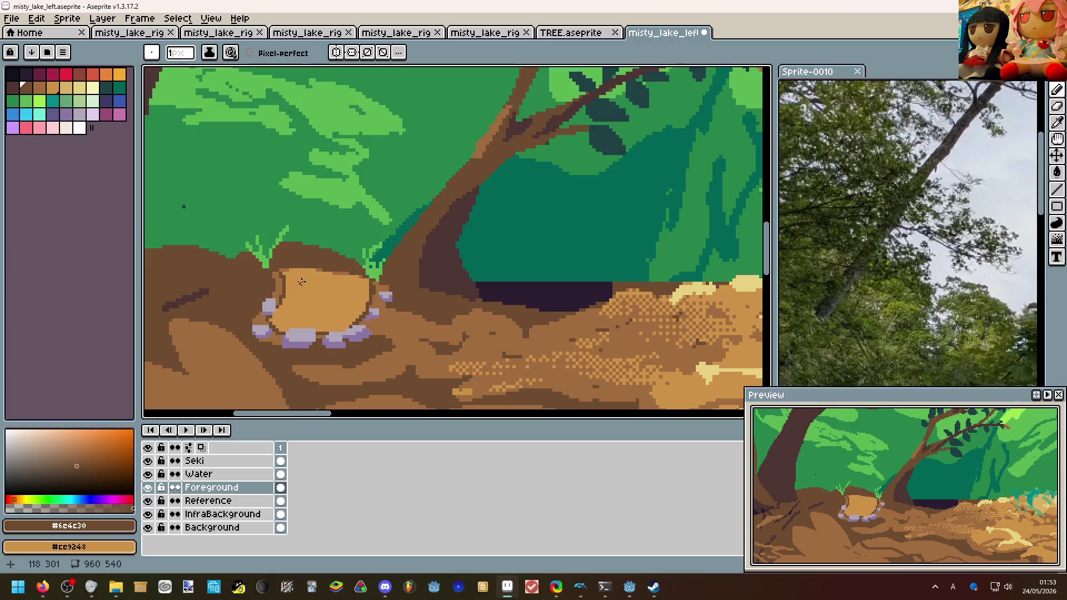
pyautogui.scroll(-3)
pyautogui.scroll(3)
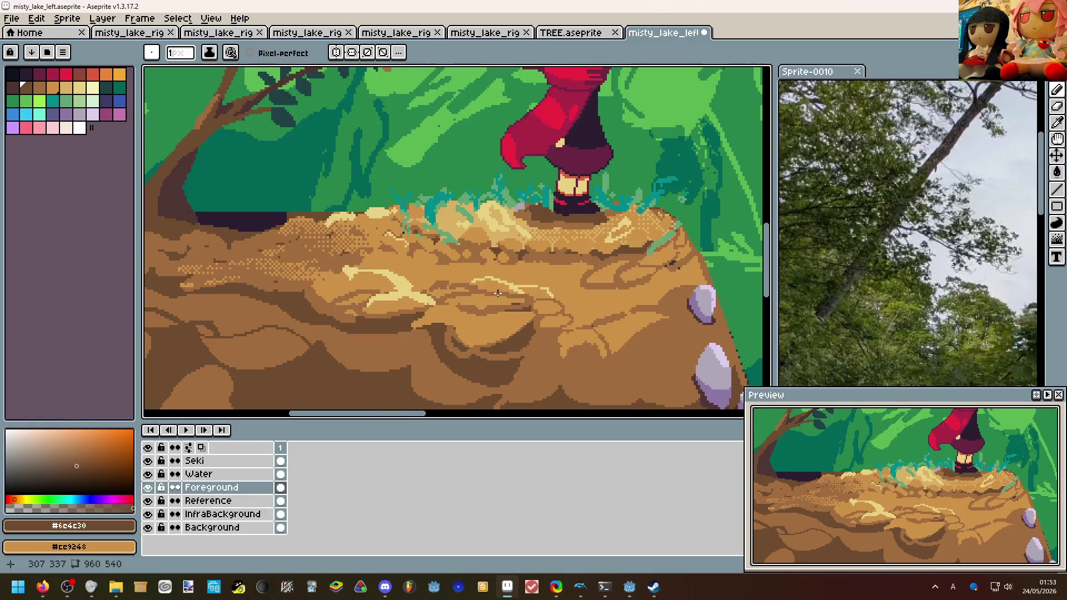
# Sample the pale cliff-top highlight #e8d282 and bring the view back to the stump.
pyautogui.click(414, 285)
pyautogui.moveTo(414, 286); pyautogui.dragTo(508, 313)
pyautogui.scroll(3)
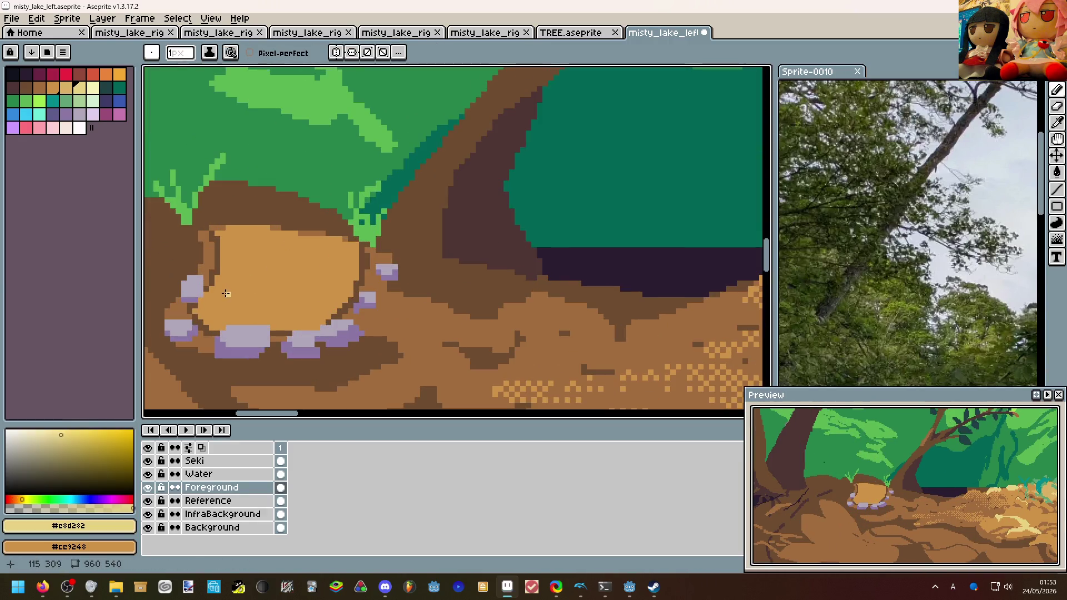
# Undo the last stroke, enlarge the brush to 3 pixels and paint pale yellow highlights across the stump top.
pyautogui.hotkey('ctrl', 'z')
pyautogui.hotkey('ctrl', 'z')
pyautogui.press('+')
pyautogui.press('+')
pyautogui.moveTo(215, 298); pyautogui.dragTo(328, 261)
pyautogui.scroll(-3)
pyautogui.scroll(3)
pyautogui.scroll(-3)
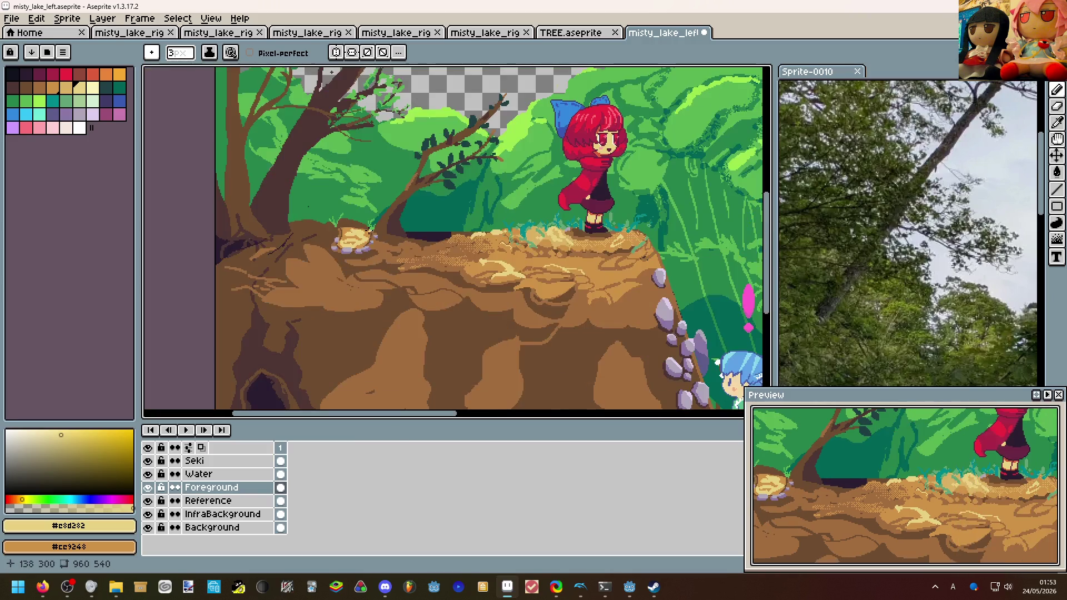
pyautogui.scroll(3)
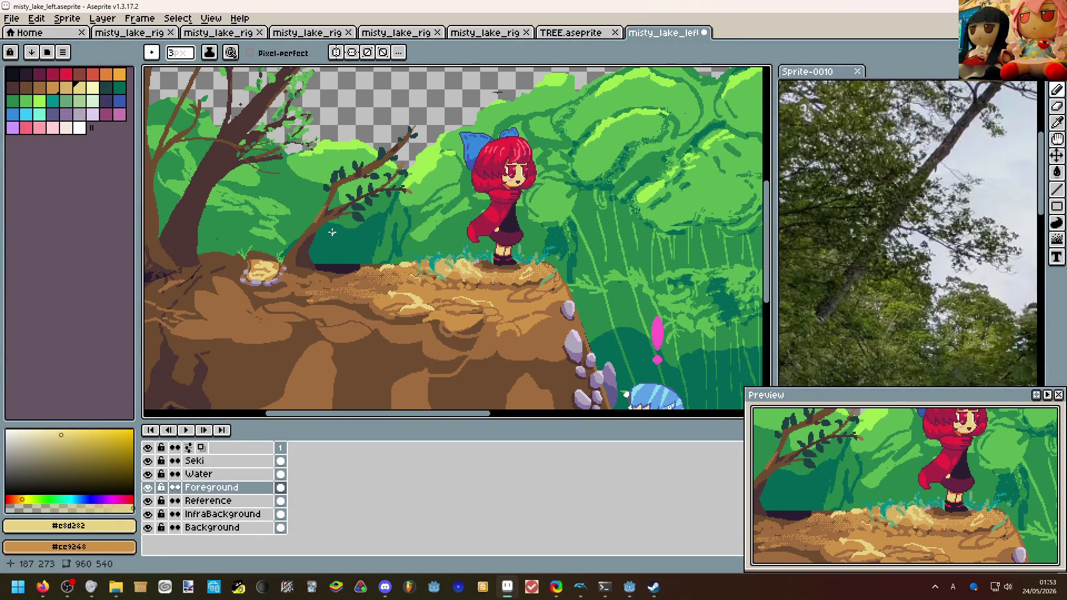
pyautogui.moveTo(254, 192); pyautogui.dragTo(317, 236)
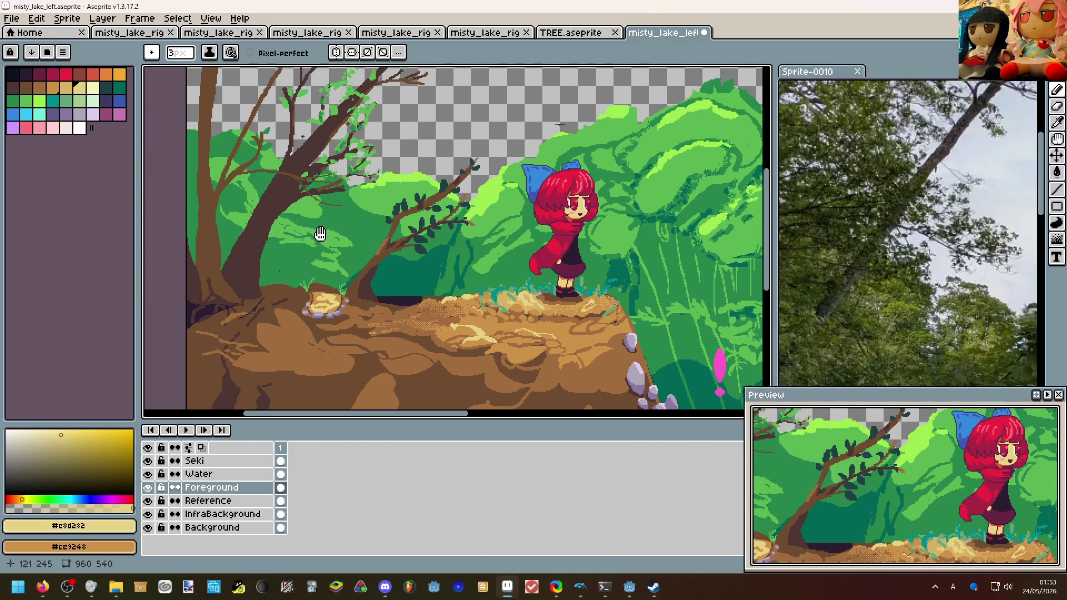
pyautogui.scroll(3)
# Replace the stray tan stroke near the stump with dirt brown along the dirt's top edge.
pyautogui.moveTo(309, 305); pyautogui.dragTo(227, 283)
pyautogui.click(325, 304)
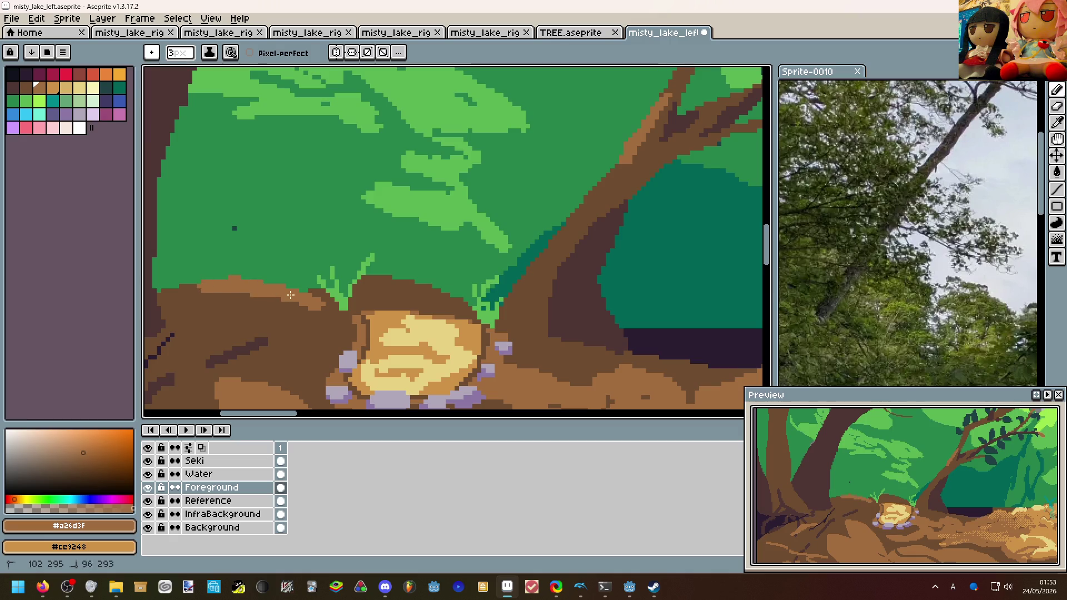
pyautogui.hotkey('ctrl', 'z')
pyautogui.scroll(-3)
pyautogui.scroll(3)
pyautogui.scroll(3)
pyautogui.moveTo(361, 283); pyautogui.dragTo(291, 271)
# Paint a lavender-grey pebble on the ledge with the rock colour, then shrink the brush to 1 pixel.
pyautogui.click(404, 323)
pyautogui.click(297, 269)
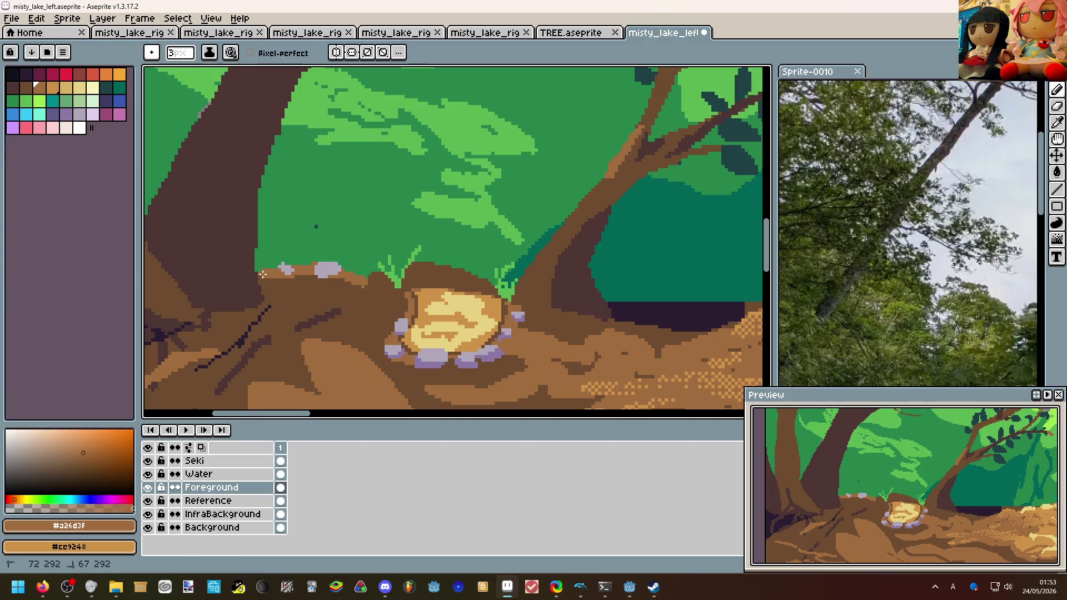
pyautogui.scroll(-3)
pyautogui.scroll(3)
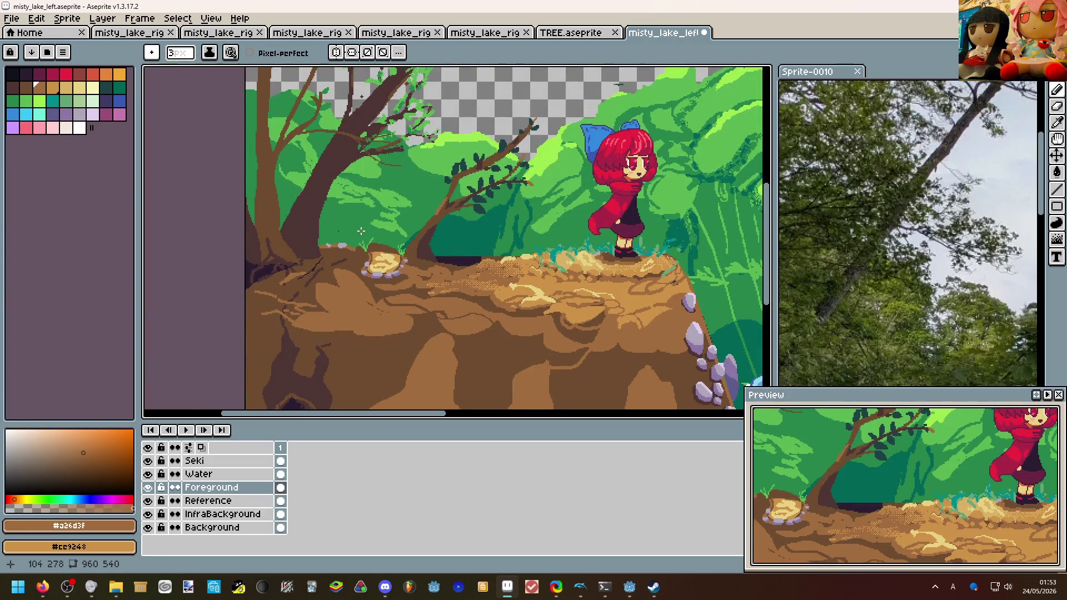
pyautogui.scroll(3)
pyautogui.scroll(3)
pyautogui.press('-')
pyautogui.press('-')
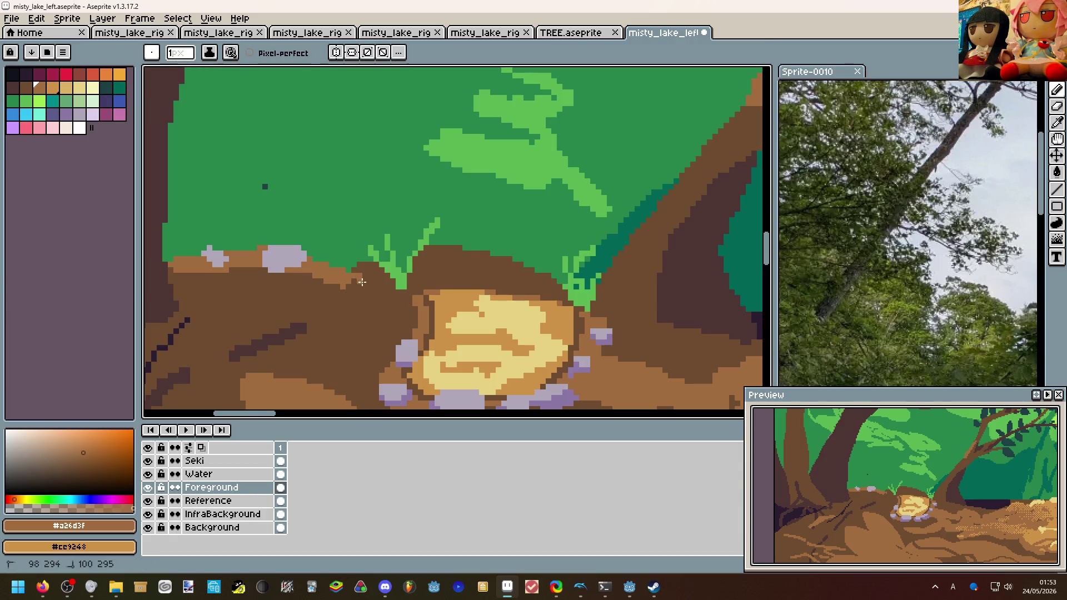
pyautogui.scroll(-3)
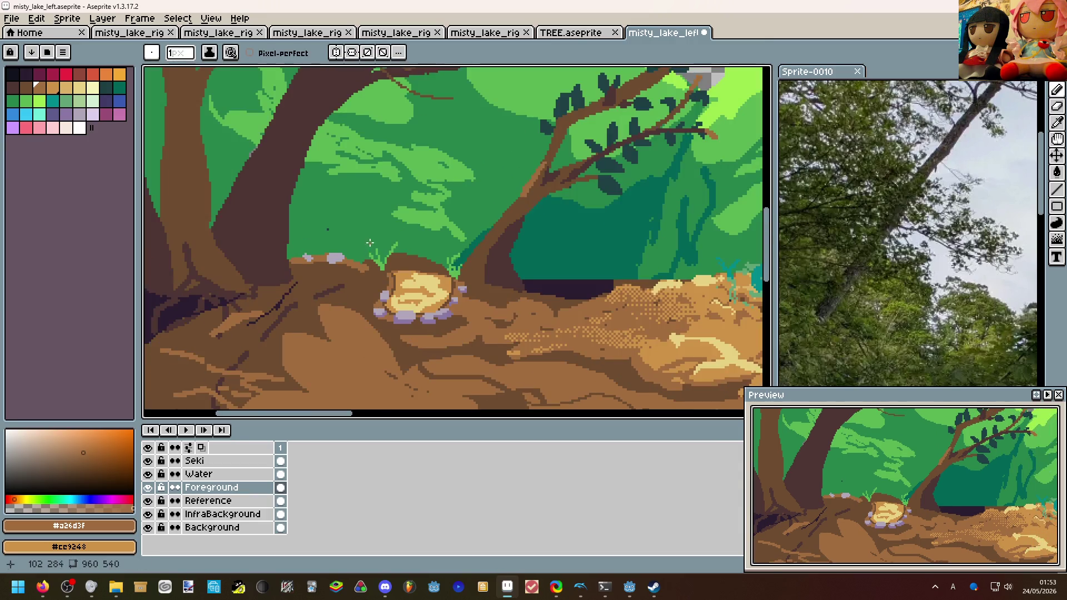
pyautogui.scroll(-3)
pyautogui.scroll(-3)
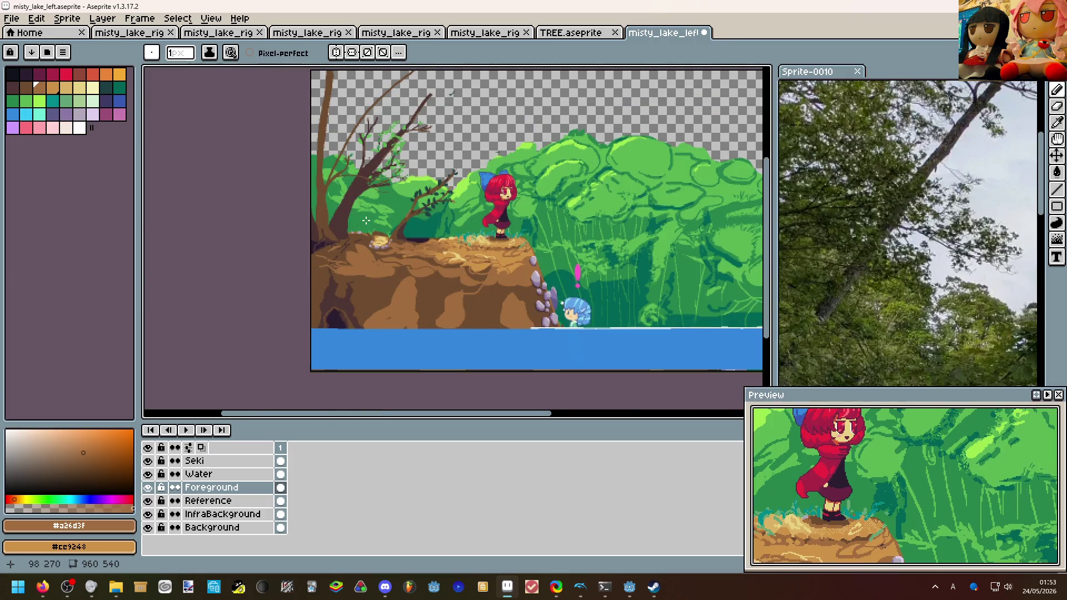
pyautogui.scroll(3)
pyautogui.scroll(3)
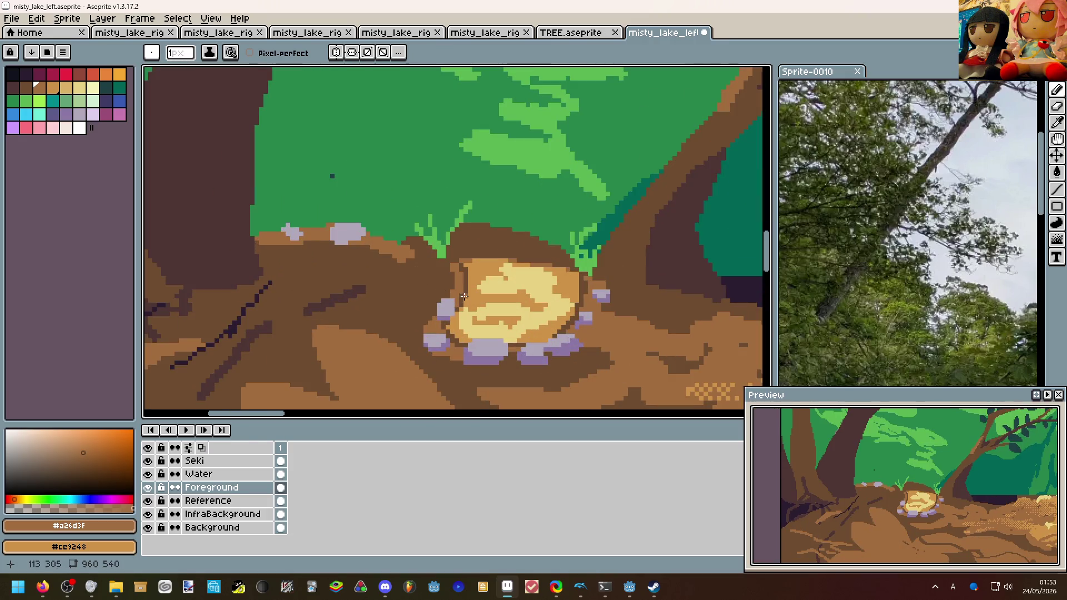
pyautogui.scroll(3)
pyautogui.scroll(3)
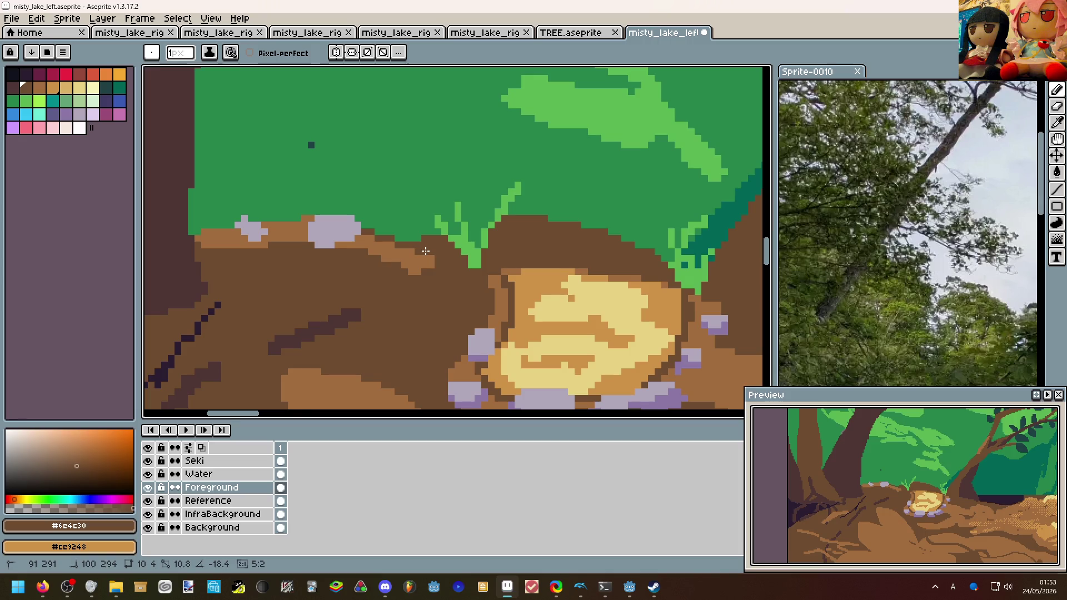
# Try darkening the orange dirt strip left of the stump, then undo it.
pyautogui.moveTo(311, 218); pyautogui.dragTo(197, 233)
pyautogui.scroll(-3)
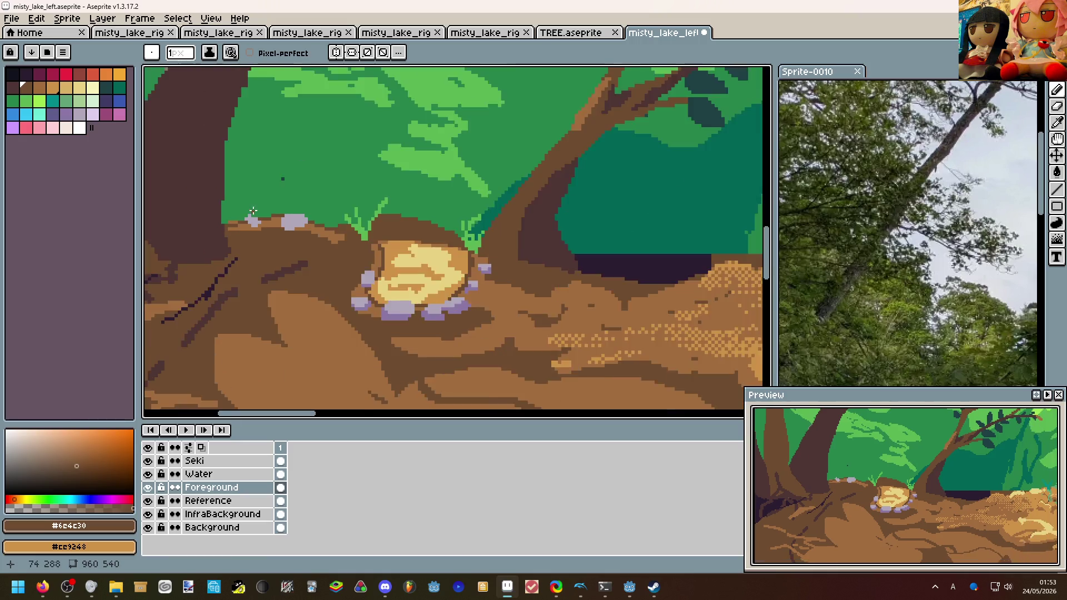
pyautogui.hotkey('ctrl', 'z')
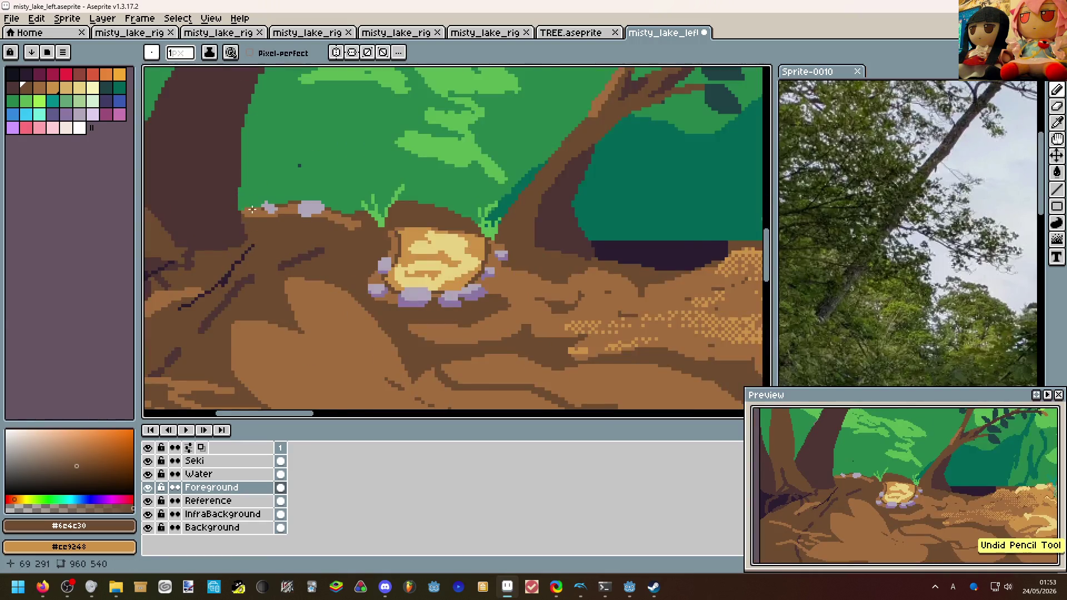
pyautogui.scroll(3)
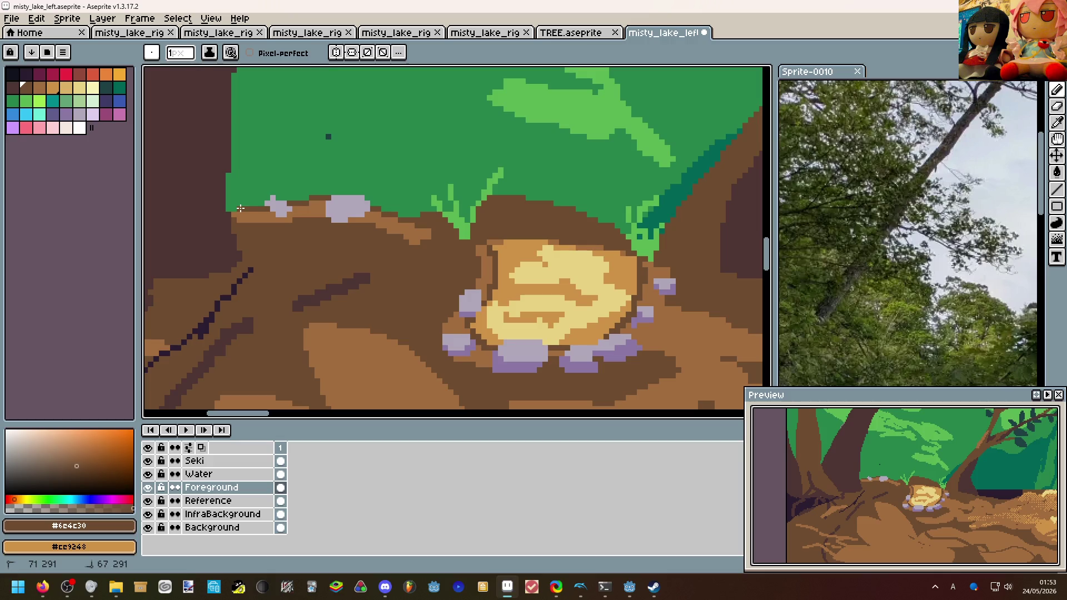
pyautogui.scroll(-3)
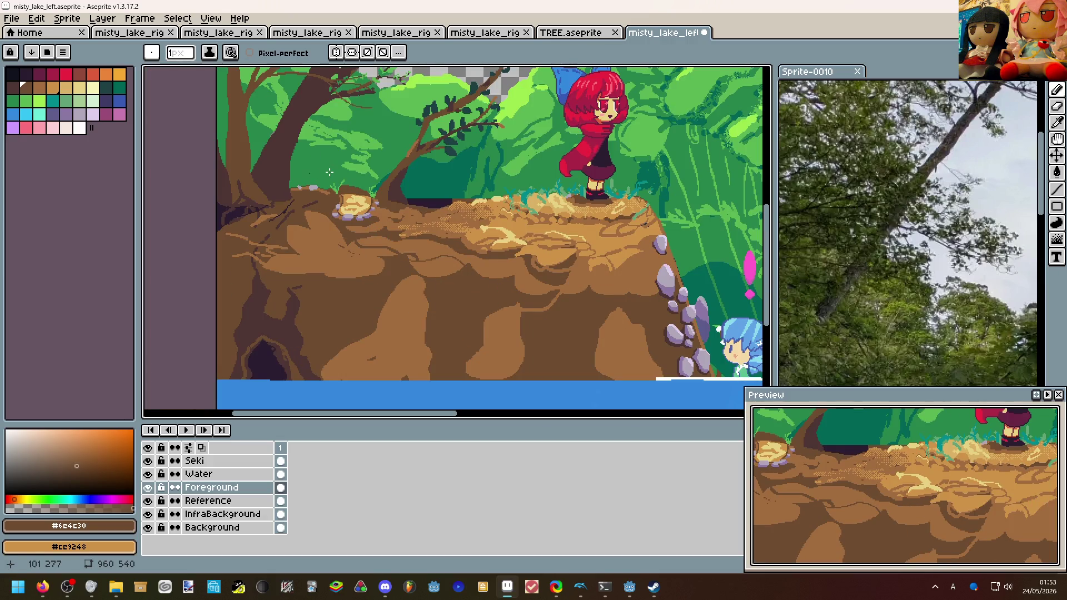
pyautogui.scroll(-3)
pyautogui.scroll(3)
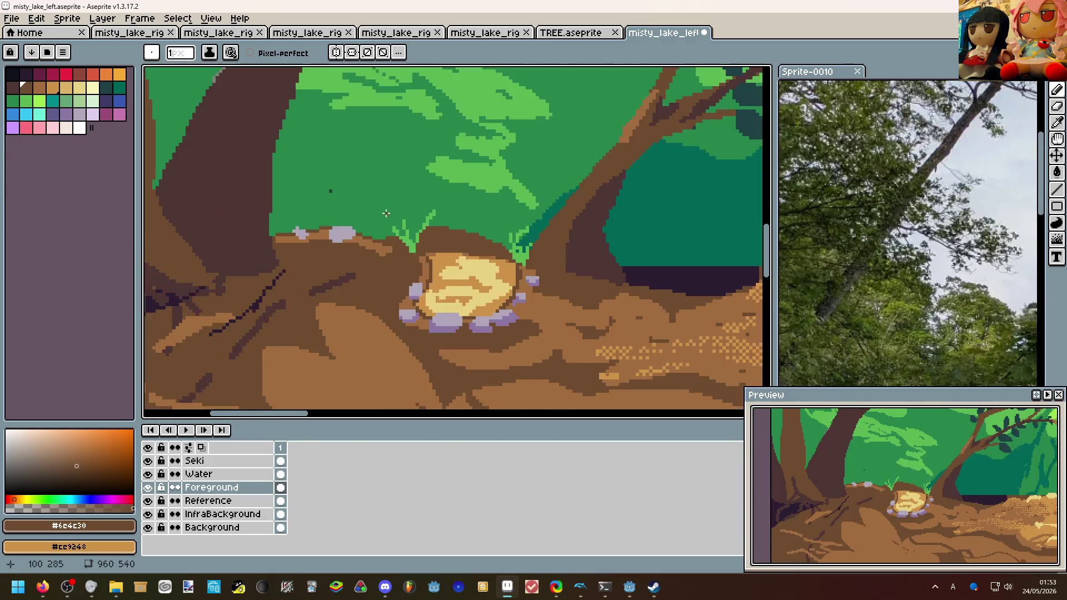
pyautogui.scroll(3)
# Extend the light-brown #a26d3f ledge edge to the right using the dirt colour.
pyautogui.click(380, 250)
pyautogui.scroll(3)
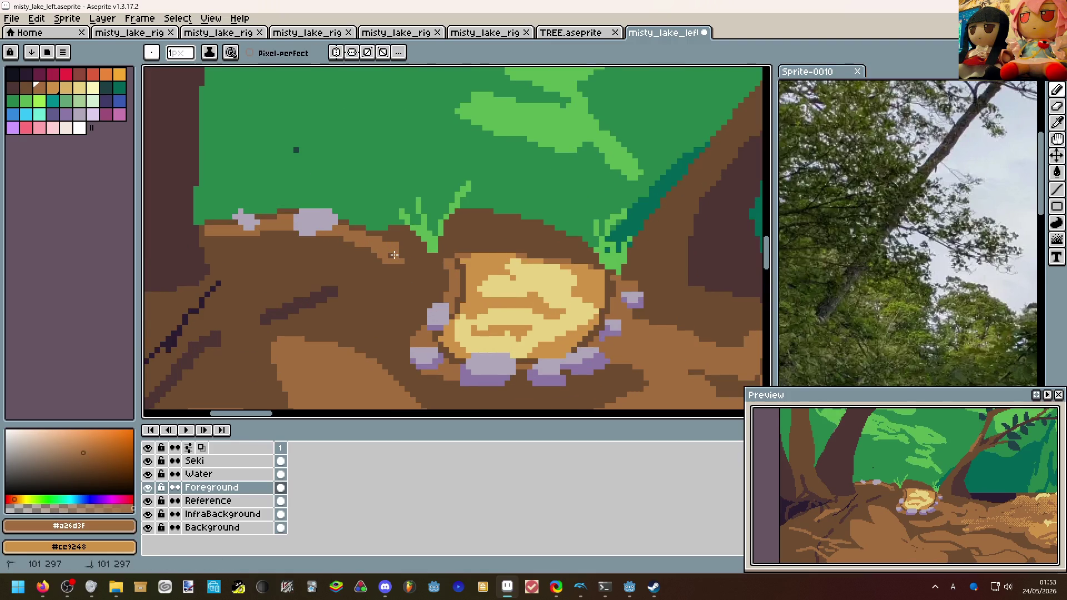
pyautogui.moveTo(390, 254); pyautogui.dragTo(339, 210)
pyautogui.scroll(-3)
pyautogui.scroll(-3)
pyautogui.scroll(-3)
pyautogui.scroll(3)
pyautogui.scroll(-3)
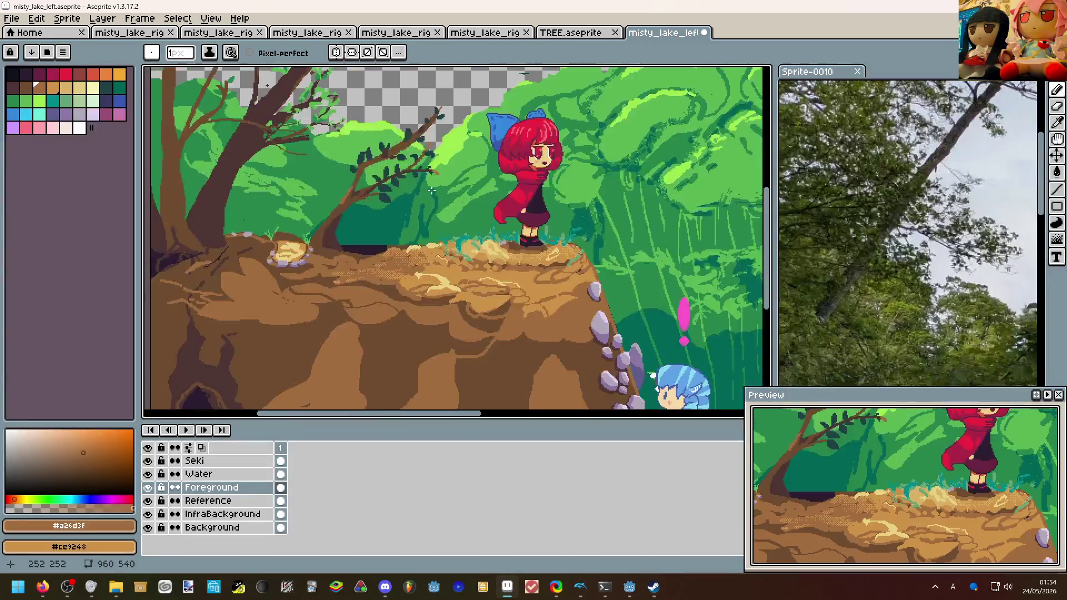
# Sample the stone purple #8c78a5 from a pebble beside the tan boulder.
pyautogui.moveTo(431, 180); pyautogui.dragTo(425, 207)
pyautogui.scroll(-3)
pyautogui.scroll(3)
pyautogui.scroll(-3)
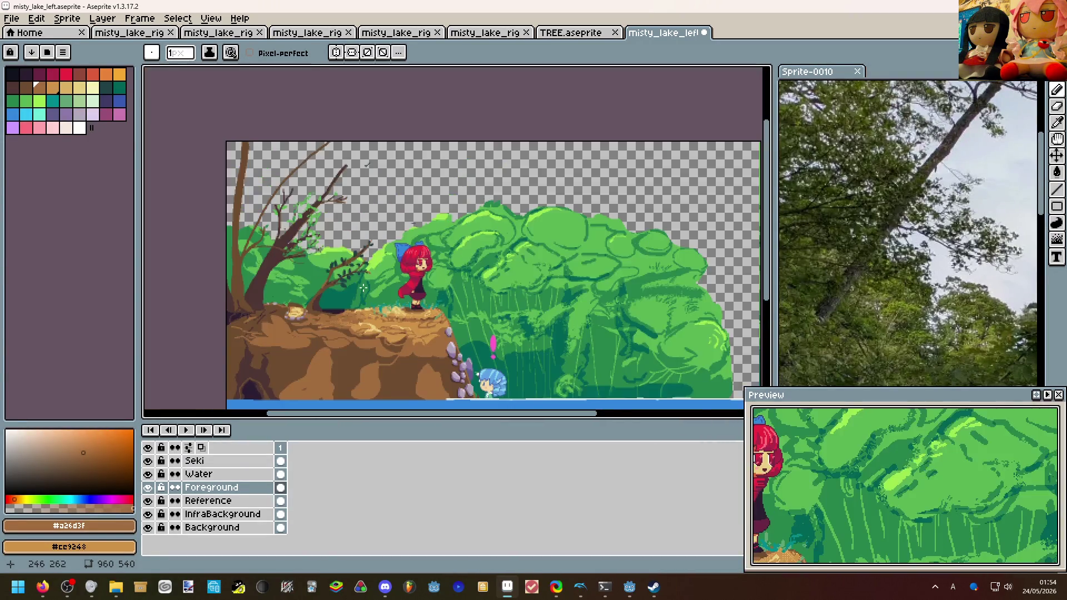
pyautogui.scroll(3)
pyautogui.moveTo(363, 289); pyautogui.dragTo(439, 178)
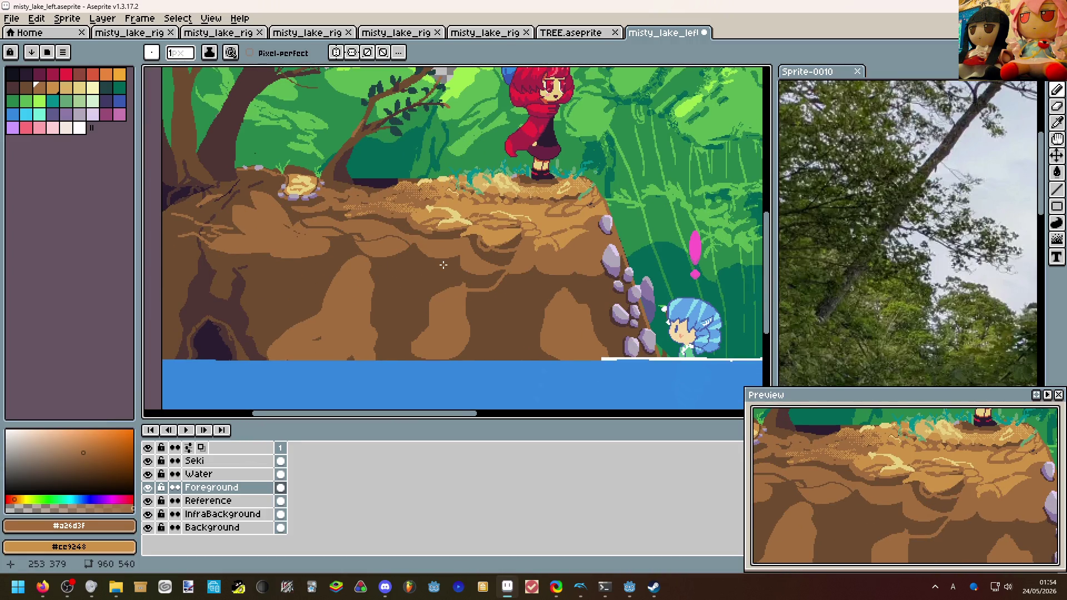
pyautogui.scroll(-3)
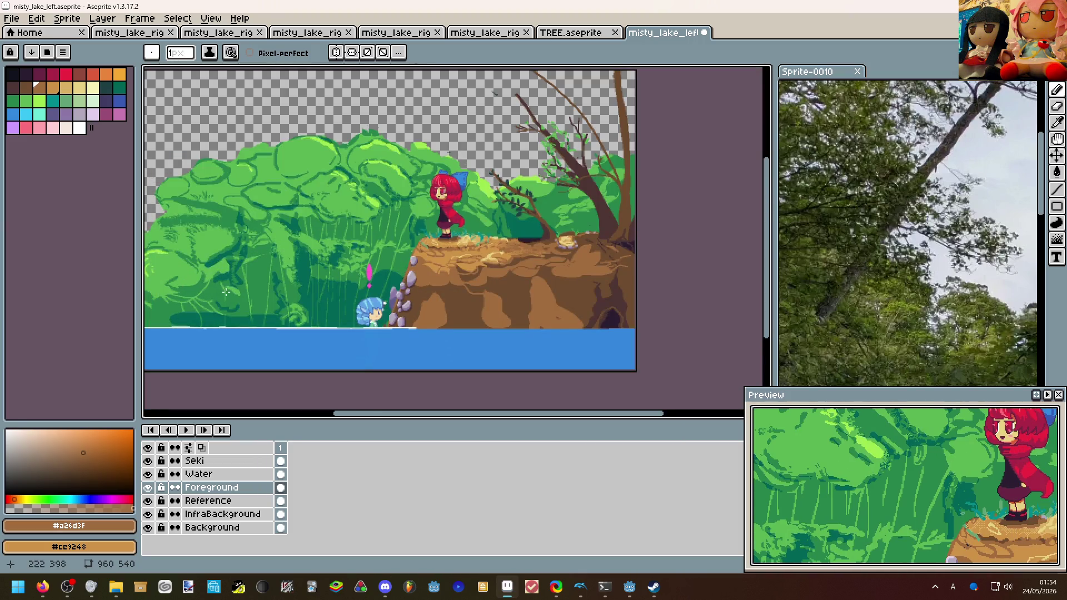
pyautogui.scroll(3)
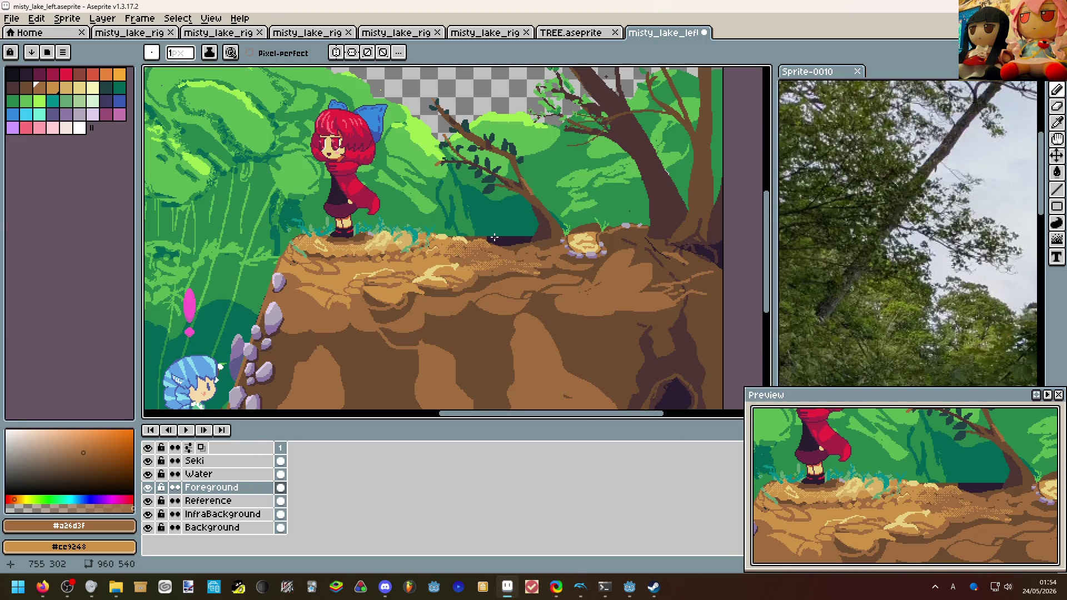
pyautogui.scroll(3)
pyautogui.click(584, 257)
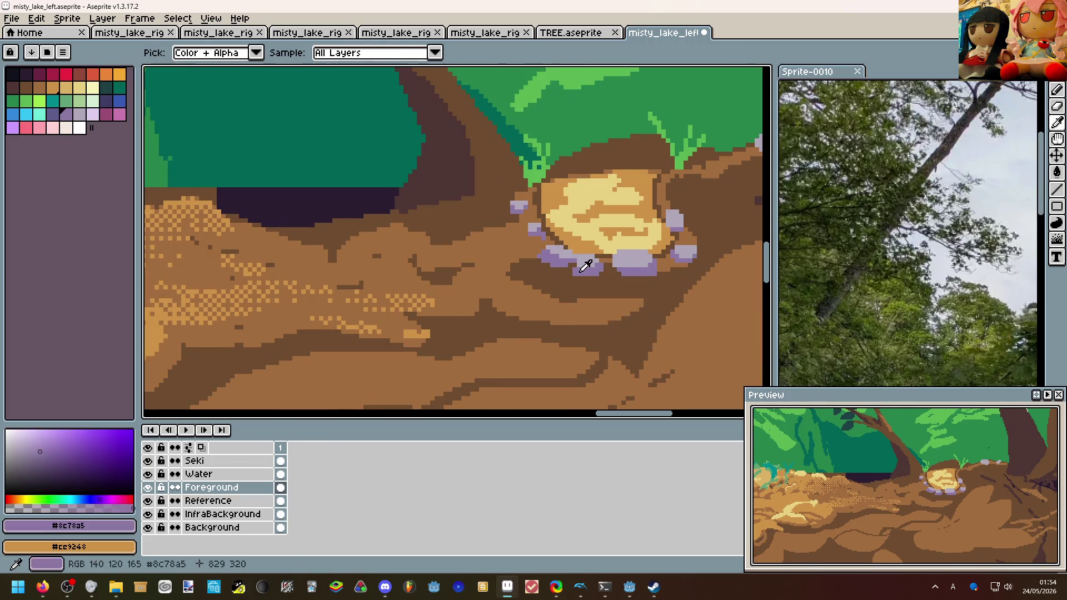
# Shade the undersides of the grey pebbles with #8c78a5 purple, removing the stray pixels.
pyautogui.moveTo(584, 257); pyautogui.dragTo(455, 303)
pyautogui.scroll(3)
pyautogui.click(563, 214)
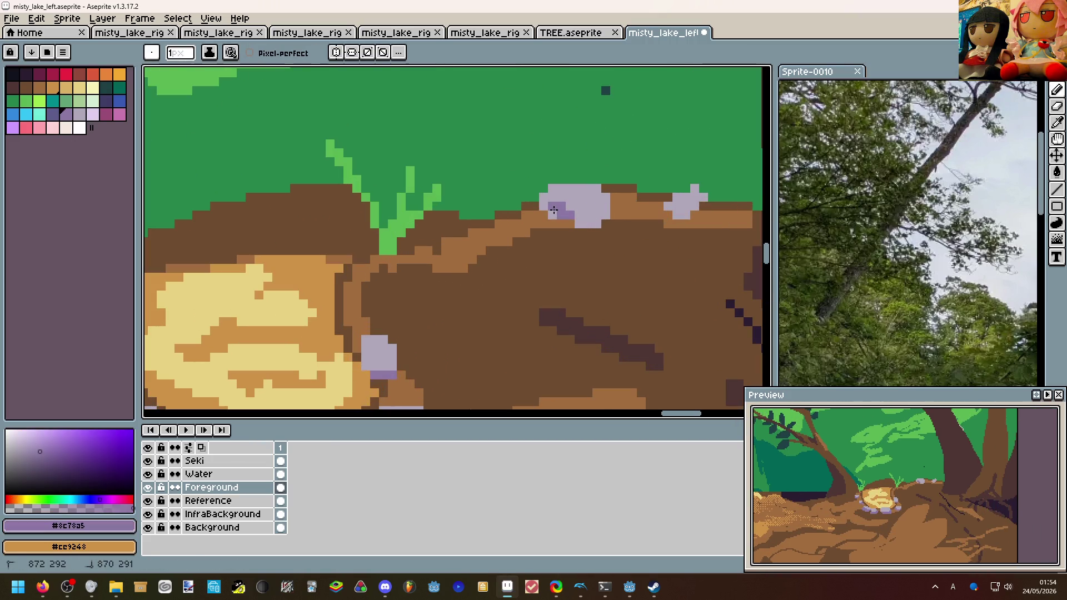
pyautogui.moveTo(581, 216); pyautogui.dragTo(584, 223)
pyautogui.hotkey('ctrl', 'z')
pyautogui.click(598, 224)
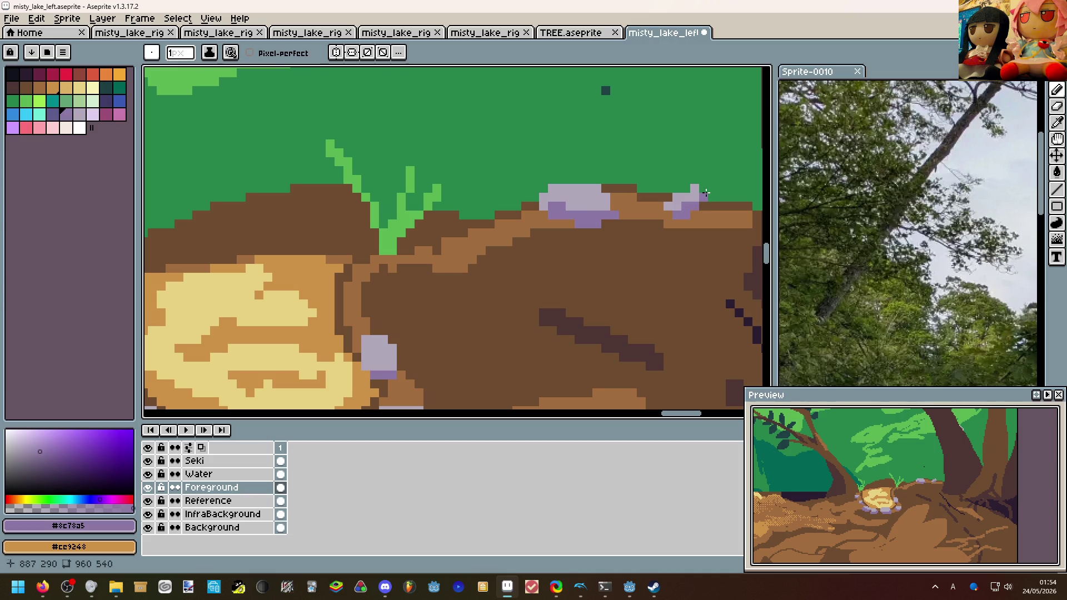
pyautogui.scroll(-3)
pyautogui.scroll(-3)
pyautogui.scroll(3)
# Flip the scene horizontally back to its original orientation and return to the Pencil.
pyautogui.press('v')
pyautogui.hotkey('shift', 'h')
pyautogui.scroll(-3)
pyautogui.scroll(3)
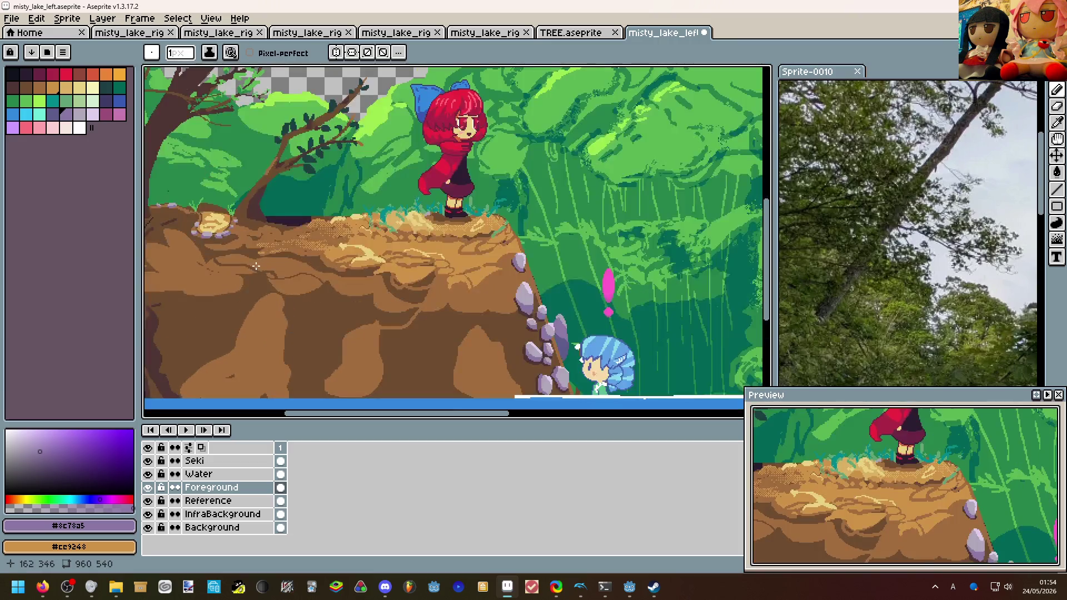
pyautogui.press('b')
pyautogui.scroll(-3)
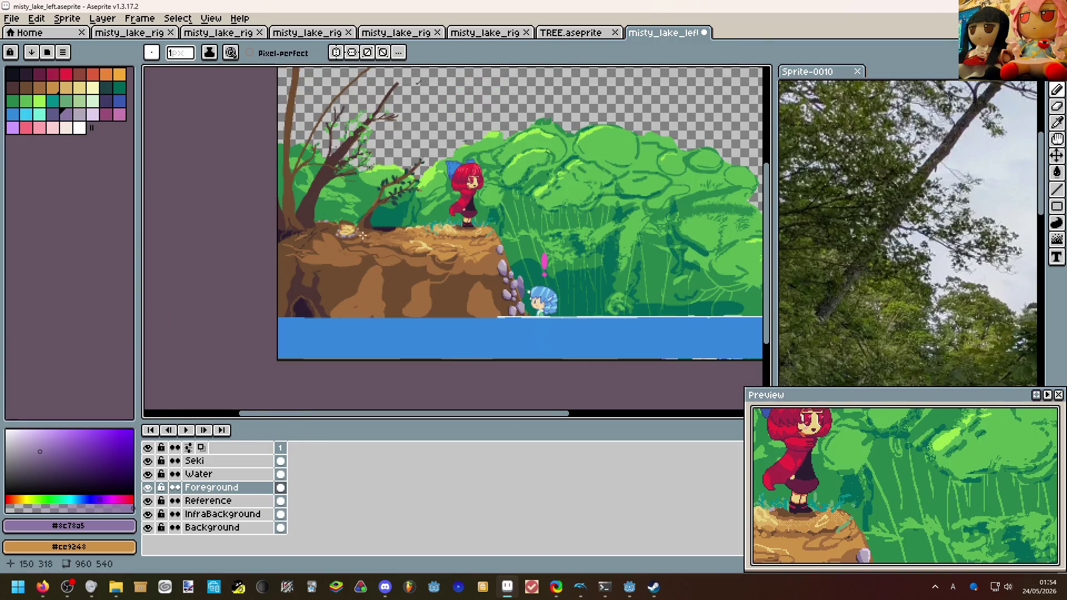
pyautogui.scroll(3)
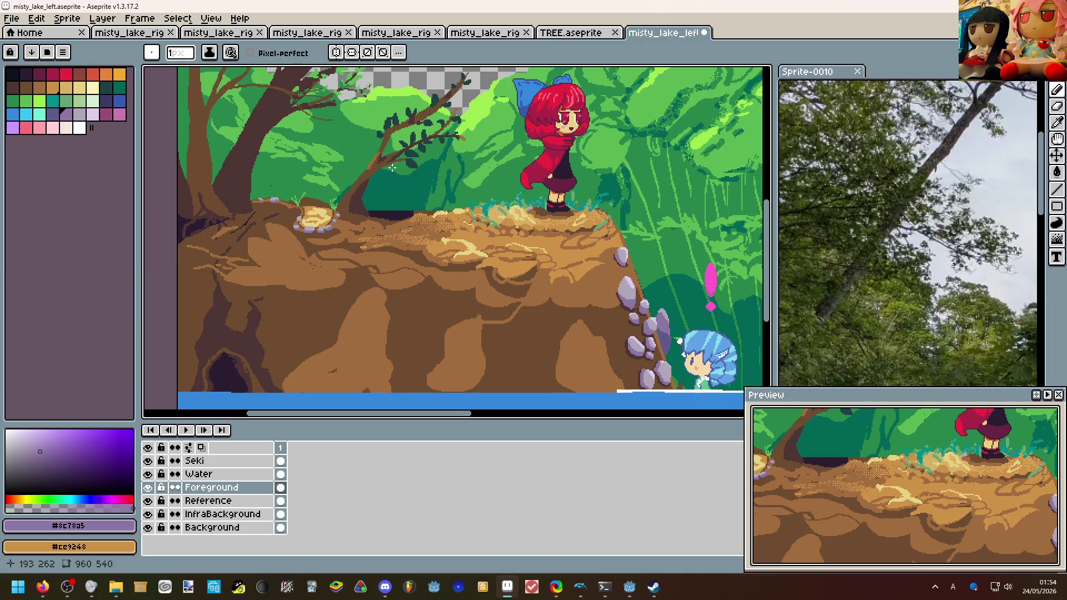
# Zoom in and out to review the shaded pebbles and dirt cracks.
pyautogui.scroll(-3)
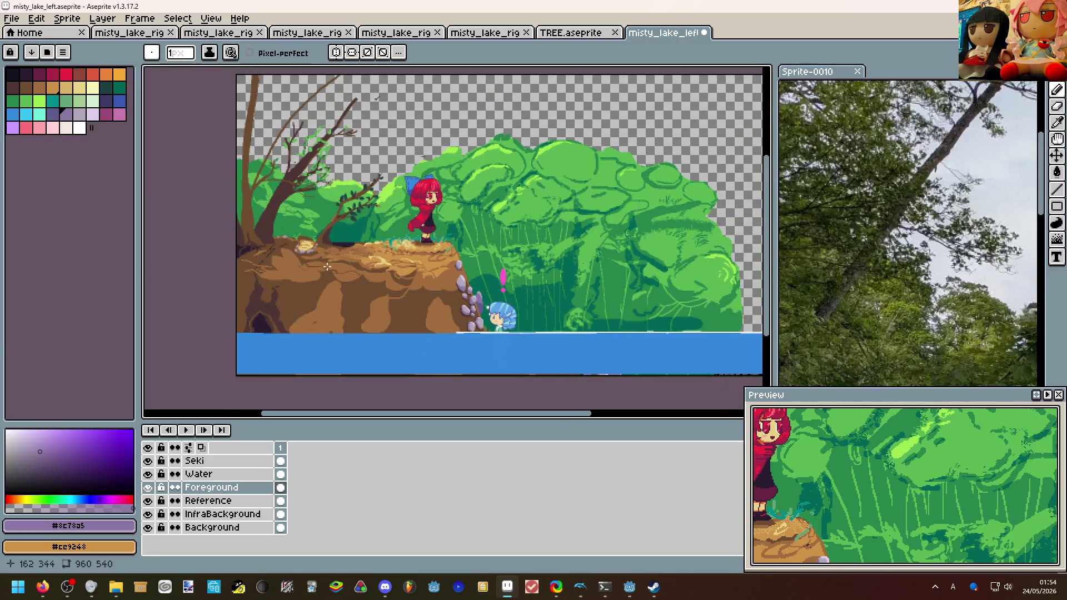
pyautogui.scroll(3)
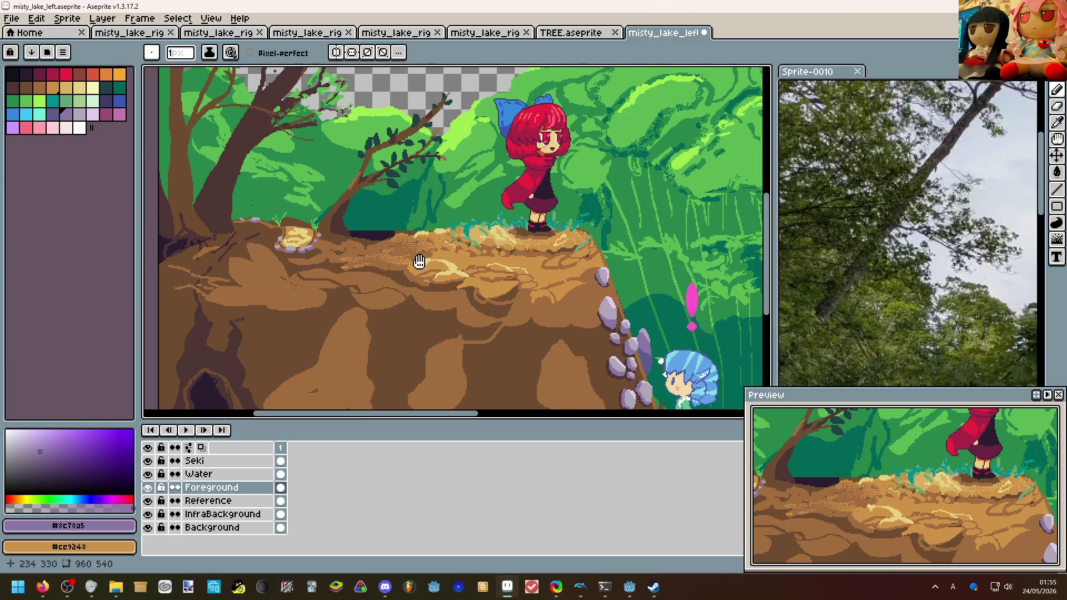
pyautogui.scroll(3)
pyautogui.scroll(-3)
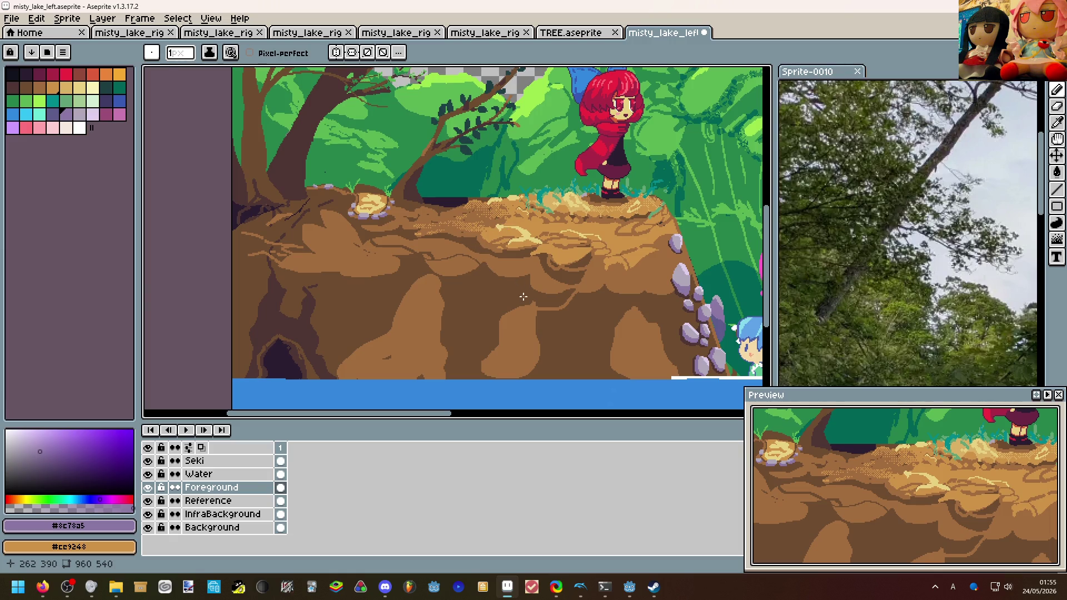
pyautogui.scroll(3)
# Switch to pale lavender #b0a7b8, outline and fill a stone at the cliff base, then undo a slanted stroke.
pyautogui.press('0')
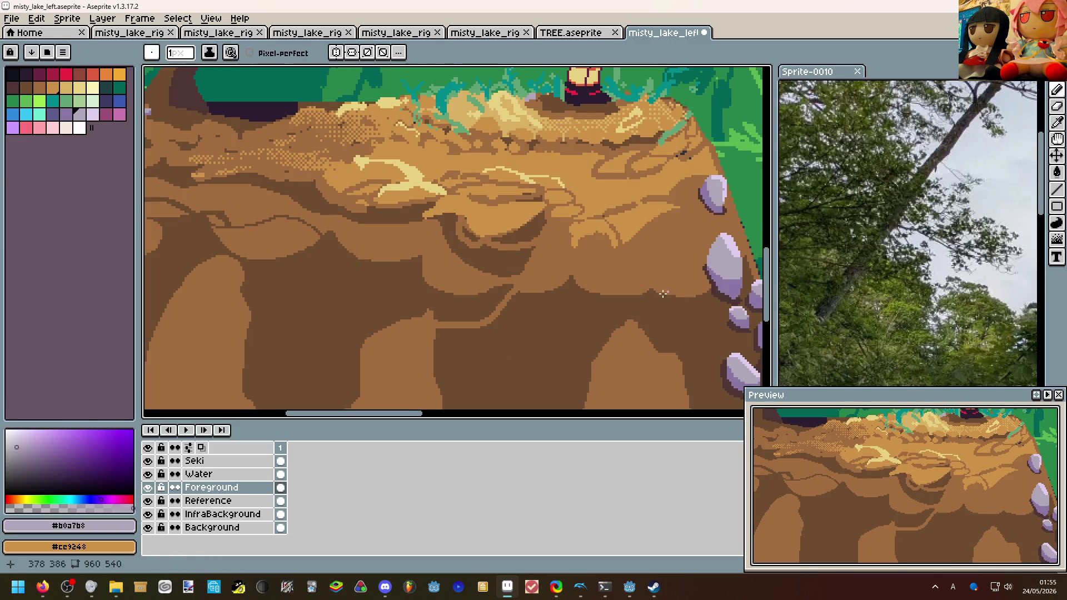
pyautogui.scroll(3)
pyautogui.moveTo(357, 336); pyautogui.dragTo(363, 338)
pyautogui.press('g')
pyautogui.click(369, 308)
pyautogui.scroll(-3)
pyautogui.scroll(3)
pyautogui.press('v')
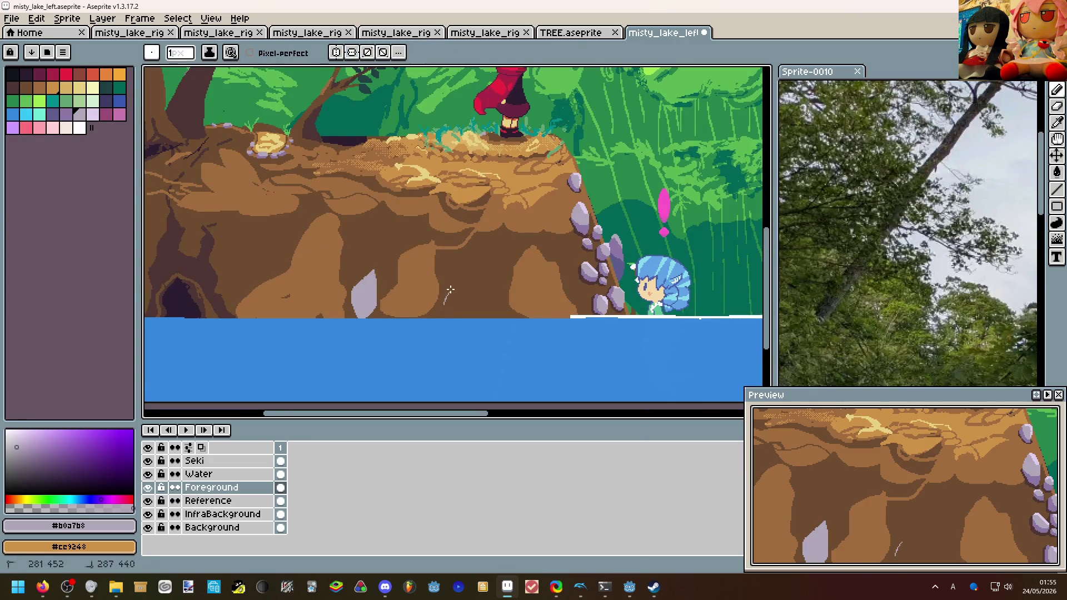
pyautogui.press('b')
pyautogui.hotkey('ctrl', 'z')
# Outline upright stones at the cliff base and bucket-fill three of them with lavender.
pyautogui.moveTo(446, 317); pyautogui.dragTo(503, 305)
pyautogui.scroll(-3)
pyautogui.scroll(3)
pyautogui.press('g')
pyautogui.click(494, 300)
pyautogui.click(473, 300)
pyautogui.click(451, 300)
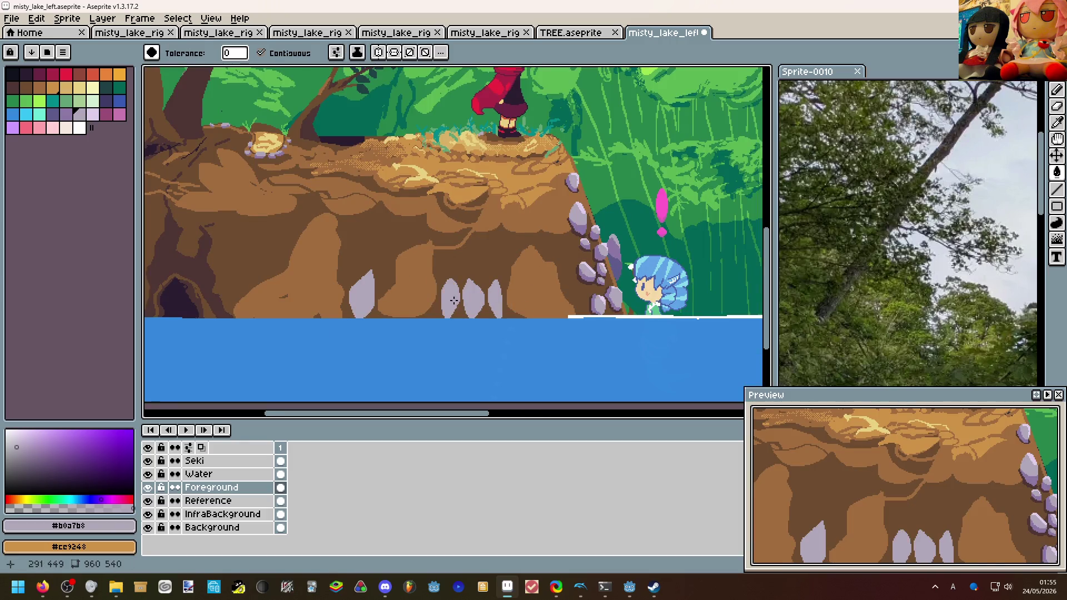
pyautogui.scroll(-3)
pyautogui.moveTo(433, 248); pyautogui.dragTo(572, 295)
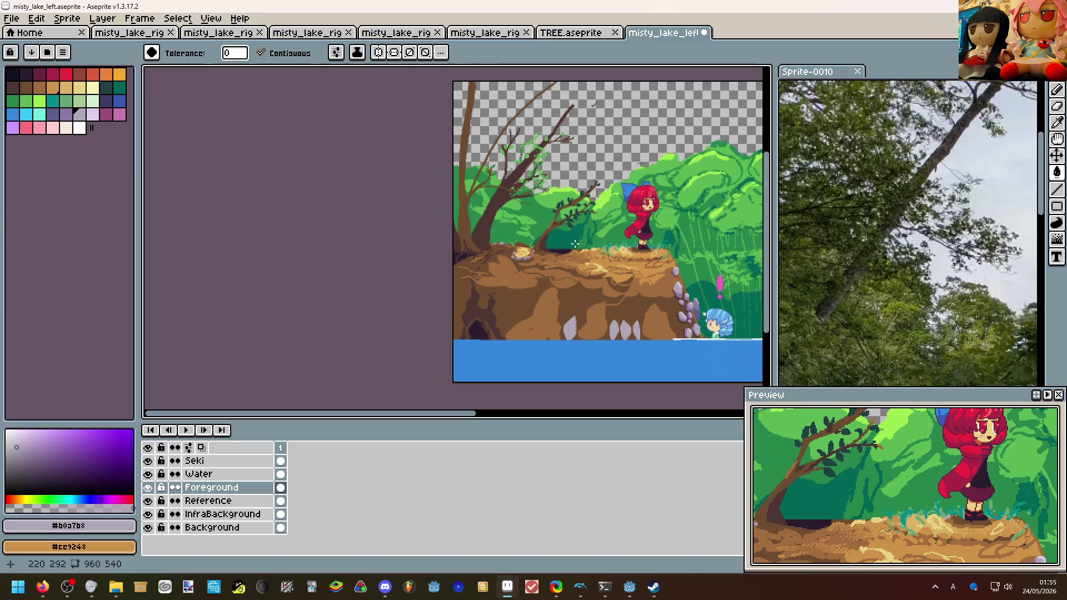
# Pan the canvas right, then bring up the waka (DEBUG) game window from the Godot taskbar icon.
pyautogui.hscroll(3)
pyautogui.hscroll(3)
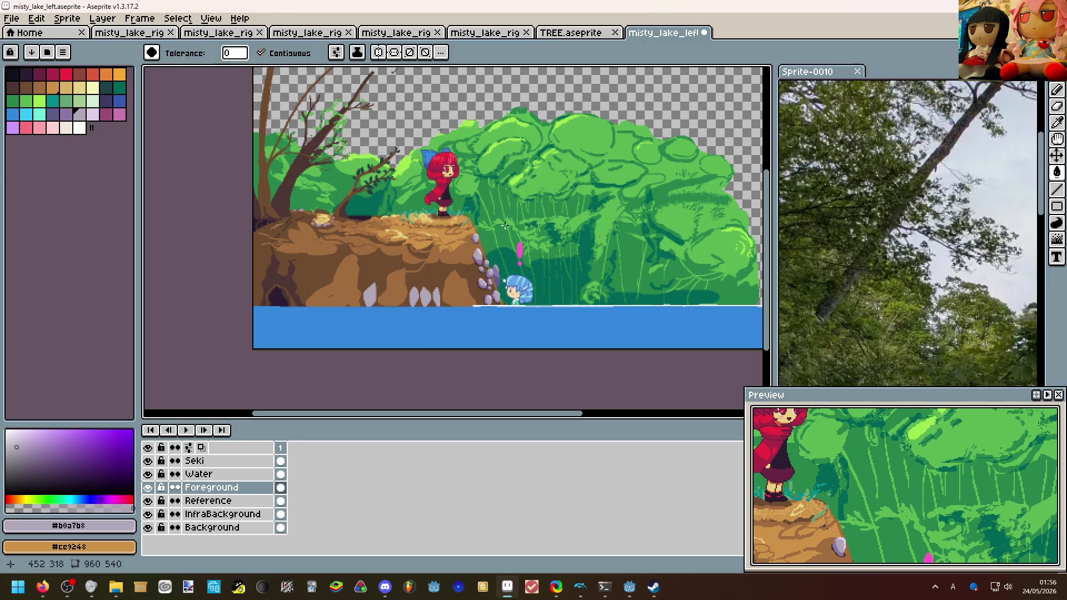
pyautogui.moveTo(629, 586)
pyautogui.click(685, 533)
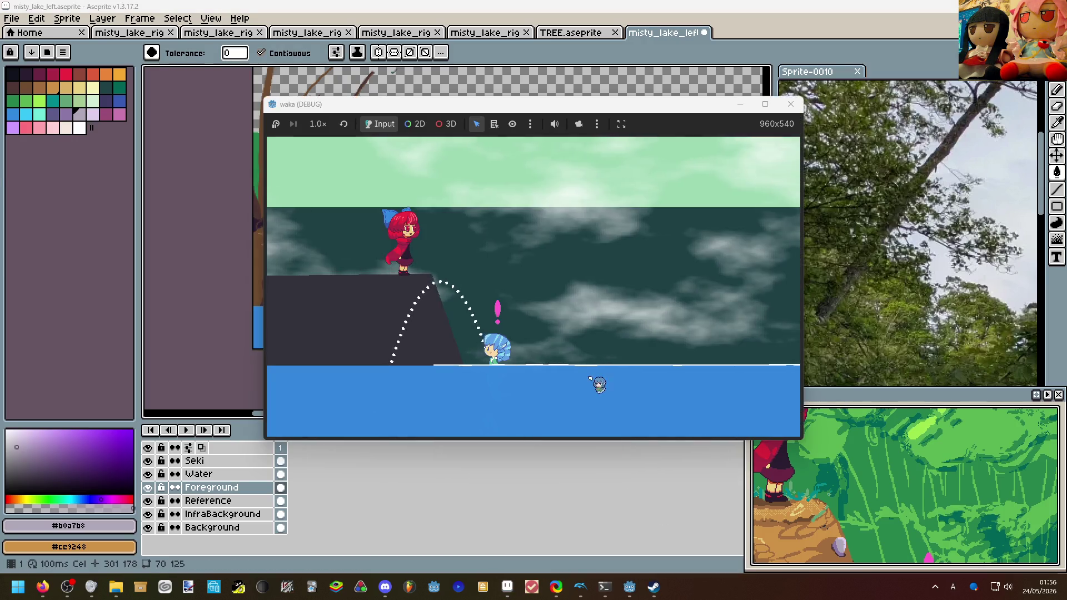
# Walk the blue-haired character right, dive under the water, move back left, then return to Aseprite.
pyautogui.press('Right')
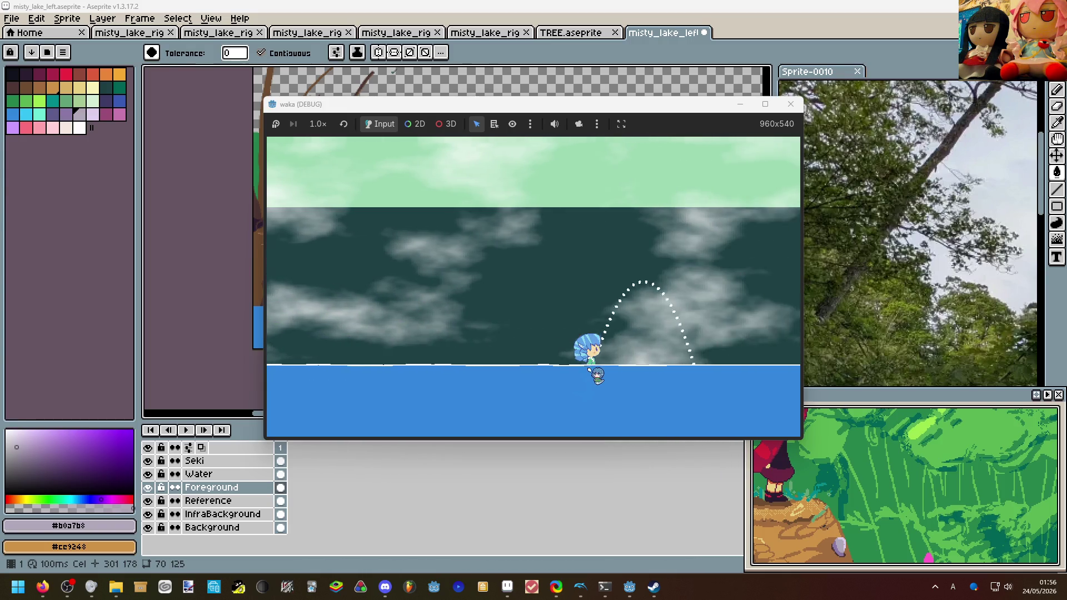
pyautogui.press('Down')
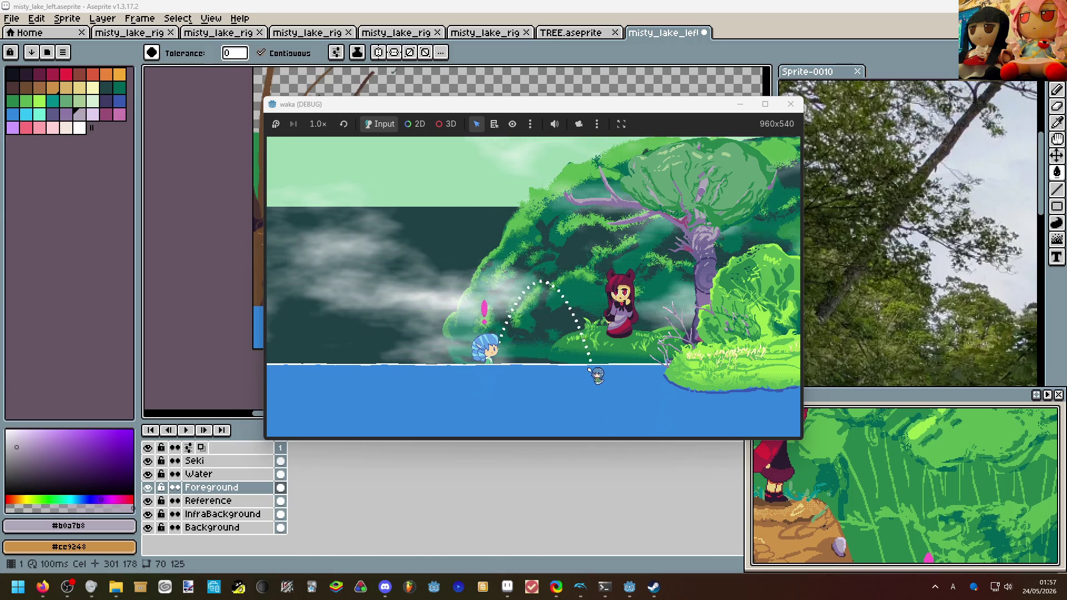
pyautogui.press('a')
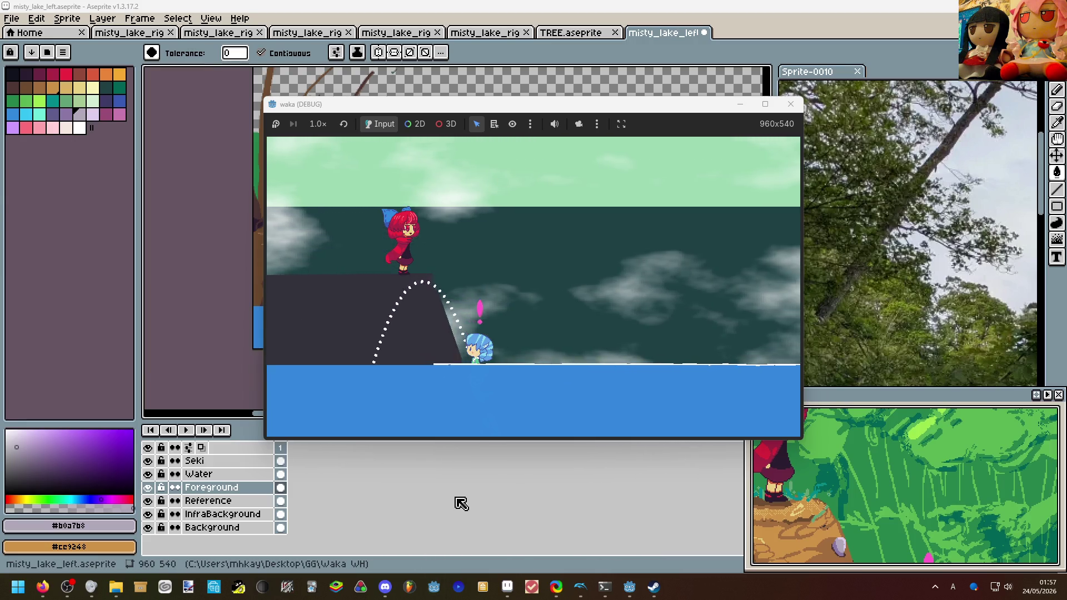
pyautogui.click(464, 497)
pyautogui.scroll(3)
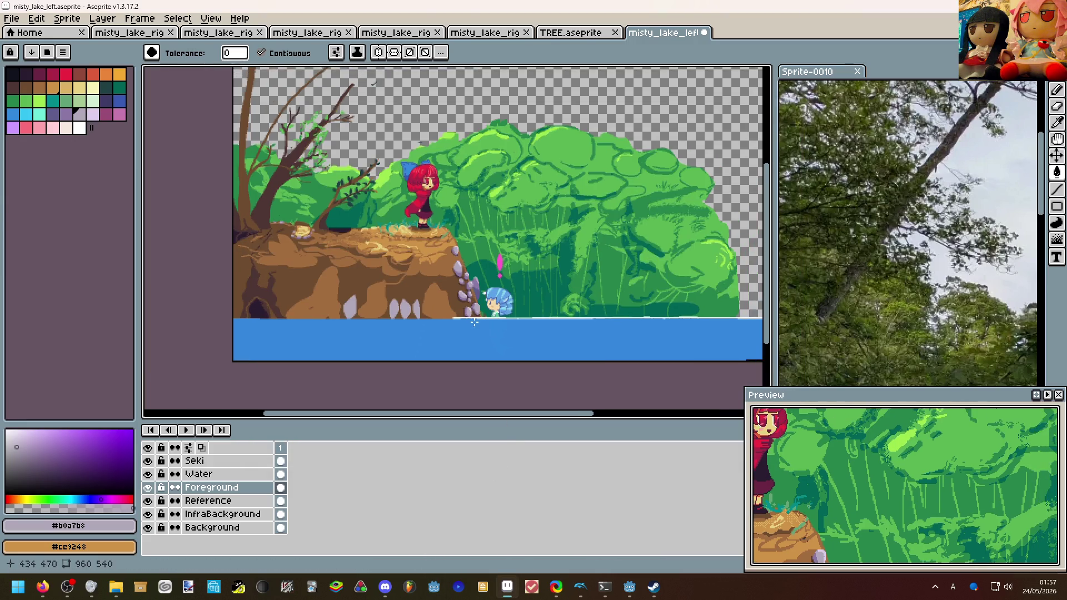
# Sample purple #8c78a5 and shade the first crystal's left side with a pencil line and fill.
pyautogui.press('i')
pyautogui.click(479, 225)
pyautogui.scroll(3)
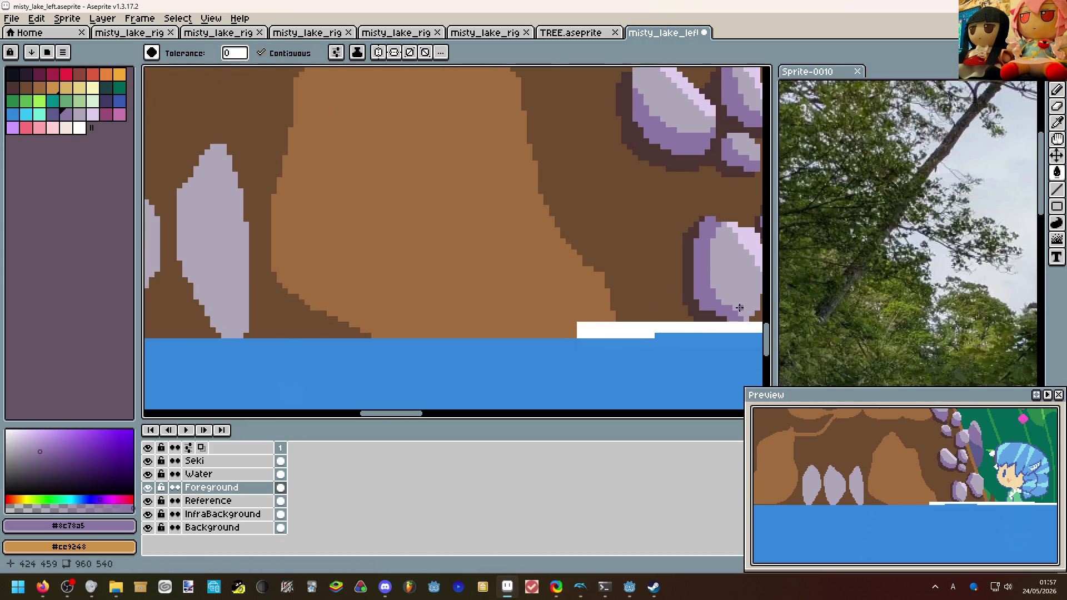
pyautogui.press('b')
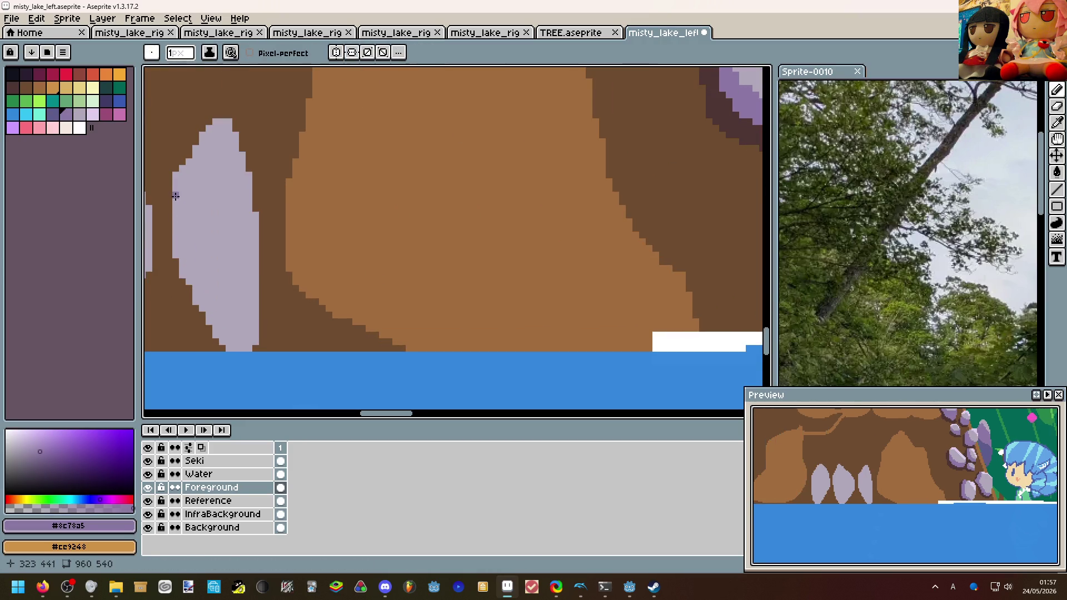
pyautogui.moveTo(180, 193); pyautogui.dragTo(196, 249)
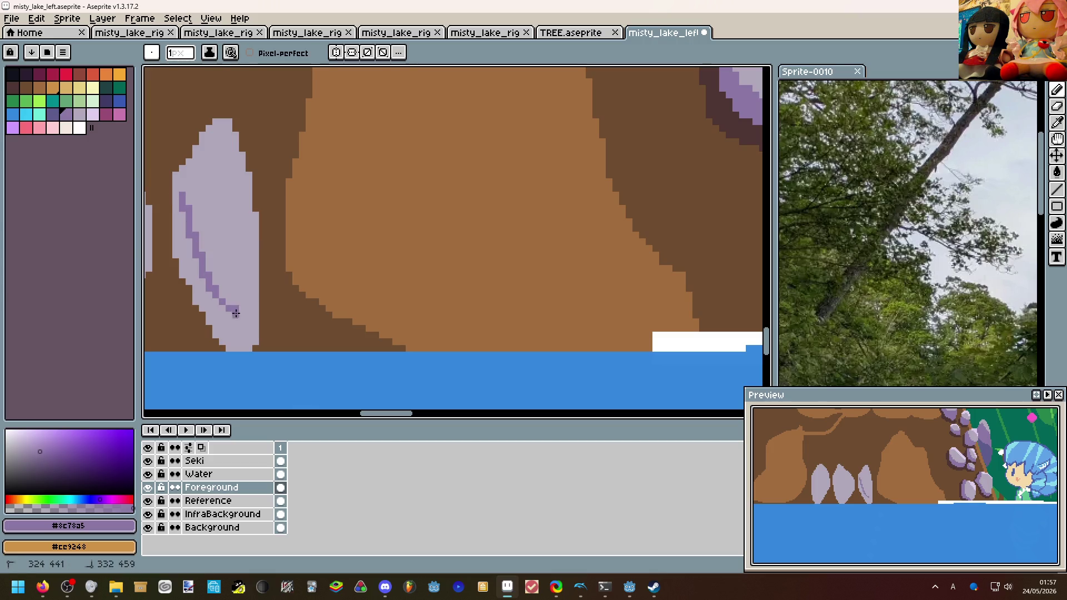
pyautogui.press('g')
pyautogui.click(244, 333)
pyautogui.hotkey('ctrl', 'z')
pyautogui.hscroll(-3)
pyautogui.press('b')
pyautogui.press('g')
pyautogui.click(230, 221)
pyautogui.hscroll(-3)
pyautogui.press('b')
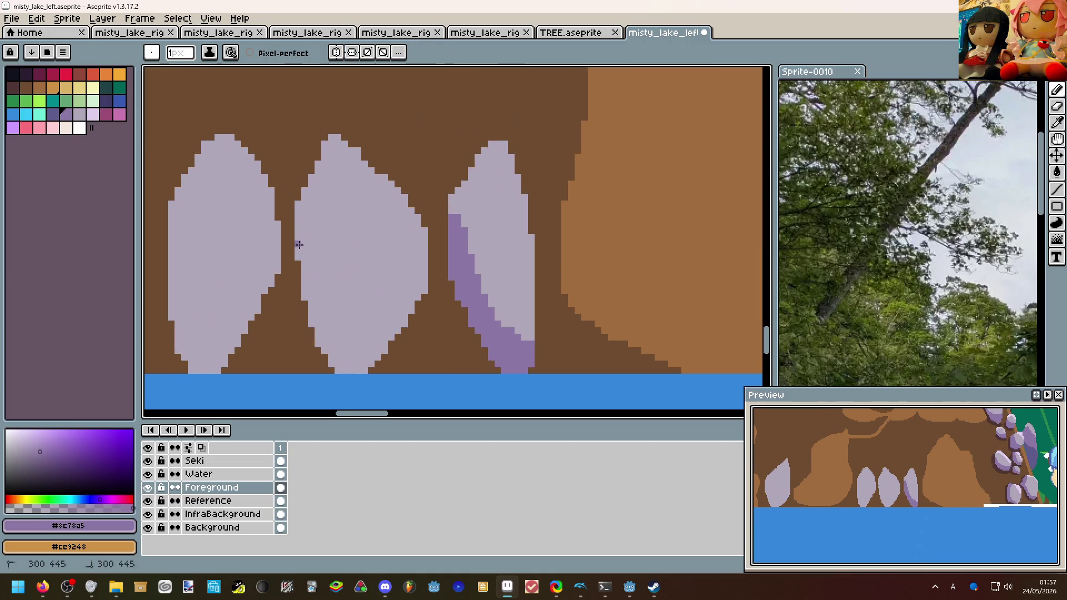
# Shade a second crystal with a curved purple line and fill below it.
pyautogui.moveTo(372, 328); pyautogui.dragTo(303, 282)
pyautogui.hotkey('ctrl', 'z')
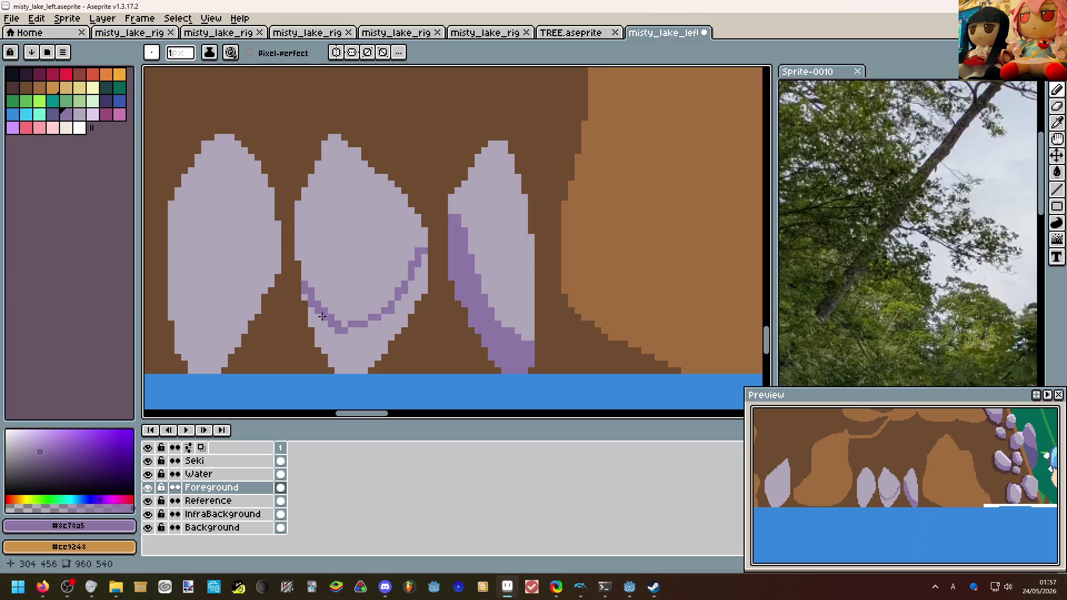
pyautogui.press('g')
pyautogui.click(355, 345)
pyautogui.press('b')
pyautogui.click(306, 299)
pyautogui.hscroll(-3)
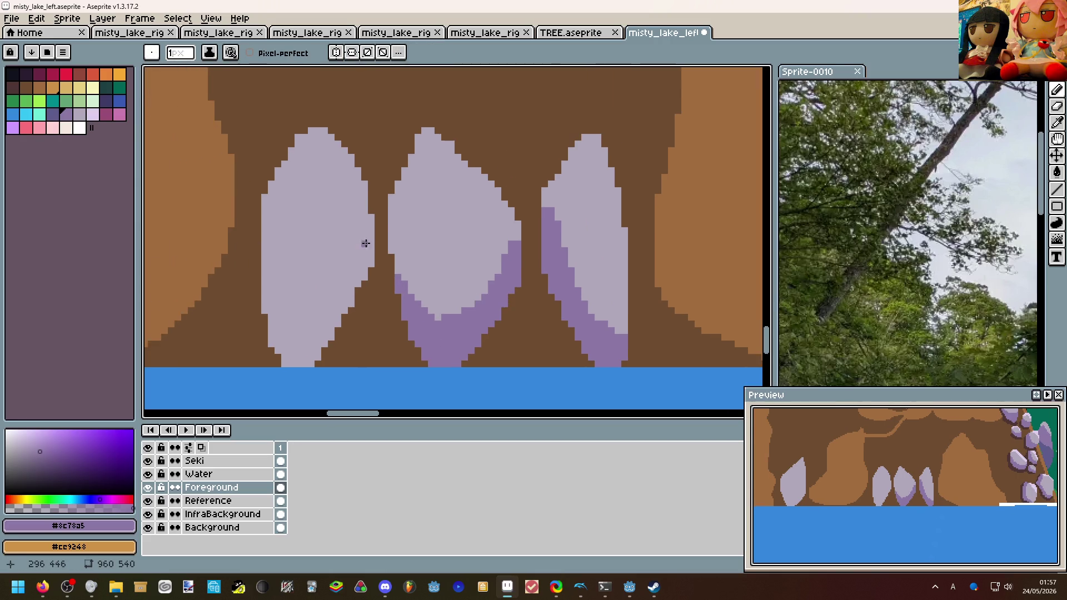
# Outline and fill darker purple shadows on the lower parts of the remaining crystals.
pyautogui.moveTo(371, 221); pyautogui.dragTo(381, 282)
pyautogui.press('g')
pyautogui.click(263, 304)
pyautogui.scroll(-3)
pyautogui.scroll(3)
pyautogui.press('b')
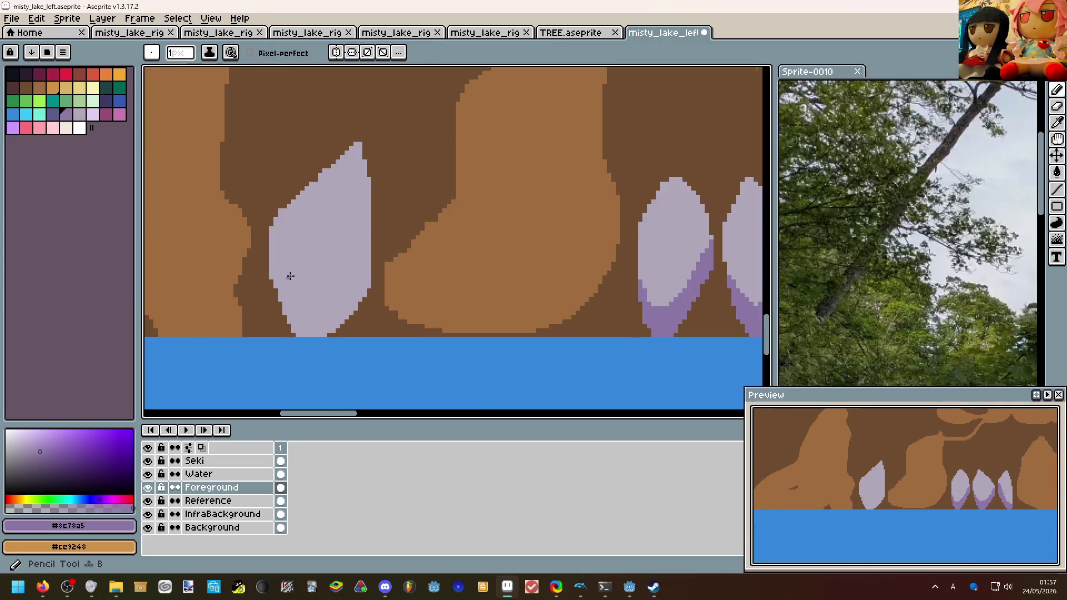
pyautogui.moveTo(262, 224); pyautogui.dragTo(389, 297)
pyautogui.press('g')
pyautogui.click(383, 311)
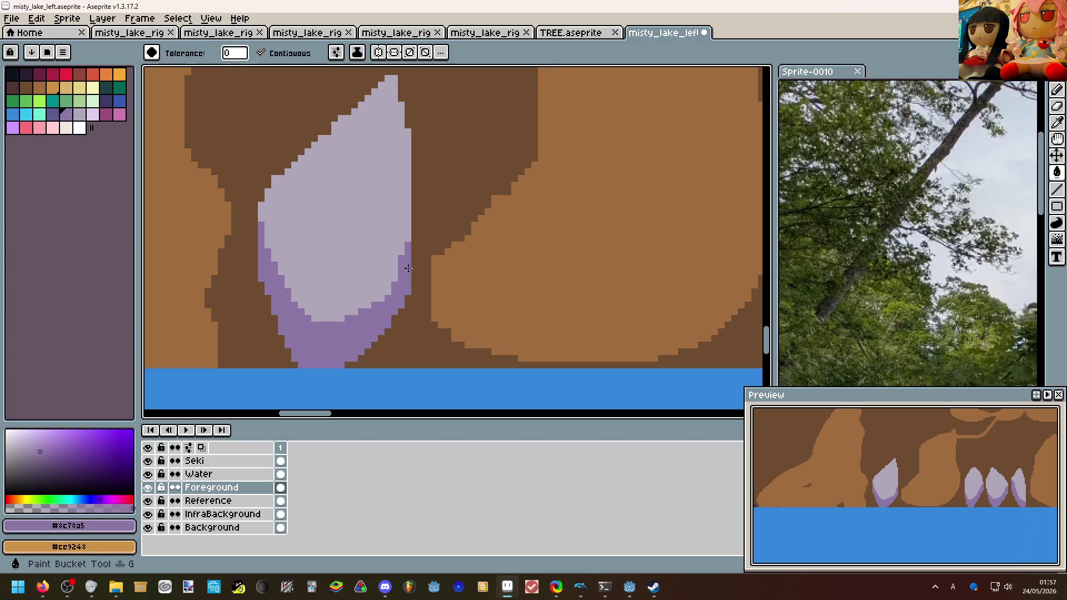
# Sample the pale lavender #deceed and Magic Wand-select the pale crystals at the cliff base.
pyautogui.scroll(-3)
pyautogui.scroll(-3)
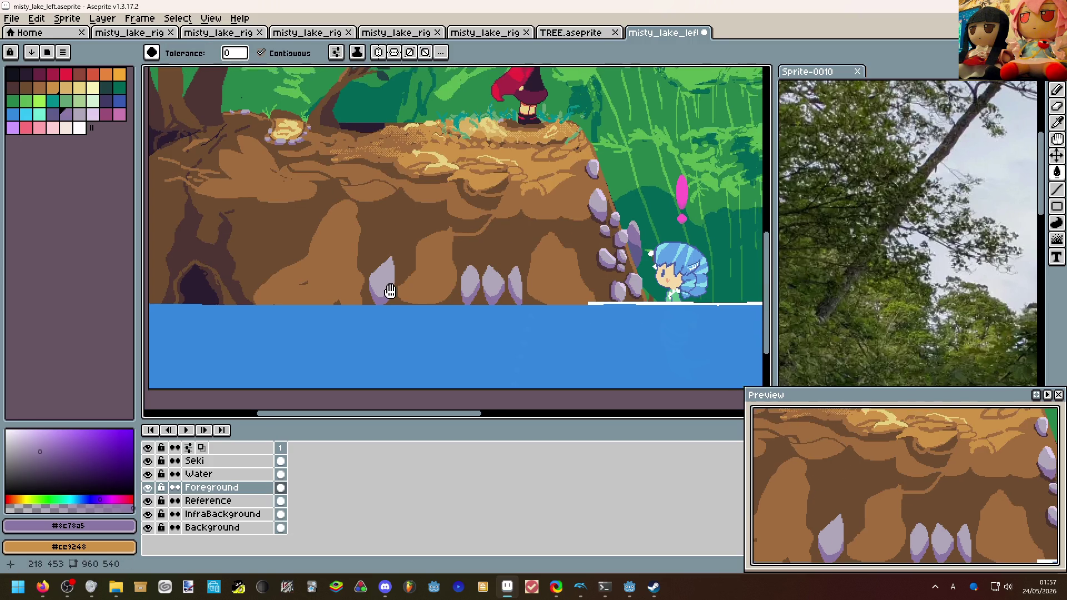
pyautogui.scroll(3)
pyautogui.click(592, 297)
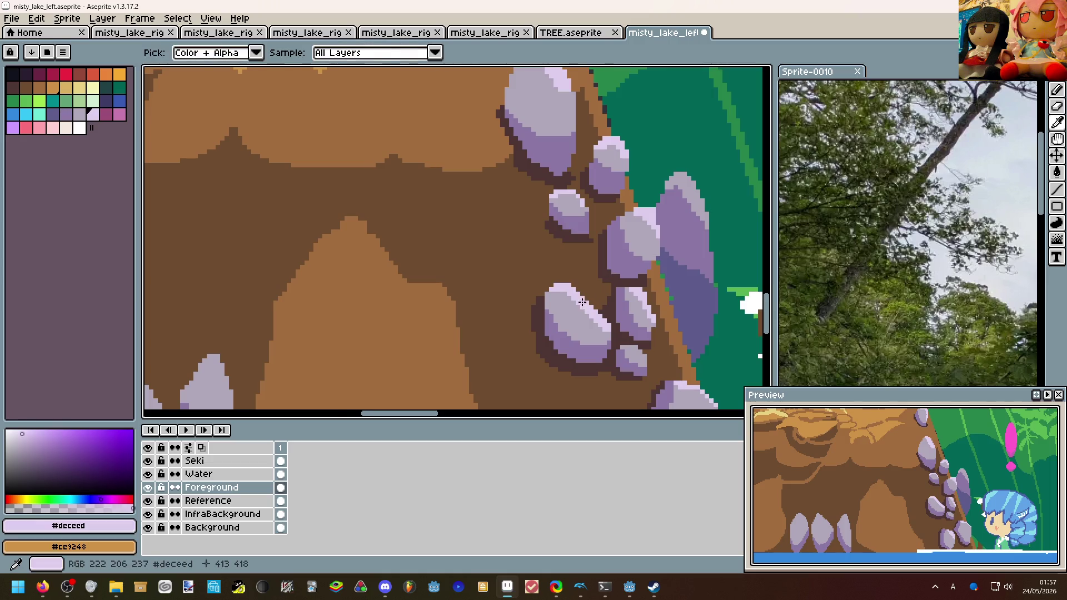
pyautogui.scroll(-3)
pyautogui.scroll(3)
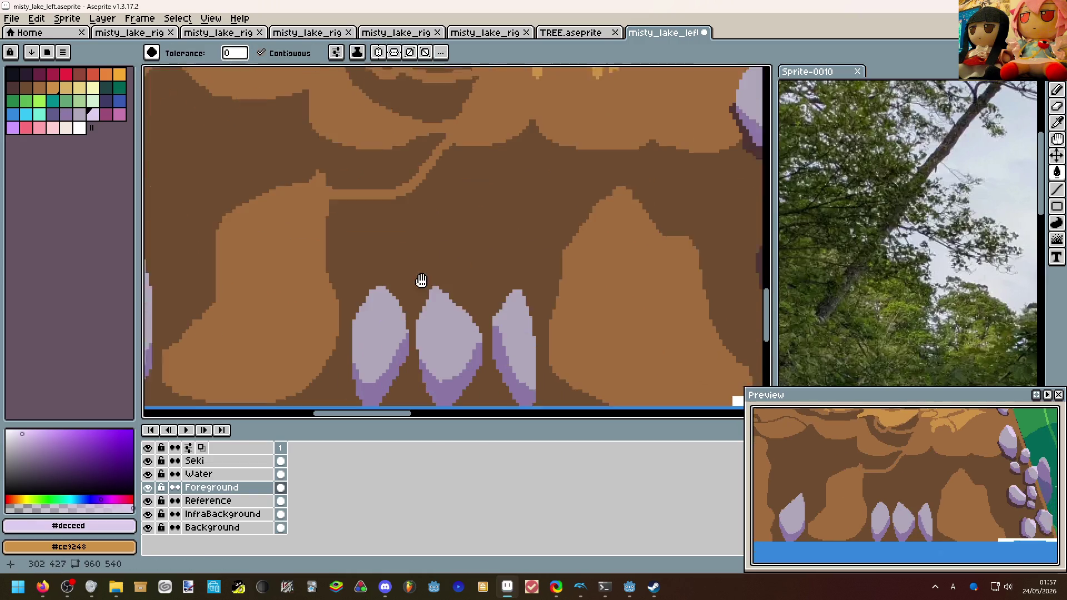
pyautogui.press('w')
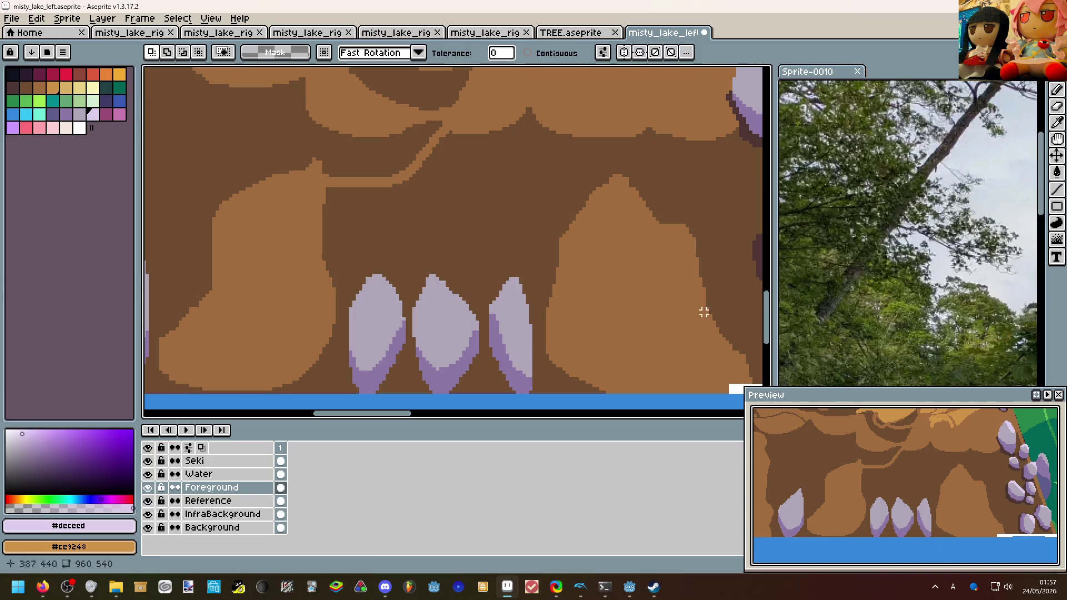
pyautogui.click(513, 313)
# Paint 3px #deceed highlights along the top edges of each crystal inside the selection.
pyautogui.scroll(-3)
pyautogui.press('b')
pyautogui.scroll(3)
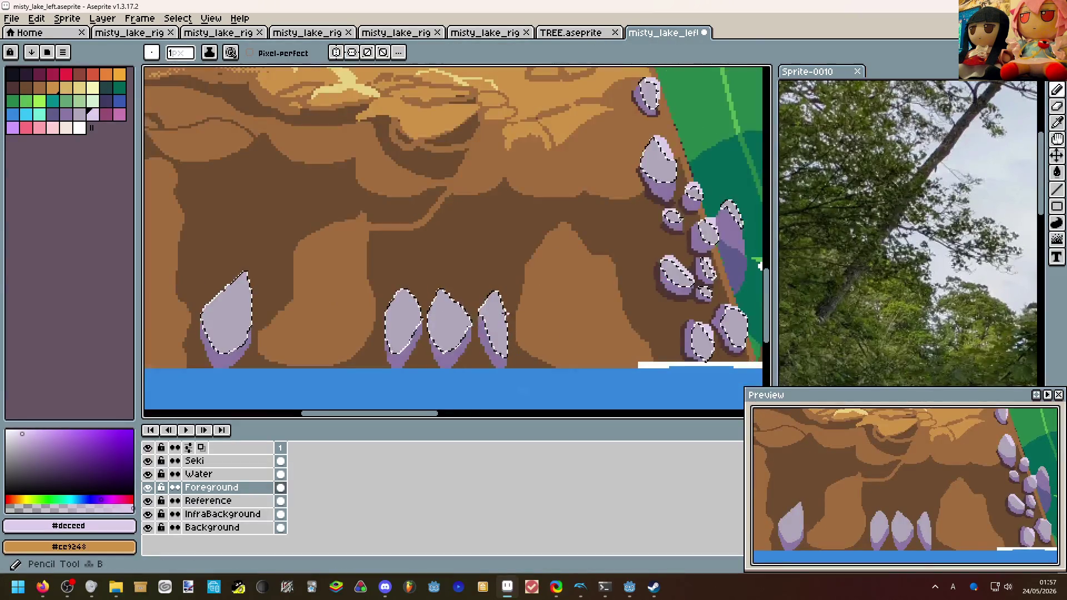
pyautogui.press('+')
pyautogui.press('+')
pyautogui.moveTo(456, 293); pyautogui.dragTo(508, 312)
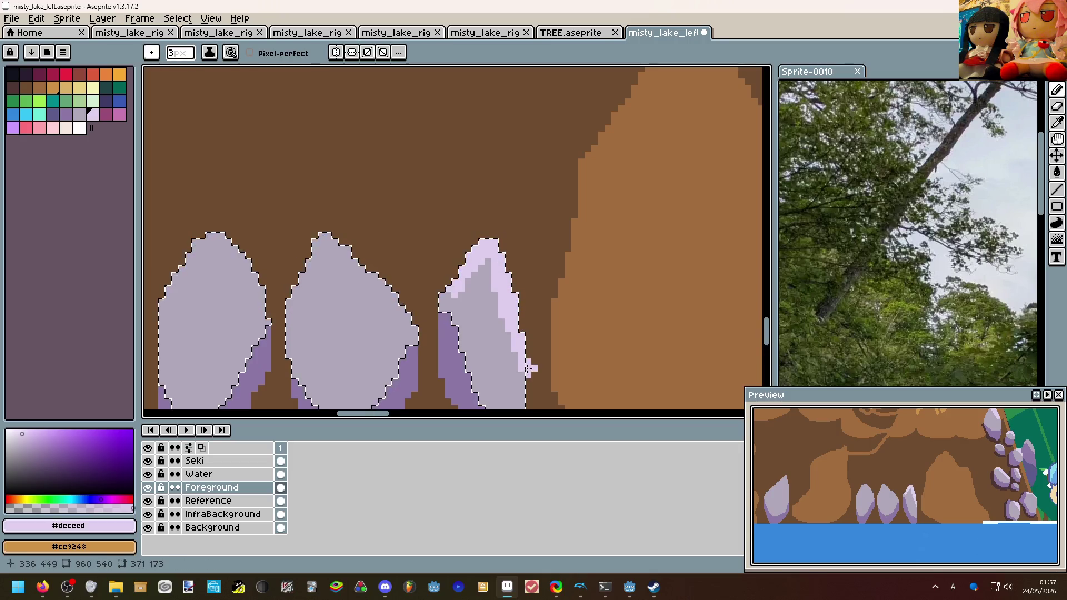
pyautogui.scroll(-3)
pyautogui.moveTo(448, 327); pyautogui.dragTo(390, 273)
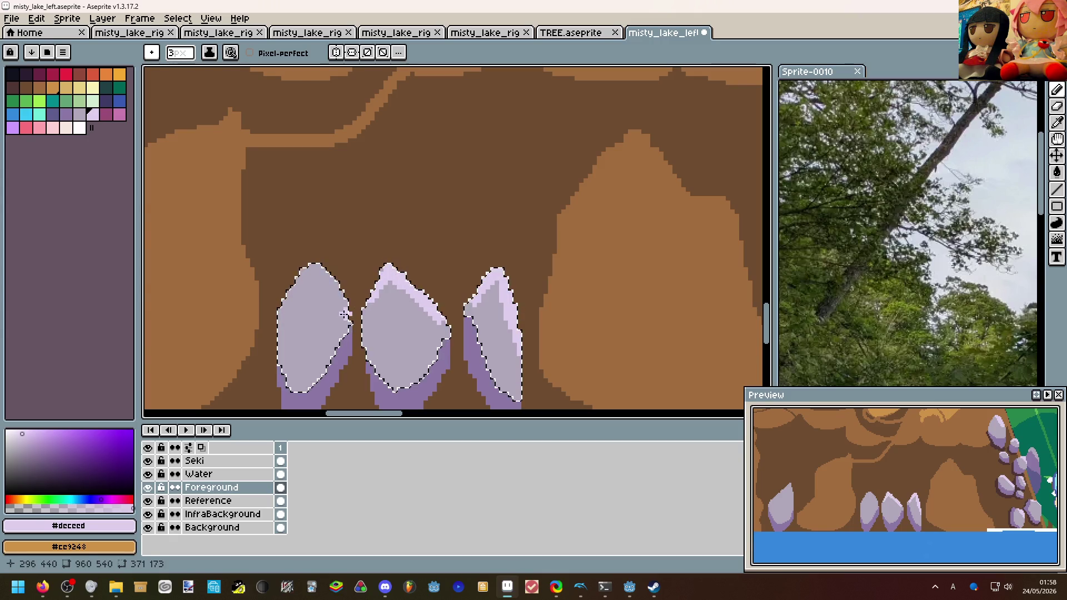
pyautogui.moveTo(348, 314); pyautogui.dragTo(288, 293)
pyautogui.scroll(-3)
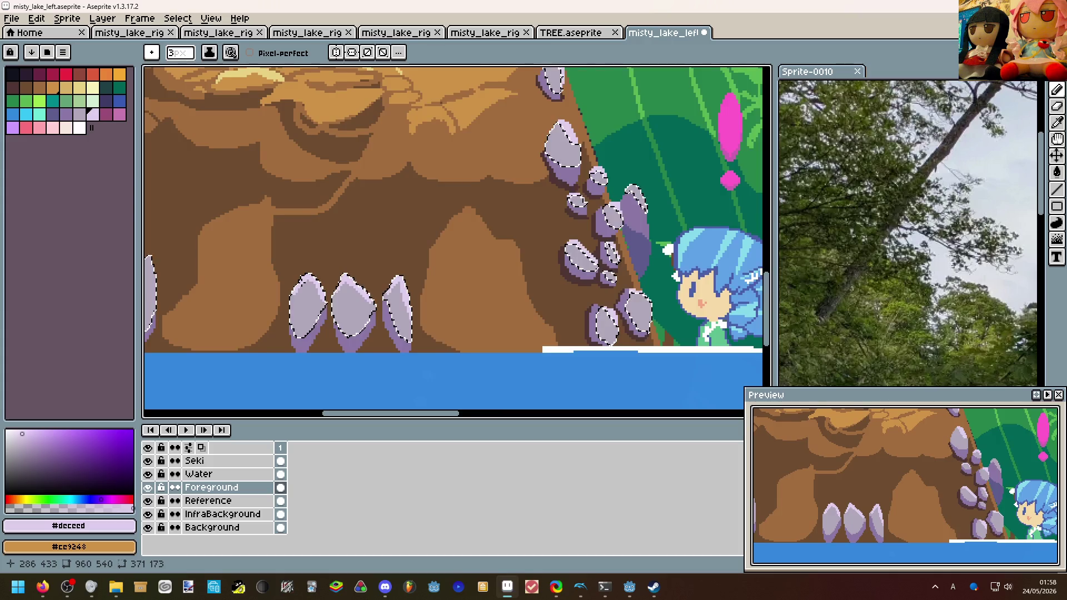
pyautogui.scroll(3)
pyautogui.moveTo(284, 308); pyautogui.dragTo(329, 267)
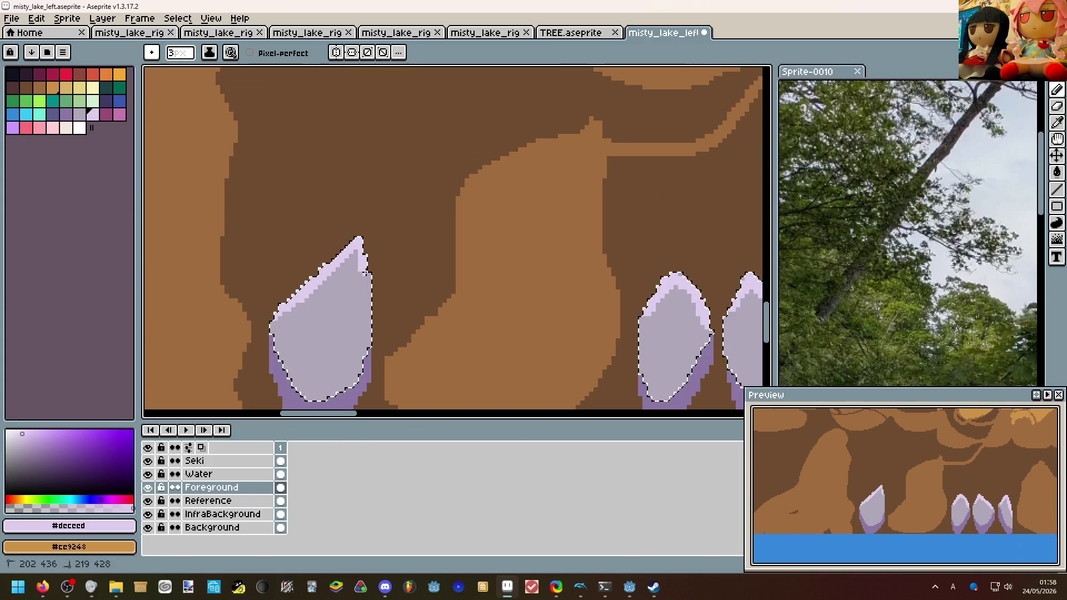
pyautogui.scroll(-3)
# Deselect the crystals, then undo the deselection and the last highlight stroke.
pyautogui.hotkey('ctrl', 'd')
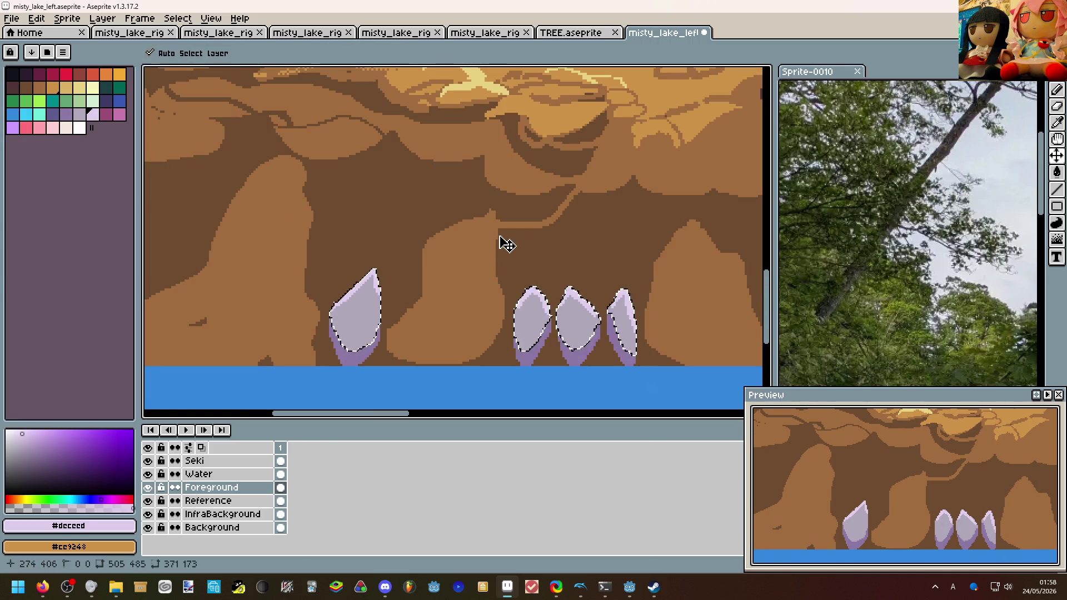
pyautogui.scroll(-3)
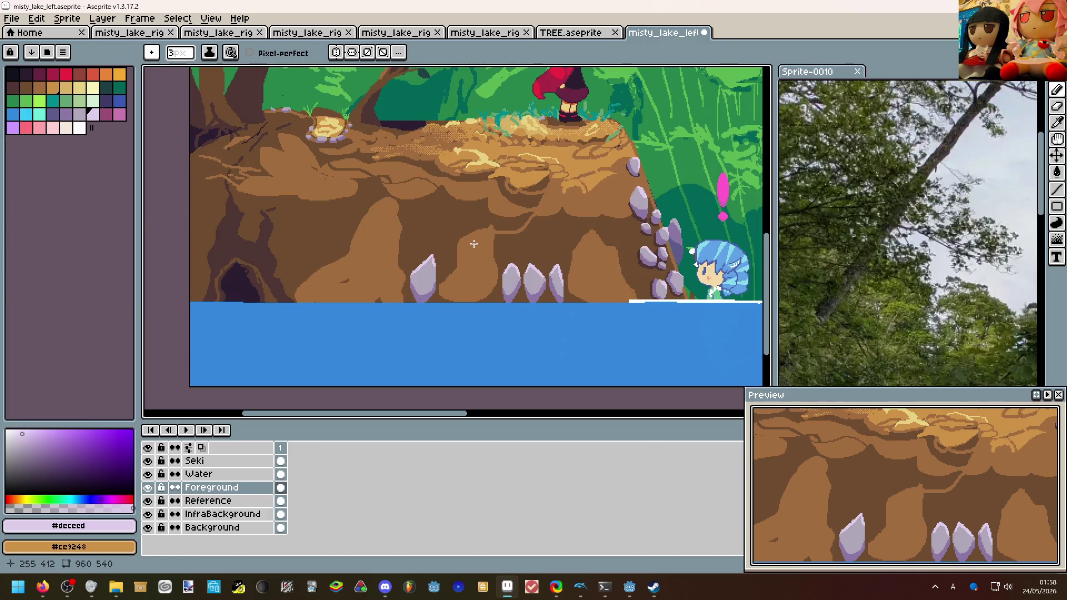
pyautogui.scroll(3)
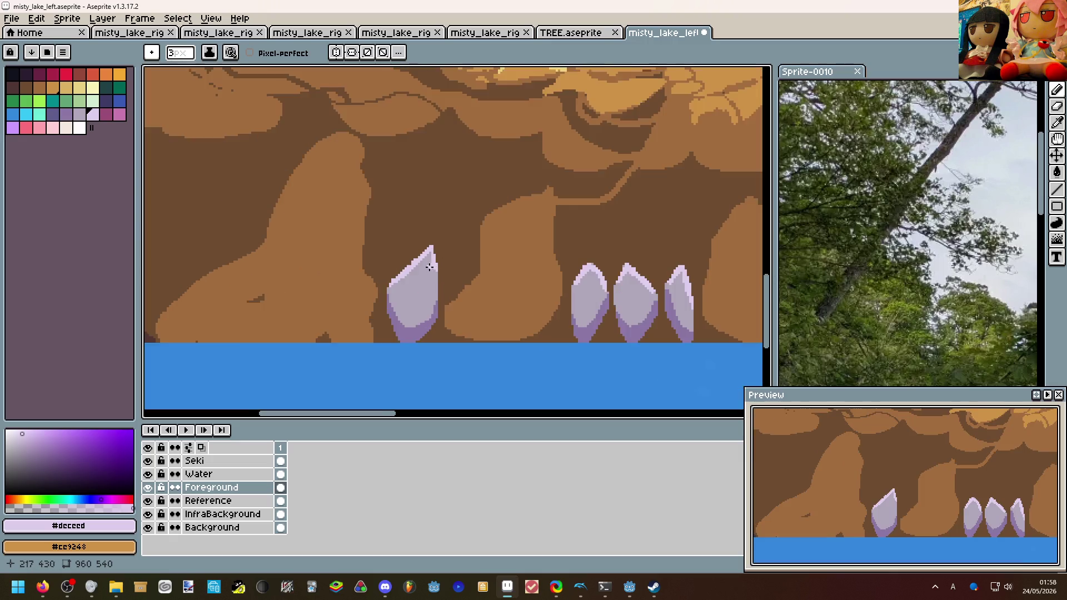
pyautogui.scroll(-3)
pyautogui.scroll(3)
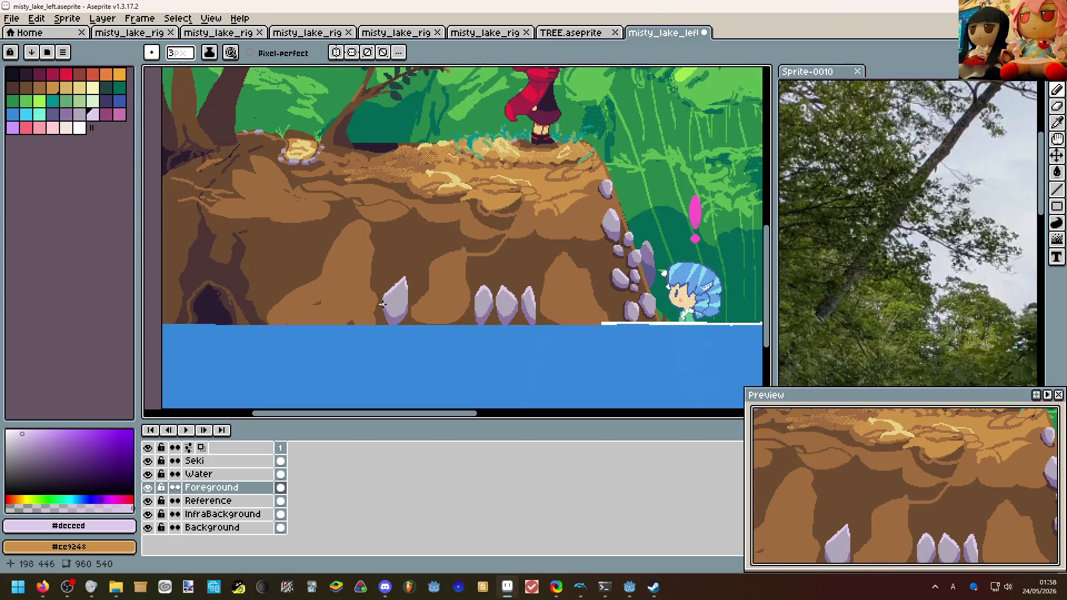
pyautogui.scroll(-3)
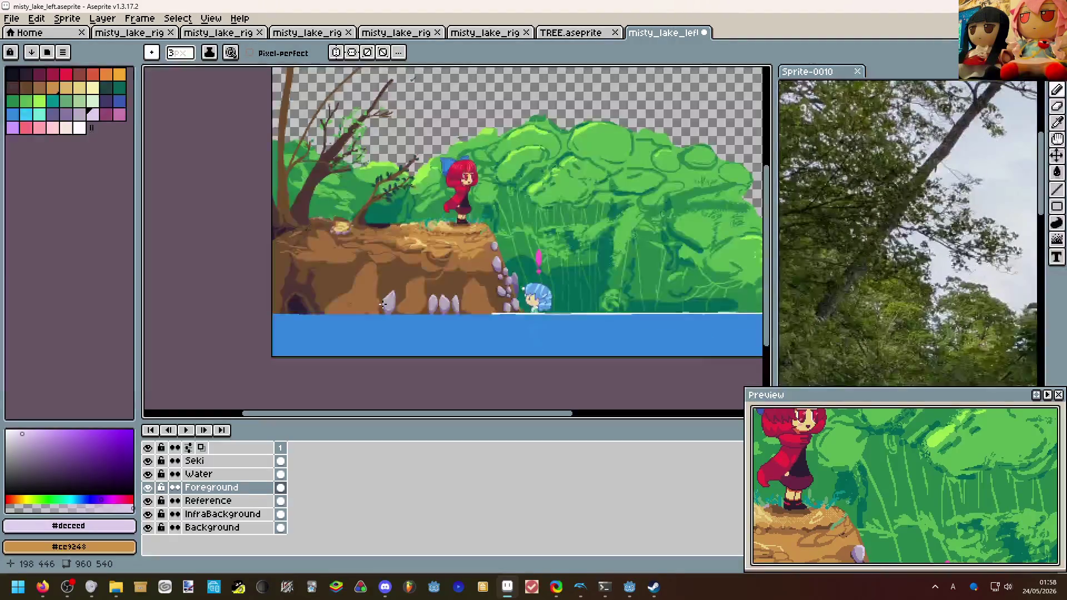
pyautogui.scroll(3)
pyautogui.hotkey('ctrl', 'z')
pyautogui.hotkey('ctrl', 'z')
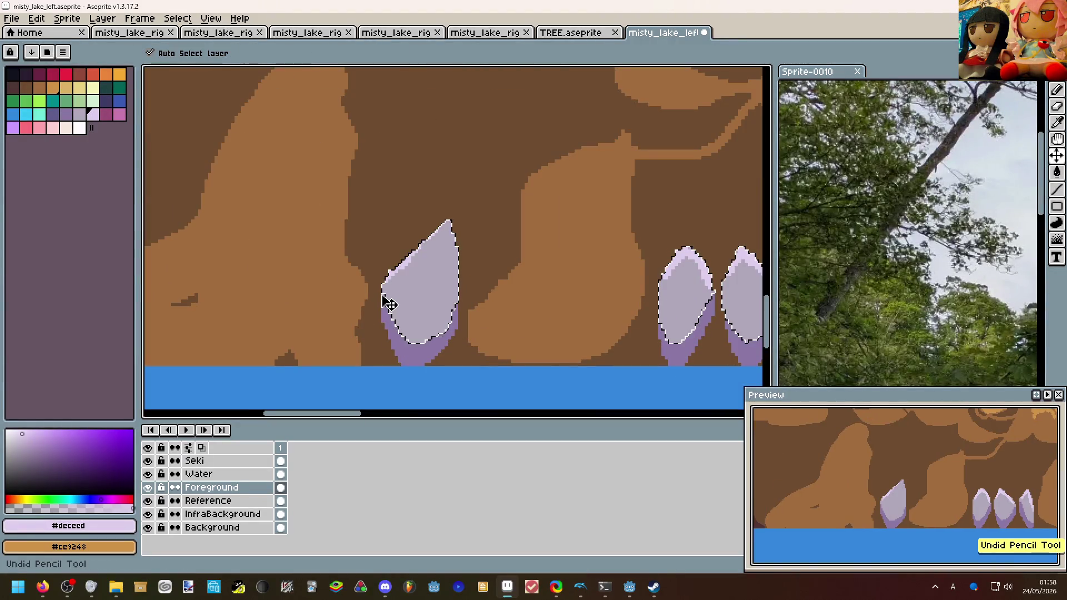
# Outline the left crystal's upper-left edge in the darker purple #8c78a5.
pyautogui.hotkey('ctrl', 'd')
pyautogui.click(389, 312)
pyautogui.moveTo(385, 276); pyautogui.dragTo(409, 245)
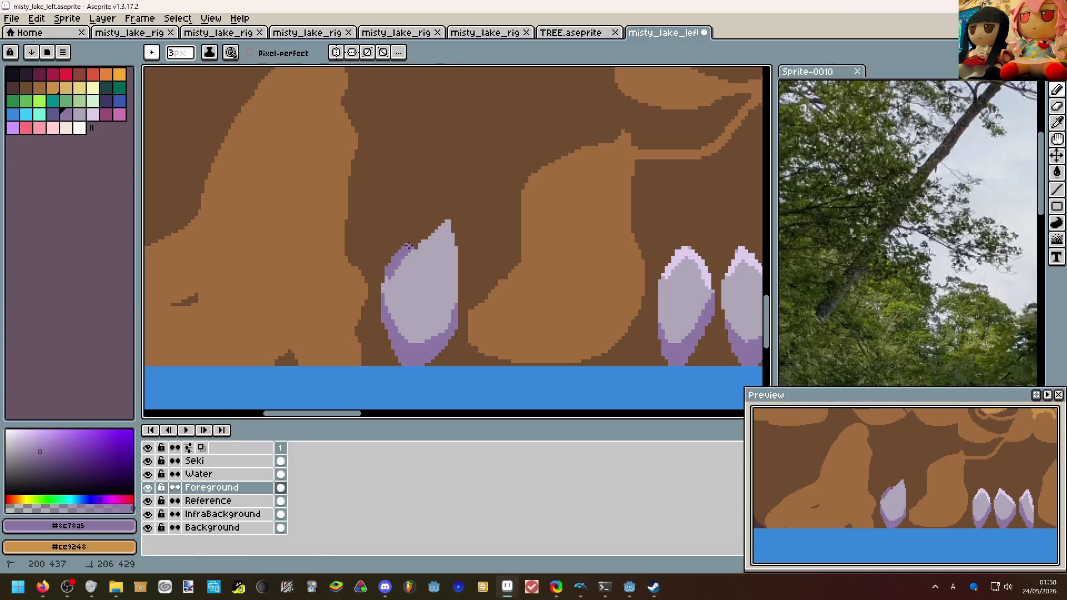
pyautogui.scroll(-3)
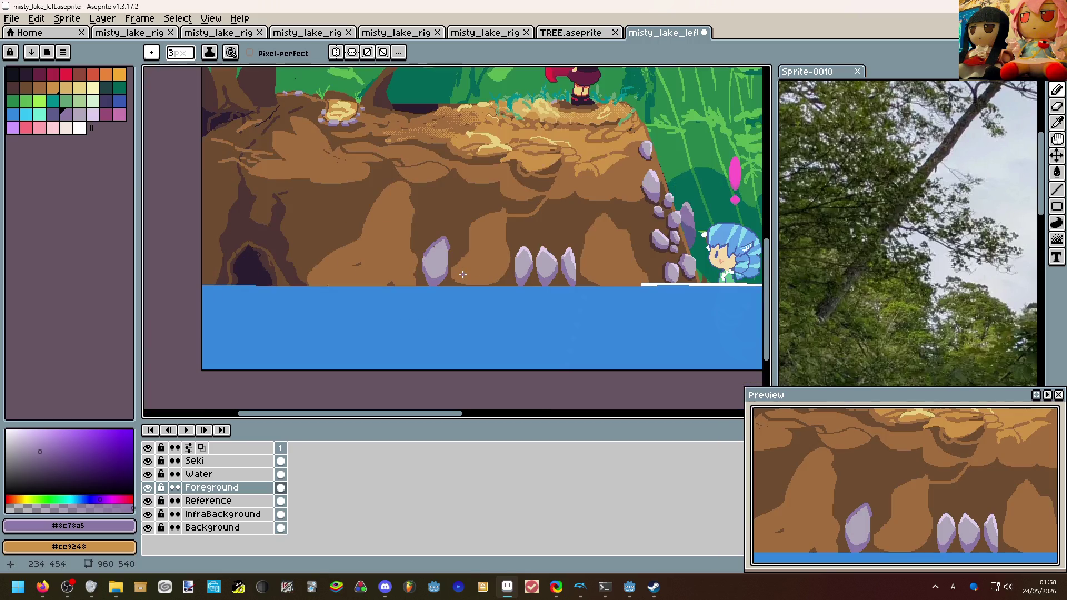
pyautogui.scroll(3)
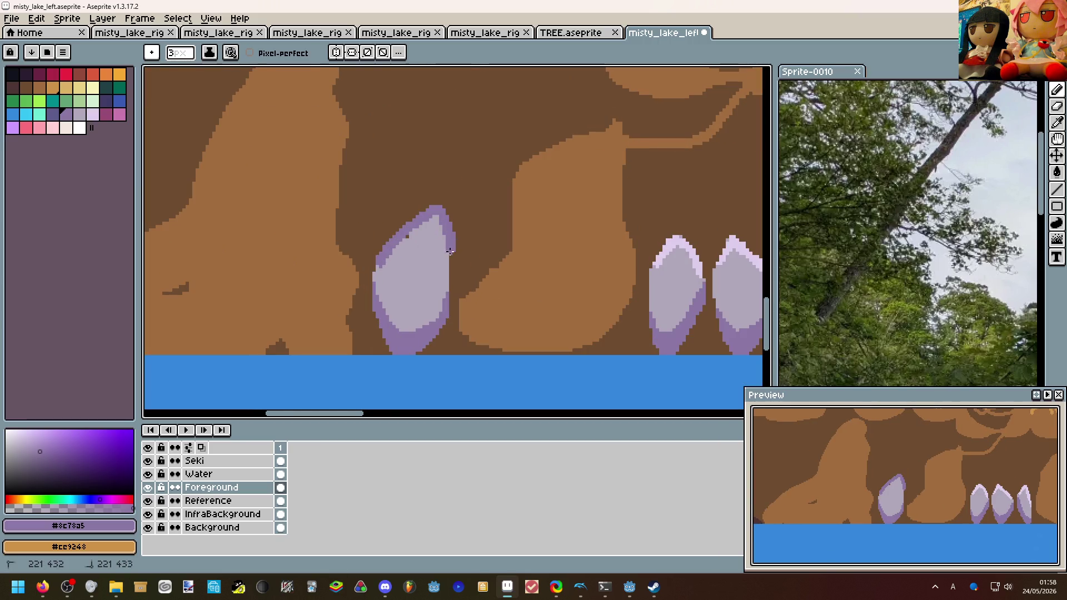
pyautogui.moveTo(400, 247); pyautogui.dragTo(397, 249)
# Repaint the crystal's edge in its light lavender and sample the dark cave colour #2c1e31.
pyautogui.click(381, 272)
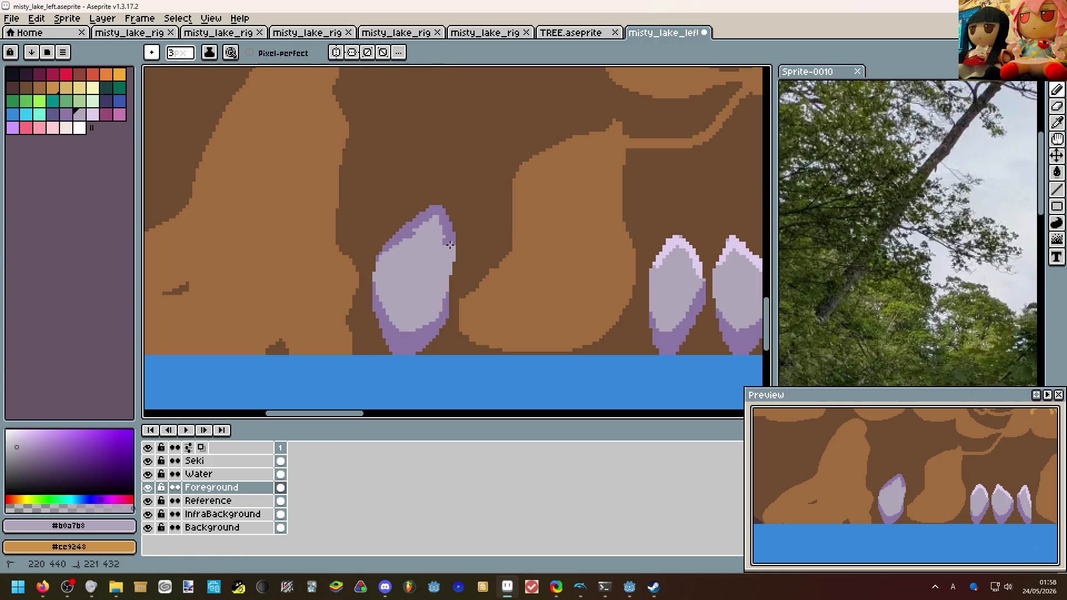
pyautogui.scroll(-3)
pyautogui.scroll(3)
pyautogui.scroll(-3)
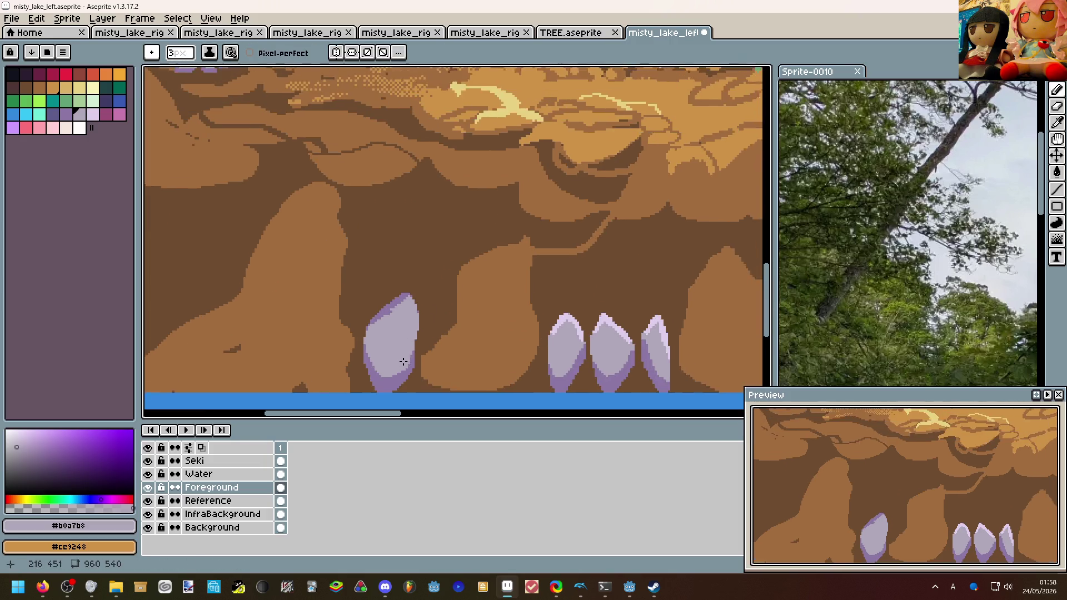
pyautogui.scroll(3)
pyautogui.click(371, 246)
pyautogui.scroll(3)
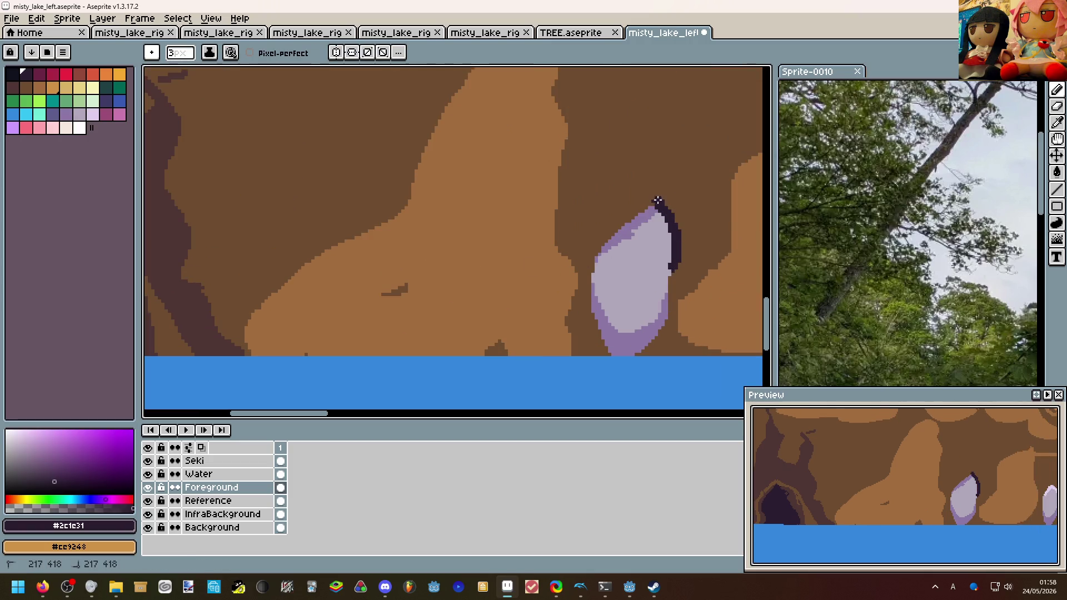
# Replace the dark tip stroke with a dark-brown shadow along the crystal tip's right edge.
pyautogui.scroll(-3)
pyautogui.hotkey('ctrl', 'z')
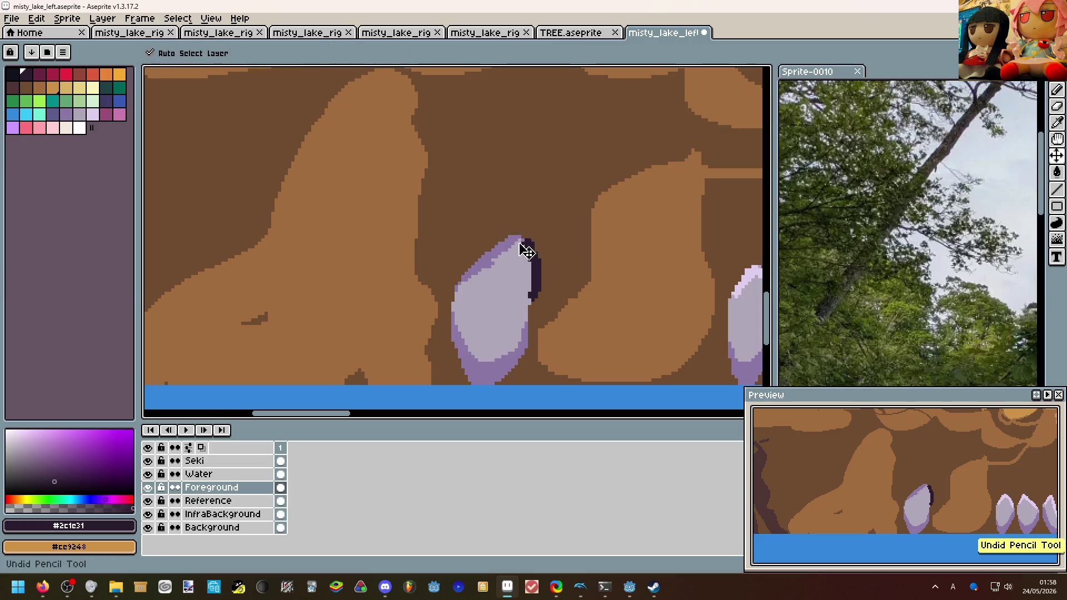
pyautogui.scroll(3)
pyautogui.hscroll(-3)
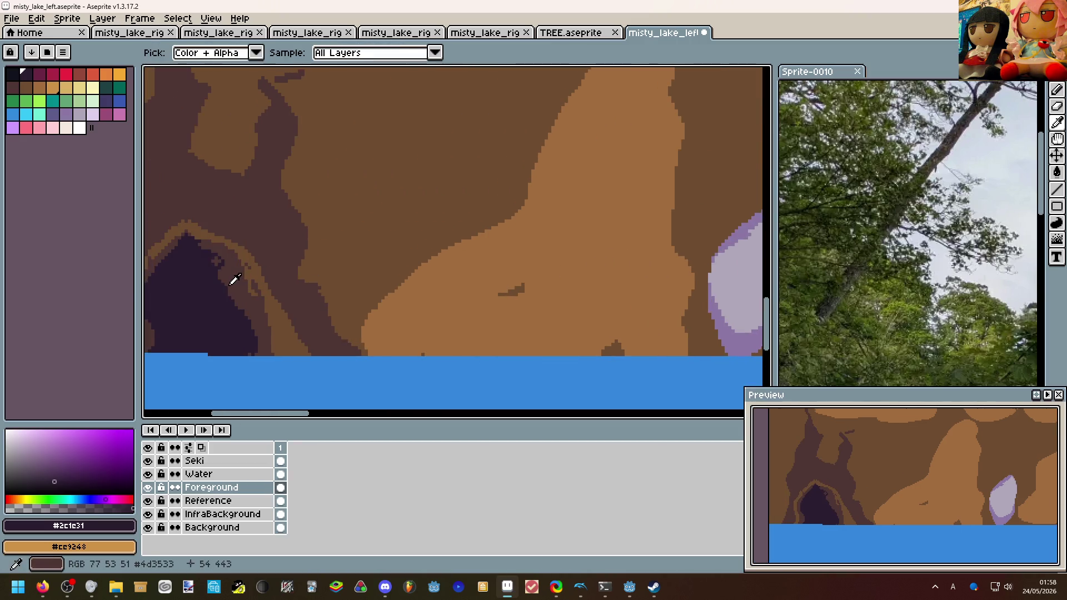
pyautogui.click(232, 282)
pyautogui.hscroll(3)
pyautogui.moveTo(542, 253); pyautogui.dragTo(536, 229)
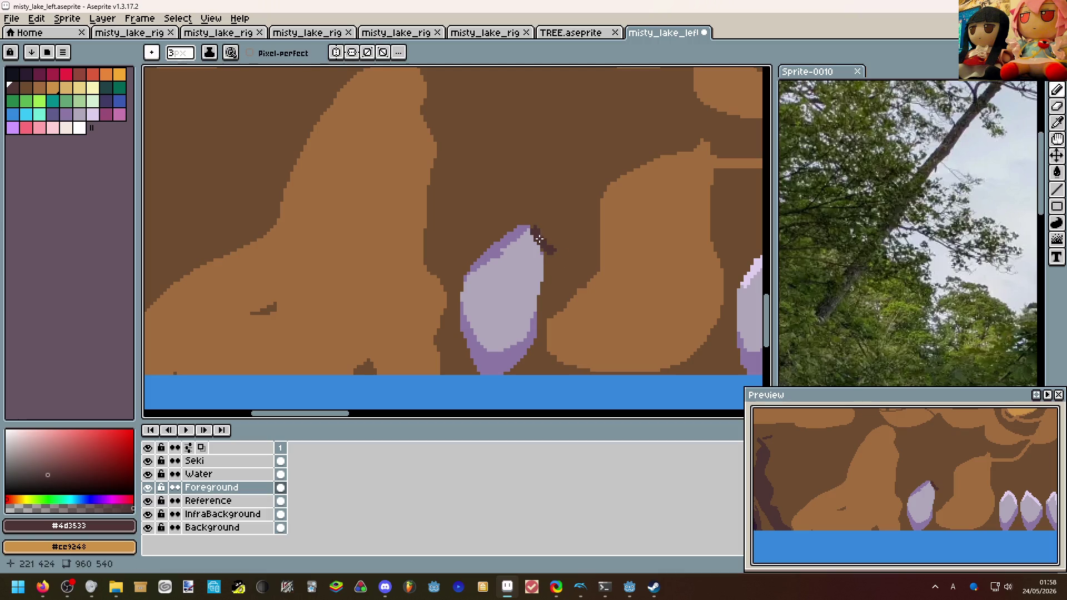
pyautogui.hotkey('ctrl', 'z')
pyautogui.moveTo(552, 266); pyautogui.dragTo(542, 232)
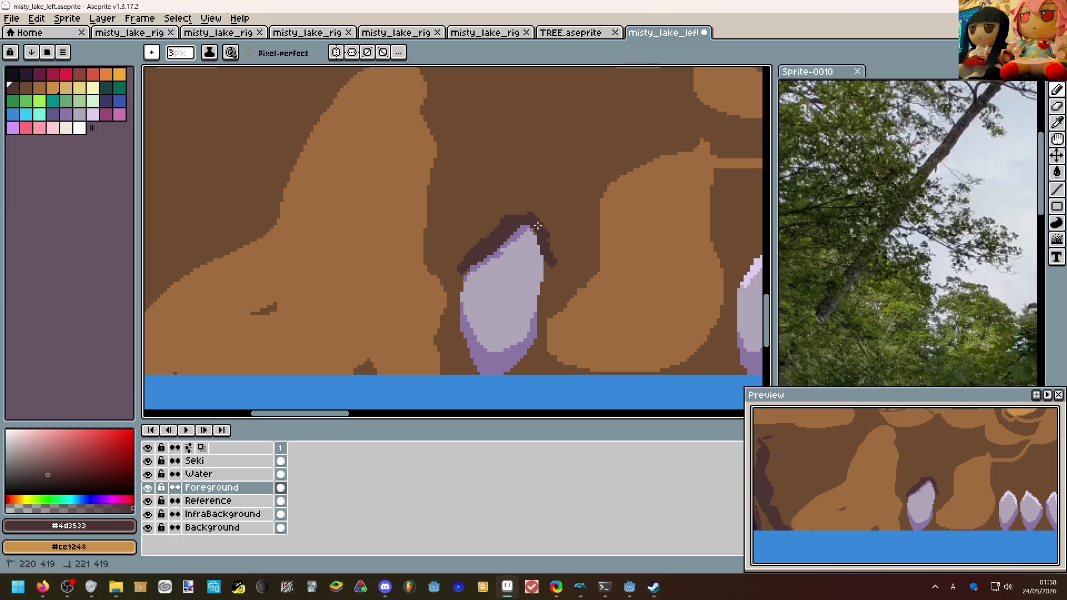
# Undo the remaining dark outline strokes and Magic Wand-select all dark-brown cliff areas.
pyautogui.scroll(-3)
pyautogui.scroll(3)
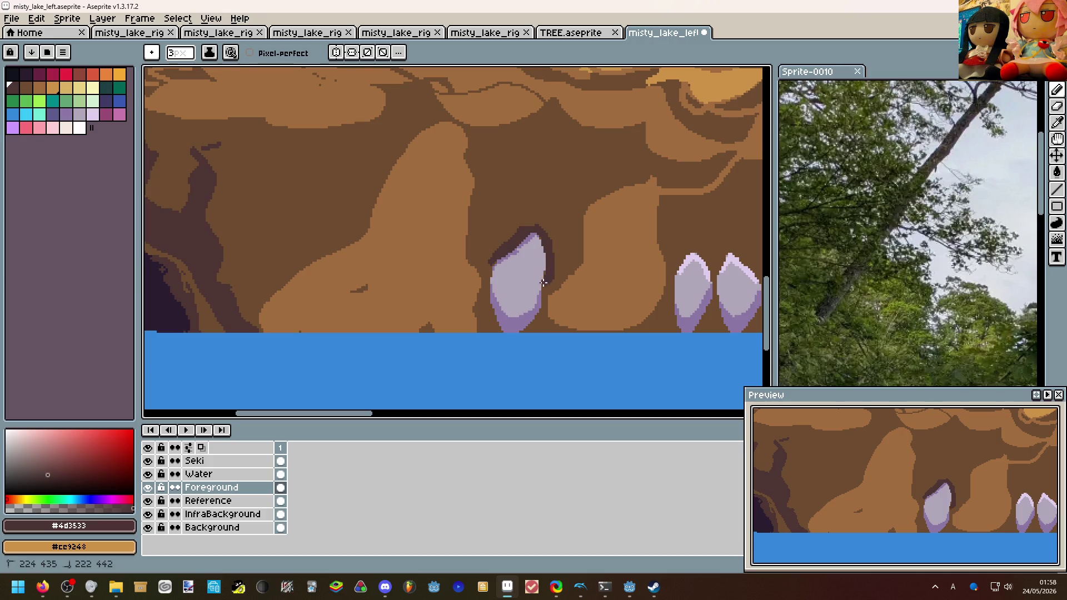
pyautogui.scroll(-3)
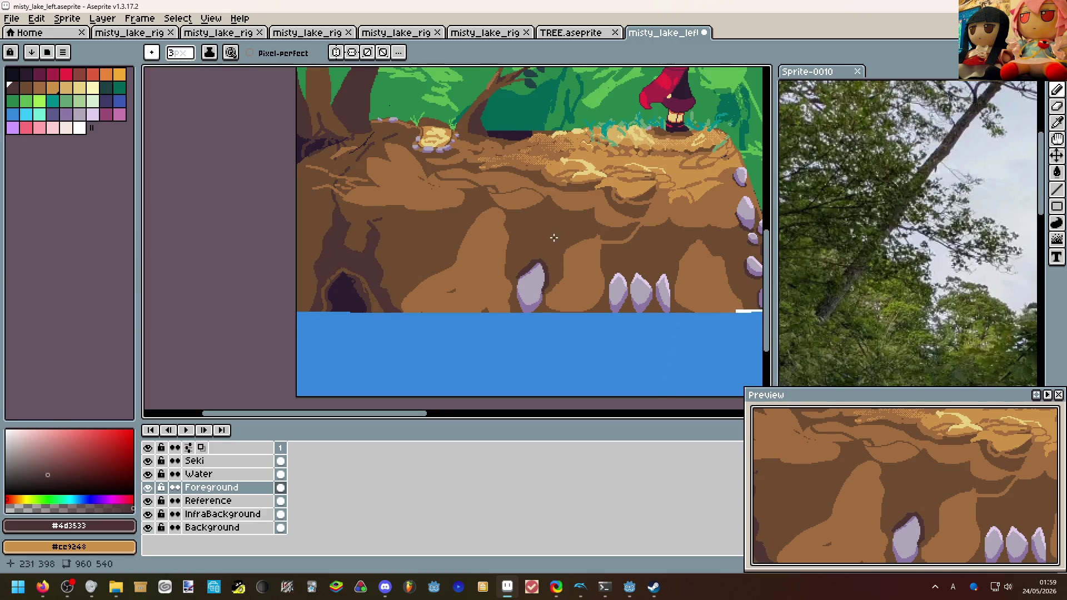
pyautogui.scroll(-3)
pyautogui.scroll(3)
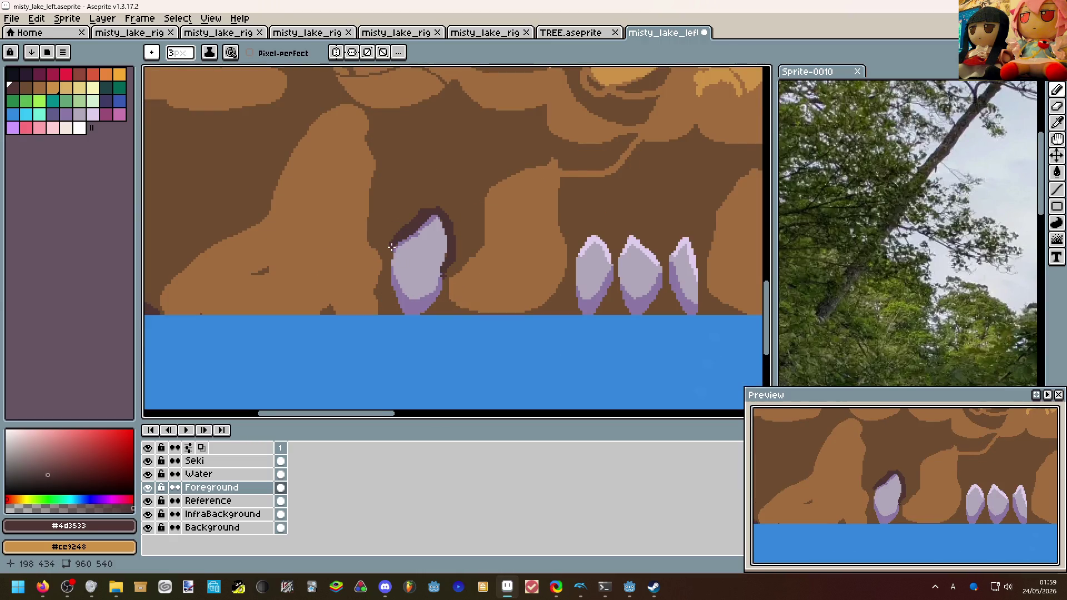
pyautogui.scroll(3)
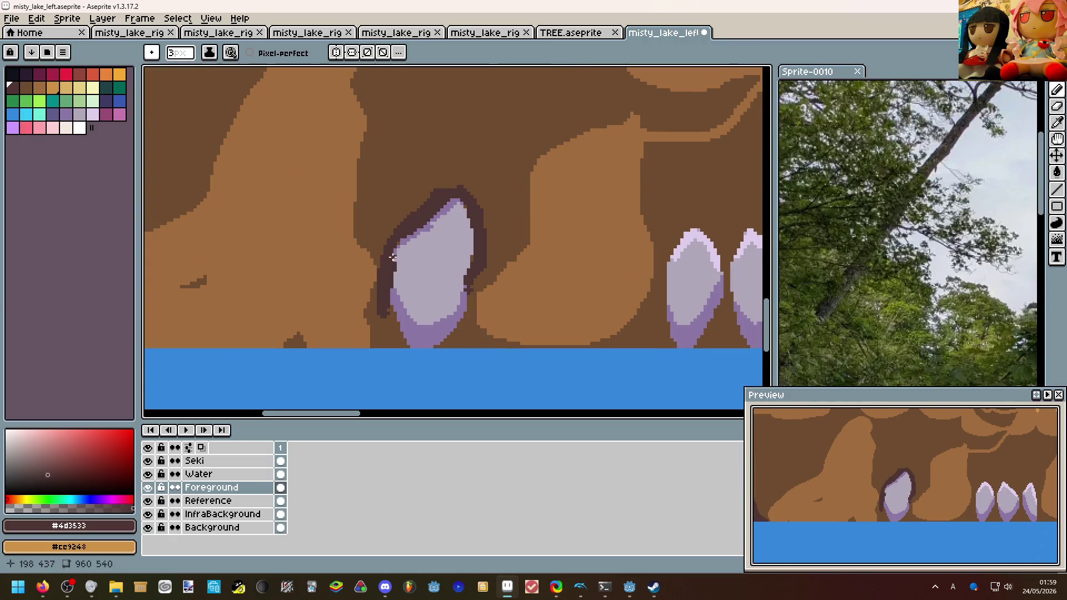
pyautogui.press('v')
pyautogui.hotkey('ctrl', 'z')
pyautogui.hotkey('ctrl', 'z')
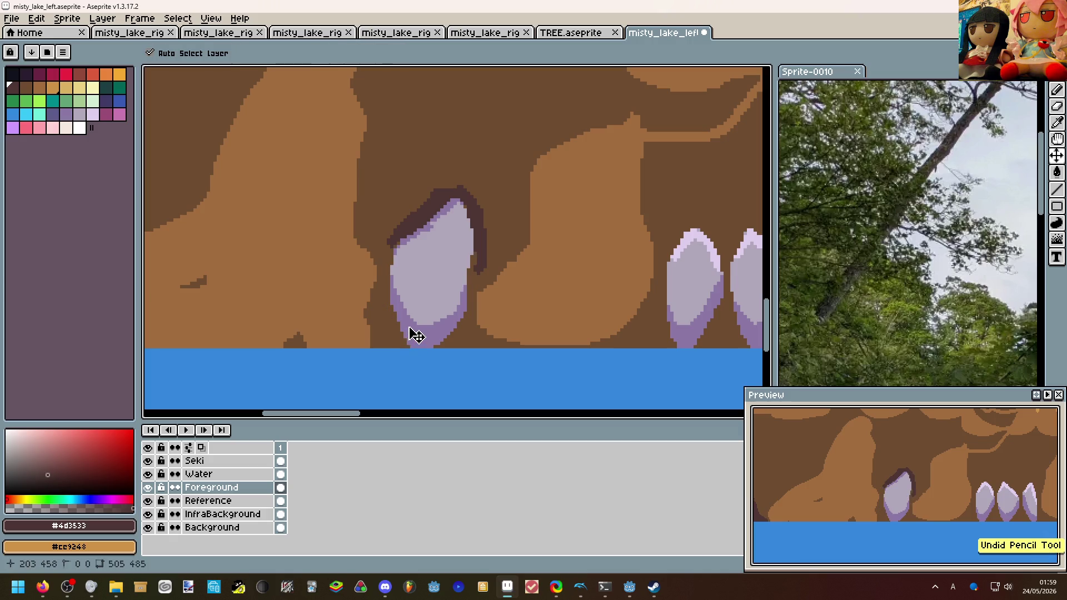
pyautogui.hotkey('ctrl', 'z')
pyautogui.hotkey('ctrl', 'z')
pyautogui.hotkey('ctrl', 'z')
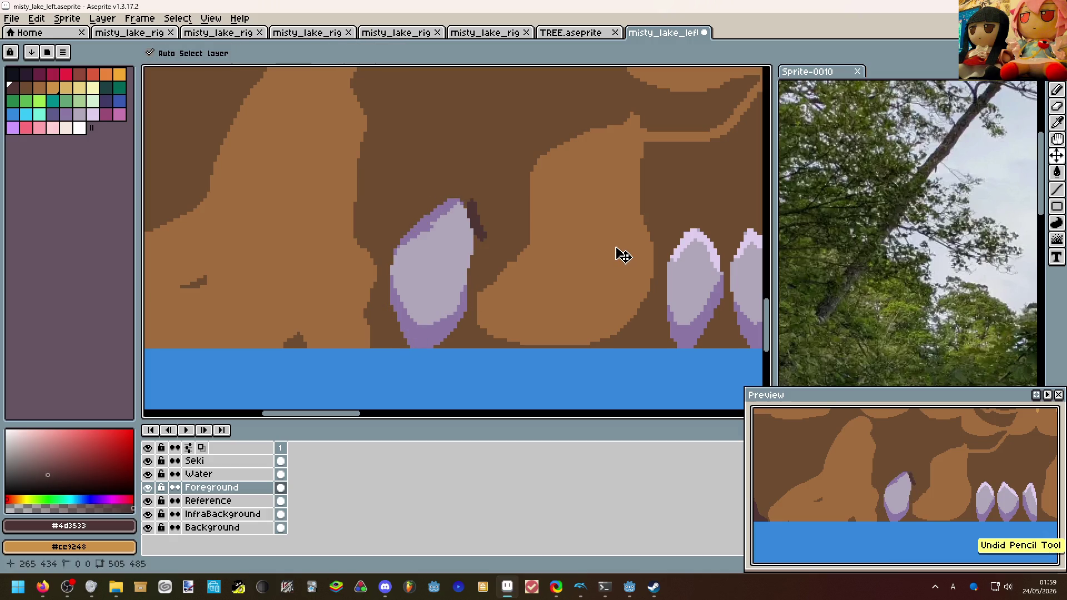
pyautogui.press('b')
pyautogui.press('w')
pyautogui.click(514, 205)
# Paint 6px dark-brown shadows right of the crystal and between the crystals, then deselect.
pyautogui.press('b')
pyautogui.moveTo(477, 248); pyautogui.dragTo(449, 209)
pyautogui.hscroll(3)
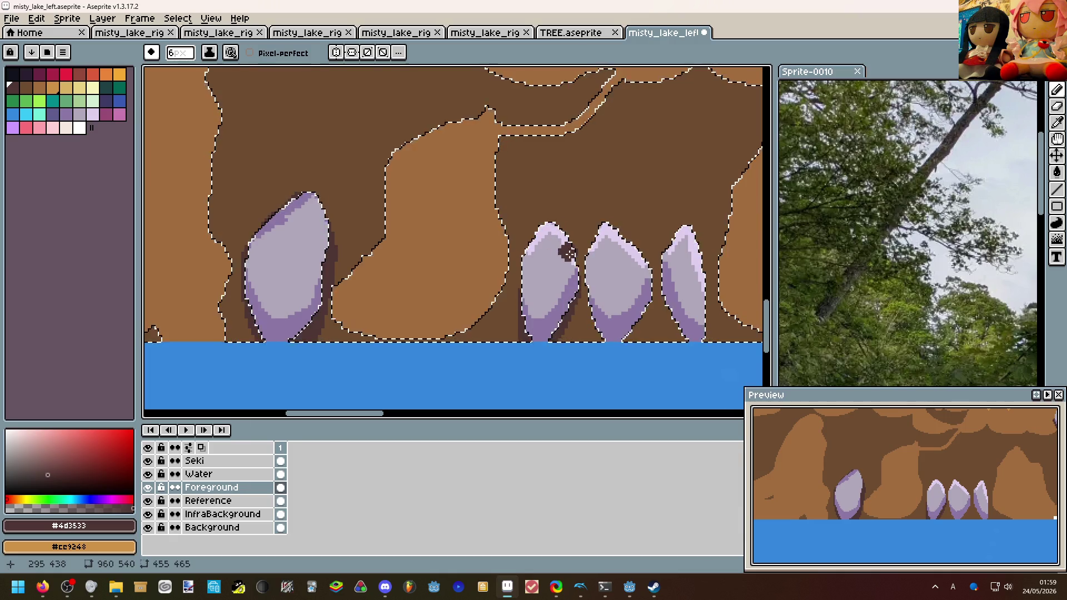
pyautogui.hscroll(3)
pyautogui.moveTo(550, 274); pyautogui.dragTo(561, 334)
pyautogui.moveTo(625, 267); pyautogui.dragTo(653, 338)
pyautogui.scroll(-3)
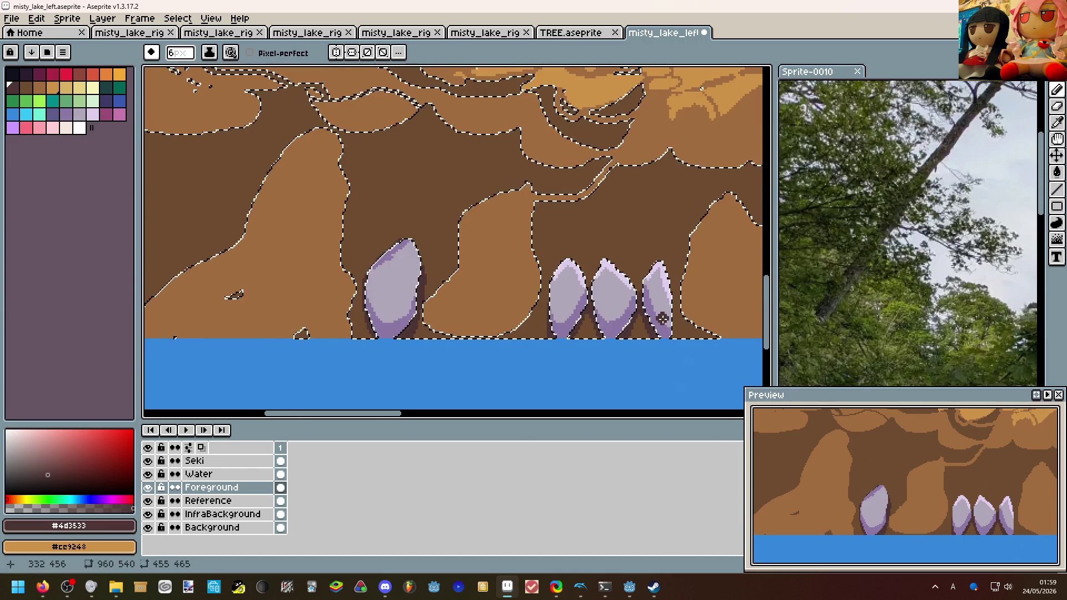
pyautogui.hotkey('ctrl', 'd')
# Reshape the left crystal's tip with lavender-grey #b0a7b8 and frame the cliff and characters.
pyautogui.scroll(-3)
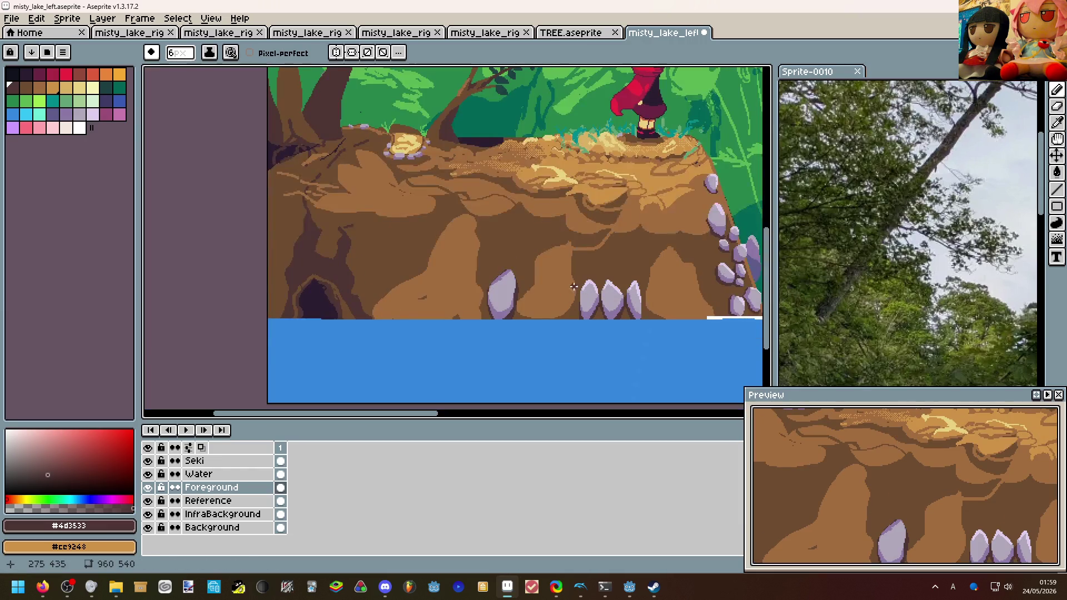
pyautogui.moveTo(556, 269); pyautogui.dragTo(492, 269)
pyautogui.scroll(3)
pyautogui.click(426, 256)
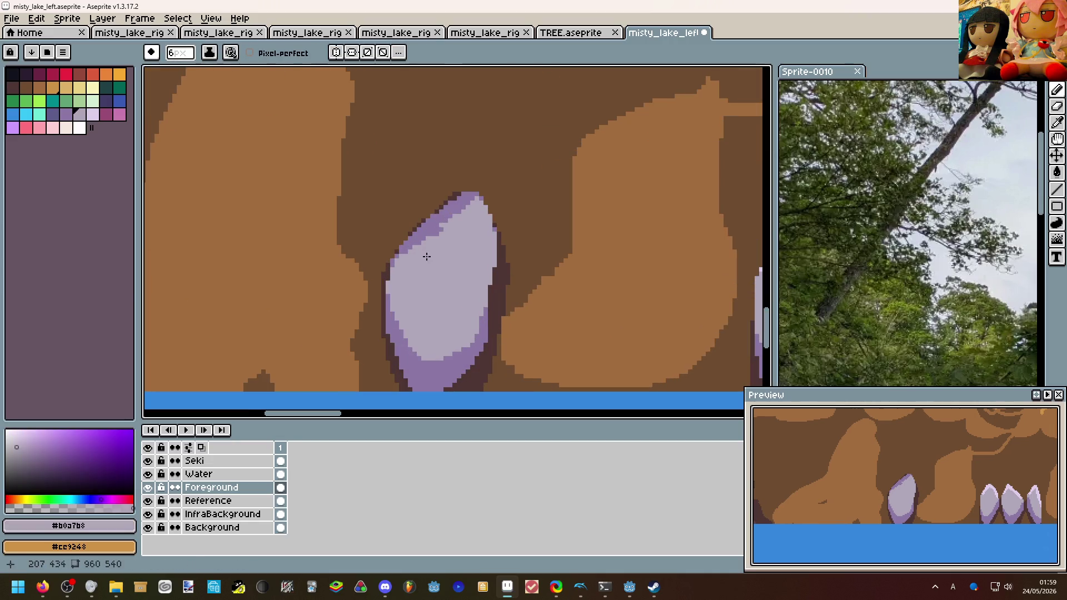
pyautogui.scroll(-3)
pyautogui.scroll(3)
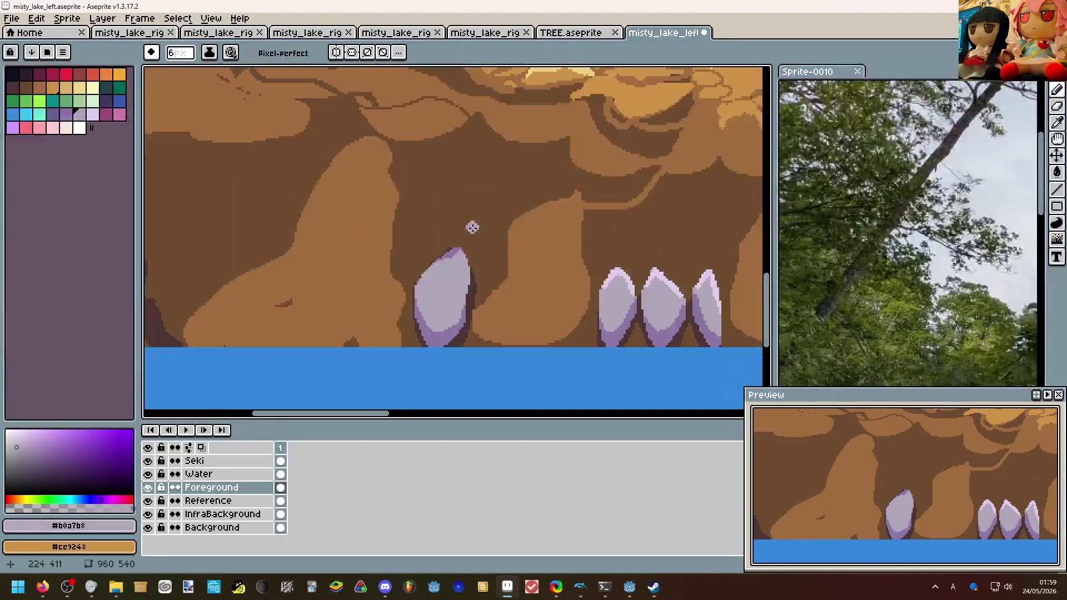
pyautogui.moveTo(465, 250); pyautogui.dragTo(449, 256)
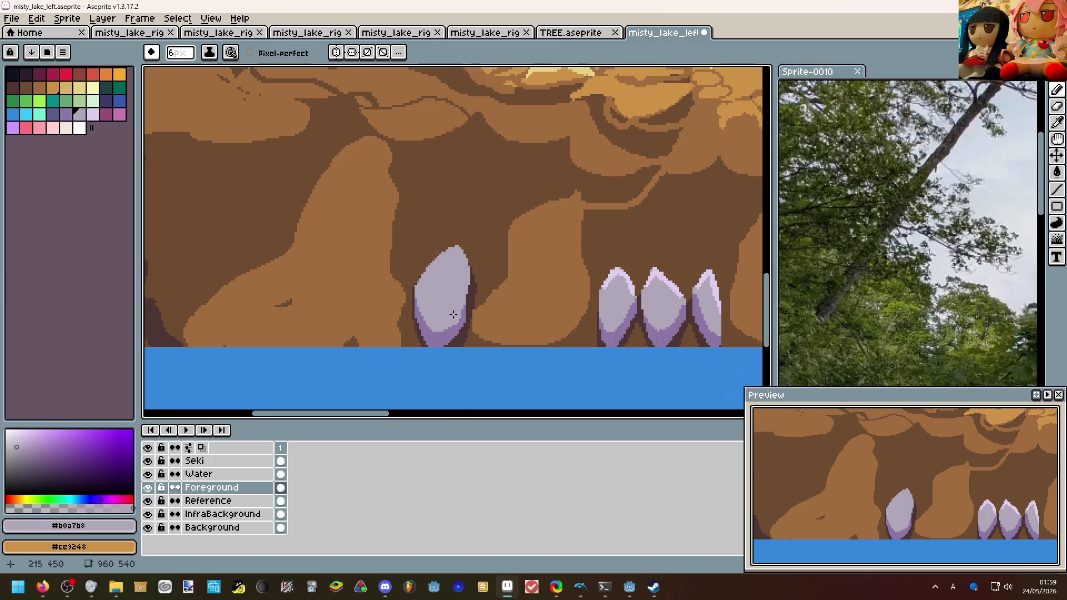
pyautogui.scroll(-3)
pyautogui.scroll(3)
pyautogui.scroll(-3)
pyautogui.scroll(3)
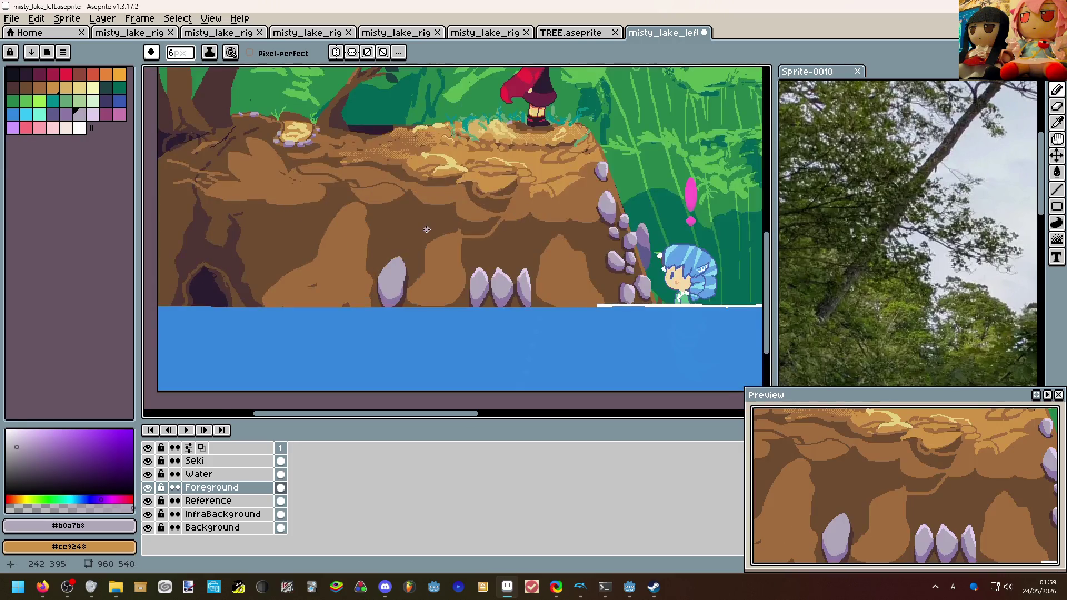
pyautogui.moveTo(426, 230); pyautogui.dragTo(446, 314)
pyautogui.scroll(-3)
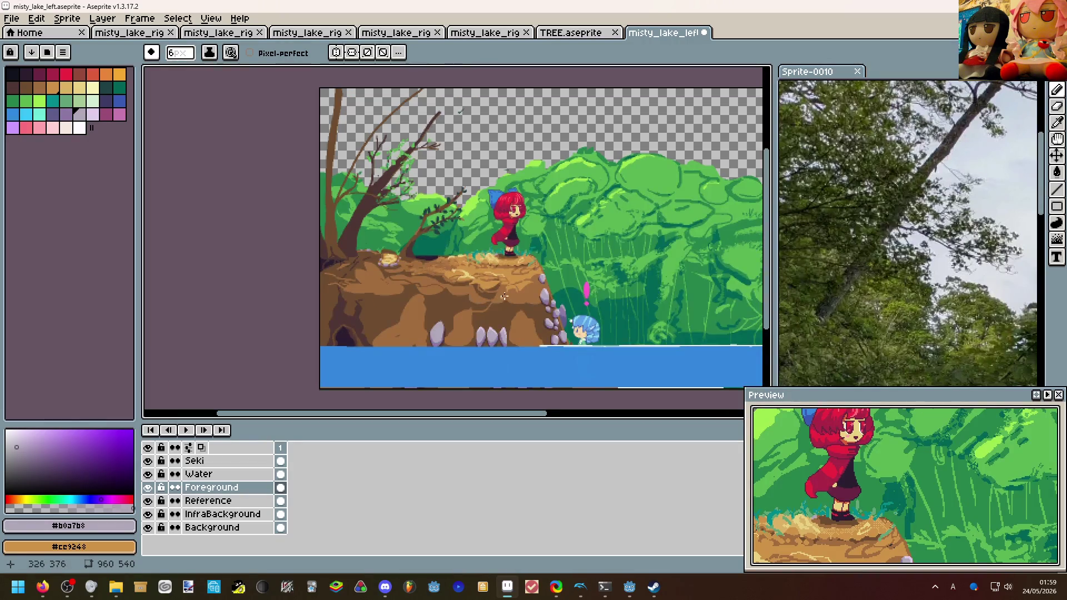
pyautogui.scroll(3)
pyautogui.moveTo(500, 259); pyautogui.dragTo(581, 235)
pyautogui.scroll(3)
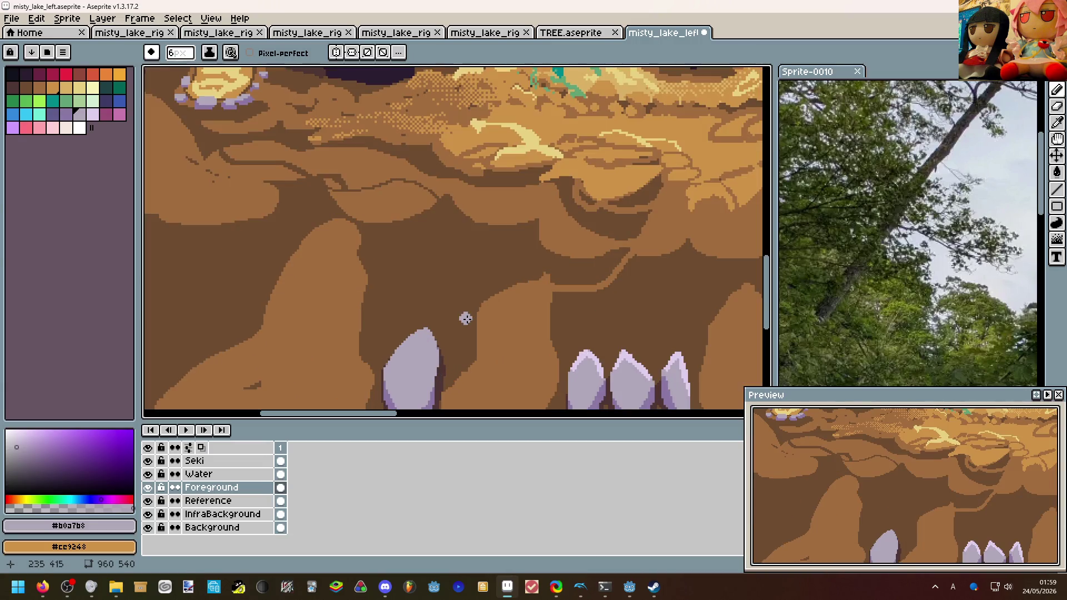
# Draw a light-brown line across the cliff and shrink the brush to 3px.
pyautogui.click(367, 316)
pyautogui.moveTo(369, 316); pyautogui.dragTo(466, 308)
pyautogui.click(522, 146)
pyautogui.scroll(-3)
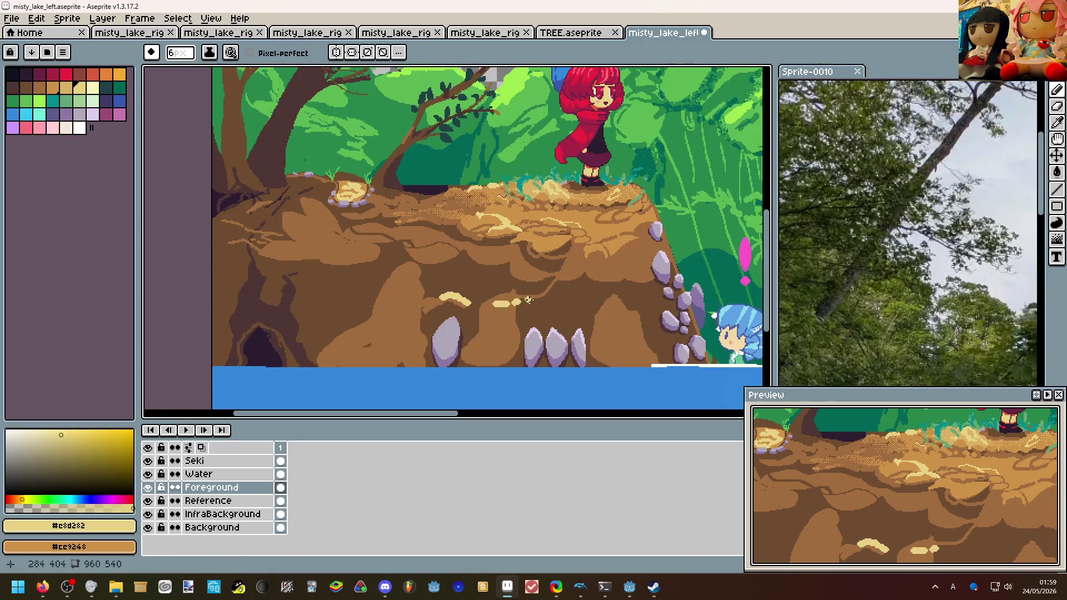
pyautogui.hotkey('ctrl', 'z')
pyautogui.press('-')
pyautogui.press('-')
pyautogui.press('-')
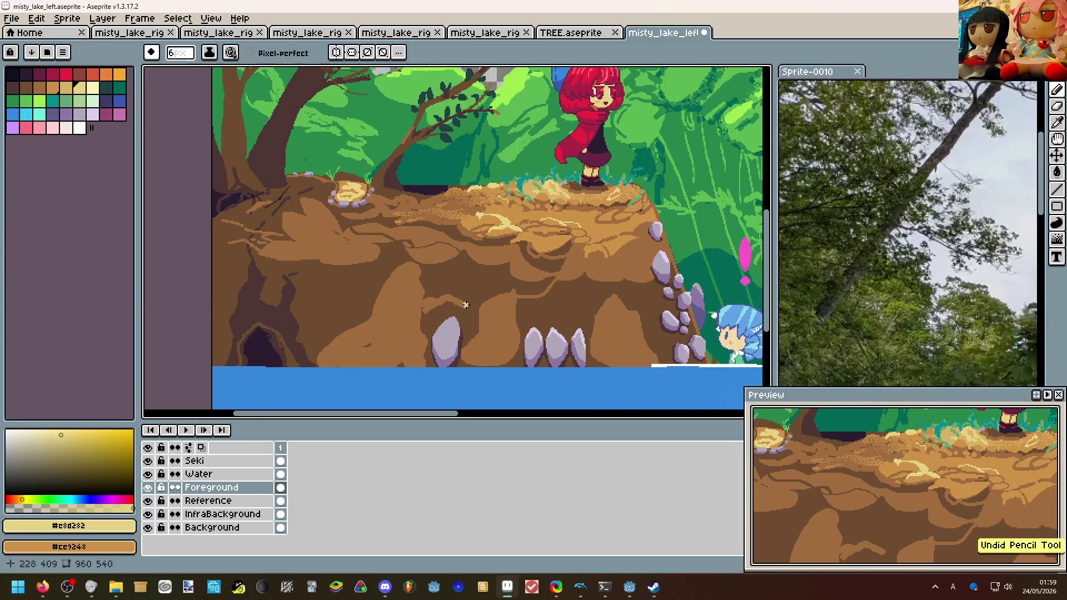
pyautogui.scroll(3)
# Add small pale-yellow dirt highlight dabs on the cliff.
pyautogui.moveTo(403, 272); pyautogui.dragTo(429, 275)
pyautogui.moveTo(443, 285); pyautogui.dragTo(453, 288)
pyautogui.scroll(-3)
pyautogui.moveTo(511, 309); pyautogui.dragTo(593, 300)
pyautogui.scroll(-3)
pyautogui.hotkey('ctrl', 'z')
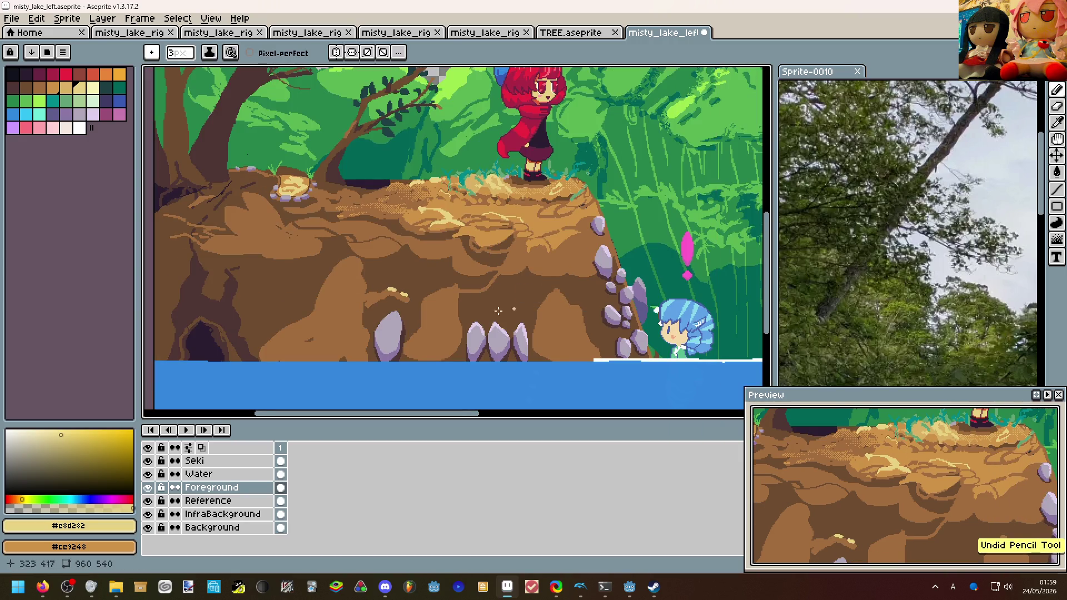
pyautogui.moveTo(555, 293); pyautogui.dragTo(560, 295)
pyautogui.scroll(3)
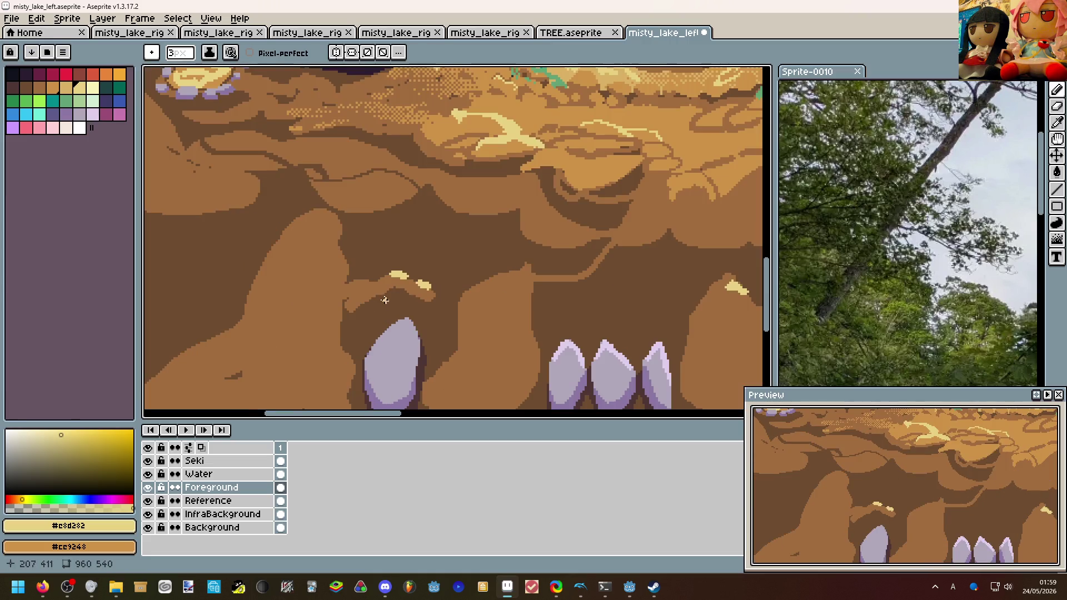
# Paint over the pale-yellow highlight dabs with the light-brown cliff colour.
pyautogui.click(436, 297)
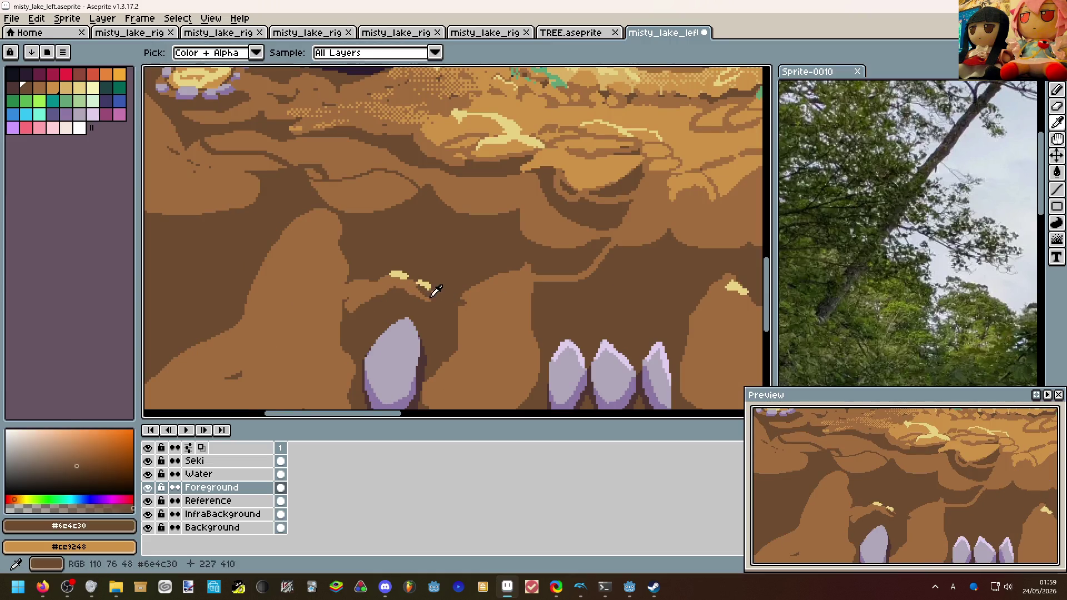
pyautogui.click(434, 293)
pyautogui.scroll(-3)
pyautogui.scroll(3)
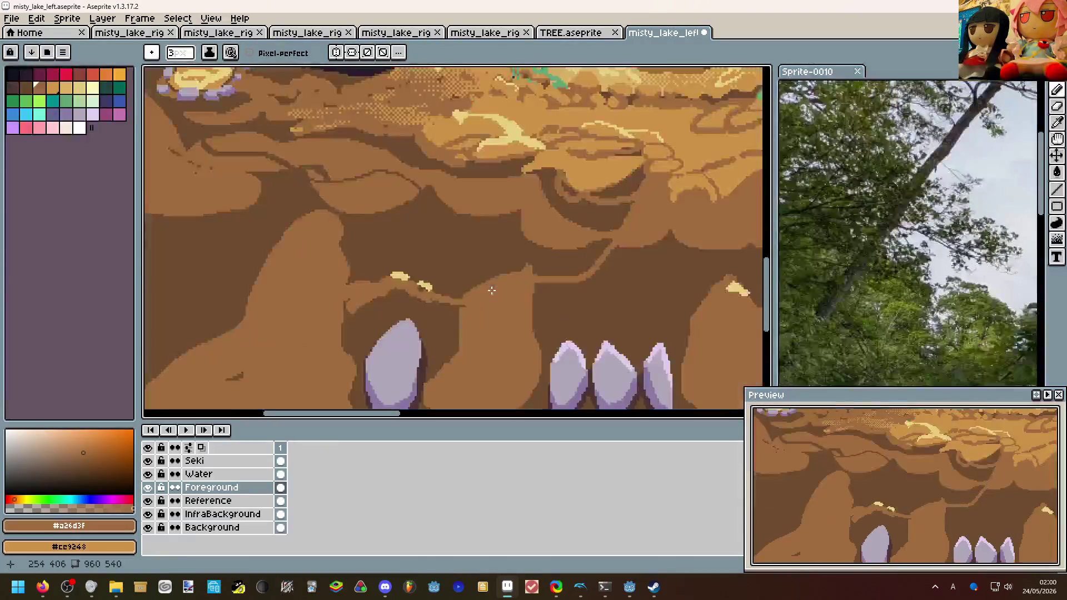
pyautogui.scroll(-3)
pyautogui.scroll(3)
pyautogui.moveTo(464, 282); pyautogui.dragTo(431, 265)
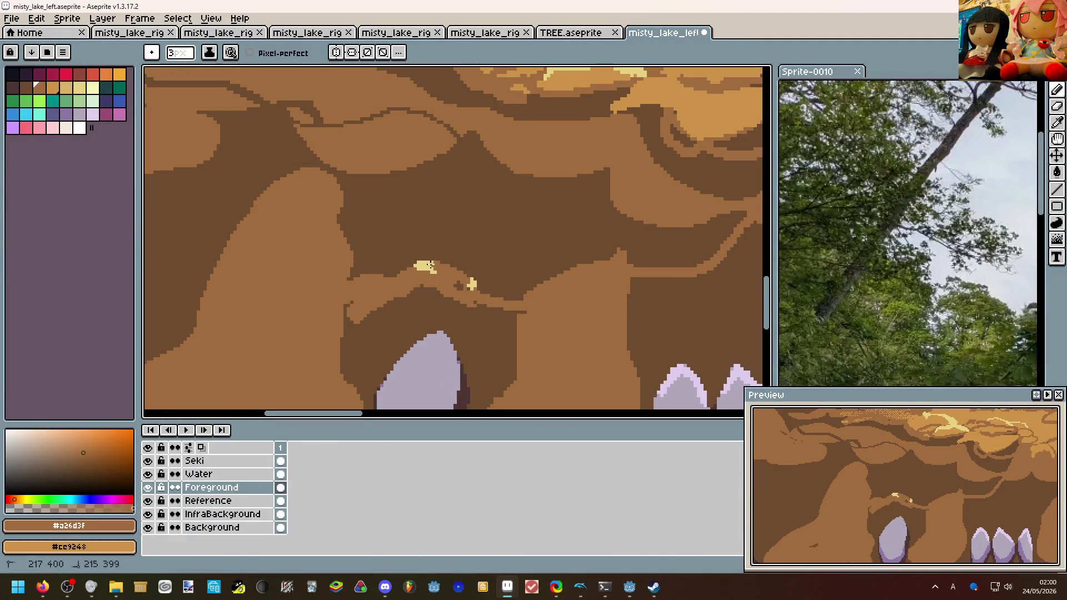
pyautogui.scroll(-3)
pyautogui.scroll(3)
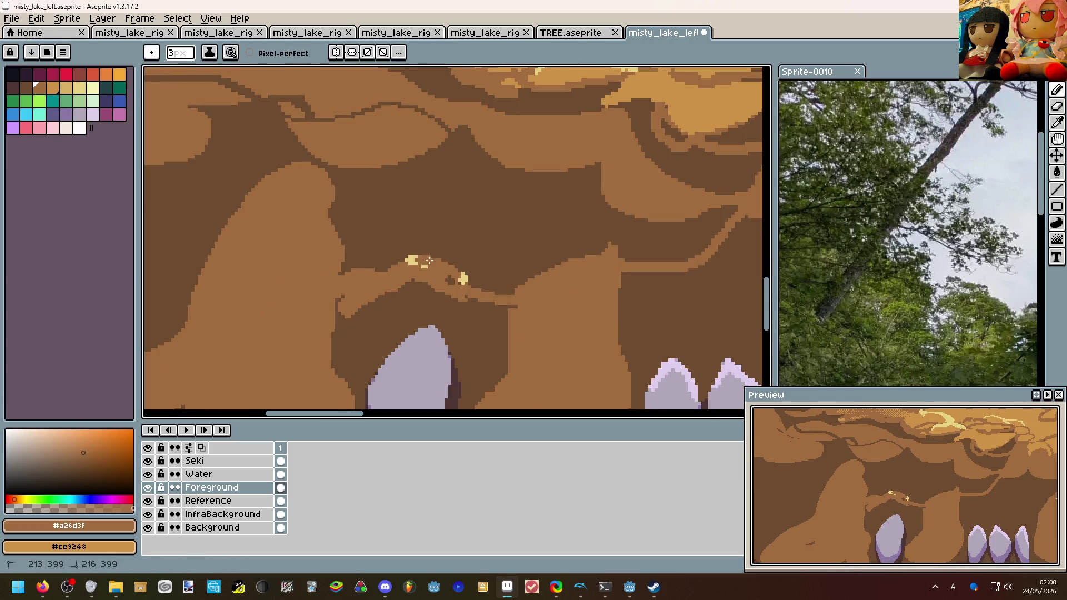
# Draw a pale yellow #e8d282 highlight stroke along the lower-cliff ledge.
pyautogui.click(418, 259)
pyautogui.moveTo(429, 266); pyautogui.dragTo(469, 280)
pyautogui.scroll(-3)
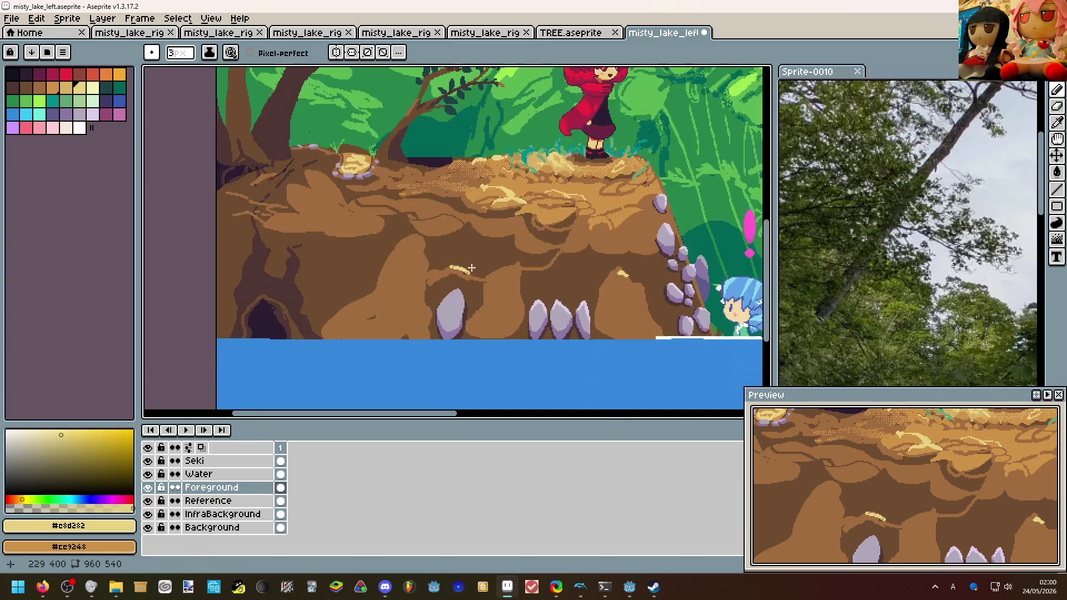
pyautogui.scroll(3)
pyautogui.scroll(-3)
pyautogui.scroll(3)
pyautogui.click(444, 184)
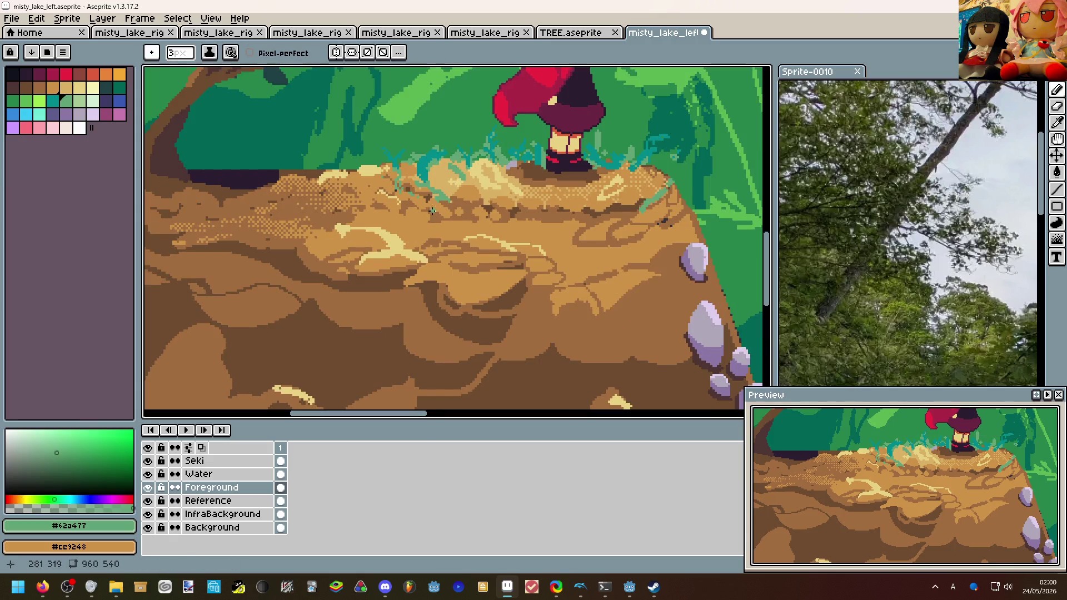
# Shrink the pencil to 1px and draw thin green grass blades rising from the ledge highlight.
pyautogui.scroll(3)
pyautogui.scroll(3)
pyautogui.press('-')
pyautogui.press('-')
pyautogui.scroll(-3)
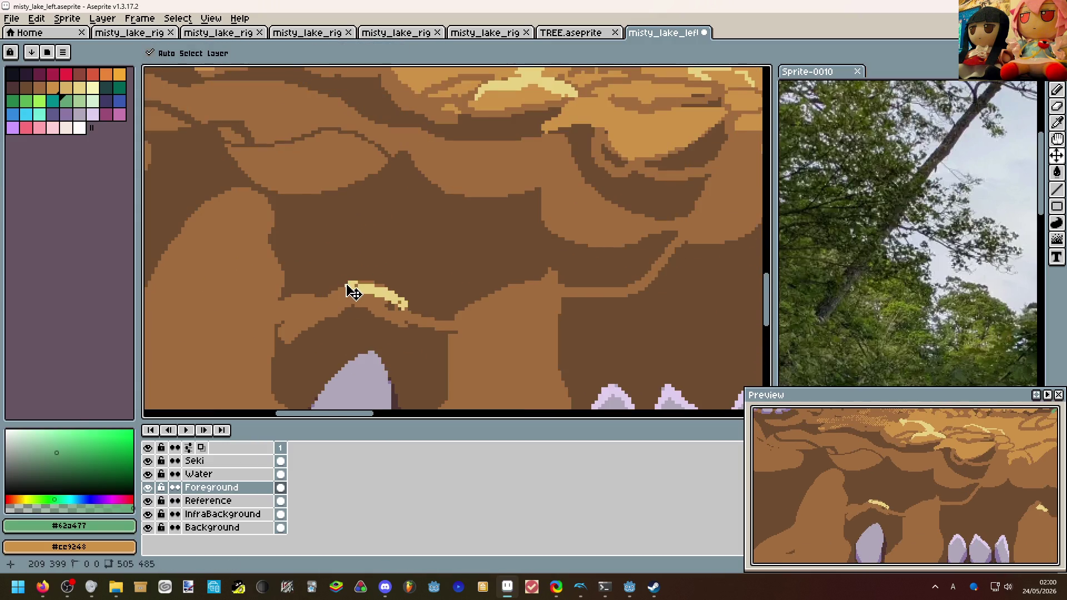
pyautogui.moveTo(352, 282); pyautogui.dragTo(397, 257)
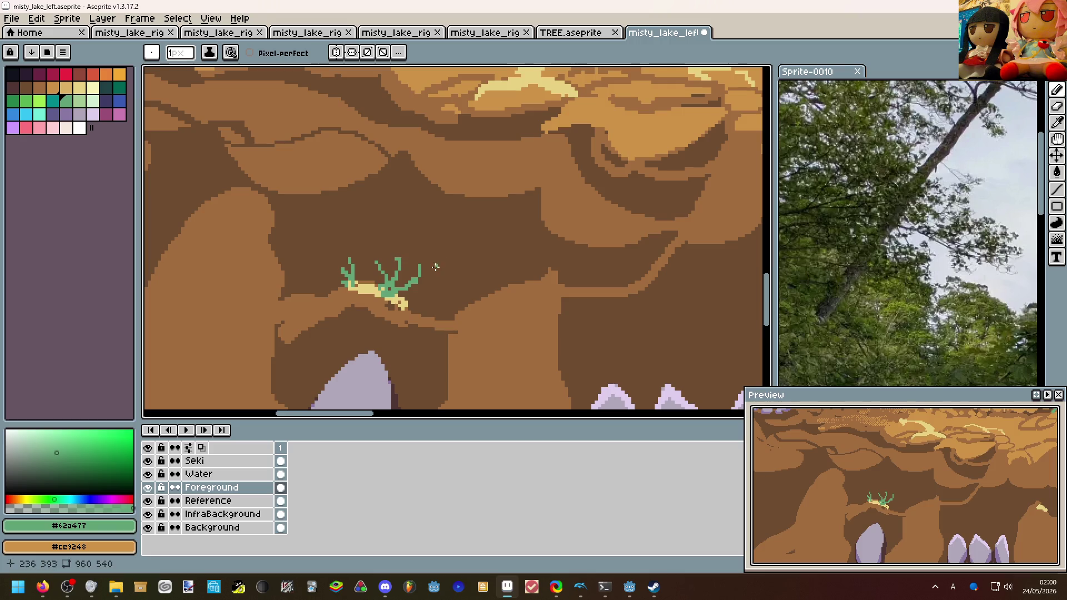
# Sample the dark brown cliff colour and paint over the left grass blade.
pyautogui.scroll(-3)
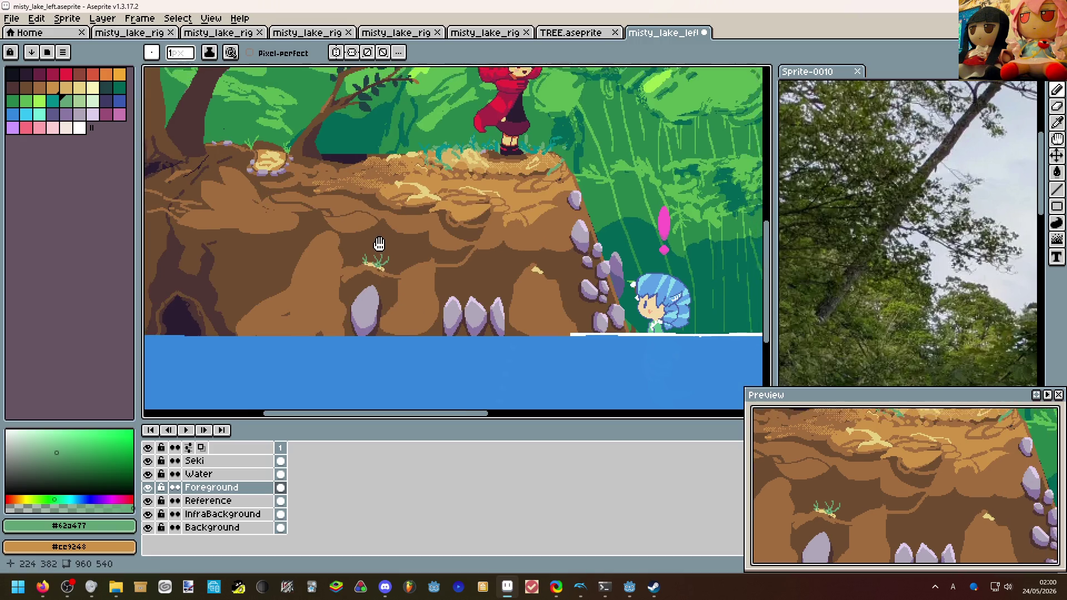
pyautogui.scroll(3)
pyautogui.scroll(-3)
pyautogui.scroll(-3)
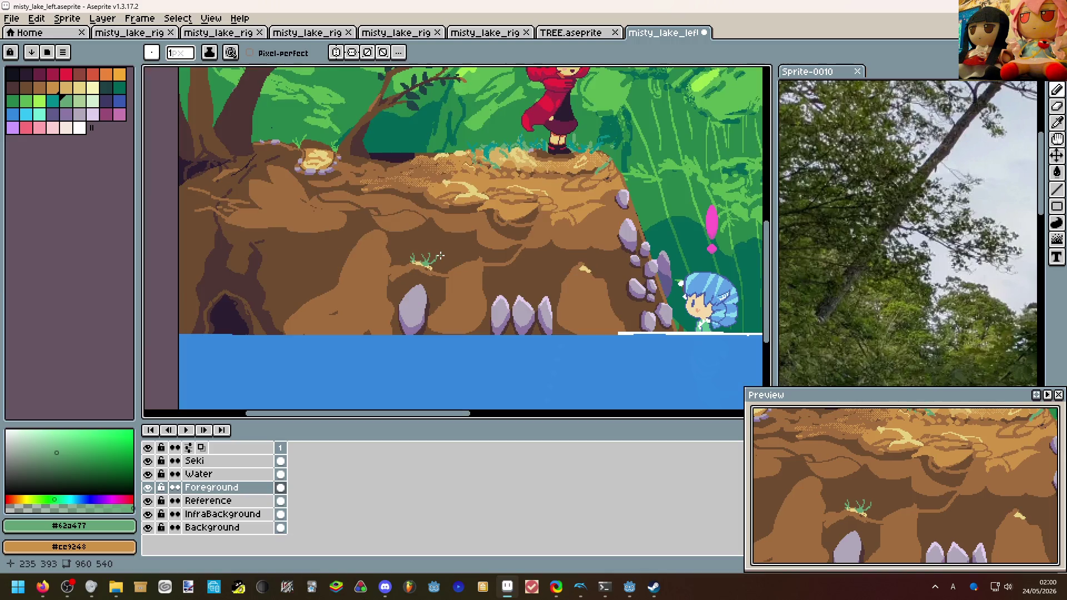
pyautogui.scroll(3)
pyautogui.scroll(-3)
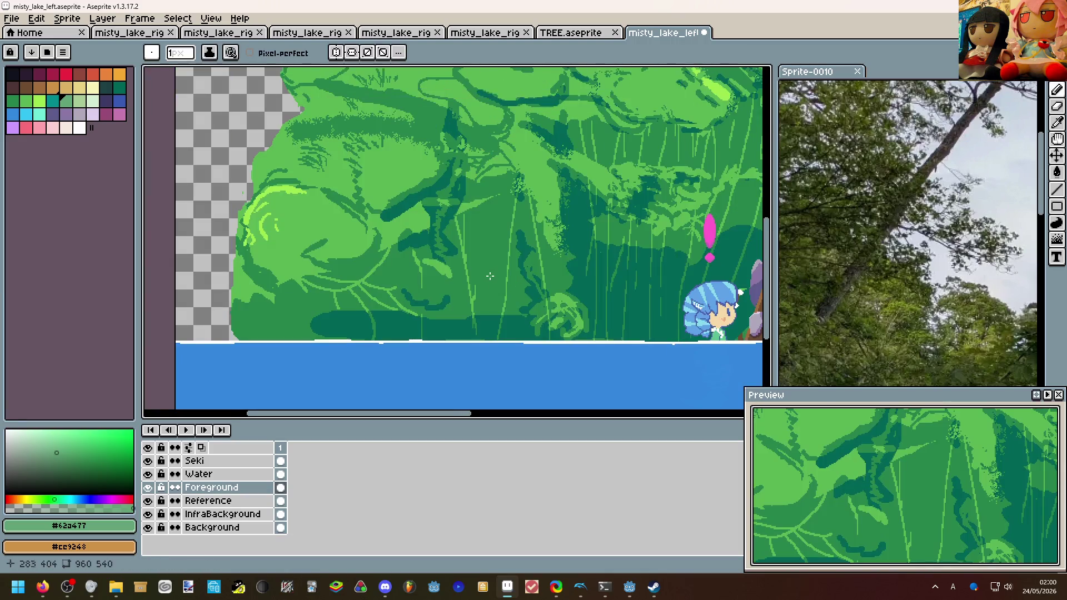
pyautogui.scroll(3)
pyautogui.scroll(3)
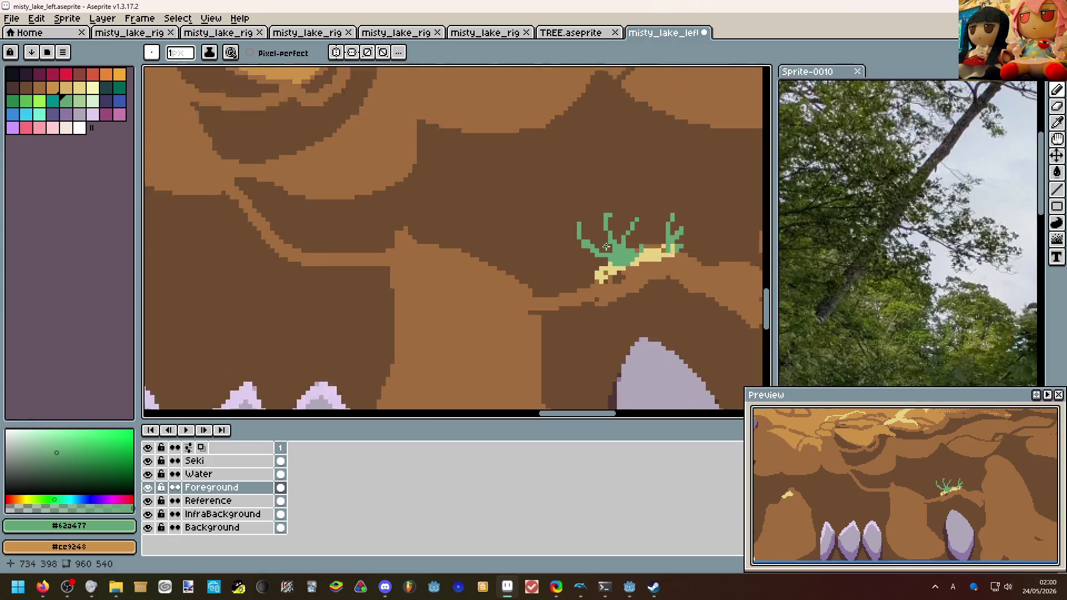
pyautogui.press('alt')
pyautogui.click(584, 200)
pyautogui.moveTo(572, 210); pyautogui.dragTo(582, 246)
pyautogui.click(583, 246)
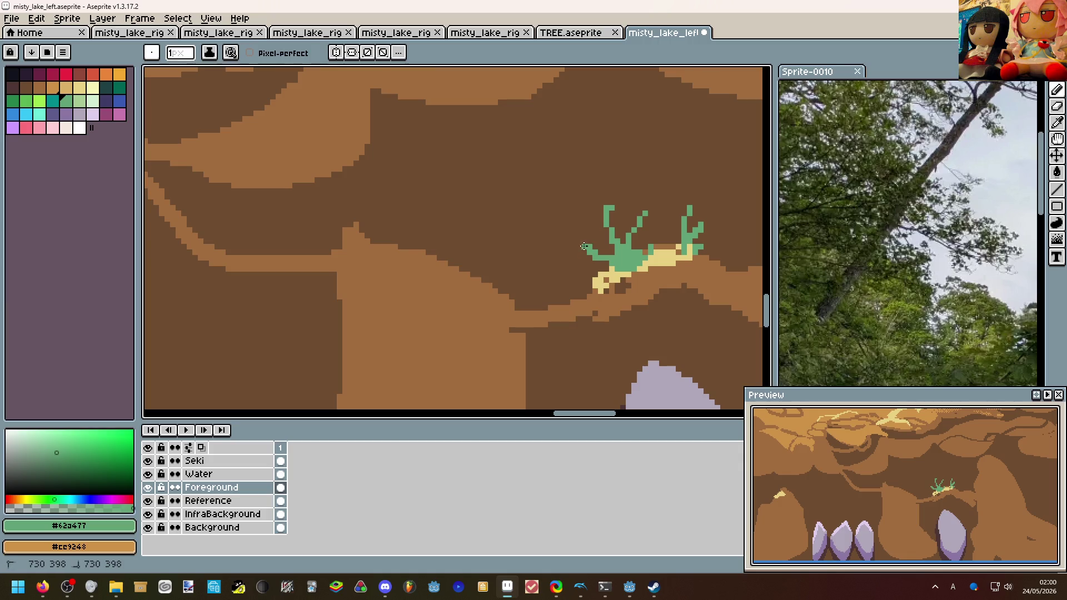
pyautogui.click(585, 229)
pyautogui.scroll(-3)
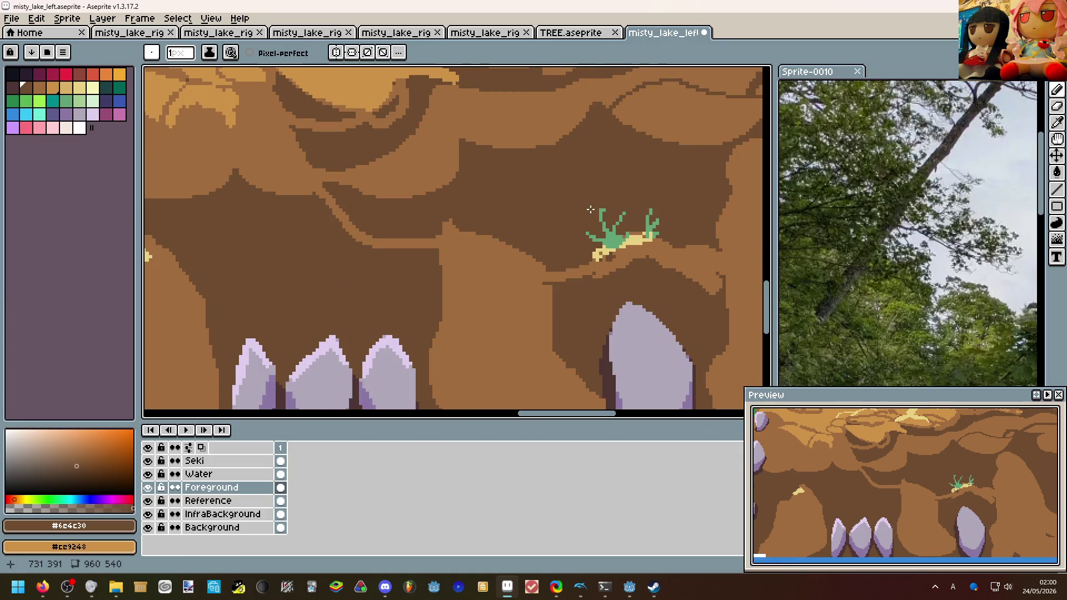
pyautogui.hotkey('ctrl', 'v')
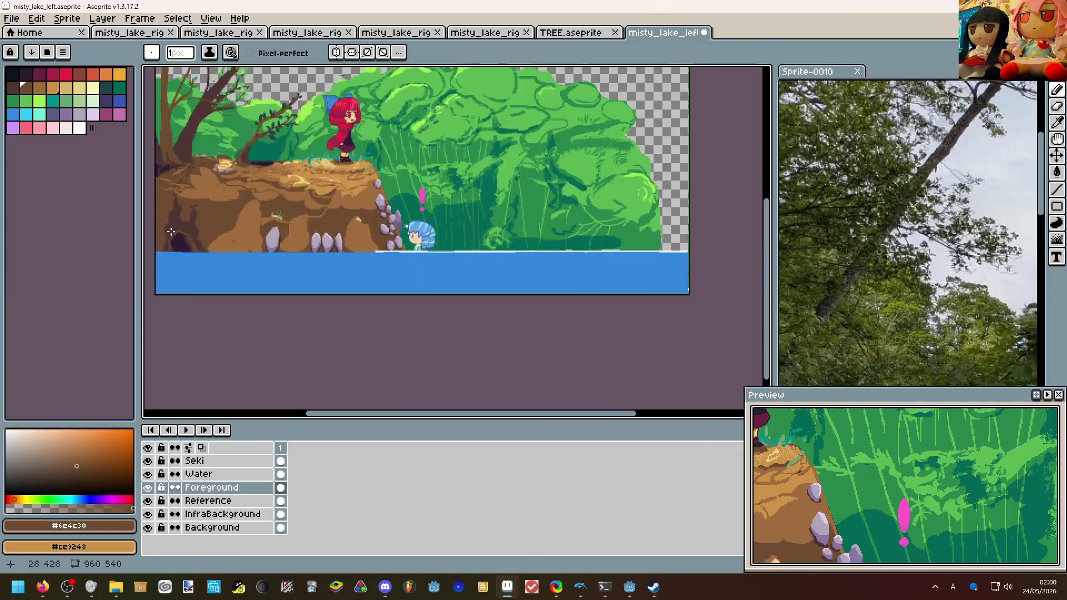
# Flood-fill the pale yellow patch under the grass orange and the leftover yellow patch brown.
pyautogui.scroll(3)
pyautogui.scroll(-3)
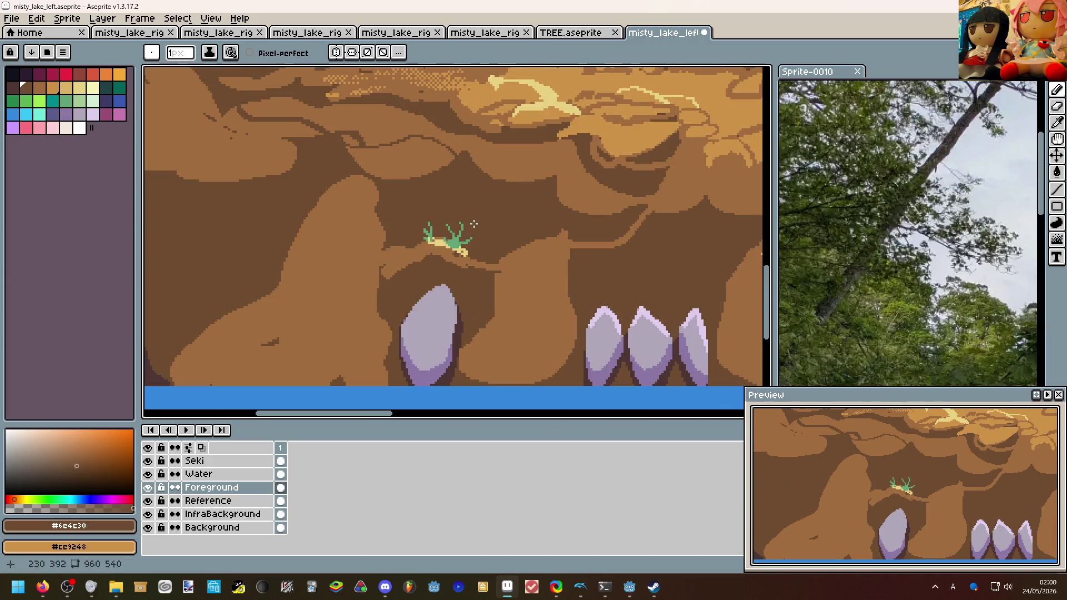
pyautogui.moveTo(465, 283); pyautogui.dragTo(441, 318)
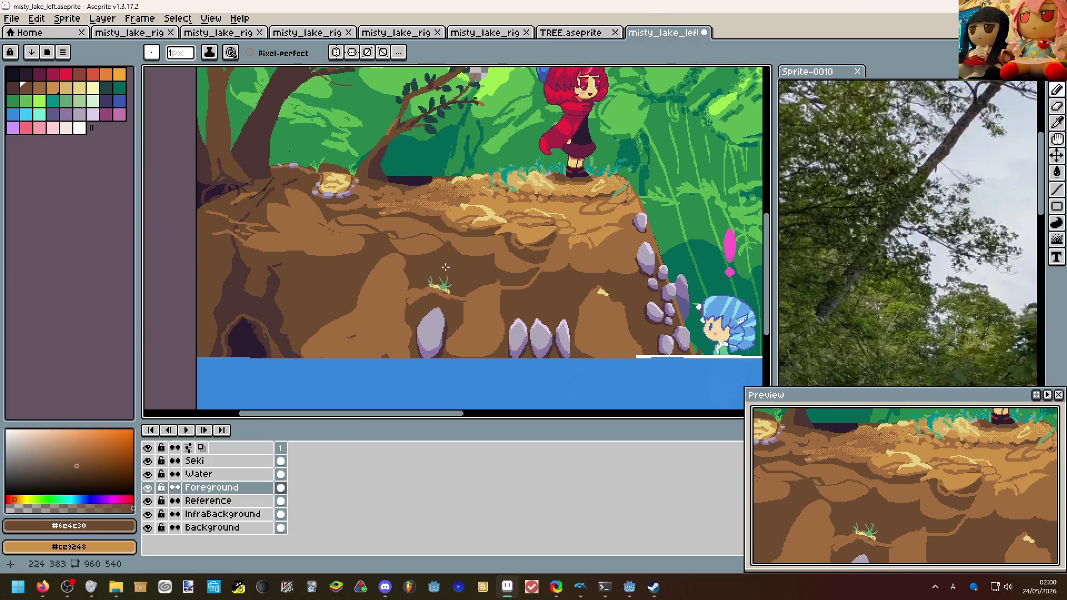
pyautogui.scroll(-3)
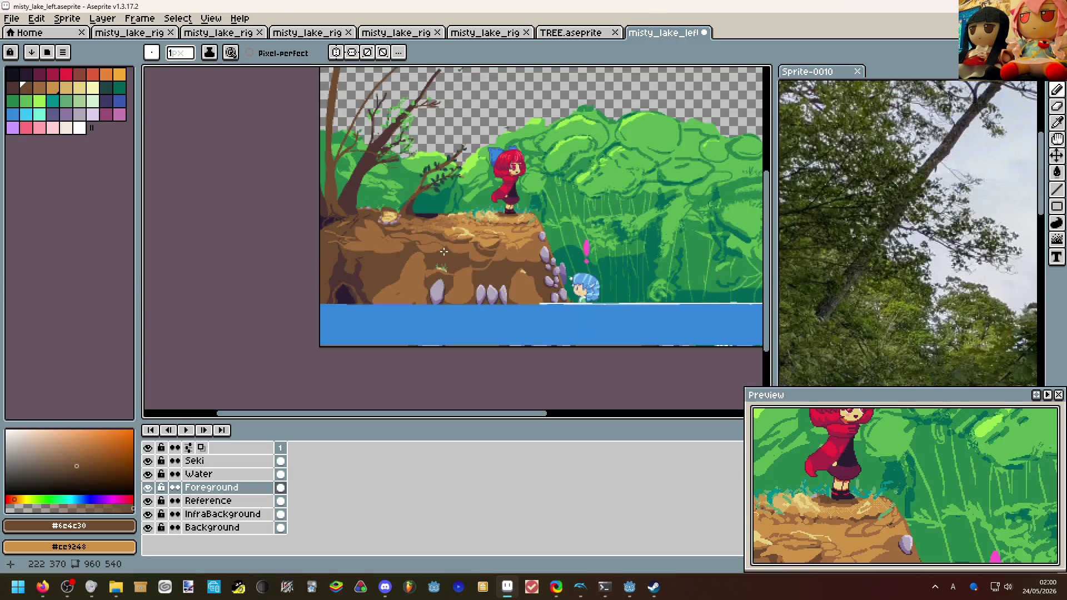
pyautogui.scroll(3)
pyautogui.moveTo(477, 228); pyautogui.dragTo(530, 353)
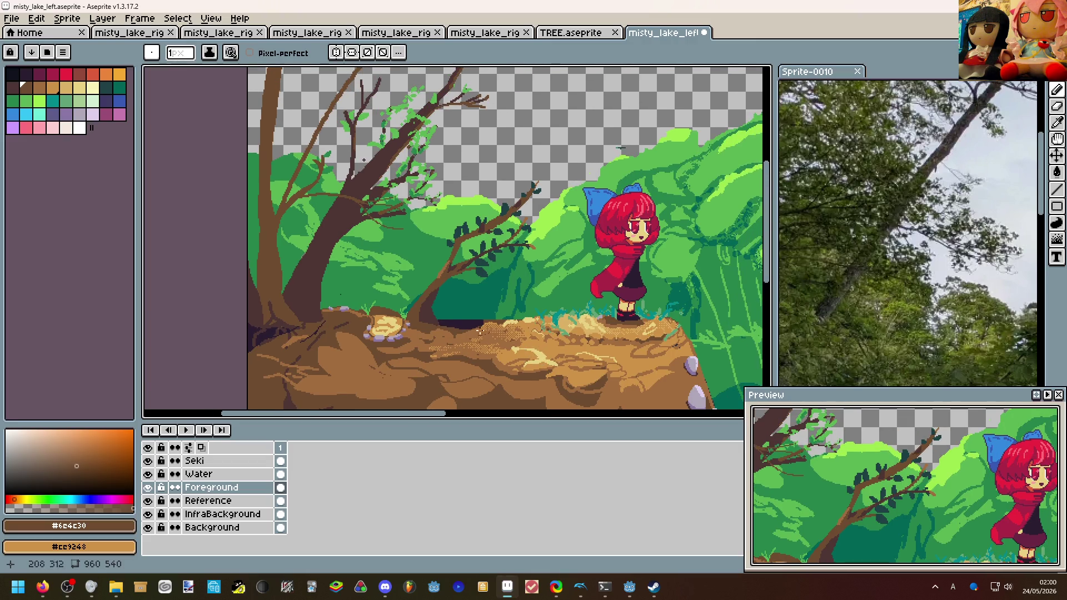
pyautogui.scroll(-3)
pyautogui.scroll(3)
pyautogui.scroll(-3)
pyautogui.scroll(-3)
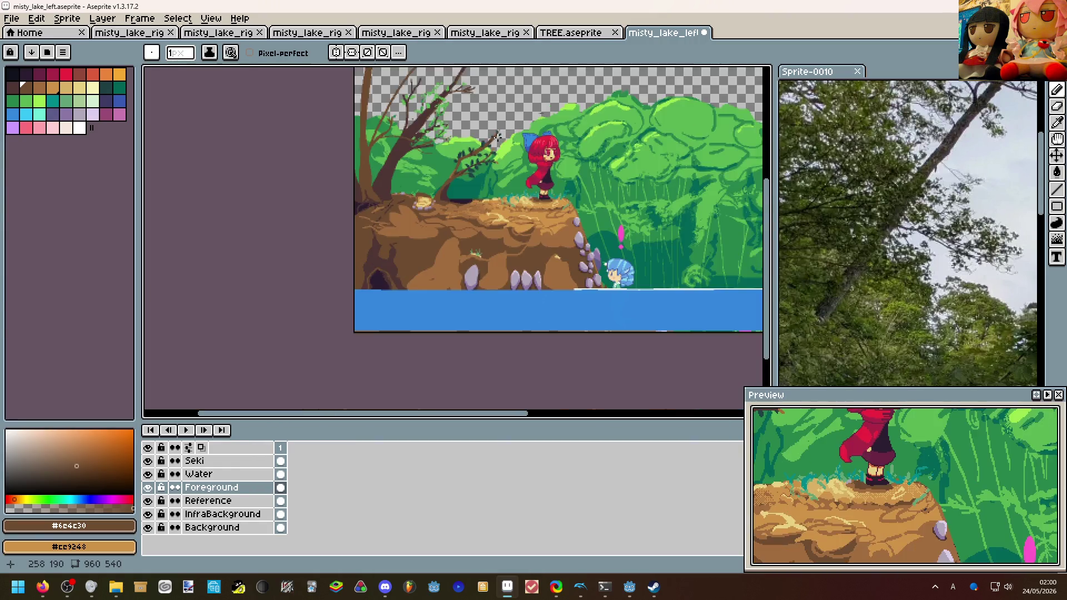
pyautogui.scroll(3)
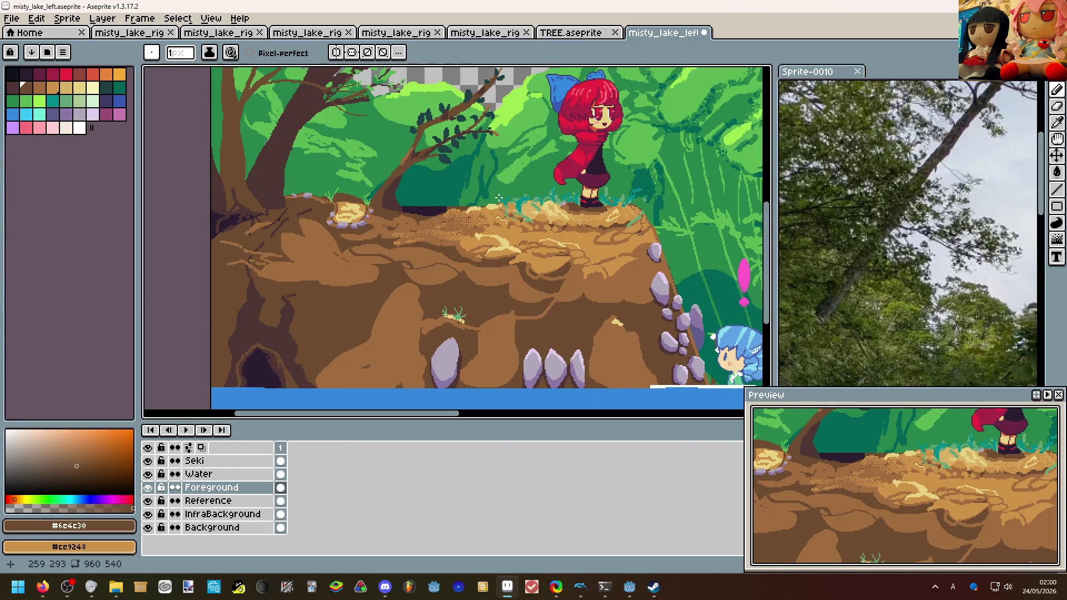
pyautogui.scroll(-3)
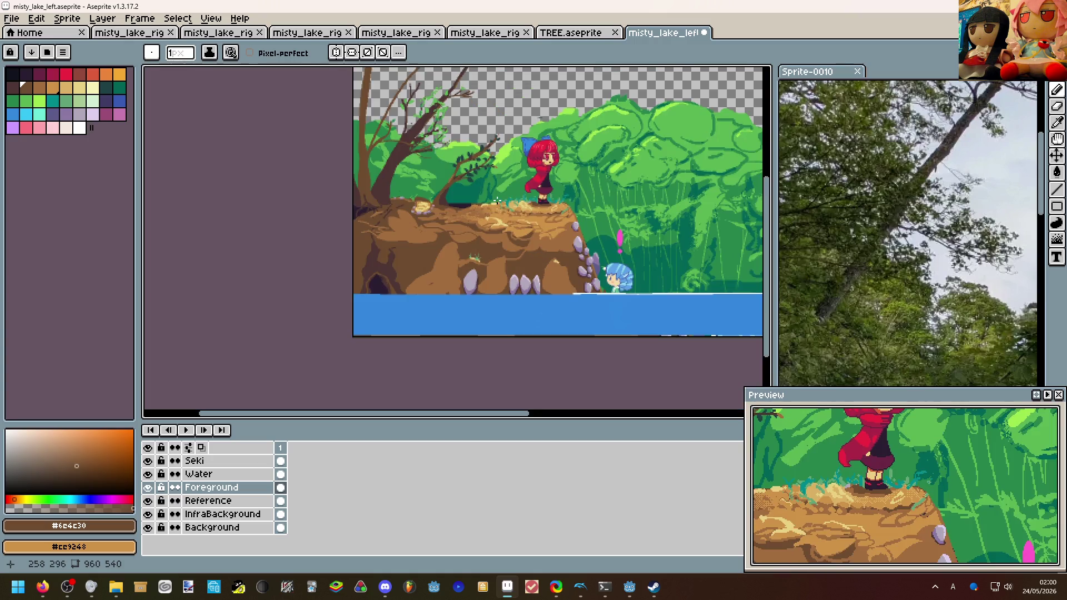
pyautogui.scroll(3)
pyautogui.scroll(3)
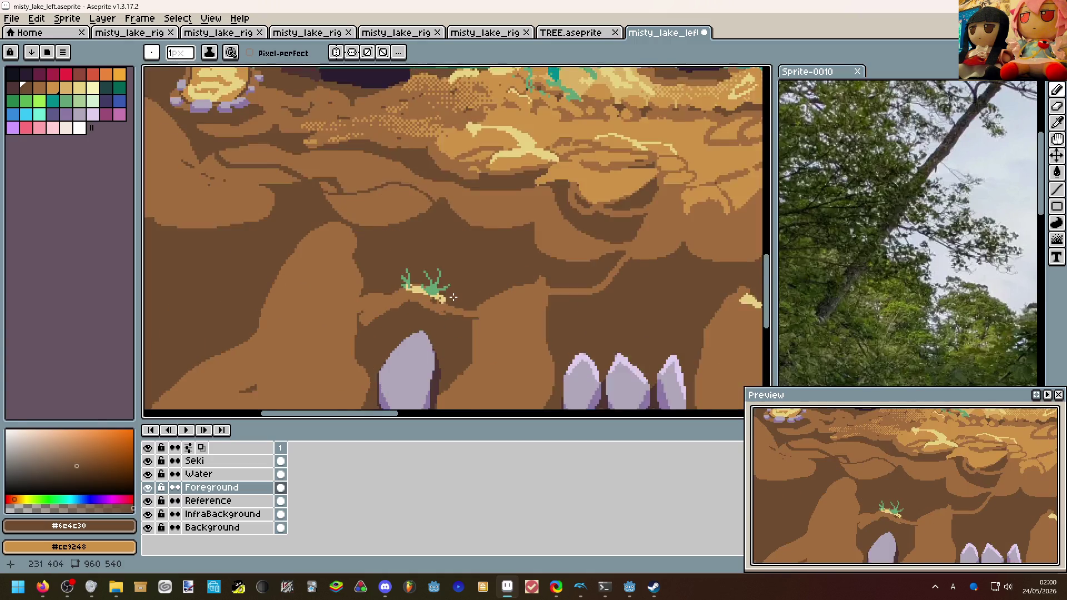
pyautogui.click(383, 284)
pyautogui.scroll(-3)
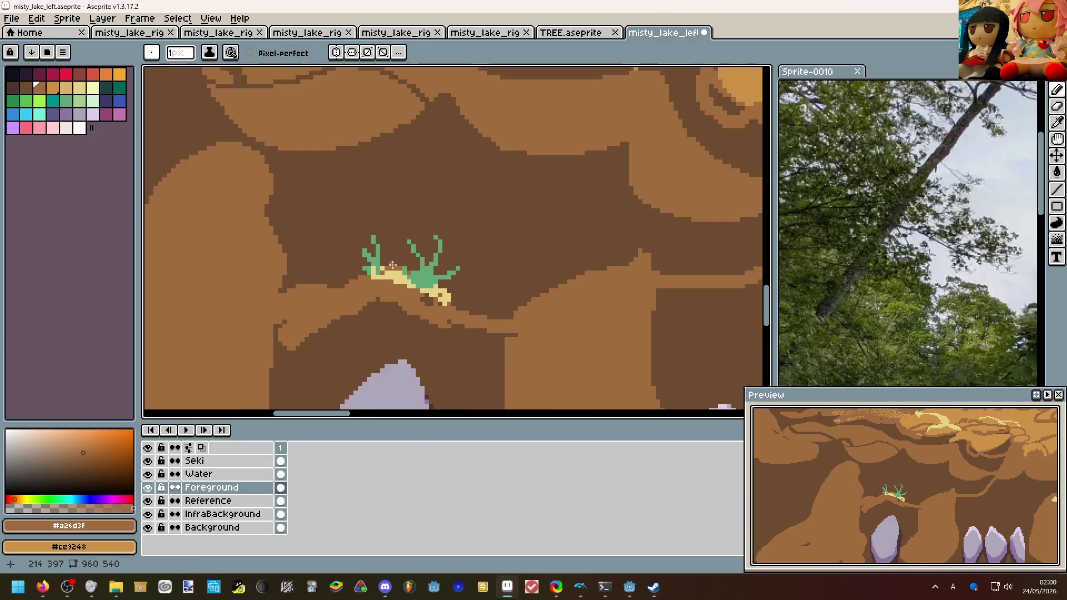
pyautogui.scroll(3)
pyautogui.scroll(3)
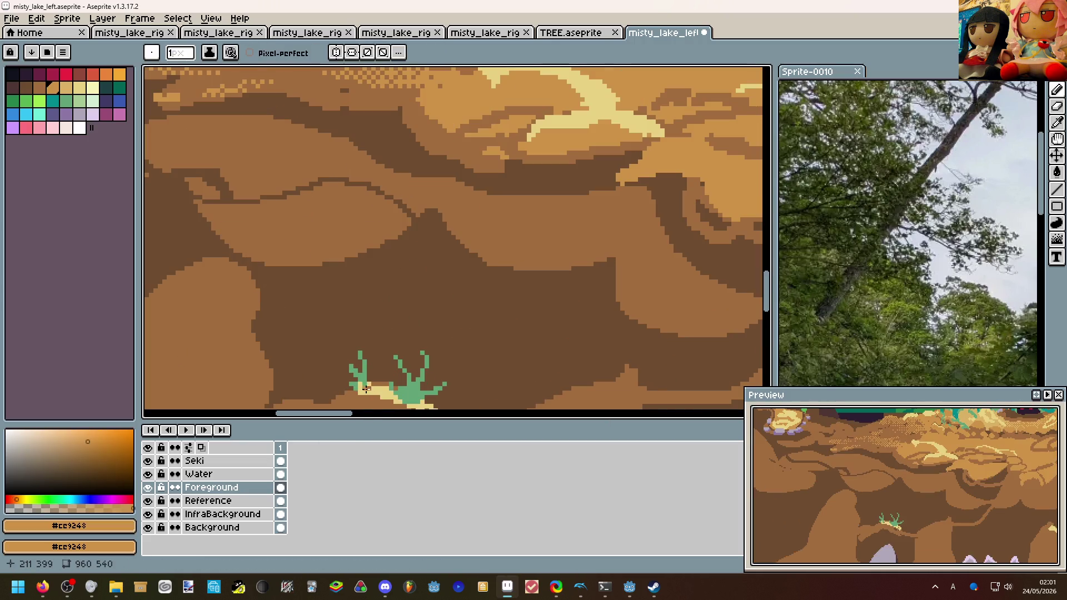
pyautogui.press('g')
pyautogui.scroll(3)
pyautogui.click(431, 332)
pyautogui.scroll(-3)
pyautogui.scroll(3)
pyautogui.click(548, 298)
pyautogui.scroll(-3)
pyautogui.press('b')
pyautogui.scroll(3)
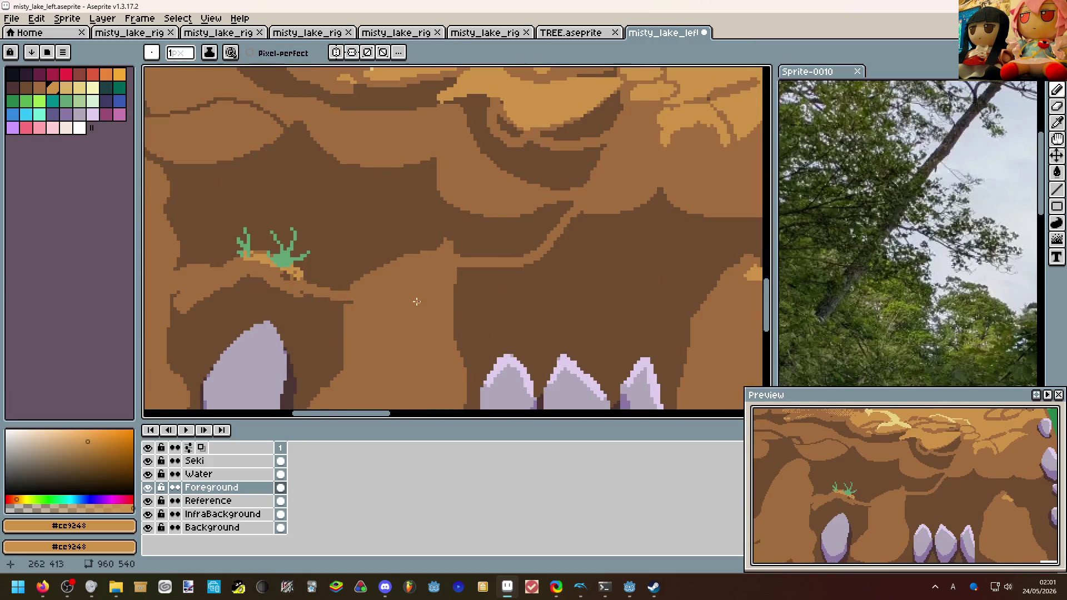
pyautogui.scroll(-3)
# Discard a trial line, then paint a light-brown highlight blob on the ledge with a 4px pencil.
pyautogui.moveTo(358, 276); pyautogui.dragTo(407, 262)
pyautogui.hotkey('ctrl', 'z')
pyautogui.press('g')
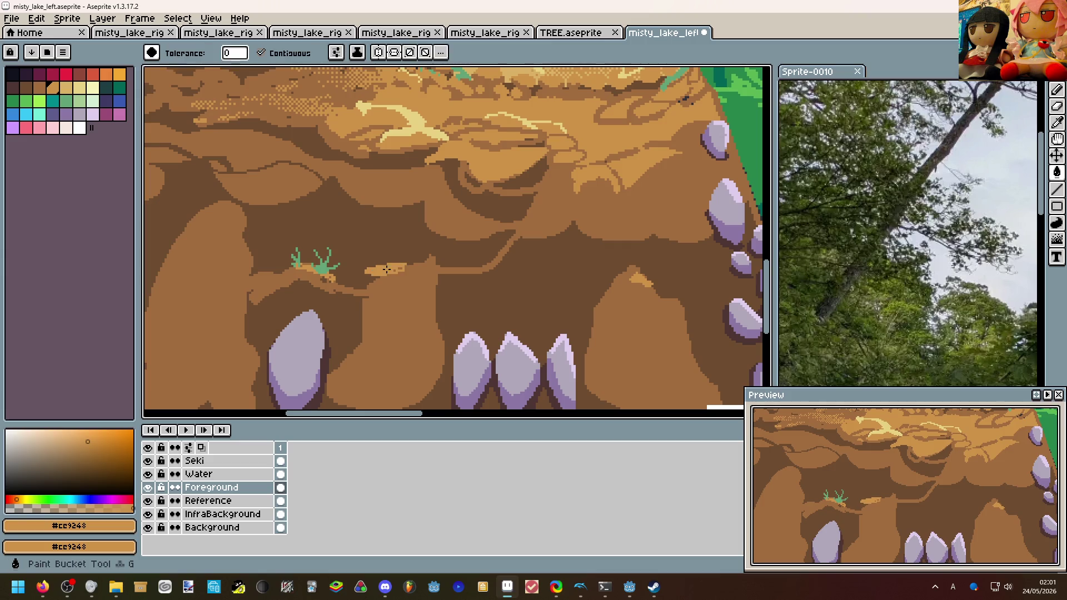
pyautogui.scroll(-3)
pyautogui.scroll(3)
pyautogui.press('b')
pyautogui.scroll(3)
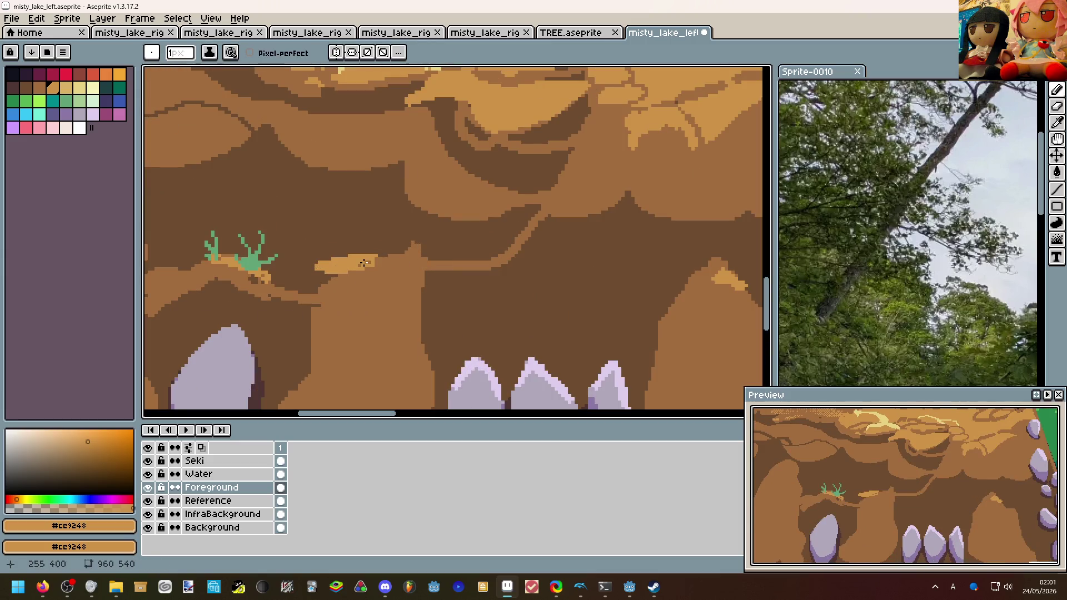
pyautogui.press('+')
pyautogui.press('+')
pyautogui.press('+')
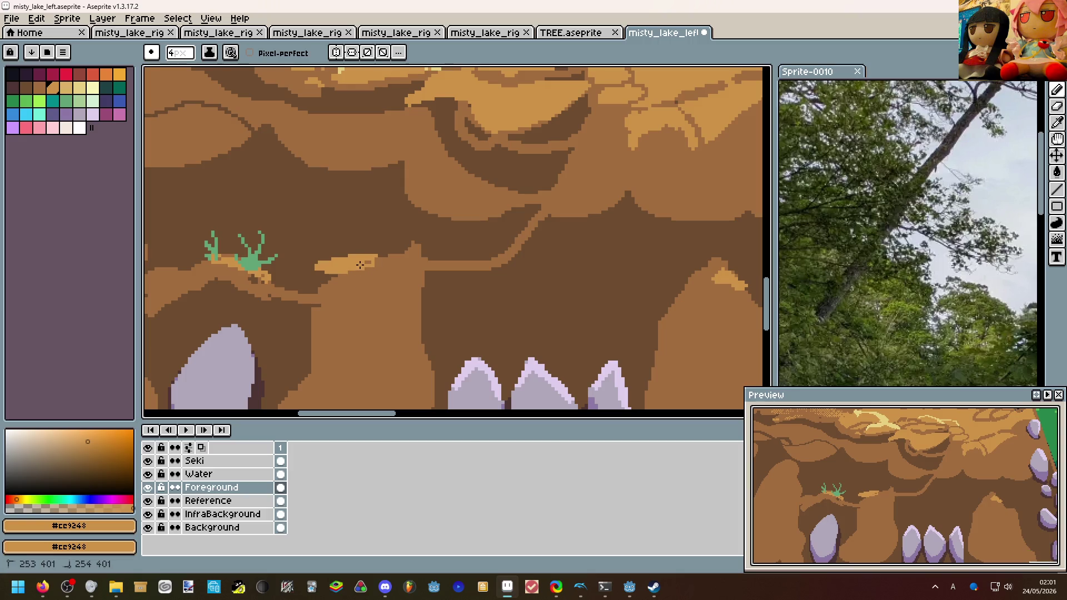
pyautogui.moveTo(440, 268); pyautogui.dragTo(500, 262)
# Shade beneath the light-brown blob with mid brown #a26d3f.
pyautogui.scroll(-3)
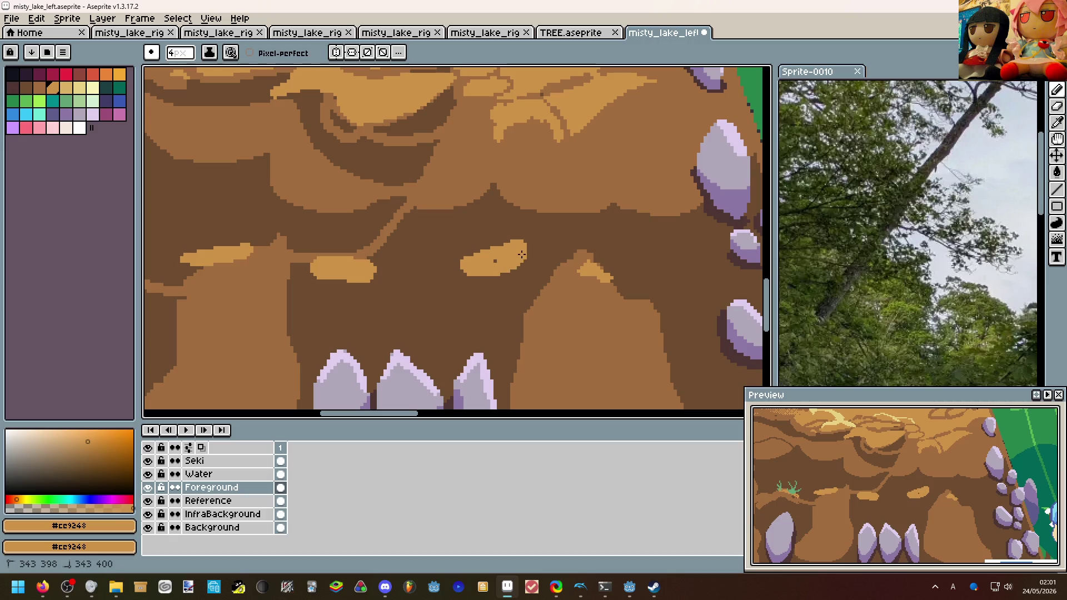
pyautogui.scroll(-3)
pyautogui.scroll(-3)
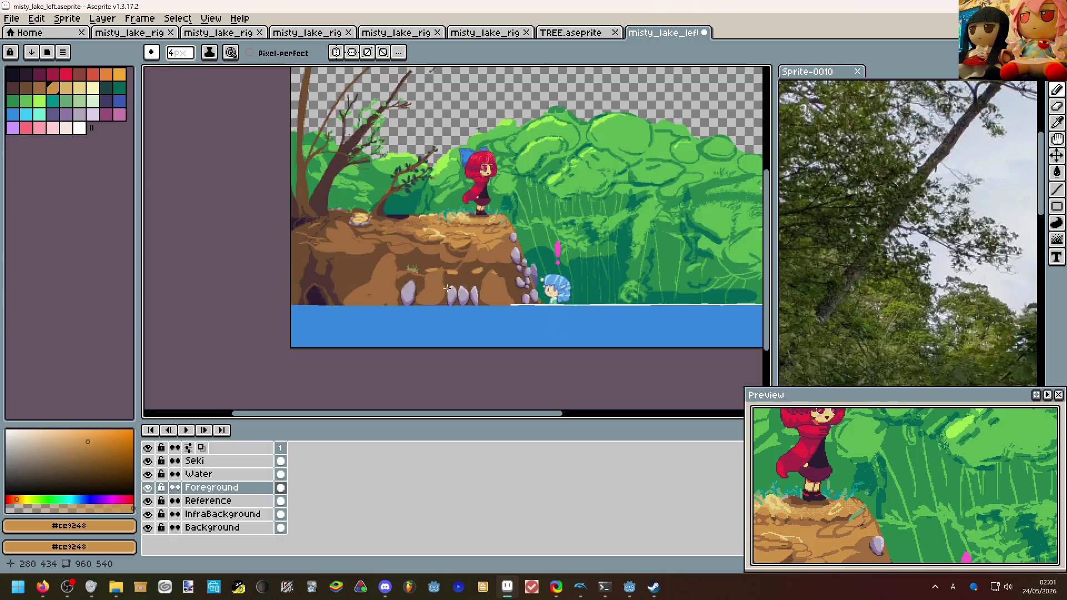
pyautogui.scroll(3)
pyautogui.click(443, 246)
pyautogui.scroll(3)
pyautogui.moveTo(443, 246); pyautogui.dragTo(483, 278)
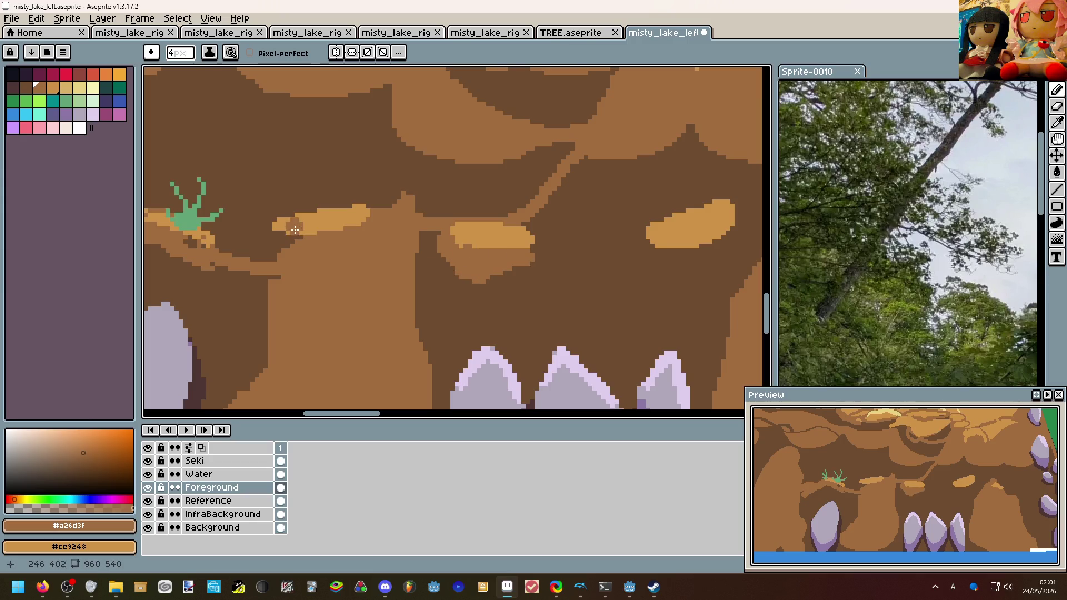
# Reshape the light orange highlight patch in the middle of the cliff face.
pyautogui.scroll(-3)
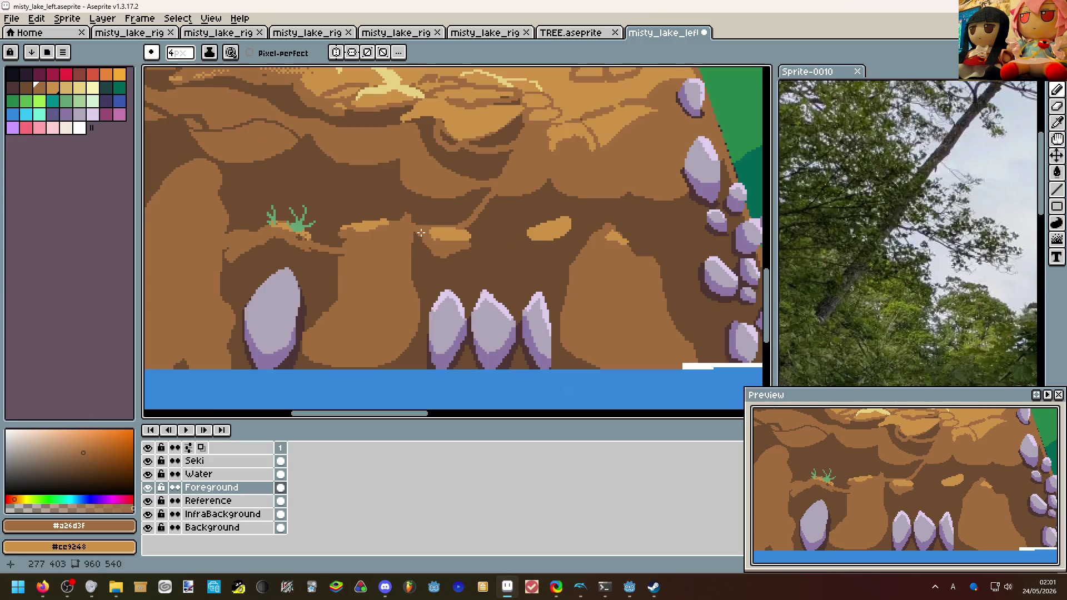
pyautogui.moveTo(528, 238); pyautogui.dragTo(548, 254)
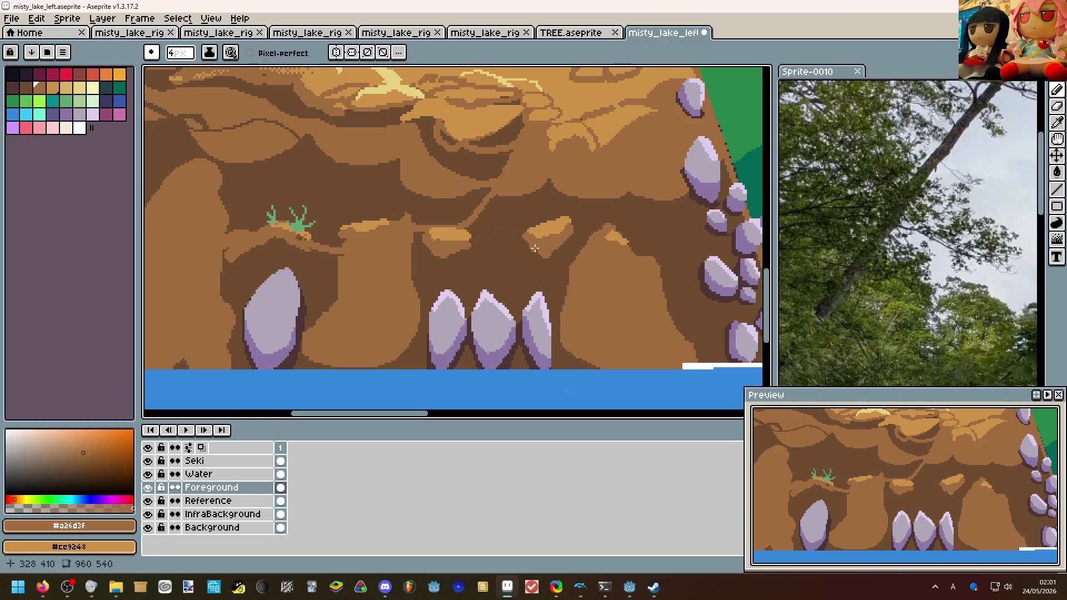
pyautogui.scroll(-3)
pyautogui.scroll(3)
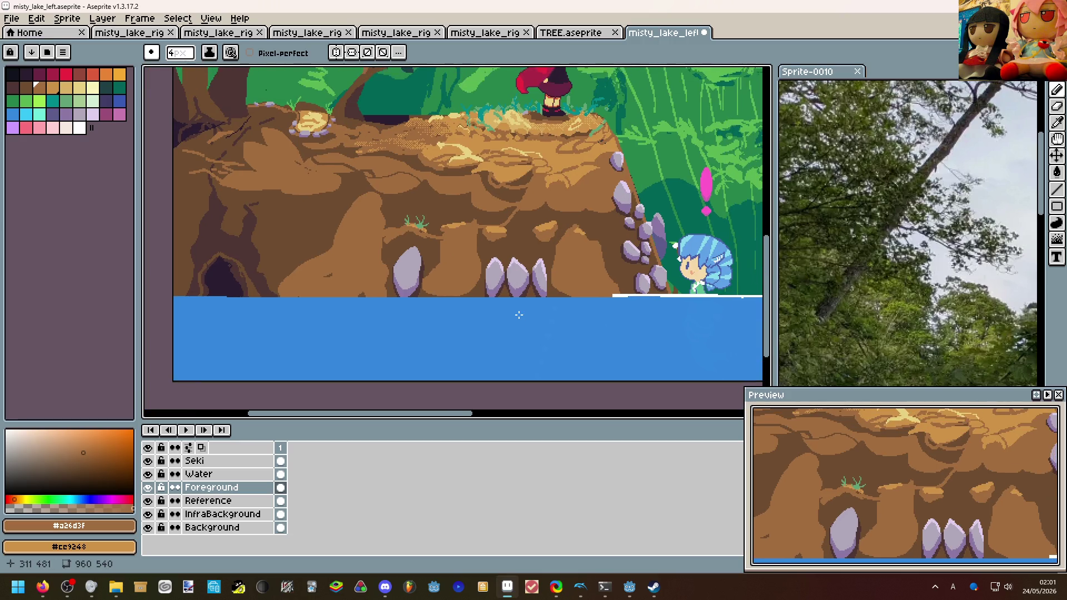
pyautogui.scroll(3)
pyautogui.click(315, 282)
pyautogui.scroll(3)
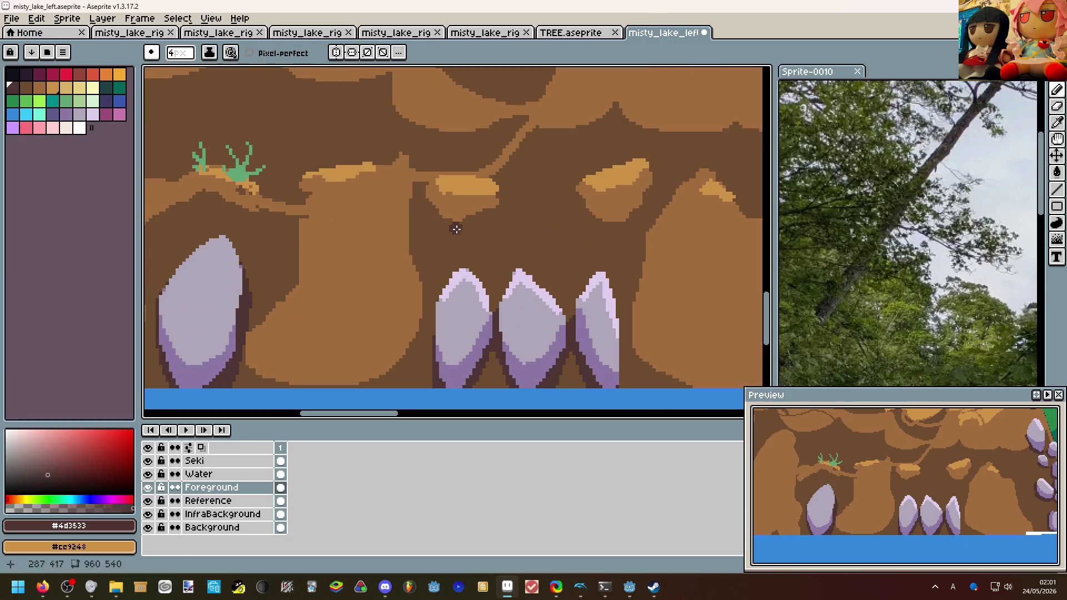
# Undo a trial dark stroke and magic-wand select the dark brown cliff area.
pyautogui.moveTo(419, 202); pyautogui.dragTo(494, 204)
pyautogui.scroll(-3)
pyautogui.scroll(3)
pyautogui.hotkey('ctrl', 'z')
pyautogui.hotkey('ctrl', 'z')
pyautogui.hotkey('ctrl', 'z')
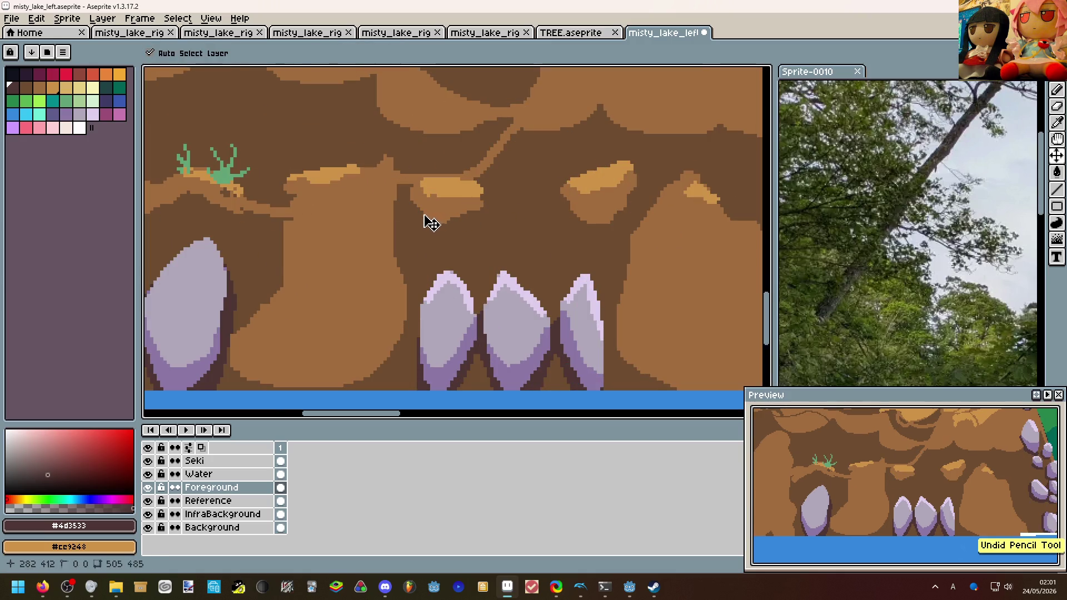
pyautogui.press('b')
pyautogui.scroll(3)
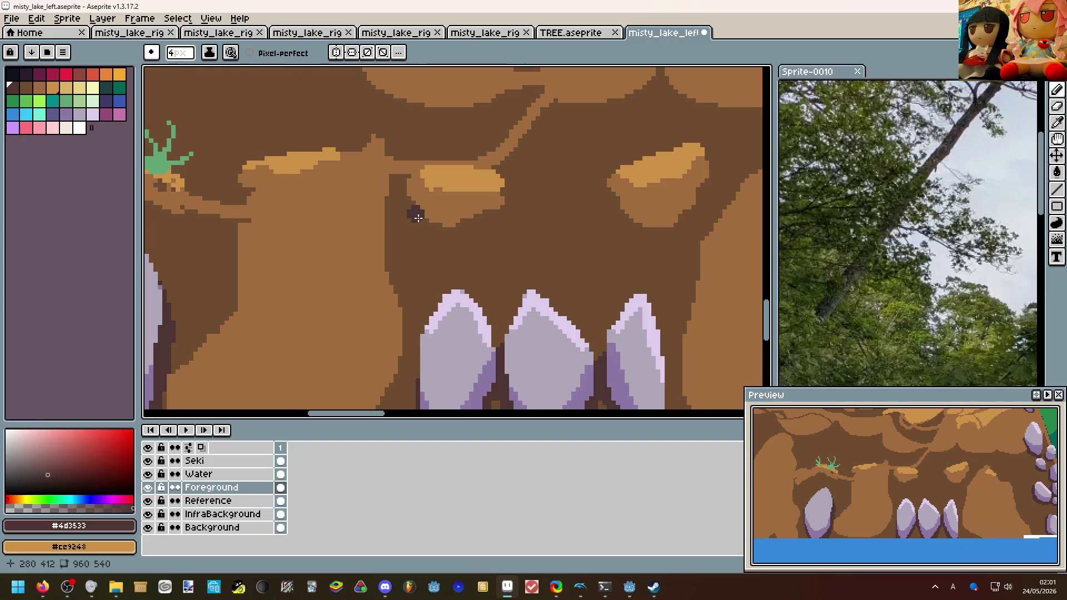
pyautogui.press('w')
pyautogui.click(417, 225)
# Pencil dark brown #4d3533 shadows under the left and right orange ledges, then deselect.
pyautogui.press('b')
pyautogui.moveTo(404, 190); pyautogui.dragTo(505, 189)
pyautogui.click(626, 197)
pyautogui.moveTo(625, 197); pyautogui.dragTo(699, 199)
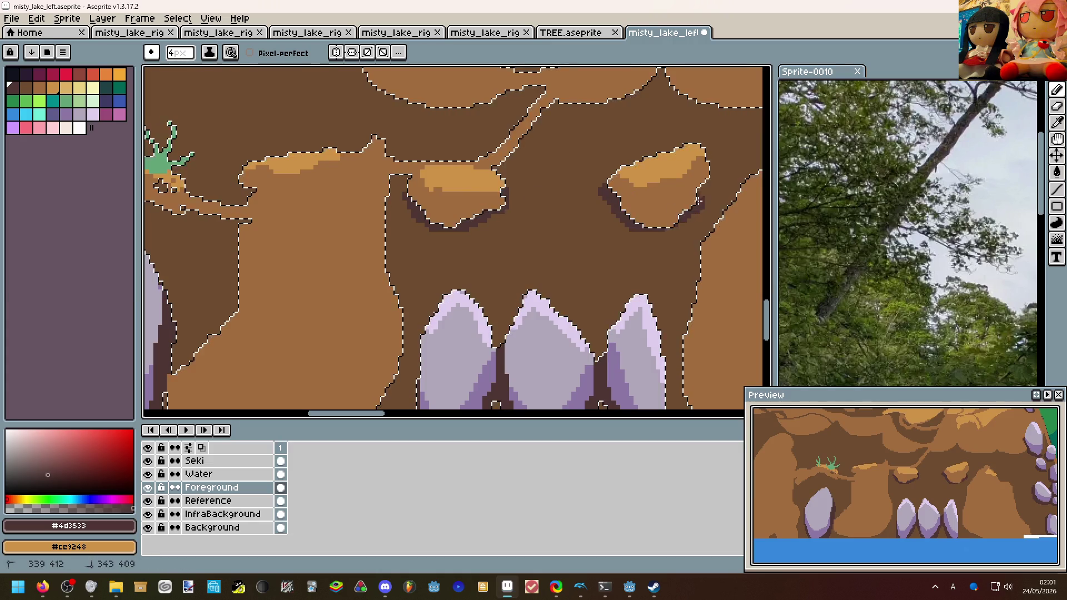
pyautogui.hotkey('ctrl', 'd')
pyautogui.scroll(-3)
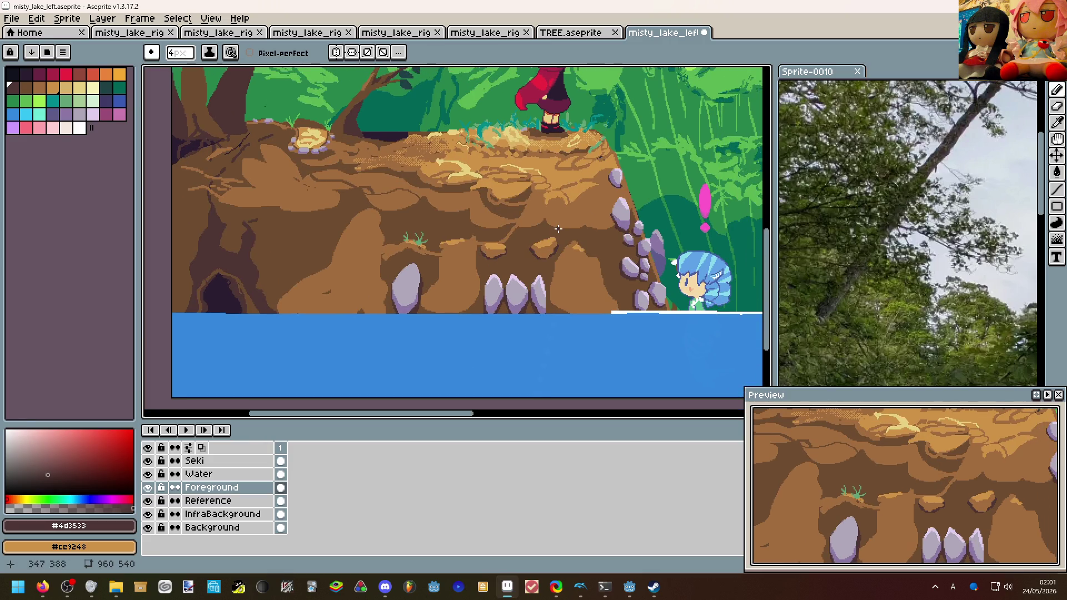
pyautogui.scroll(-3)
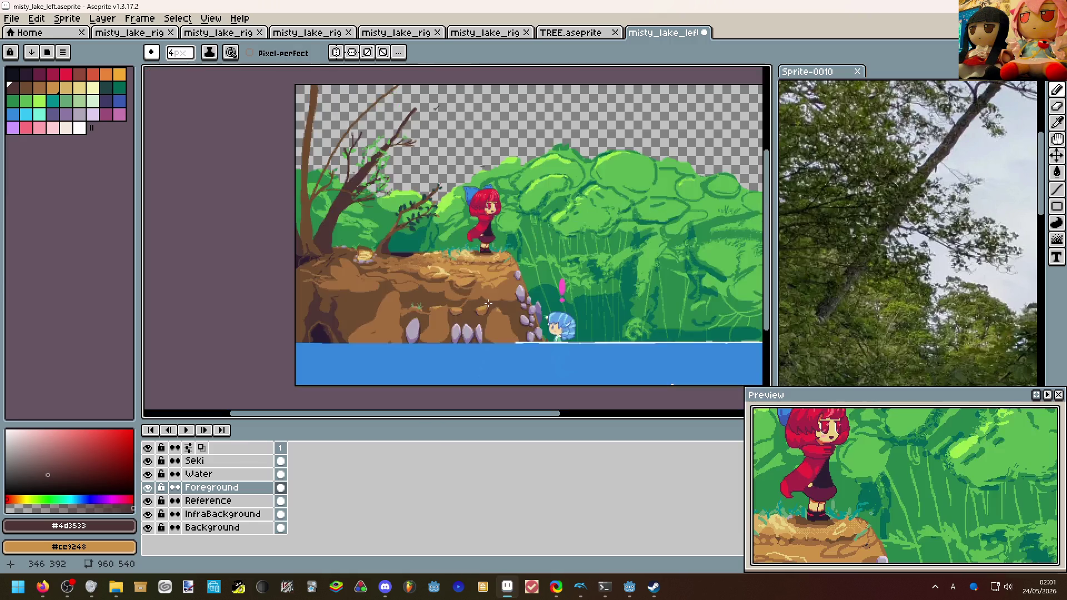
pyautogui.scroll(3)
pyautogui.scroll(3)
pyautogui.scroll(-3)
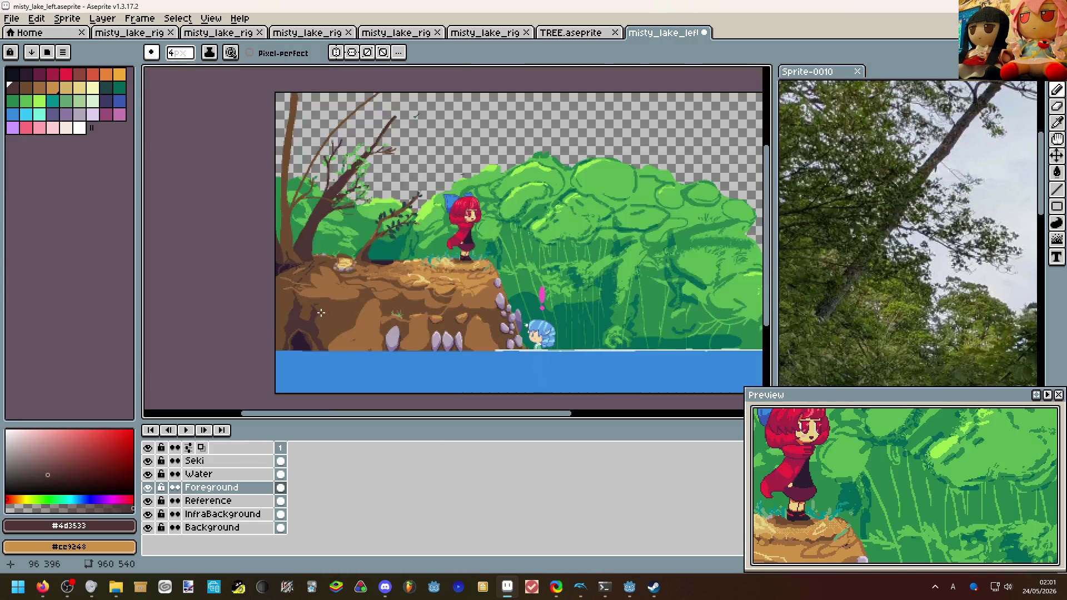
pyautogui.scroll(3)
pyautogui.scroll(-3)
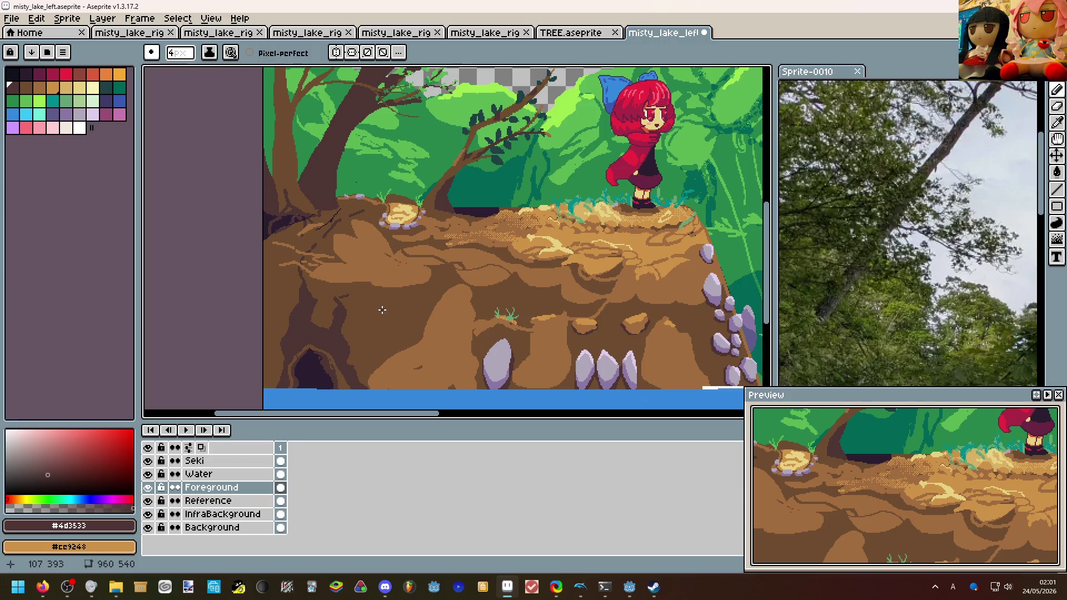
pyautogui.scroll(-3)
pyautogui.scroll(3)
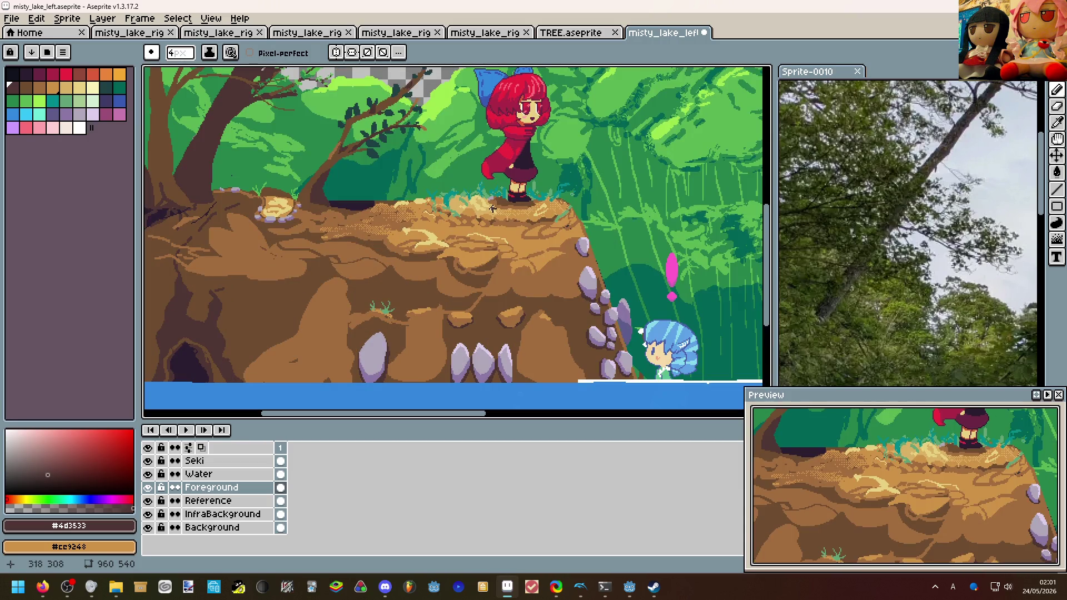
pyautogui.scroll(-3)
pyautogui.scroll(3)
pyautogui.scroll(3)
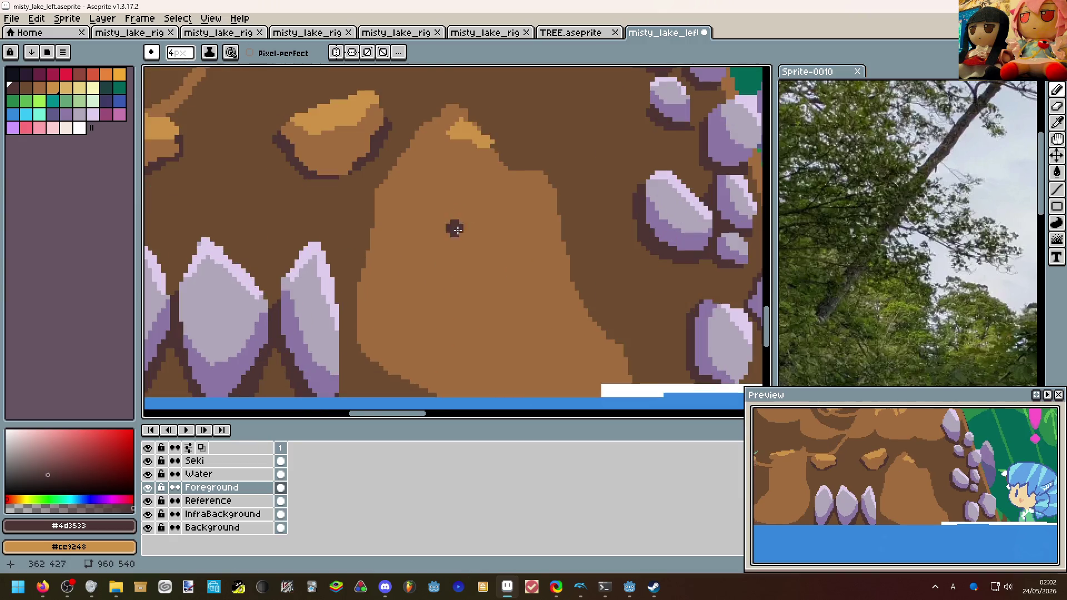
# Paint light orange #ce9248 highlights down the slab's left edge and near its top.
pyautogui.click(479, 136)
pyautogui.moveTo(448, 132); pyautogui.dragTo(559, 258)
pyautogui.moveTo(519, 200); pyautogui.dragTo(479, 159)
pyautogui.moveTo(456, 120); pyautogui.dragTo(439, 127)
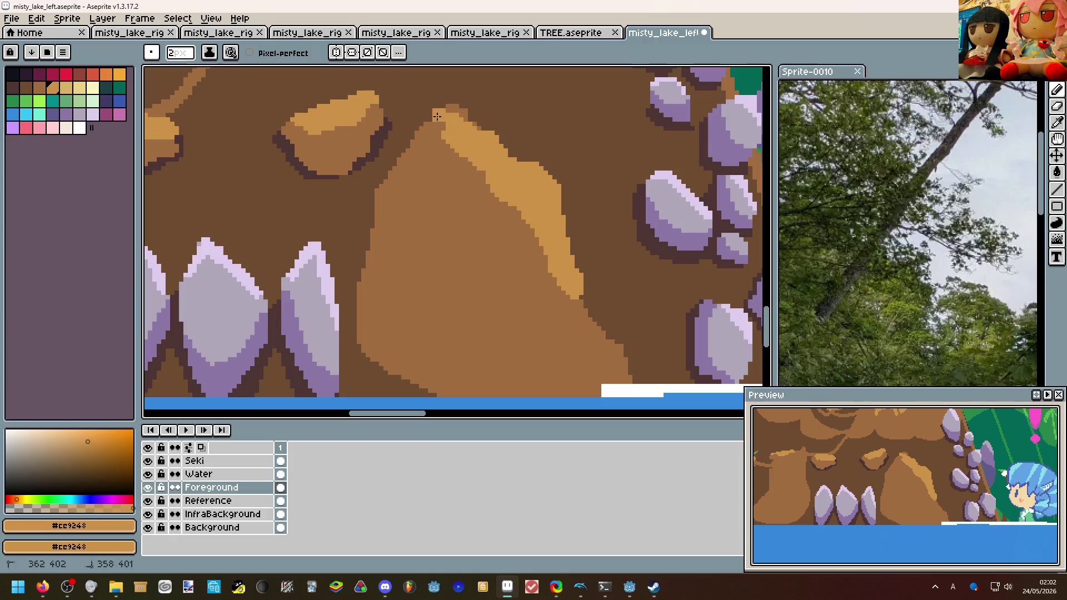
# Save the backdrop as misty_lake_left.aseprite.
pyautogui.scroll(-3)
pyautogui.scroll(-3)
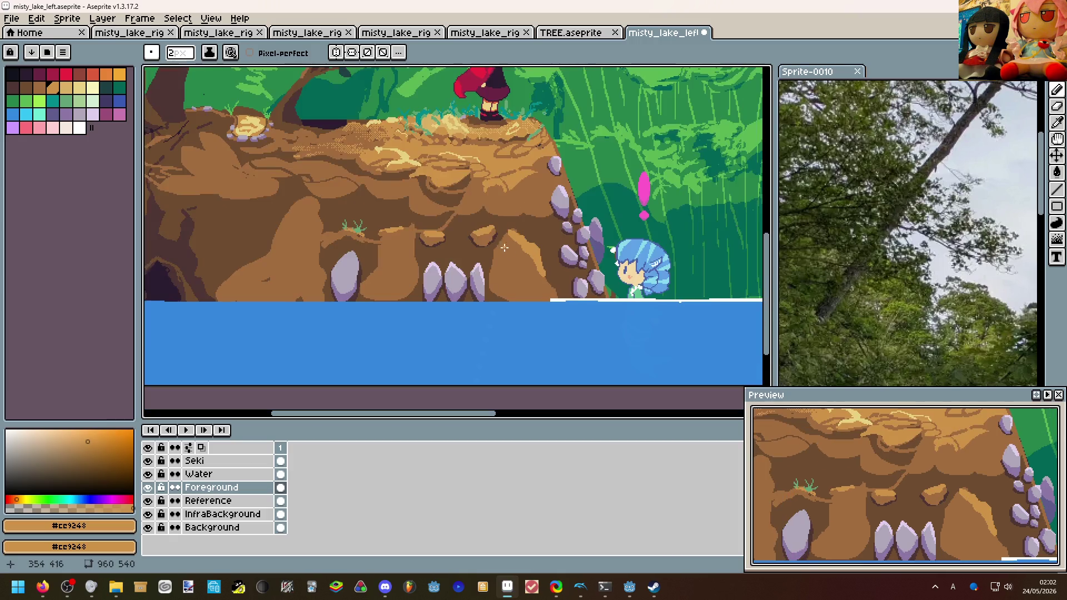
pyautogui.scroll(3)
pyautogui.scroll(-3)
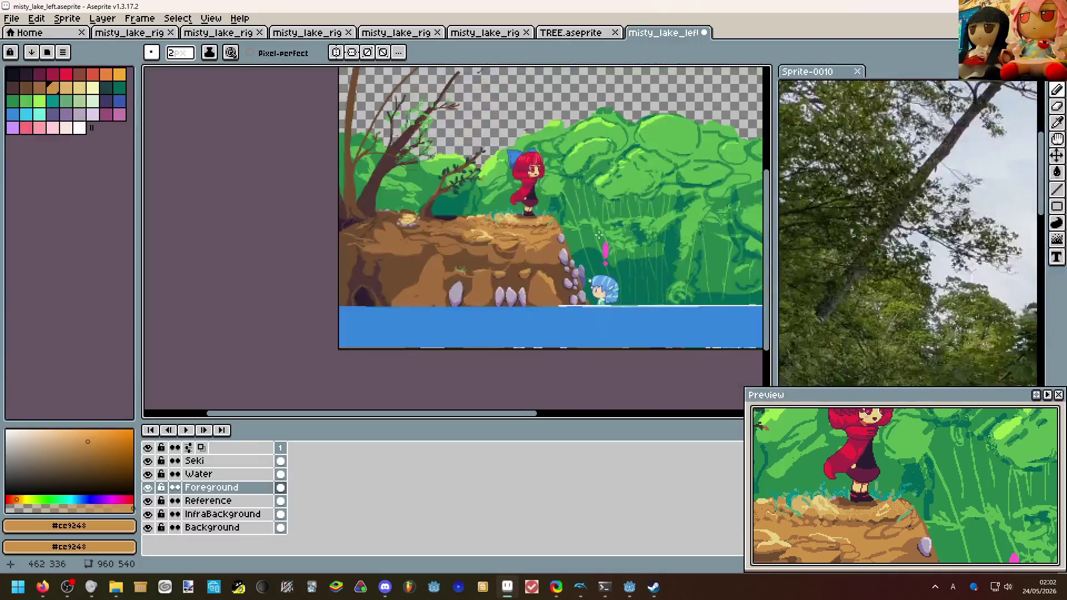
pyautogui.hscroll(3)
pyautogui.hscroll(3)
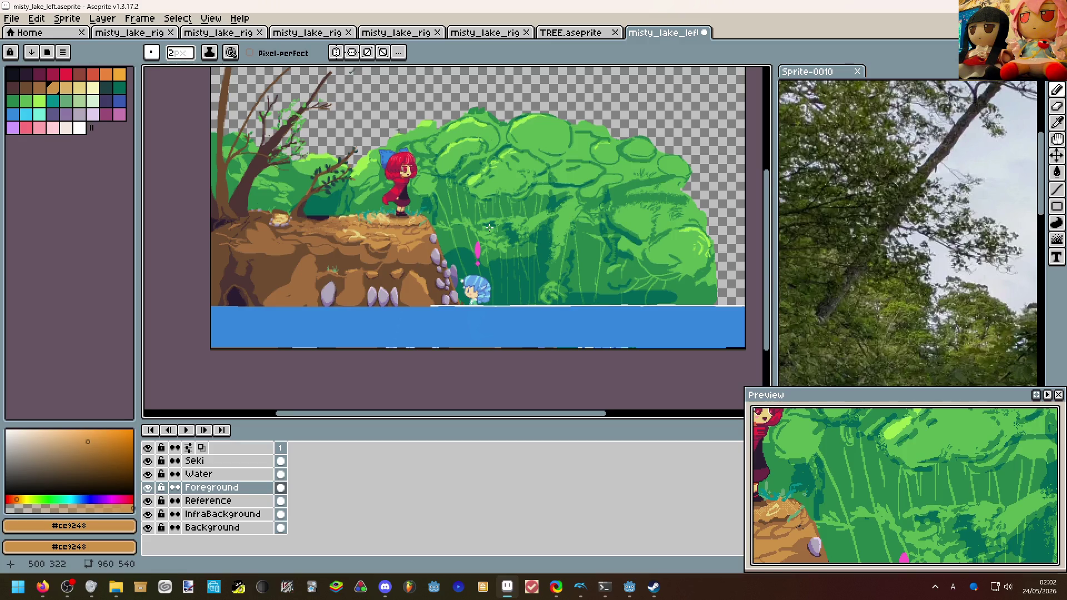
pyautogui.hotkey('ctrl', 's')
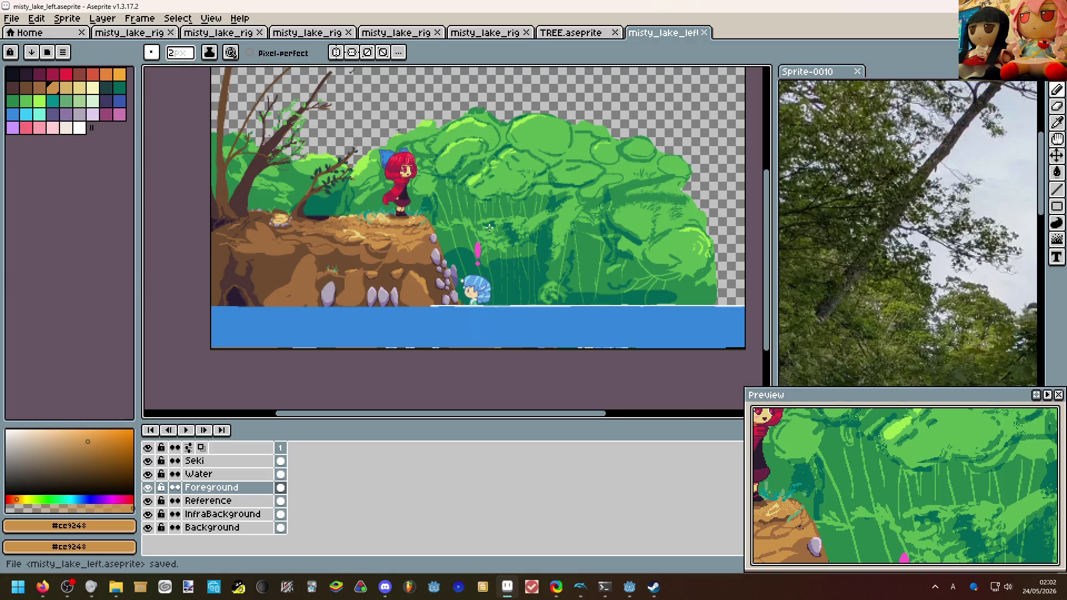
# Scroll the canvas with misty_lake_left.aseprite saved, before returning to the game.
pyautogui.scroll(3)
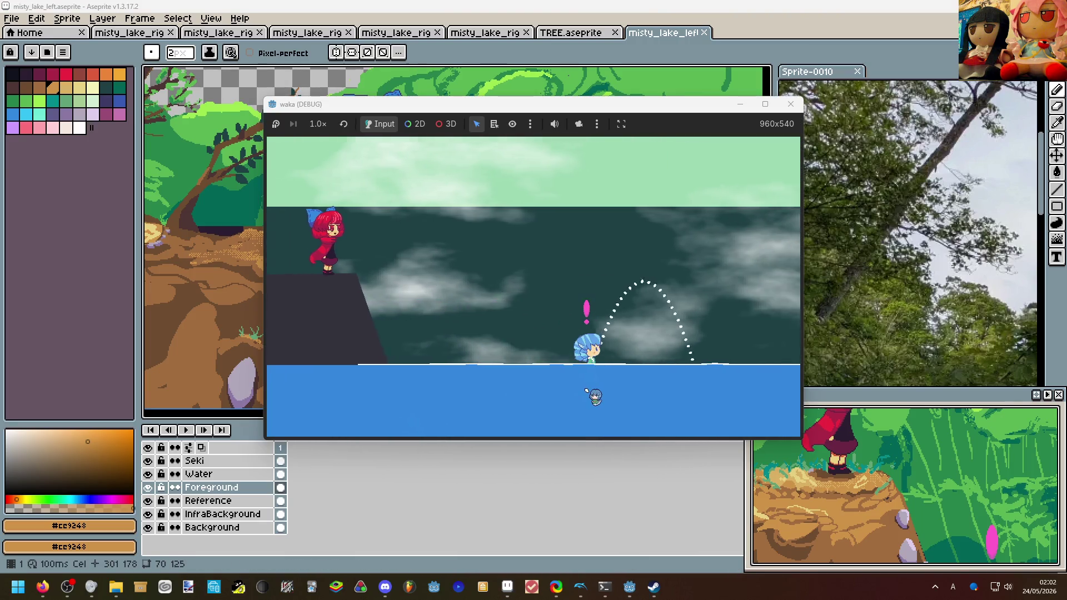
# In the game window, turn the character right and drop it off the ledge into the lake.
pyautogui.click(590, 393)
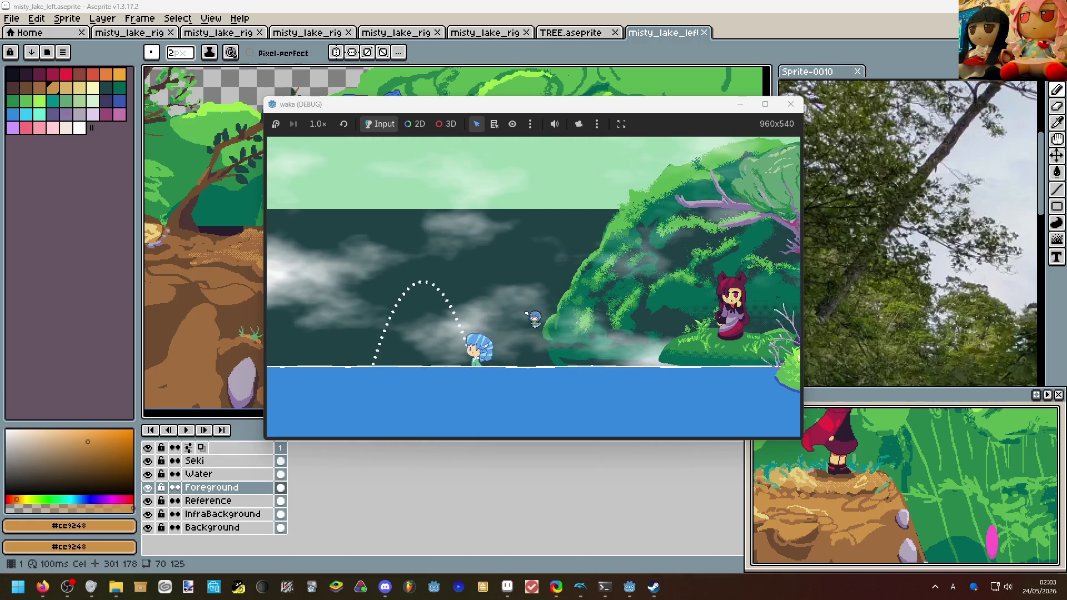
pyautogui.press('Right')
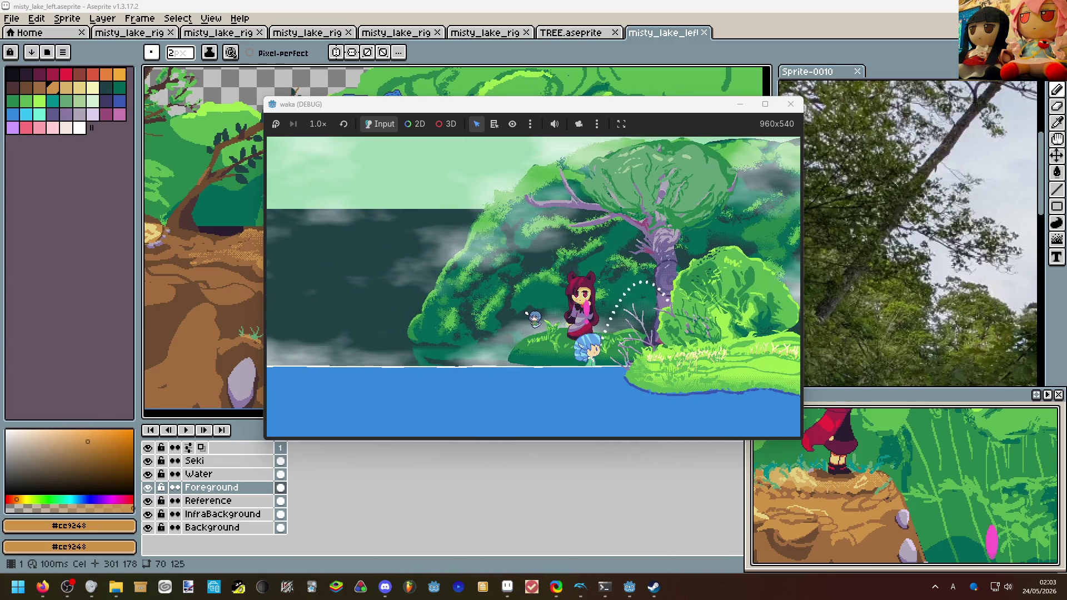
pyautogui.press('Down')
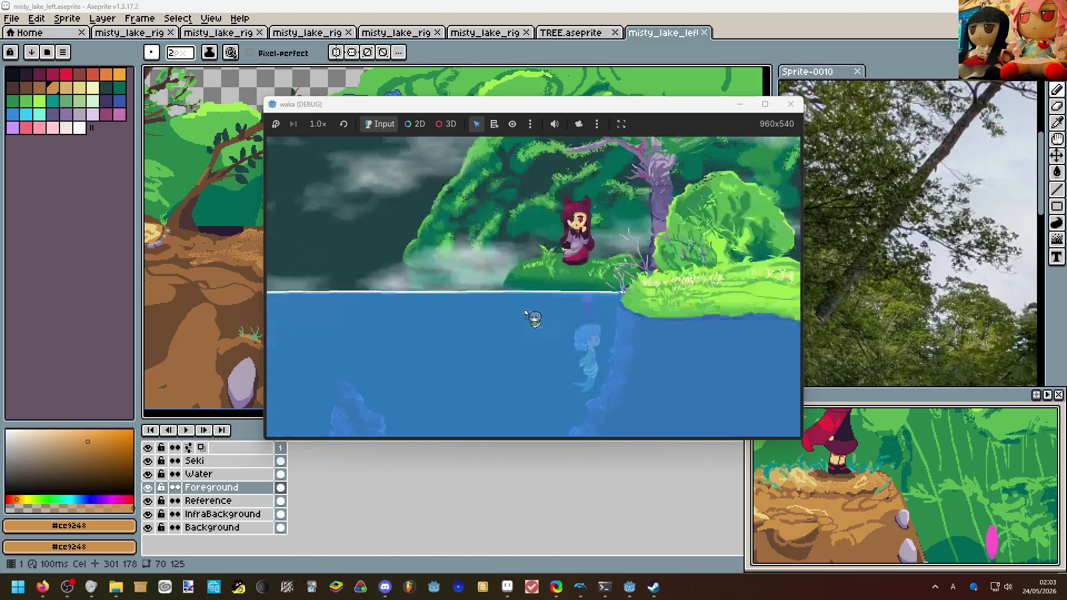